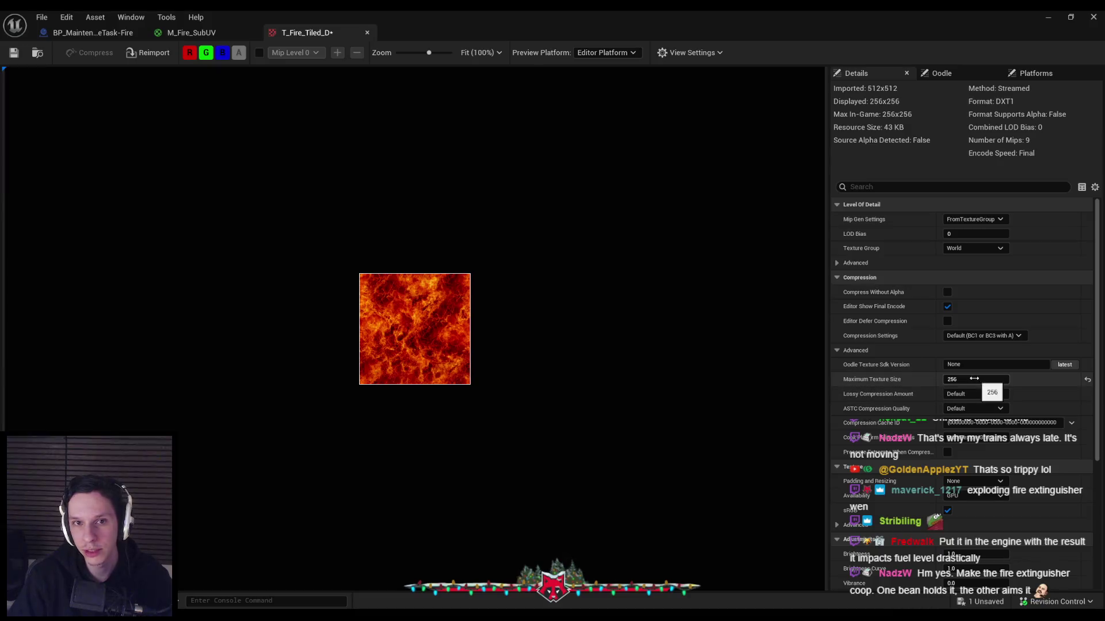
Check out the tiled fire texture, then view the fire in the blueprint preview
{"action": "left_click_drag", "start_coordinate": [974, 379], "coordinate": [973, 379]}
{"action": "left_click", "coordinate": [566, 440]}
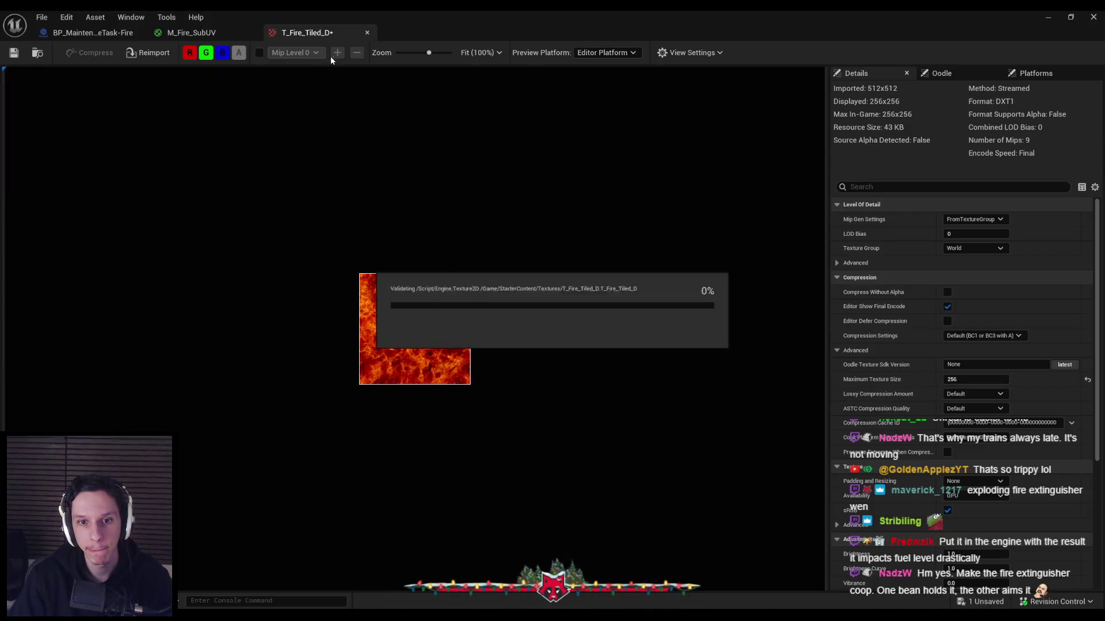
{"action": "left_click", "coordinate": [233, 32]}
{"action": "left_click", "coordinate": [95, 33]}
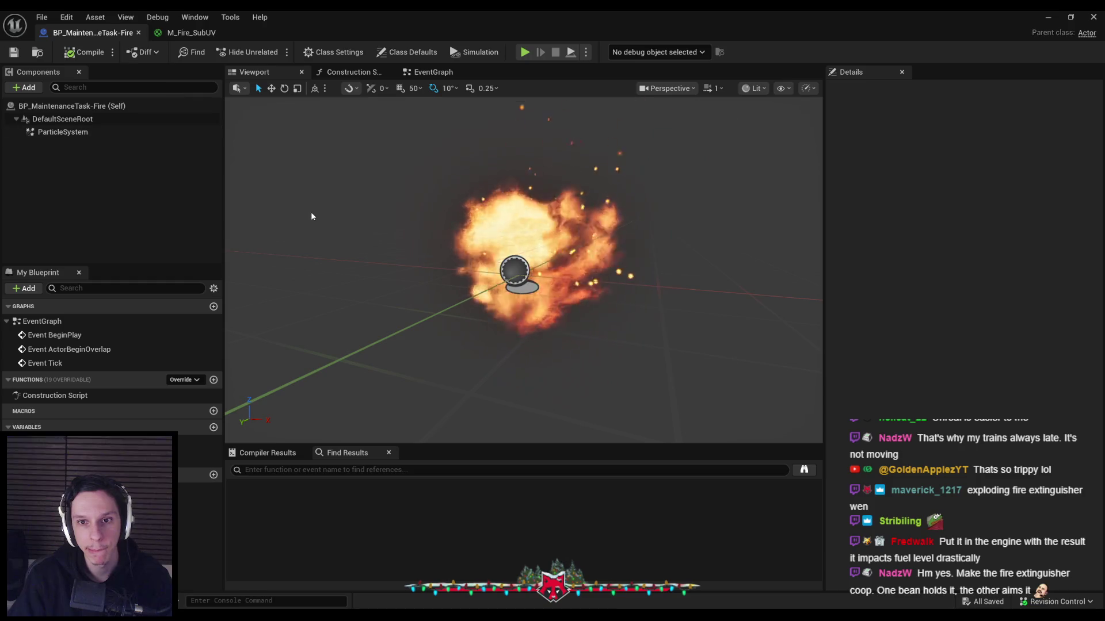
{"action": "mouse_move", "coordinate": [311, 216]}
{"action": "left_mouse_down"}
{"action": "mouse_move", "coordinate": [310, 196]}
{"action": "mouse_move", "coordinate": [311, 230]}
{"action": "mouse_move", "coordinate": [311, 216]}
{"action": "left_mouse_up"}
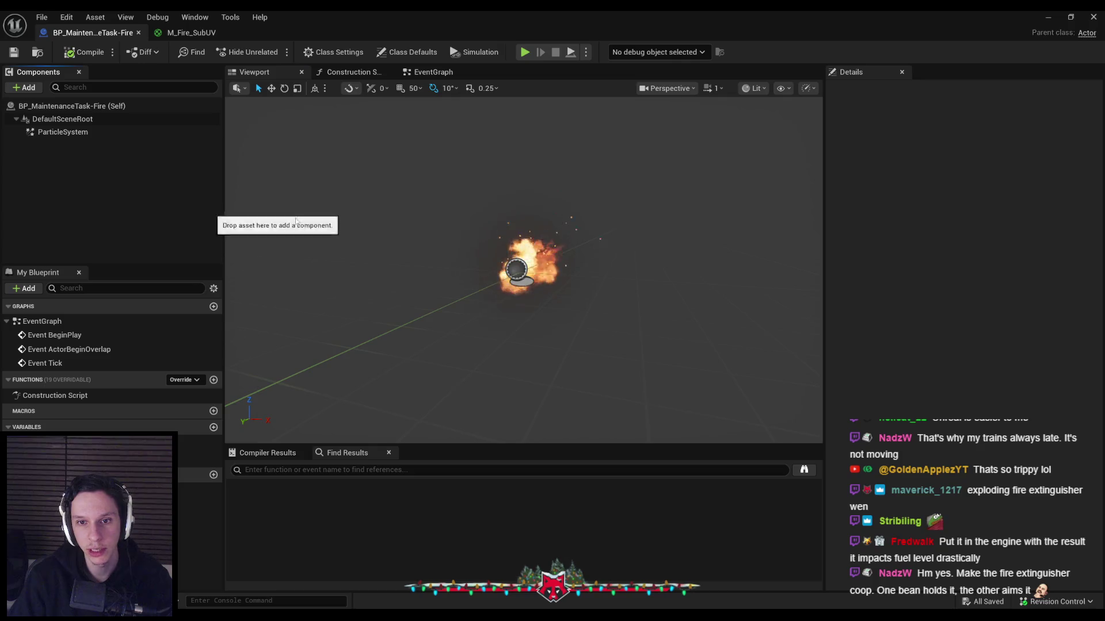
{"action": "left_click_drag", "start_coordinate": [369, 179], "coordinate": [378, 192]}
Inspect M_Fire_SubUV's Dynamic Parameter and Particle SubUV nodes and the T_Fire_SubUV flipbook
{"action": "left_click", "coordinate": [192, 32]}
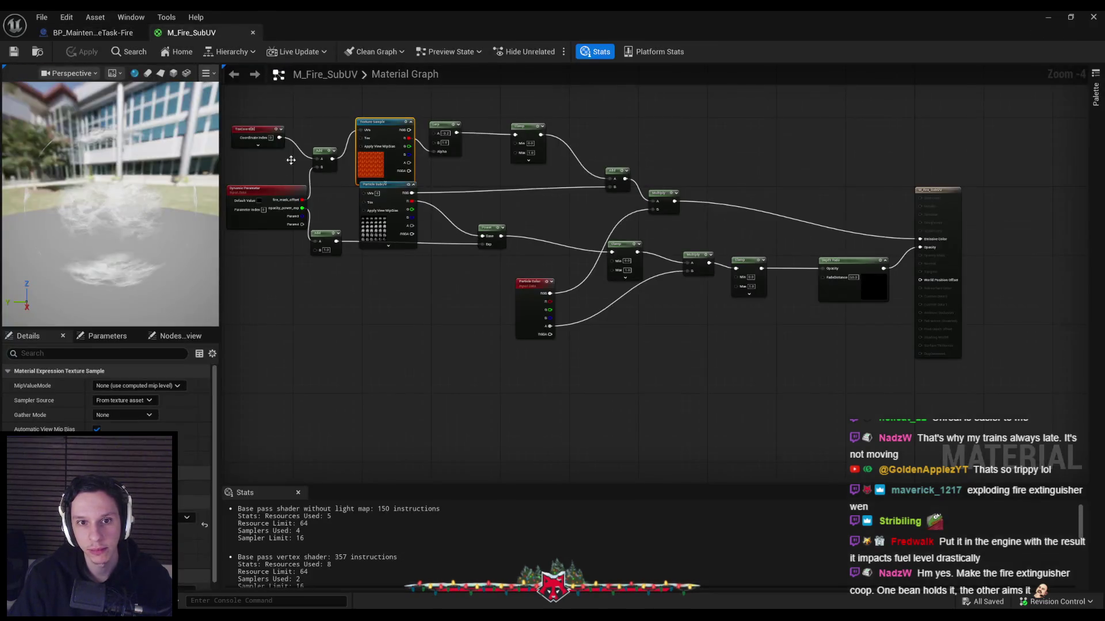
{"action": "scroll", "coordinate": [360, 218], "scroll_direction": "up", "scroll_amount": 3}
{"action": "left_click", "coordinate": [422, 238]}
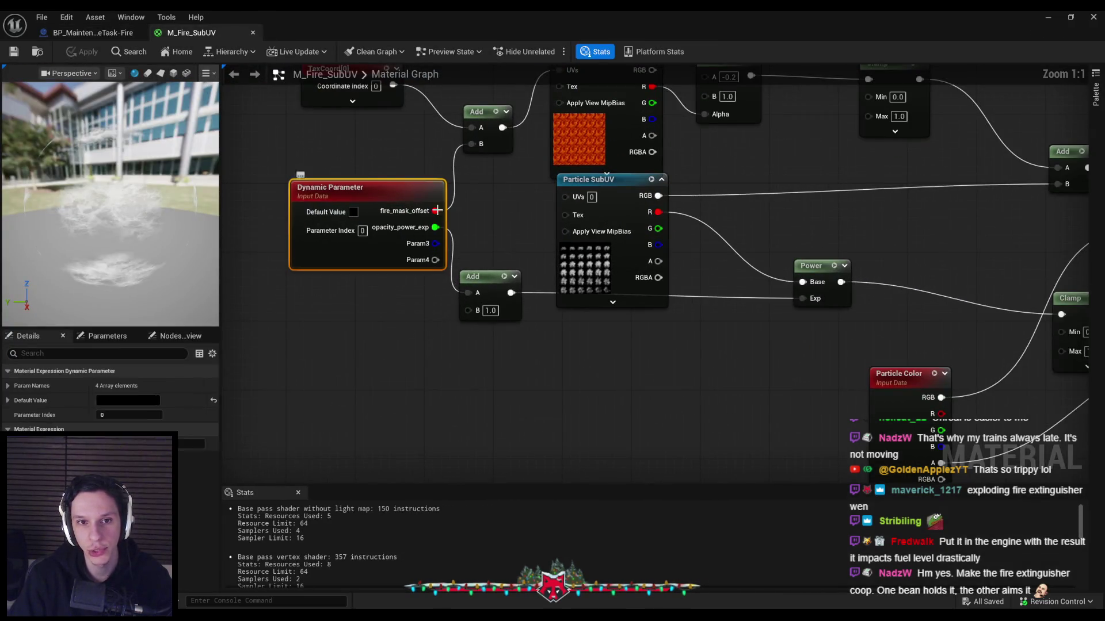
{"action": "scroll", "coordinate": [496, 248], "scroll_direction": "down", "scroll_amount": 1}
{"action": "left_click", "coordinate": [486, 282]}
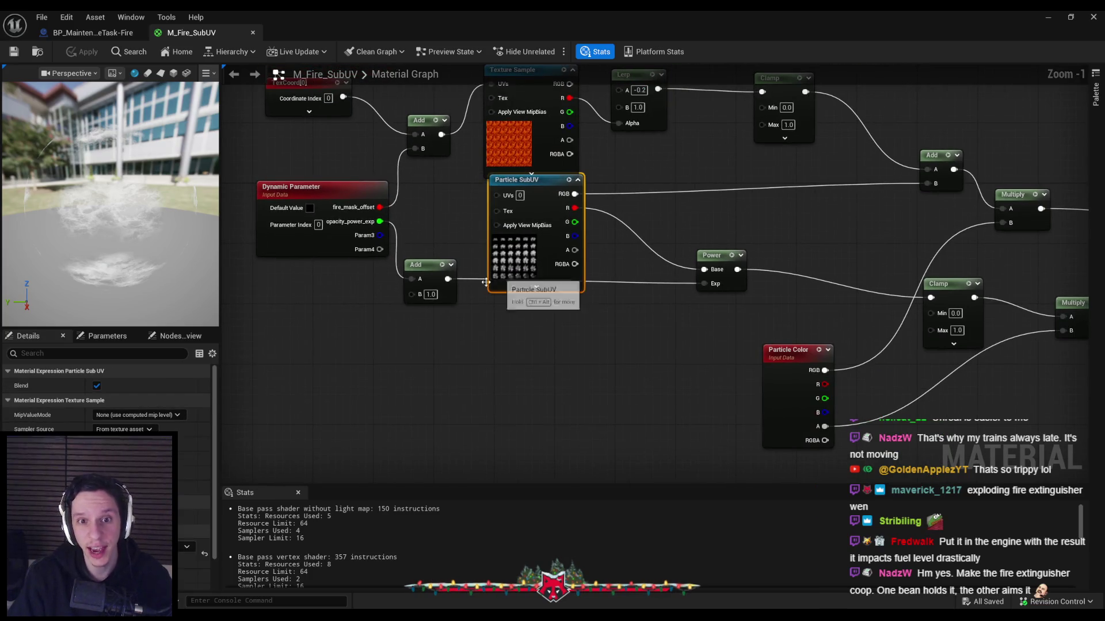
{"action": "double_click", "coordinate": [514, 258]}
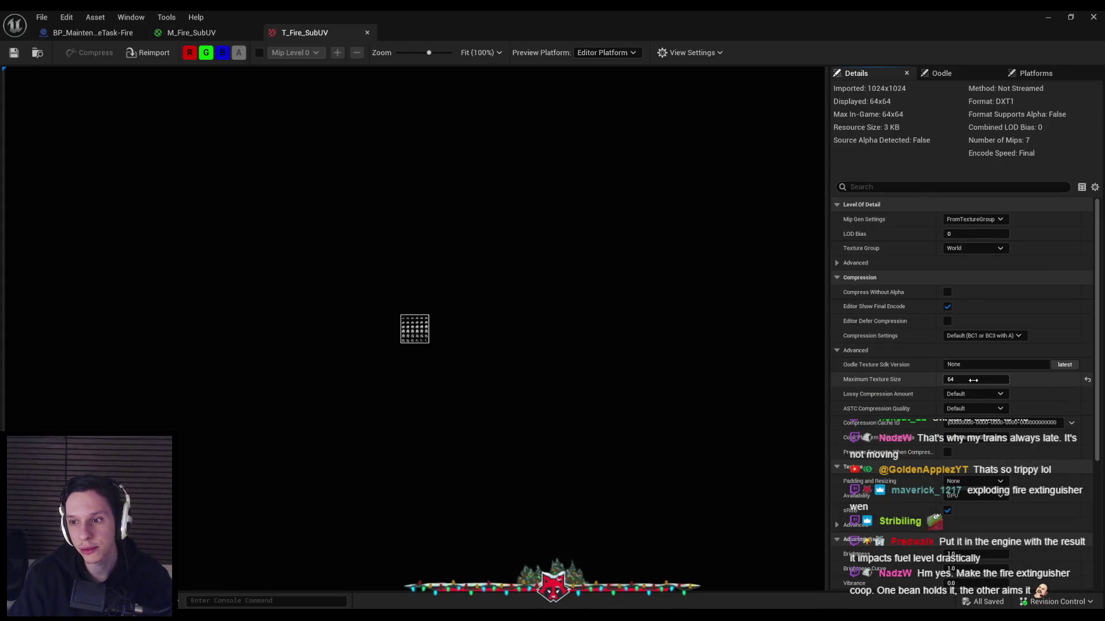
{"action": "middle_click", "coordinate": [300, 33]}
Set T_Fire_Tiled_D's Maximum Texture Size to 64 and return to the fire blueprint
{"action": "left_click", "coordinate": [496, 138]}
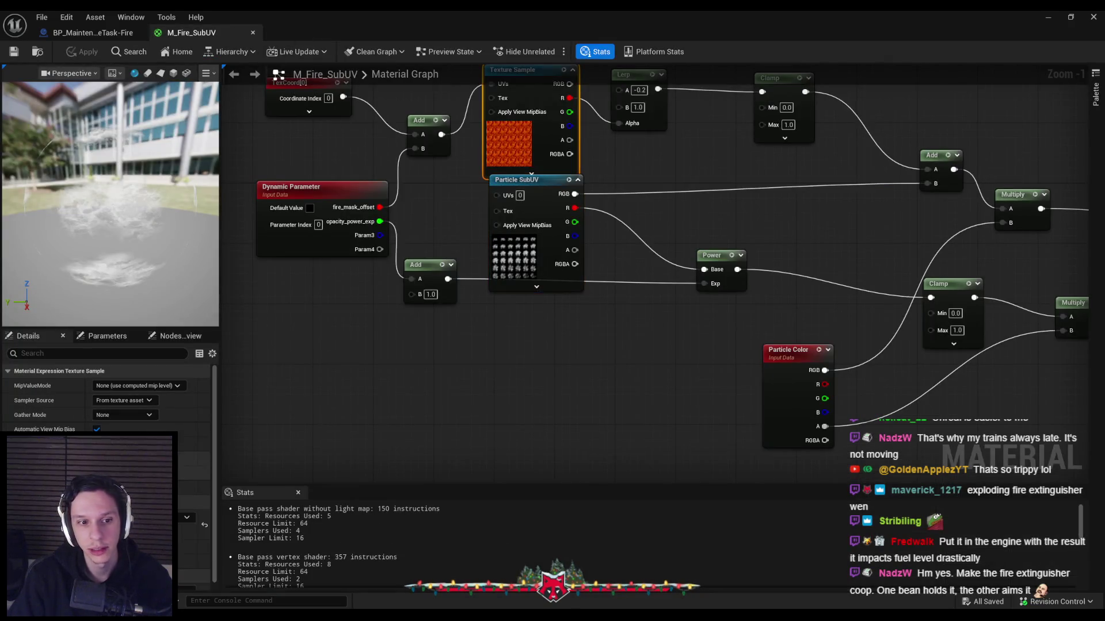
{"action": "double_click", "coordinate": [509, 144]}
{"action": "left_click", "coordinate": [976, 379]}
{"action": "type", "text": "64"}
{"action": "key", "text": "Return"}
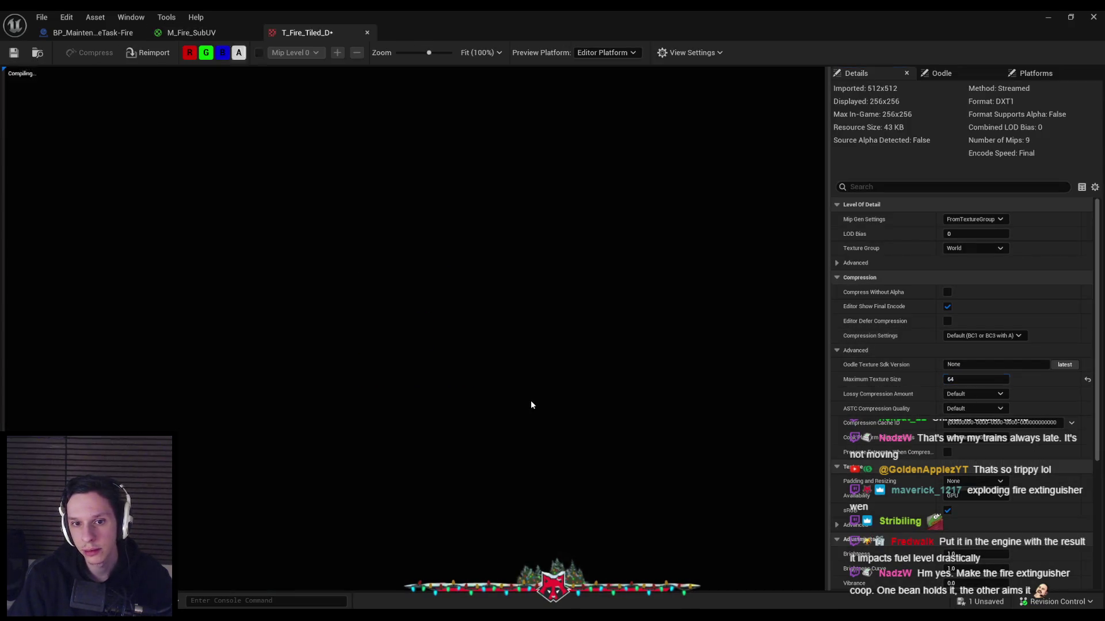
{"action": "left_click", "coordinate": [66, 16]}
{"action": "left_click", "coordinate": [92, 33]}
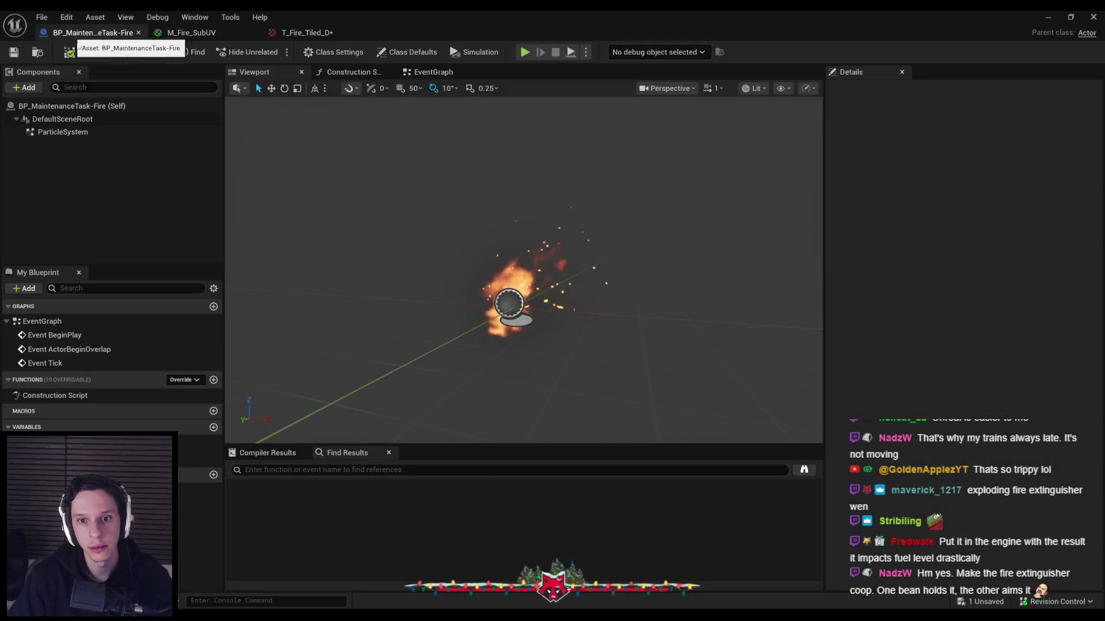
Save the downsized T_Fire_Tiled_D texture
{"action": "scroll", "coordinate": [523, 270], "scroll_direction": "up", "scroll_amount": 3}
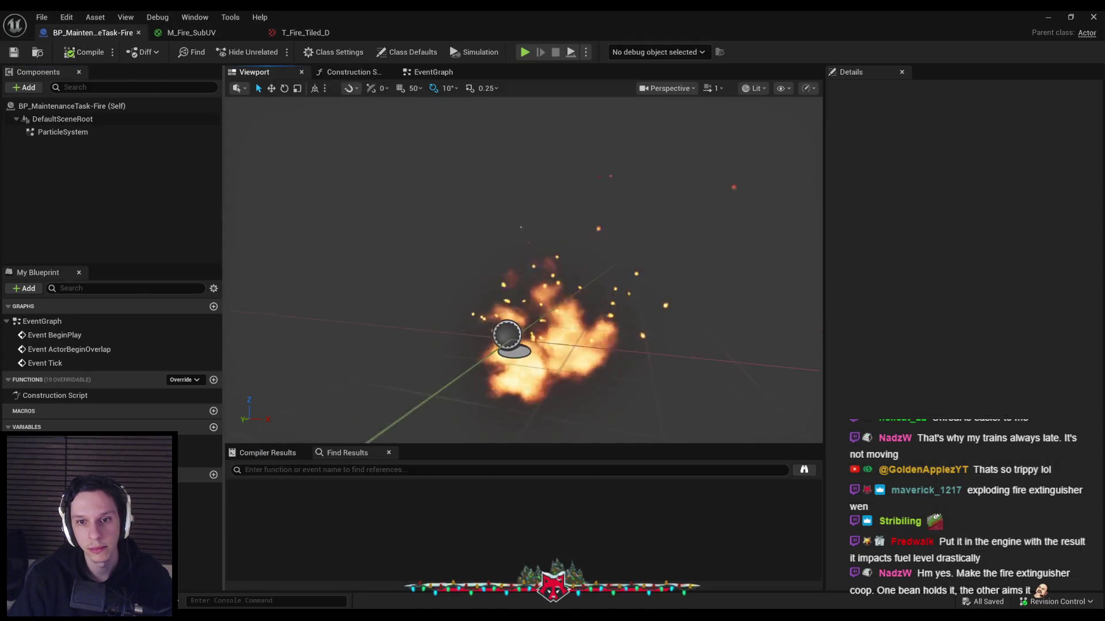
{"action": "key", "text": "ctrl+shift+s"}
{"action": "scroll", "coordinate": [524, 271], "scroll_direction": "down", "scroll_amount": 5}
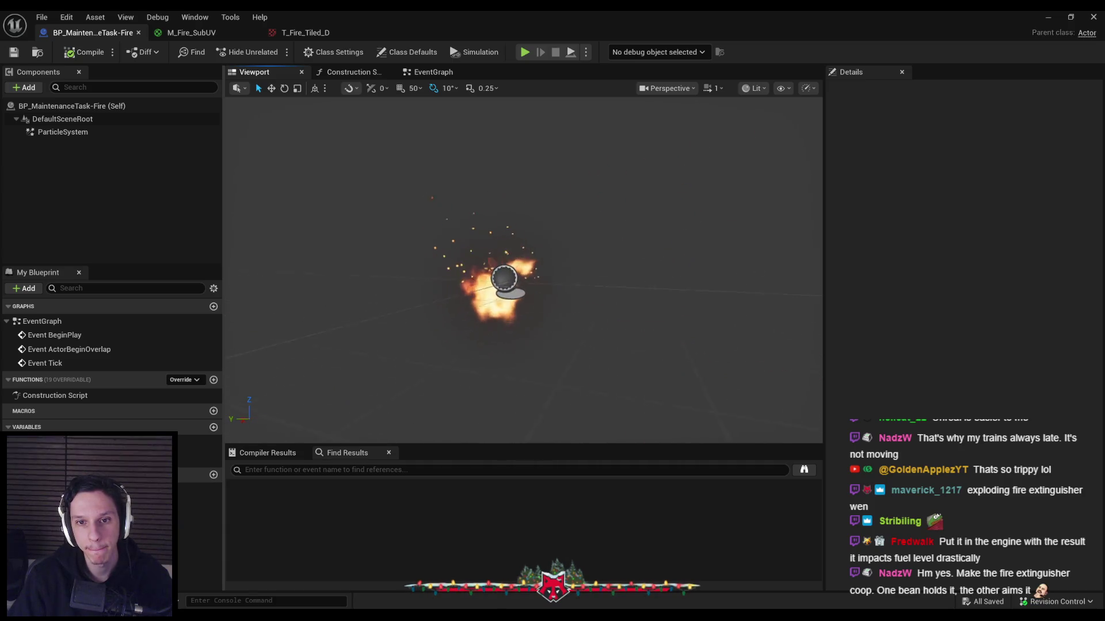
Select the ParticleSystem component and open its P_Fire template in Cascade
{"action": "left_click", "coordinate": [75, 132]}
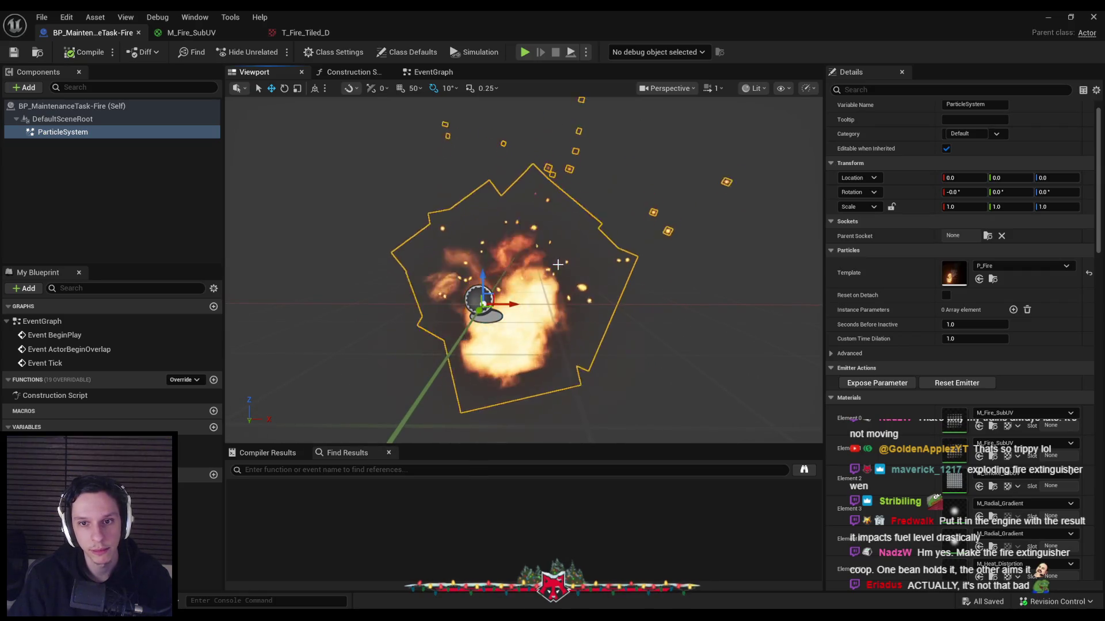
{"action": "key", "text": "f"}
{"action": "scroll", "coordinate": [557, 264], "scroll_direction": "down", "scroll_amount": 5}
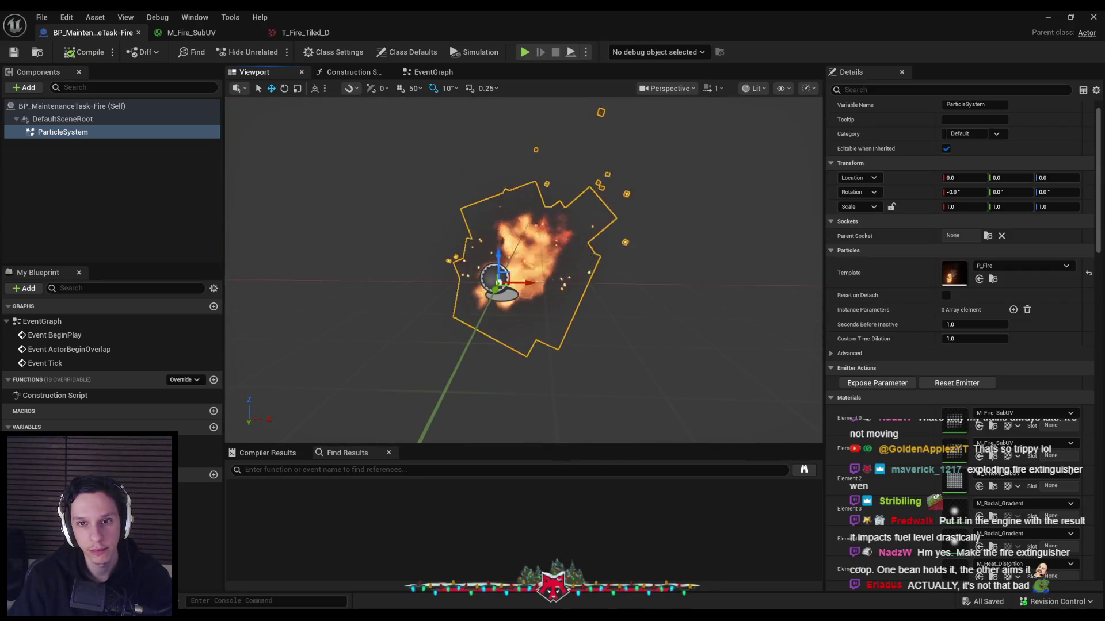
{"action": "scroll", "coordinate": [557, 264], "scroll_direction": "up", "scroll_amount": 3}
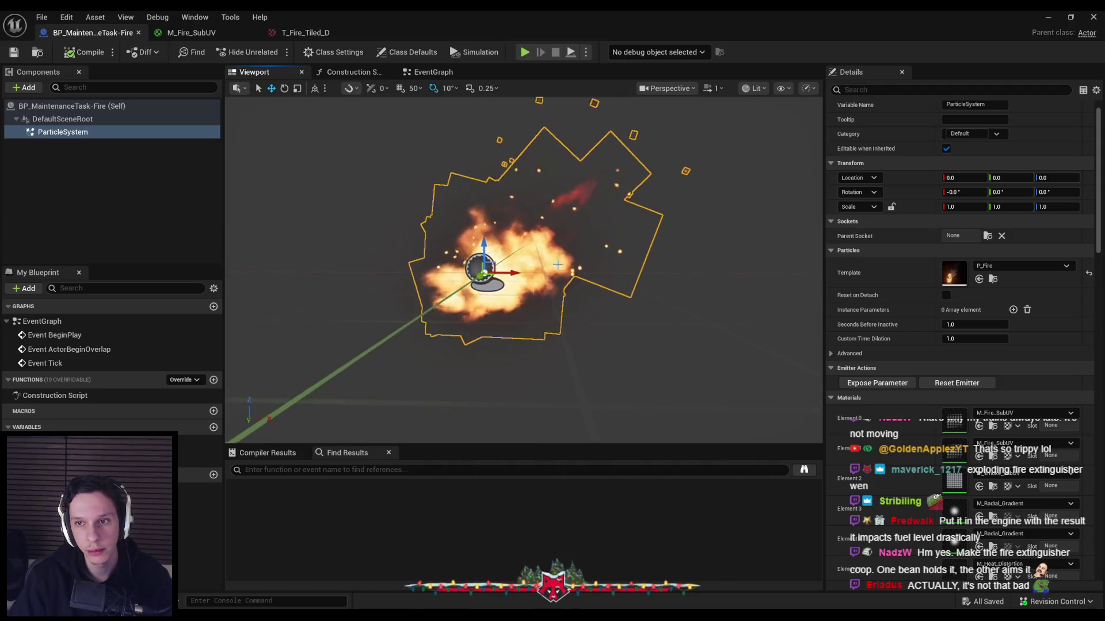
{"action": "left_click", "coordinate": [315, 34]}
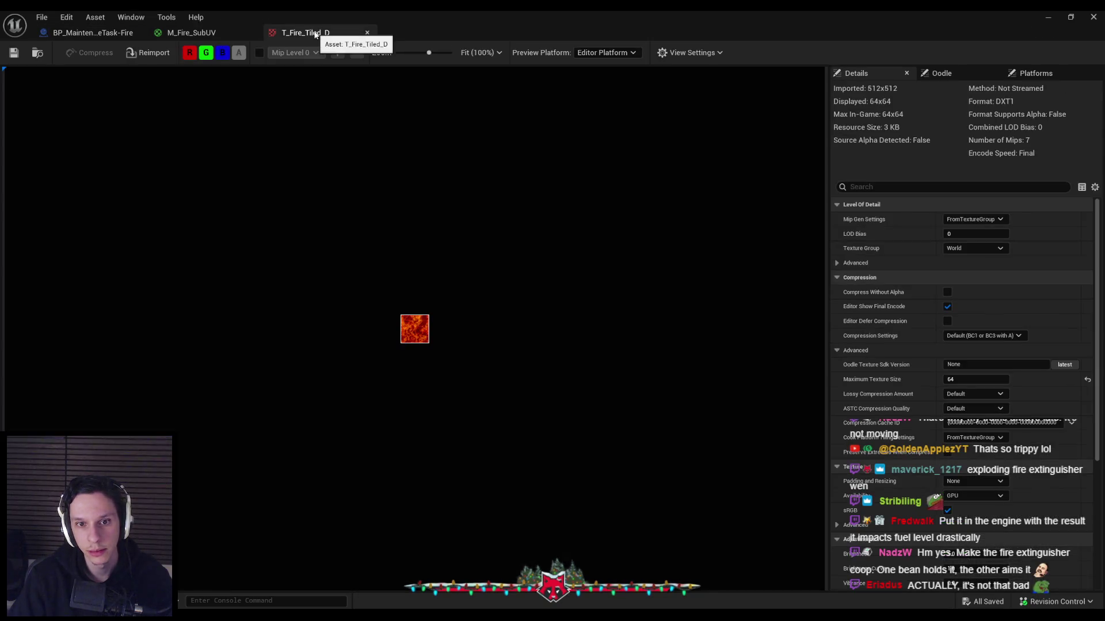
{"action": "left_click", "coordinate": [223, 32]}
{"action": "left_click", "coordinate": [127, 33]}
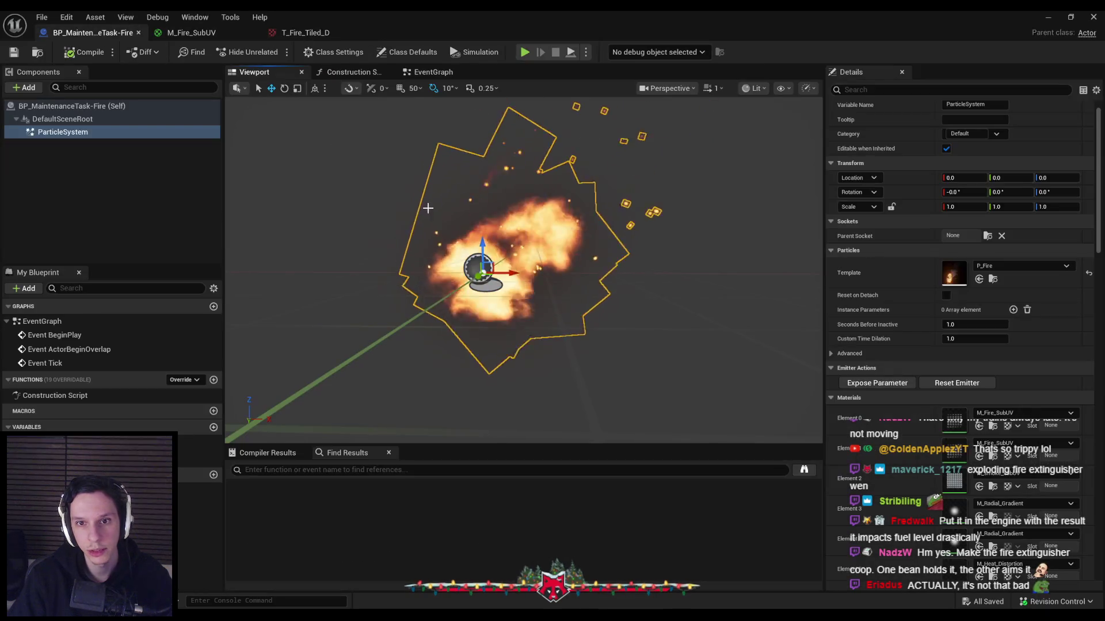
{"action": "double_click", "coordinate": [953, 272]}
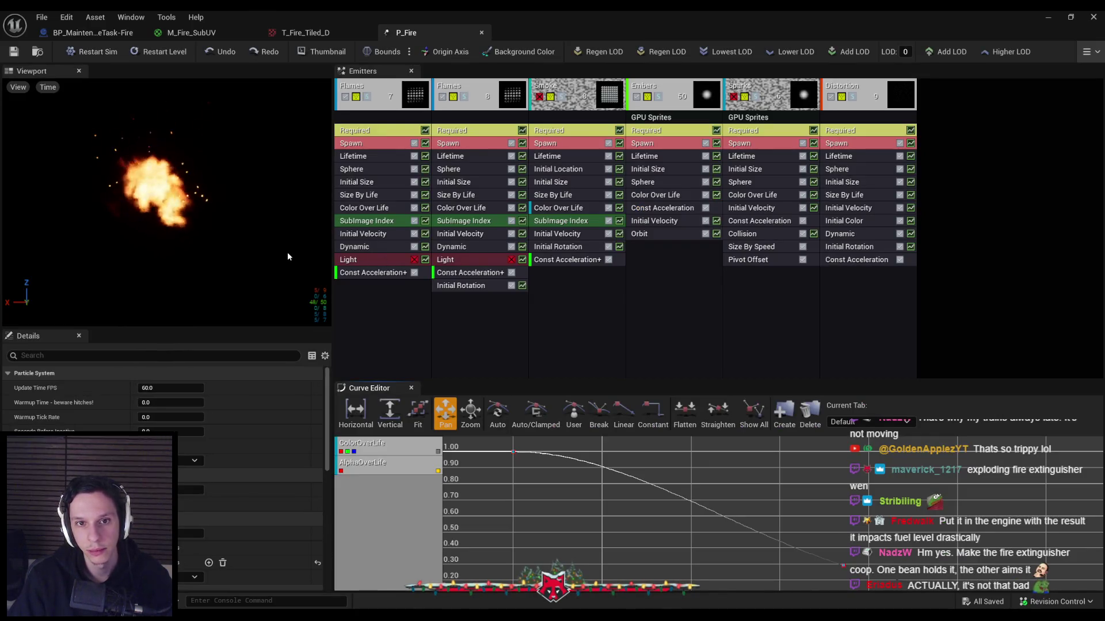
Set the Flames Initial Velocity's Start Velocity Max X to 35 and save P_Fire
{"action": "left_click", "coordinate": [354, 235]}
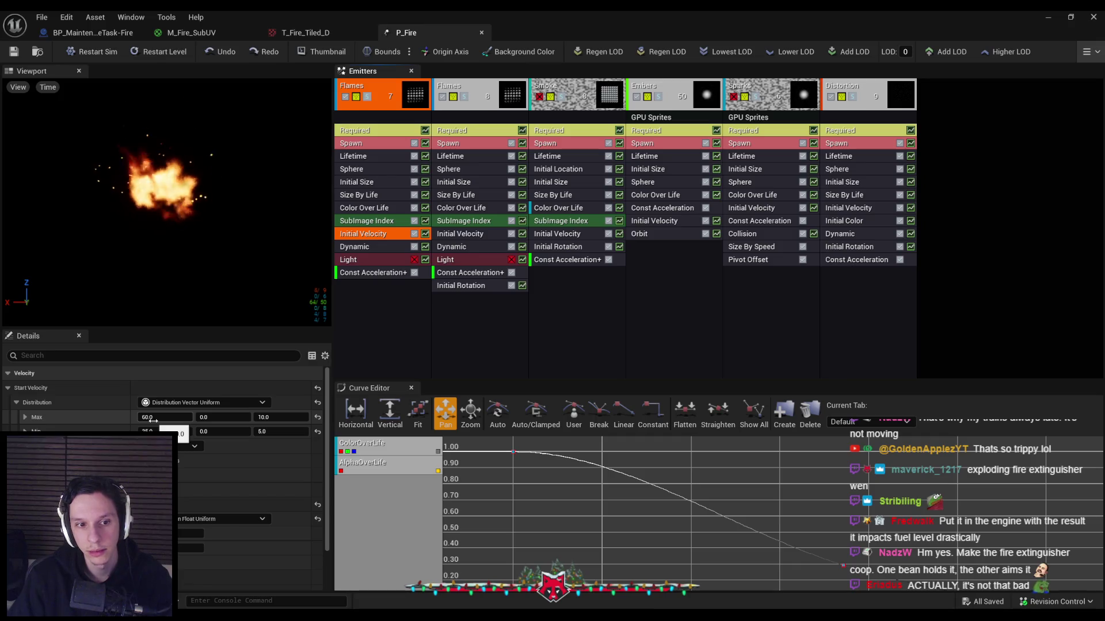
{"action": "left_click", "coordinate": [151, 418]}
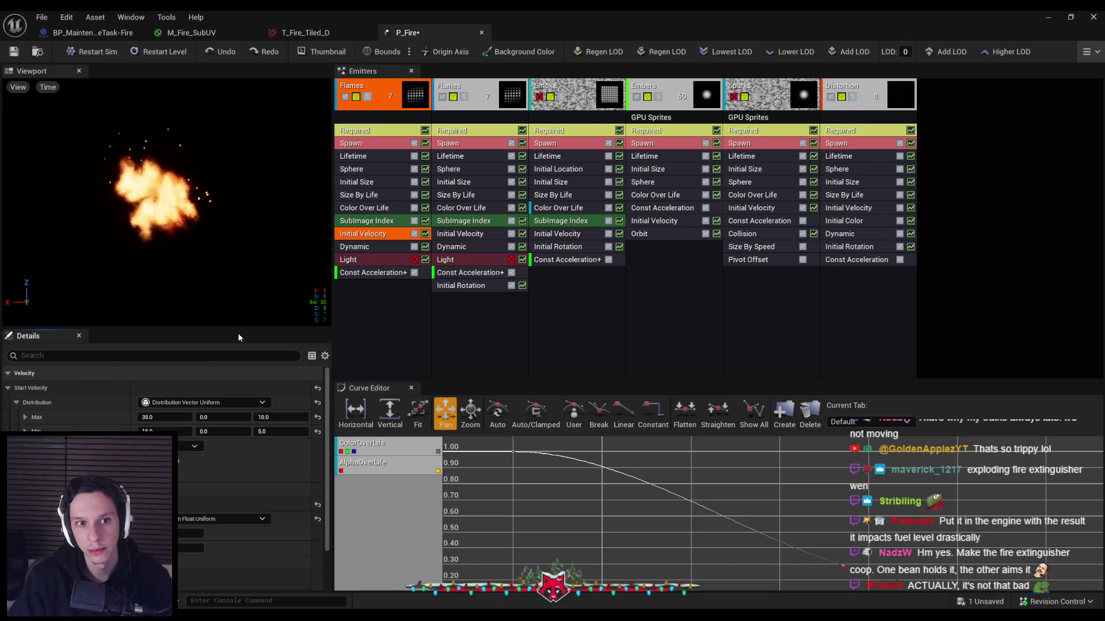
{"action": "left_click", "coordinate": [233, 313]}
{"action": "key", "text": "ctrl+s"}
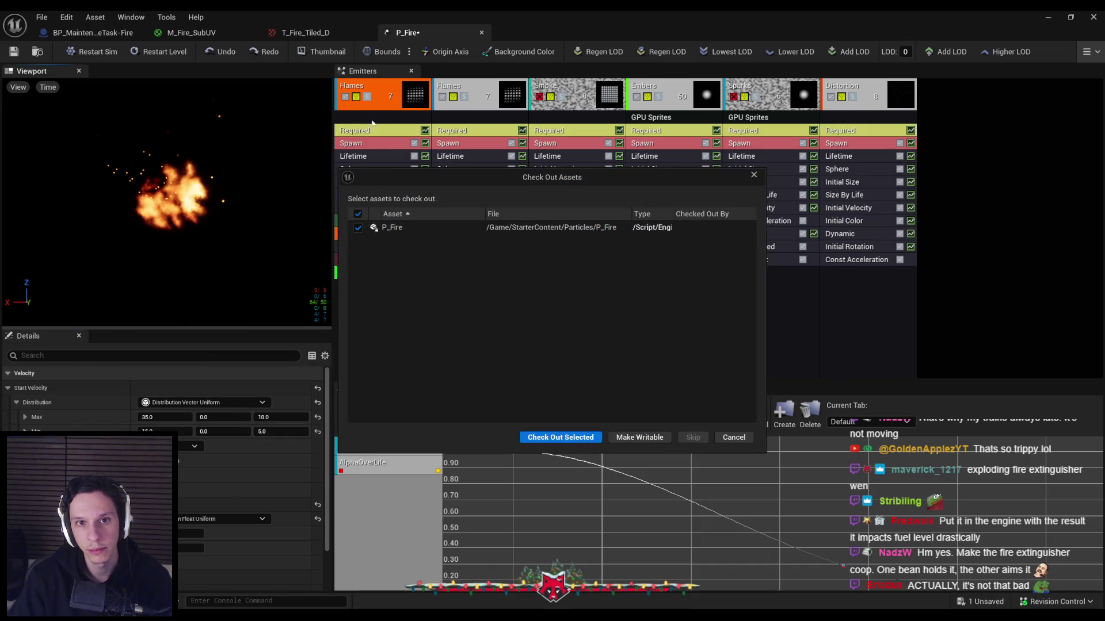
{"action": "left_click", "coordinate": [544, 437]}
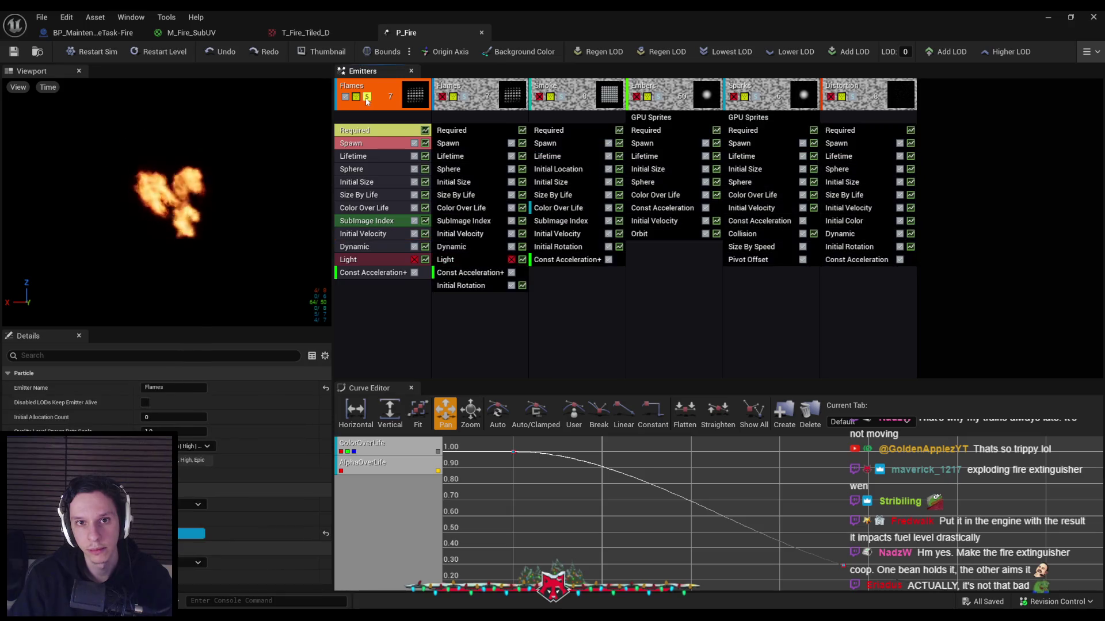
Unsolo the Flames emitter, review its Spawn and Required settings, and close P_Fire
{"action": "left_click", "coordinate": [367, 97]}
{"action": "left_click", "coordinate": [368, 144]}
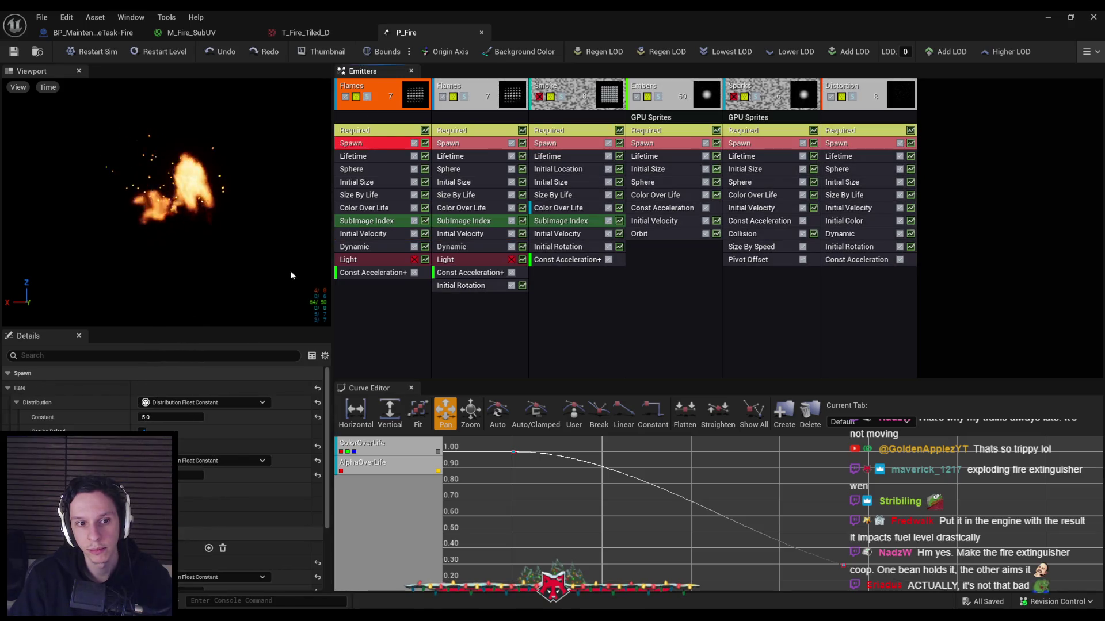
{"action": "left_click", "coordinate": [353, 131]}
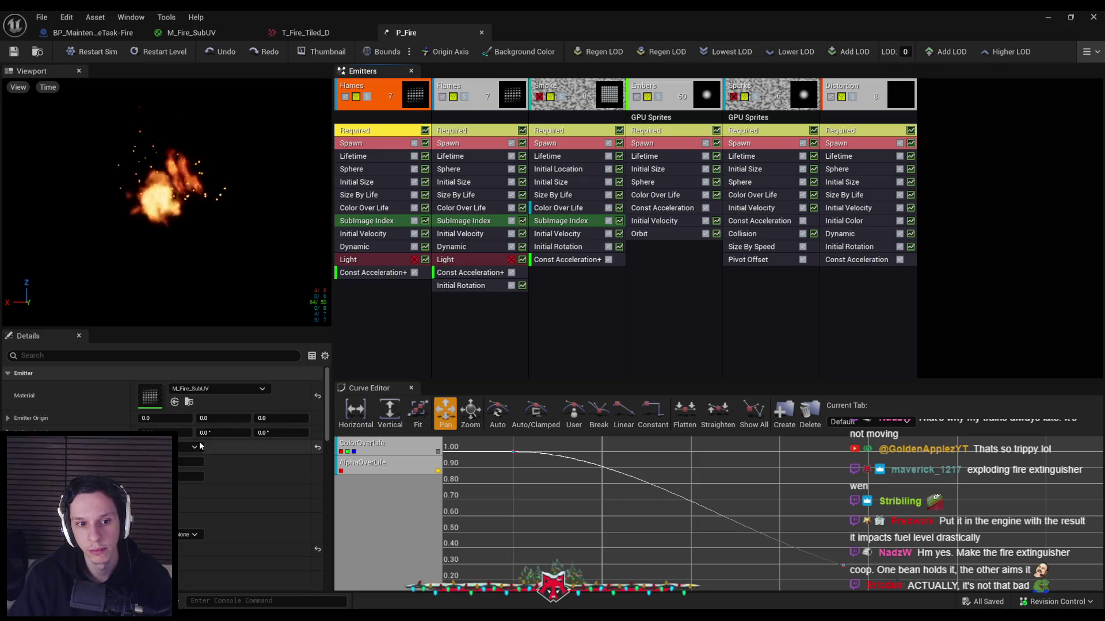
{"action": "scroll", "coordinate": [247, 452], "scroll_direction": "down", "scroll_amount": 5}
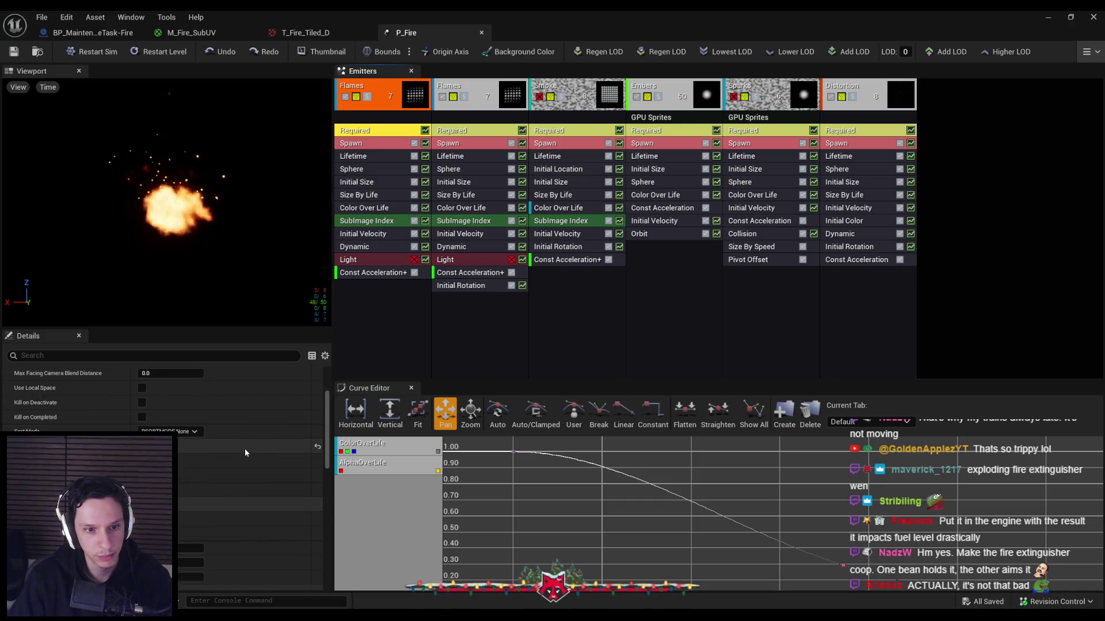
{"action": "scroll", "coordinate": [244, 448], "scroll_direction": "down", "scroll_amount": 3}
{"action": "scroll", "coordinate": [245, 449], "scroll_direction": "down", "scroll_amount": 3}
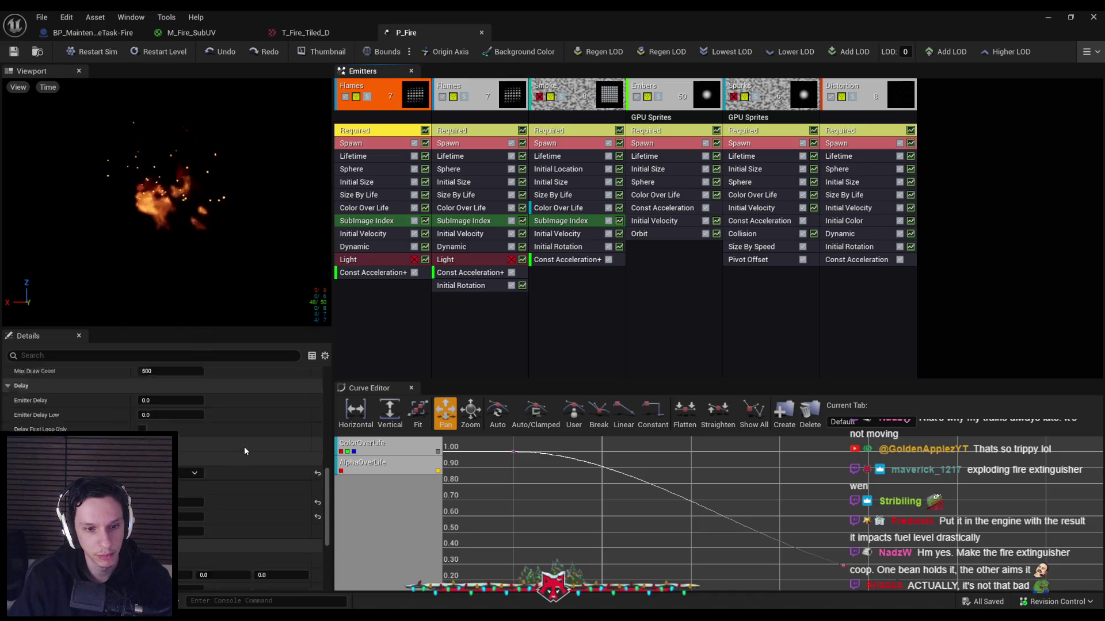
{"action": "scroll", "coordinate": [245, 451], "scroll_direction": "down", "scroll_amount": 5}
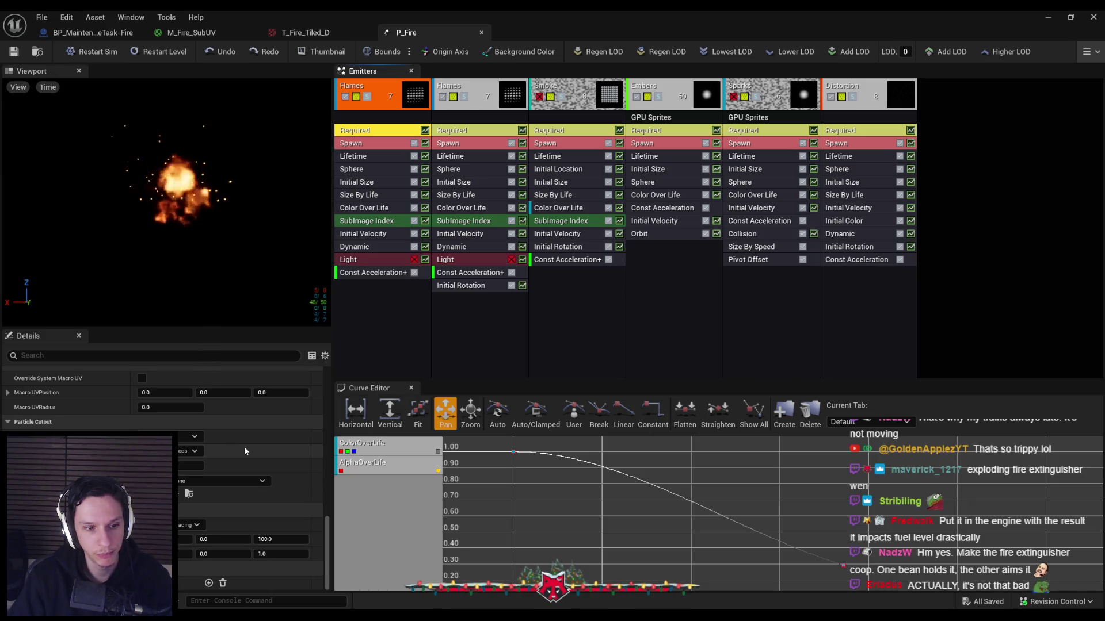
{"action": "left_click", "coordinate": [481, 32]}
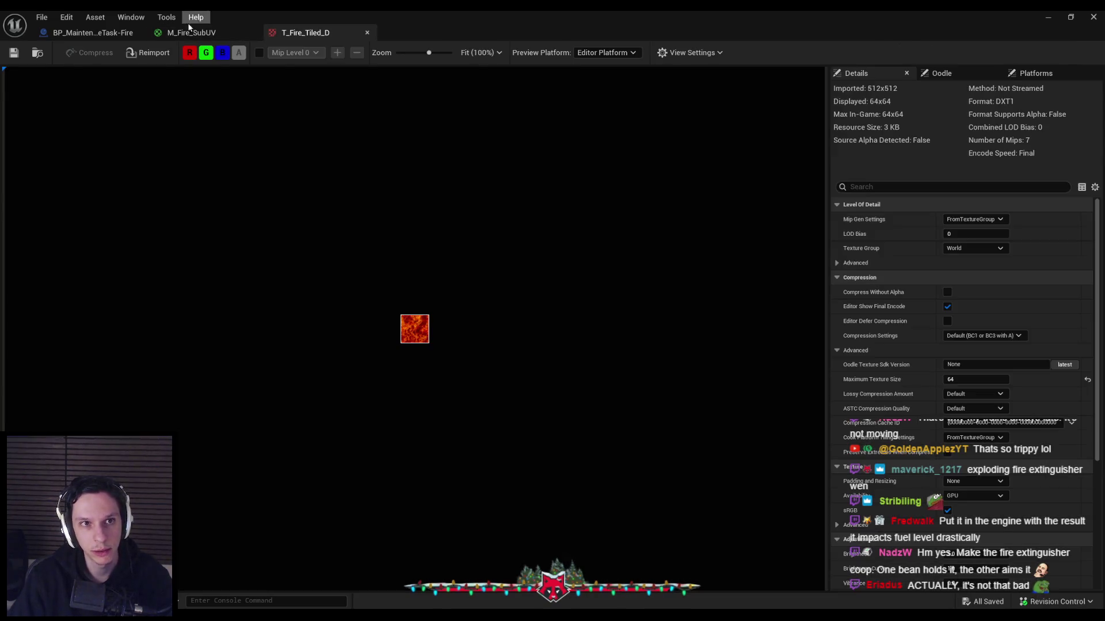
Place BP_MaintenanceTask-Fire in the level and focus the view on its flames
{"action": "left_click", "coordinate": [192, 32]}
{"action": "left_click", "coordinate": [107, 34]}
{"action": "left_click", "coordinate": [112, 222]}
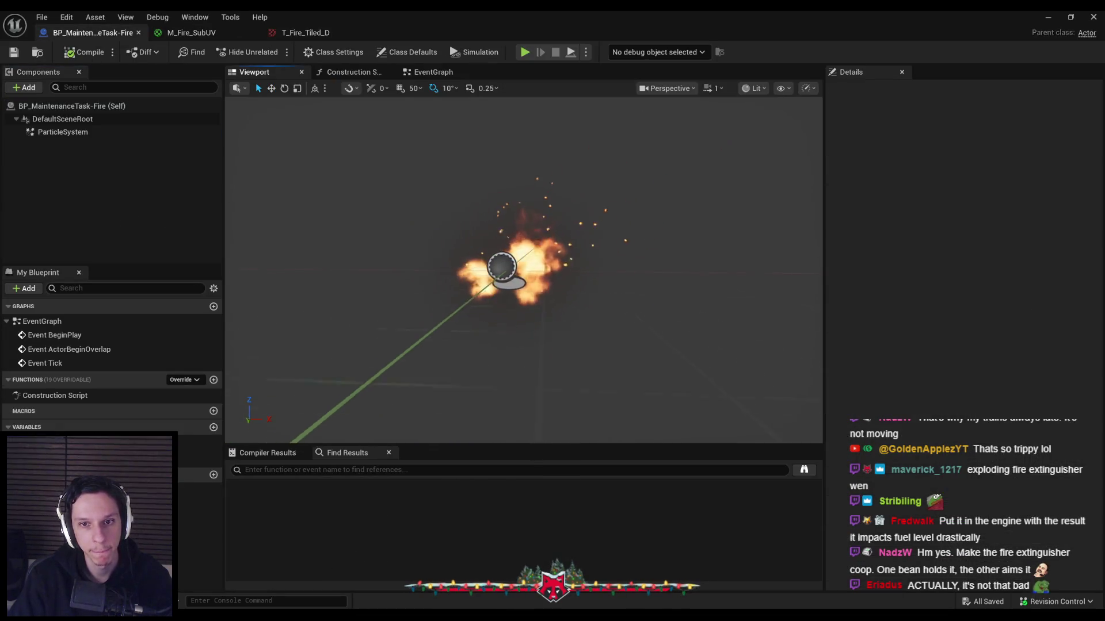
{"action": "left_click_drag", "start_coordinate": [524, 271], "coordinate": [610, 236]}
{"action": "left_click", "coordinate": [1048, 16]}
{"action": "mouse_move", "coordinate": [257, 460]}
{"action": "left_mouse_down"}
{"action": "mouse_move", "coordinate": [368, 461]}
{"action": "mouse_move", "coordinate": [468, 321]}
{"action": "mouse_move", "coordinate": [539, 311]}
{"action": "mouse_move", "coordinate": [514, 282]}
{"action": "mouse_move", "coordinate": [438, 253]}
{"action": "left_mouse_up"}
{"action": "key", "text": "f"}
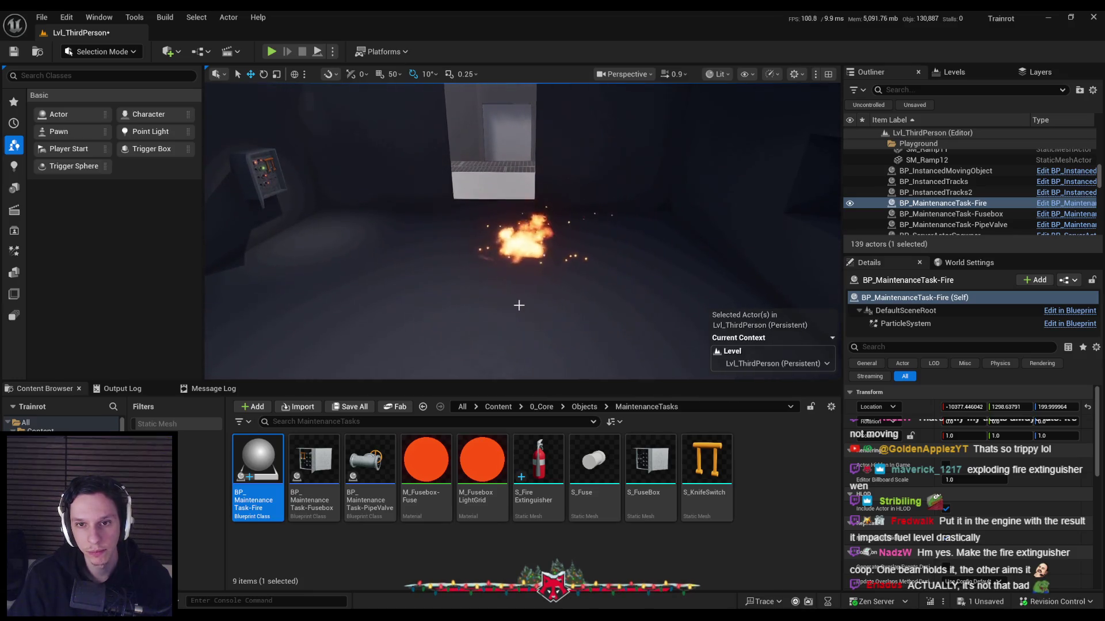
{"action": "mouse_move", "coordinate": [519, 305]}
{"action": "left_mouse_down"}
{"action": "mouse_move", "coordinate": [538, 306]}
{"action": "mouse_move", "coordinate": [538, 220]}
{"action": "left_mouse_up"}
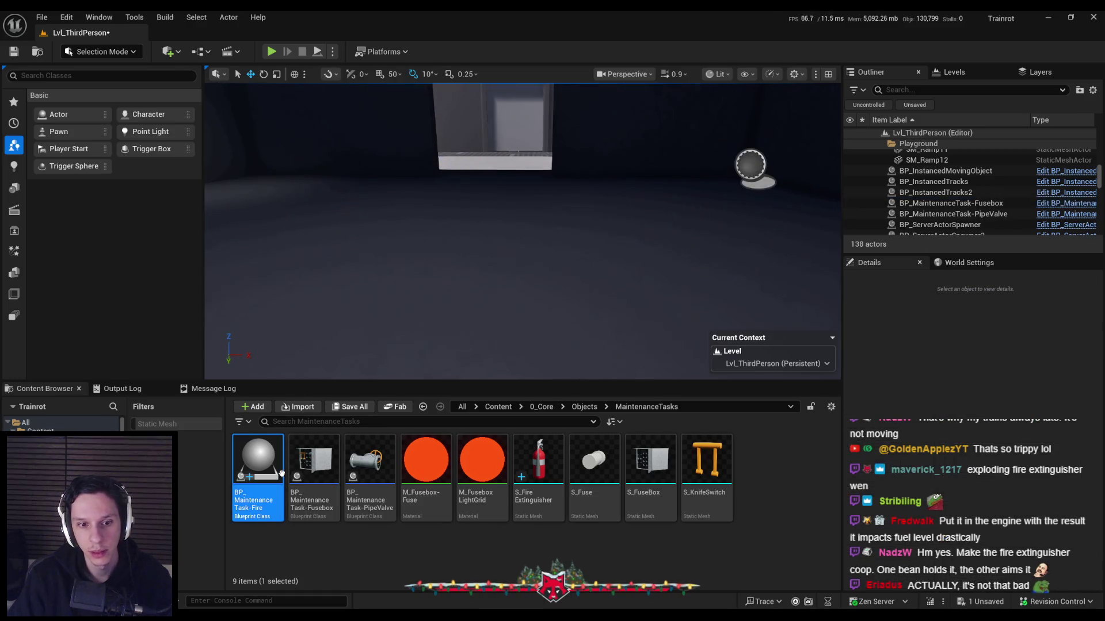
Set the fire Blueprint's ParticleSystem scale to 1.3 on all axes
{"action": "double_click", "coordinate": [258, 466]}
{"action": "left_click", "coordinate": [63, 133]}
{"action": "left_click", "coordinate": [968, 209]}
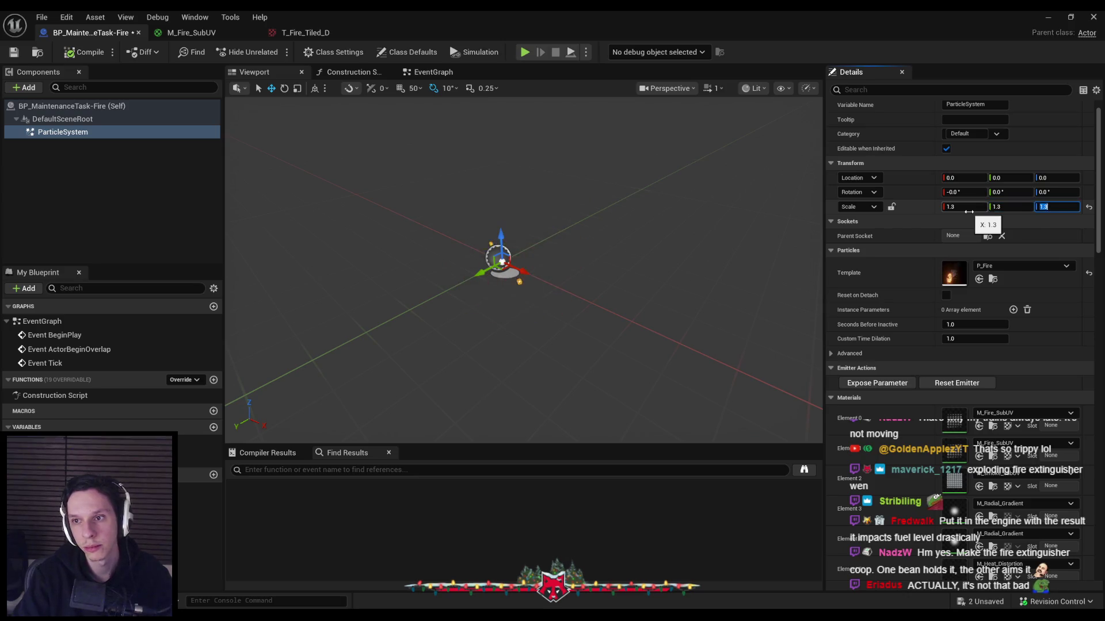
{"action": "key", "text": "Return"}
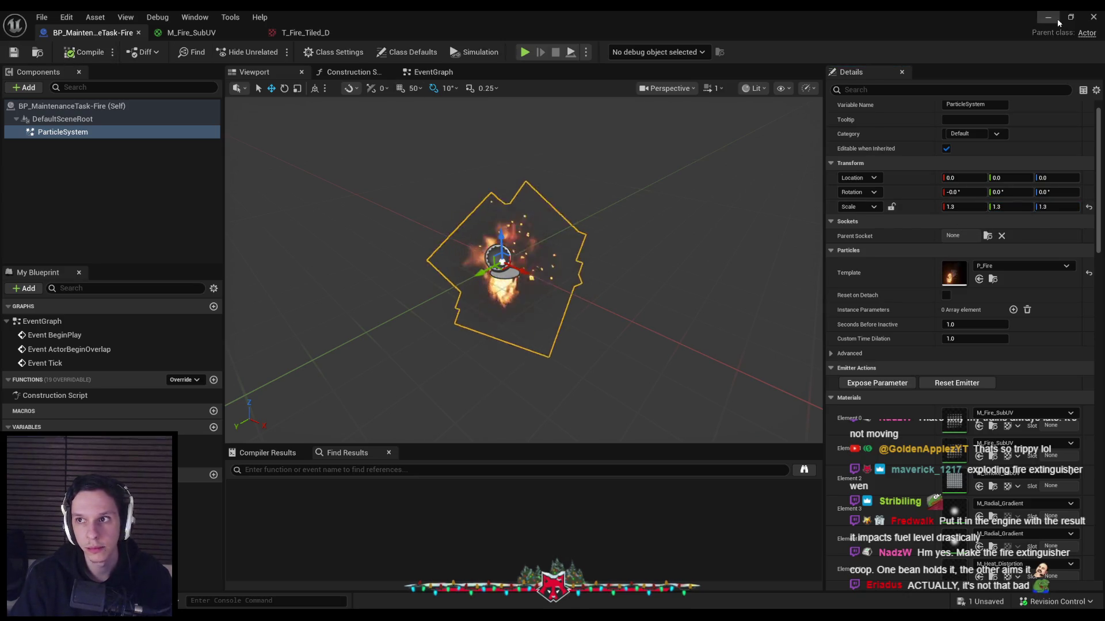
Check the enlarged fire in Game View, then delete the placed fire actor
{"action": "left_click", "coordinate": [1058, 19]}
{"action": "left_click", "coordinate": [517, 263]}
{"action": "key", "text": "f"}
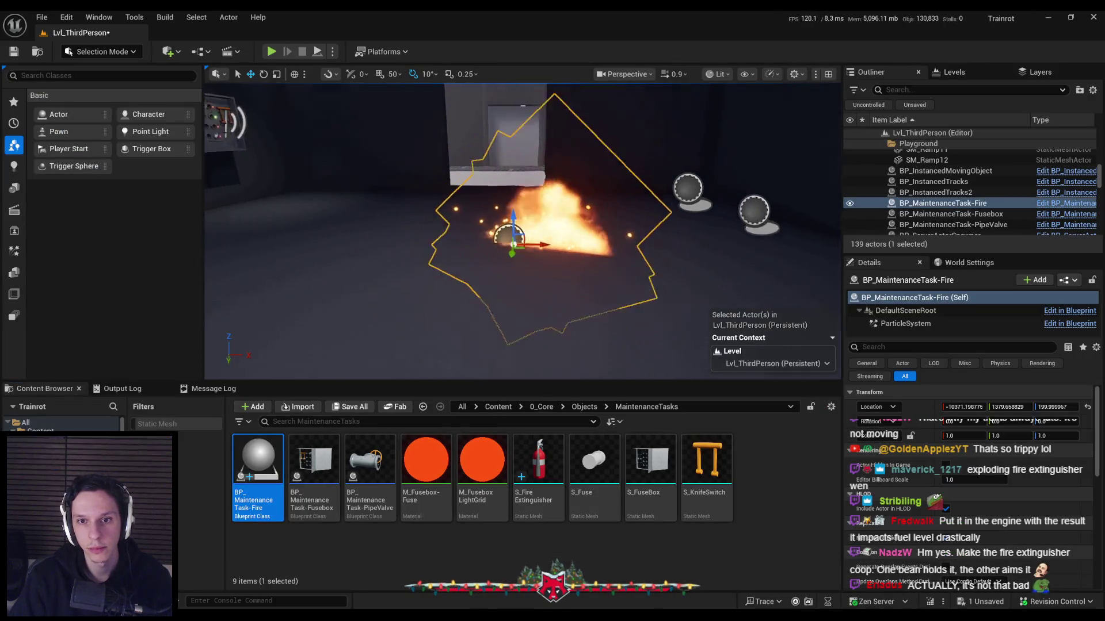
{"action": "key", "text": "g"}
{"action": "key", "text": "g"}
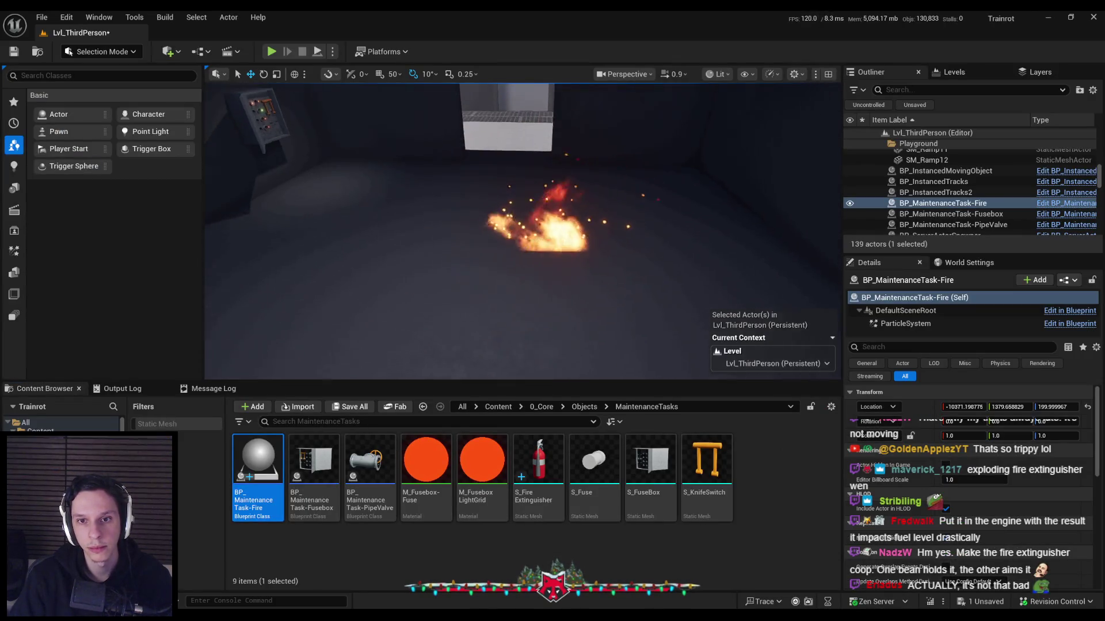
{"action": "scroll", "coordinate": [528, 297], "scroll_direction": "down", "scroll_amount": 3}
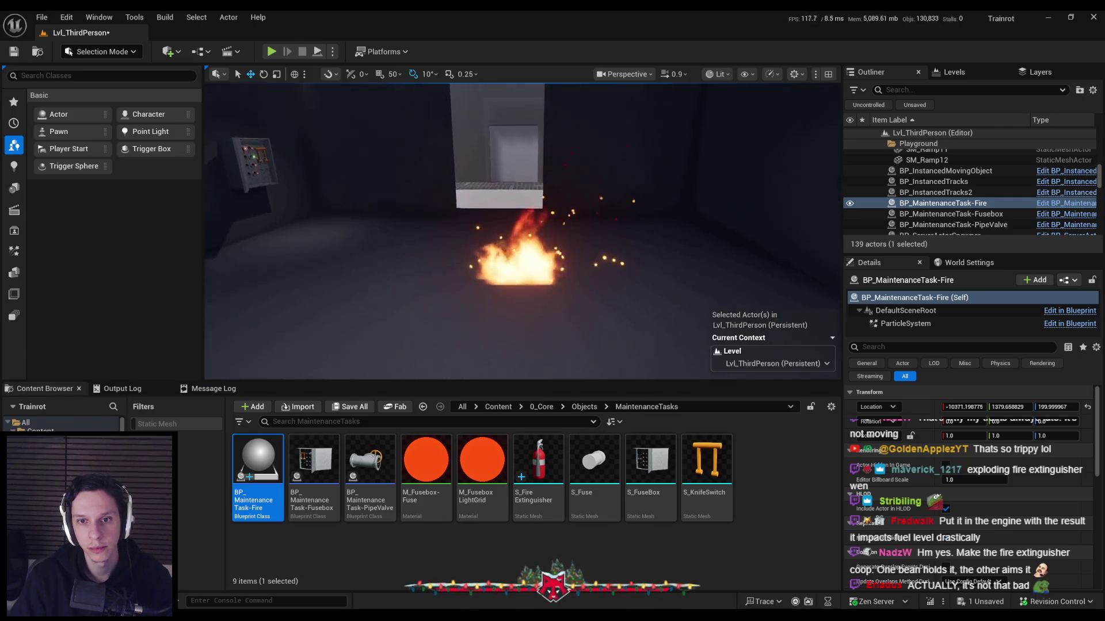
{"action": "key", "text": "Delete"}
{"action": "double_click", "coordinate": [269, 499]}
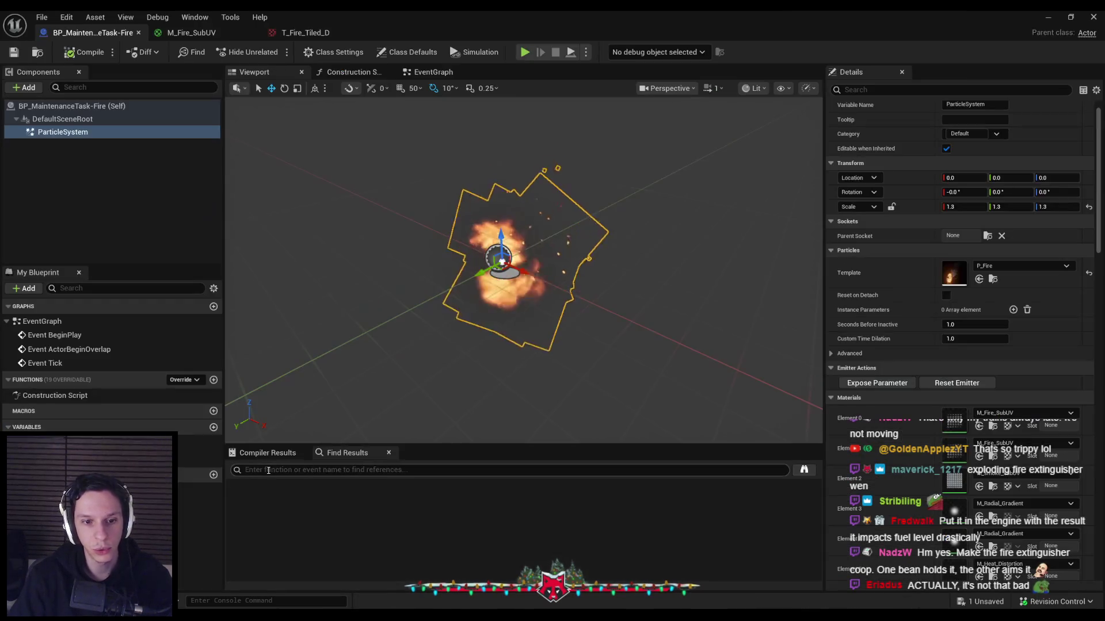
Add a Box collision component attached to DefaultSceneRoot
{"action": "left_click", "coordinate": [26, 86]}
{"action": "type", "text": "biox"}
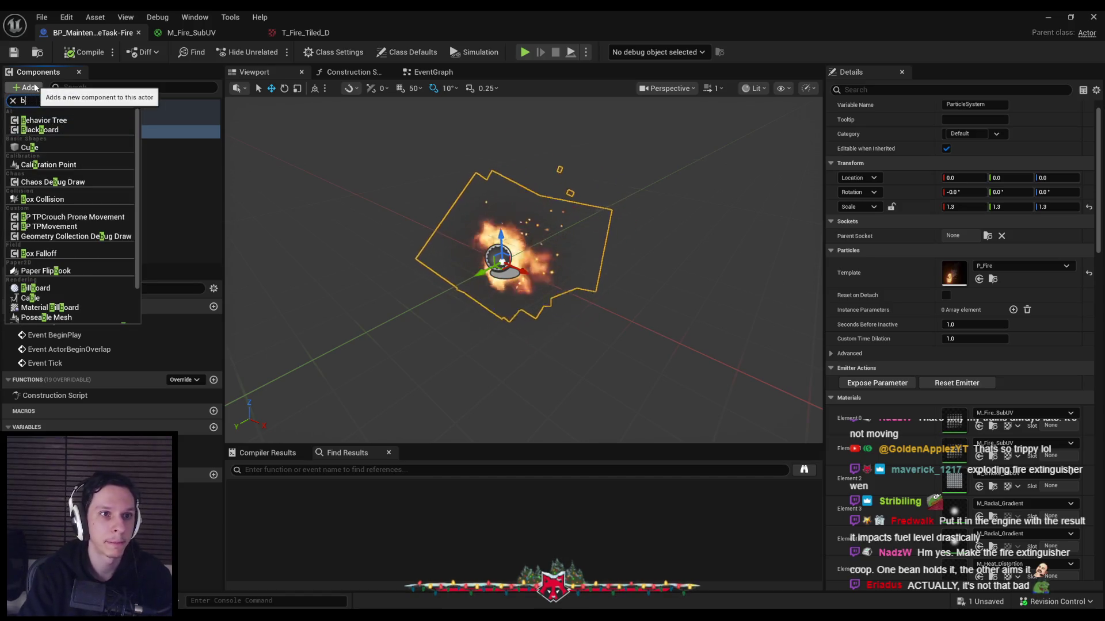
{"action": "type", "text": "ox"}
{"action": "key", "text": "Return"}
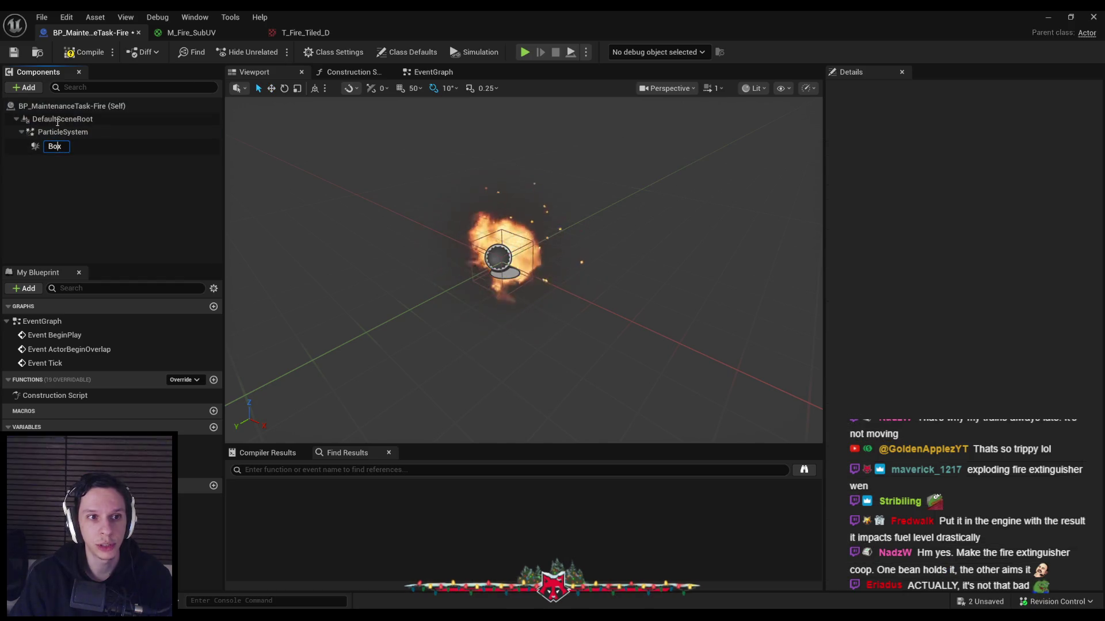
{"action": "left_click_drag", "start_coordinate": [47, 148], "coordinate": [57, 121]}
{"action": "left_click", "coordinate": [69, 142]}
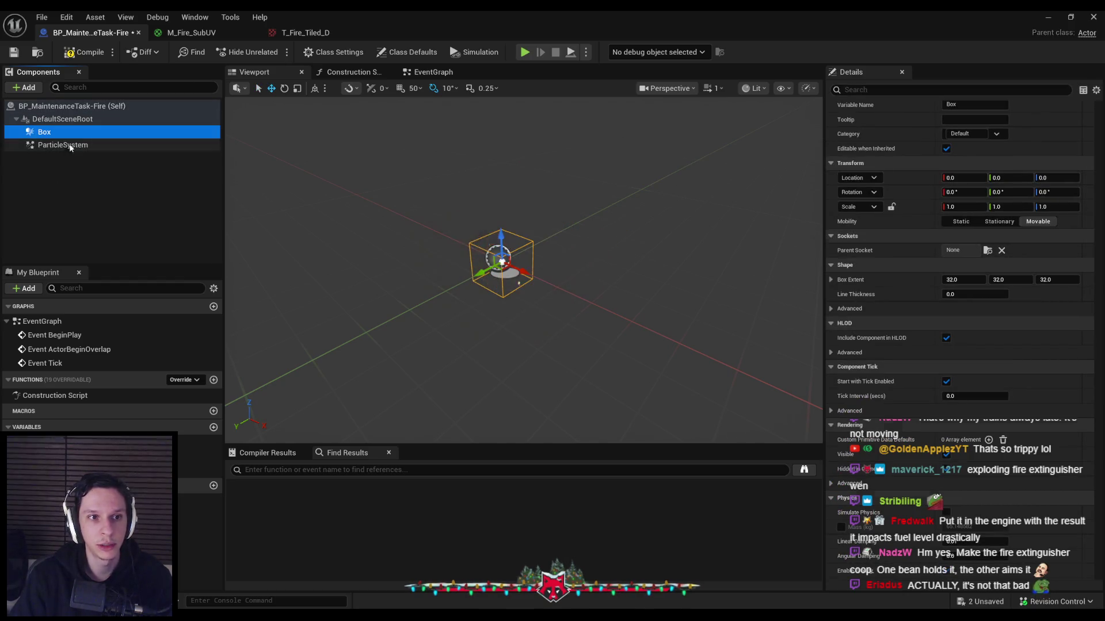
Scale the Box to about 2.21, 2.21, 3.45 around the flames and save
{"action": "left_click_drag", "start_coordinate": [422, 177], "coordinate": [402, 184]}
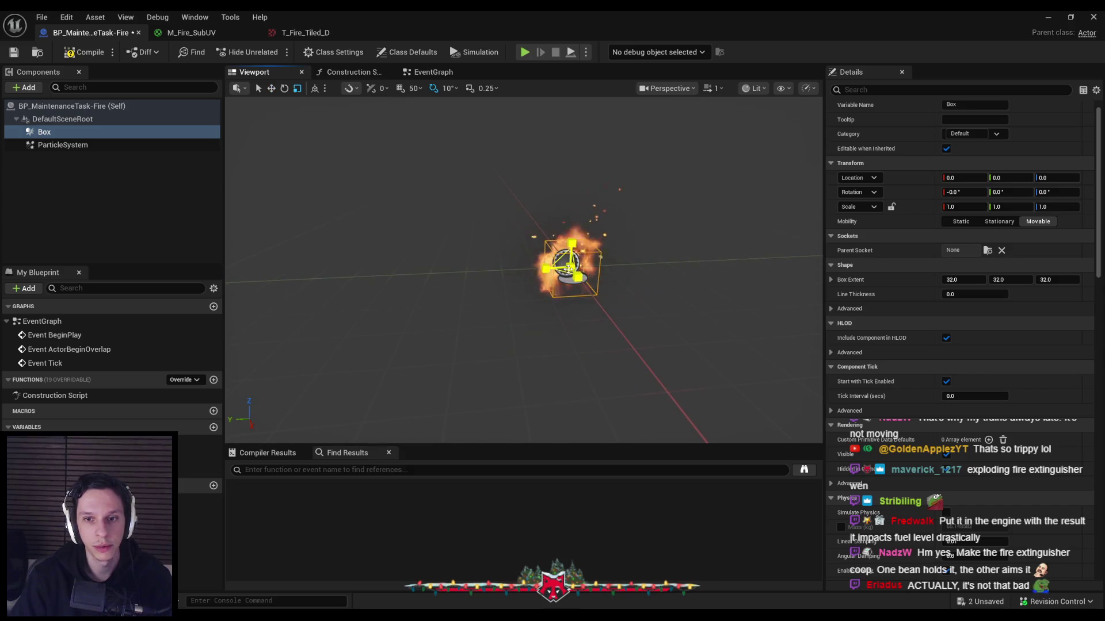
{"action": "left_click_drag", "start_coordinate": [569, 263], "coordinate": [575, 259]}
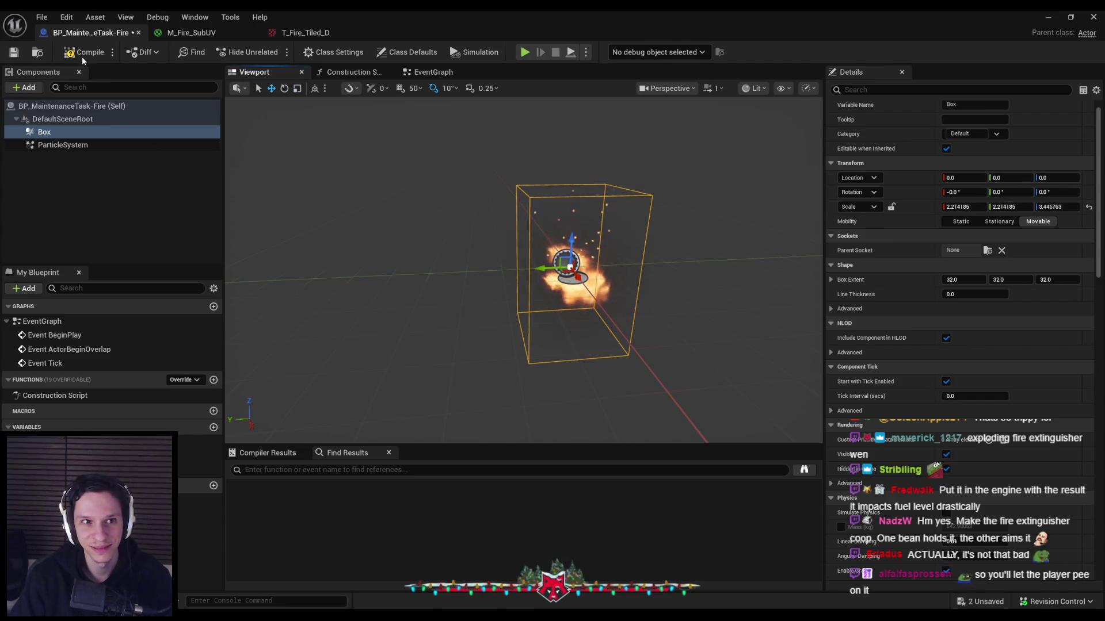
{"action": "left_click", "coordinate": [15, 53]}
{"action": "left_click", "coordinate": [1048, 18]}
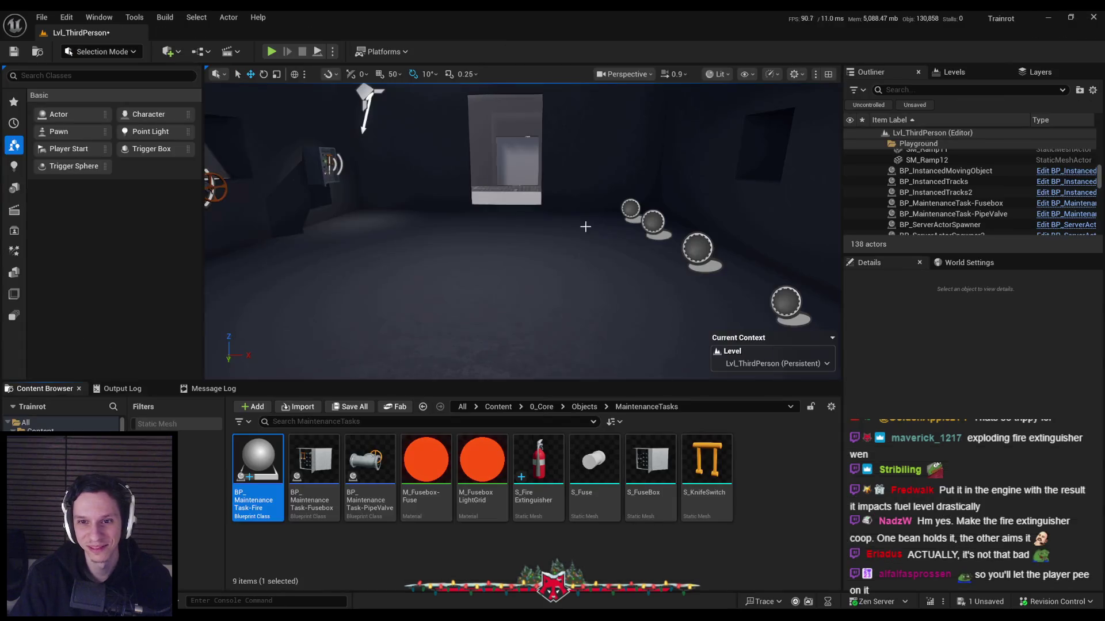
Drop BP_MaintenanceTask-Fire into the level, frame it, and toggle Game View to check the flames
{"action": "left_click_drag", "start_coordinate": [285, 455], "coordinate": [484, 247]}
{"action": "key", "text": "f"}
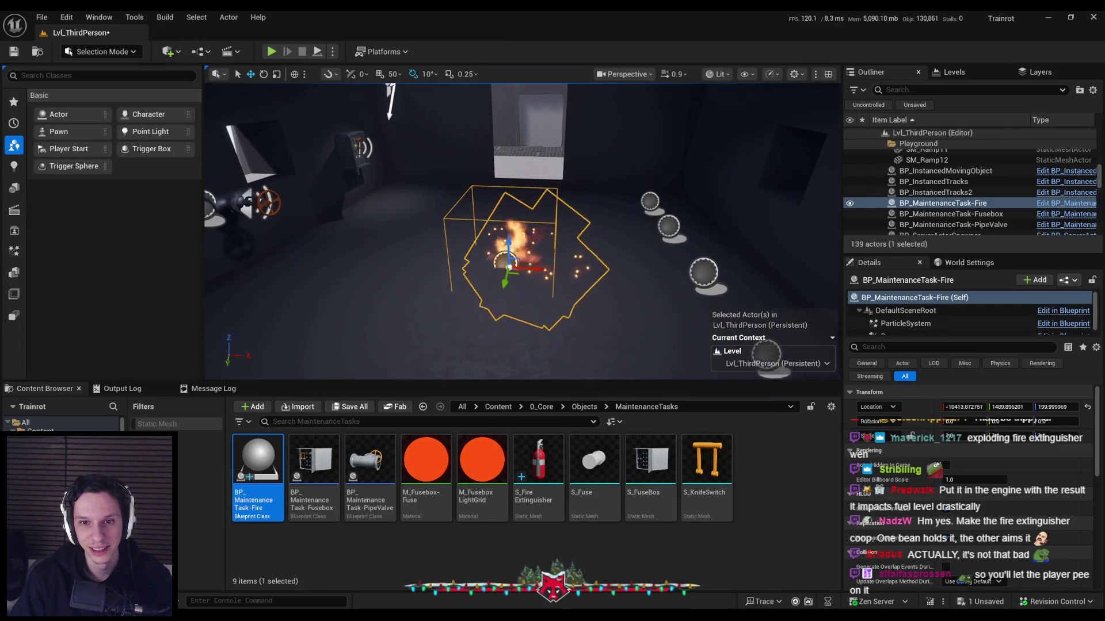
{"action": "scroll", "coordinate": [522, 230], "scroll_direction": "down", "scroll_amount": 5}
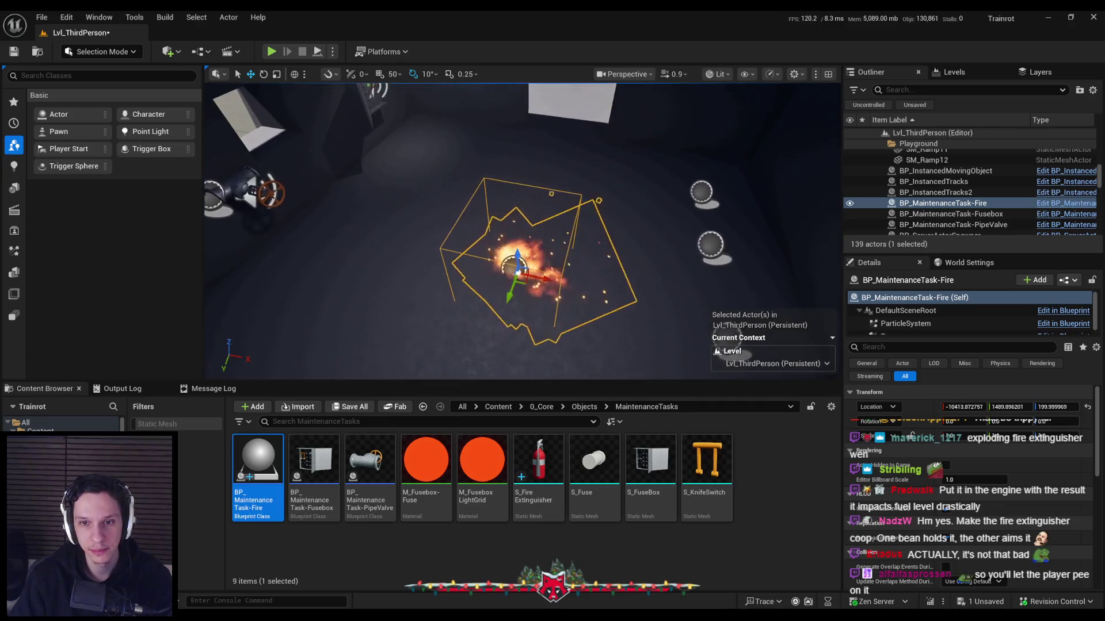
{"action": "left_click_drag", "start_coordinate": [518, 259], "coordinate": [406, 85]}
{"action": "scroll", "coordinate": [510, 303], "scroll_direction": "up", "scroll_amount": 2}
{"action": "key", "text": "g"}
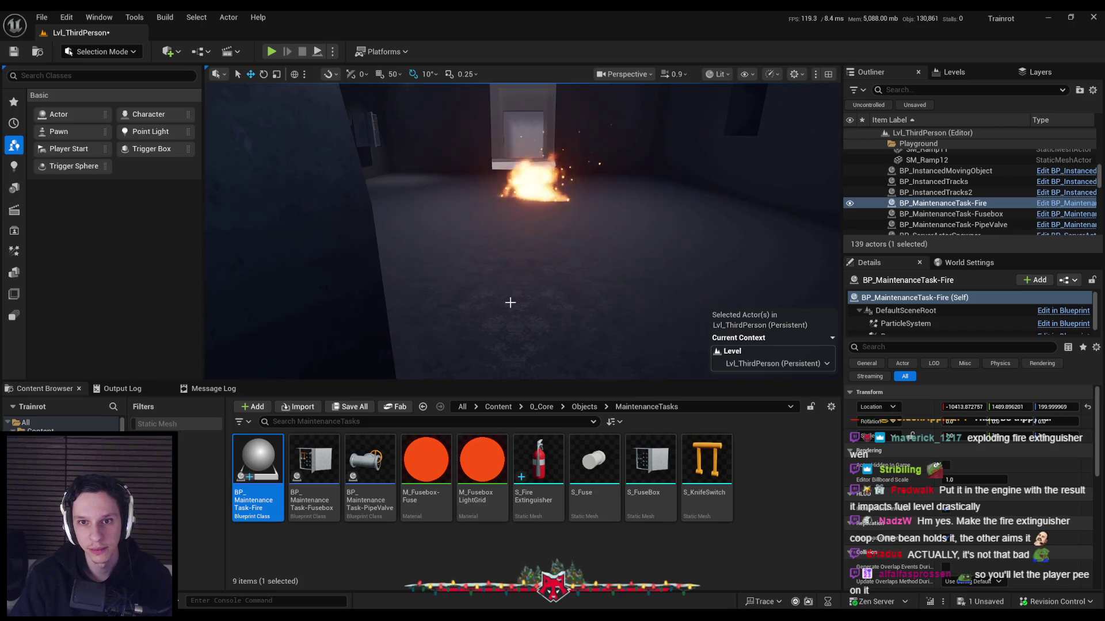
{"action": "key", "text": "g"}
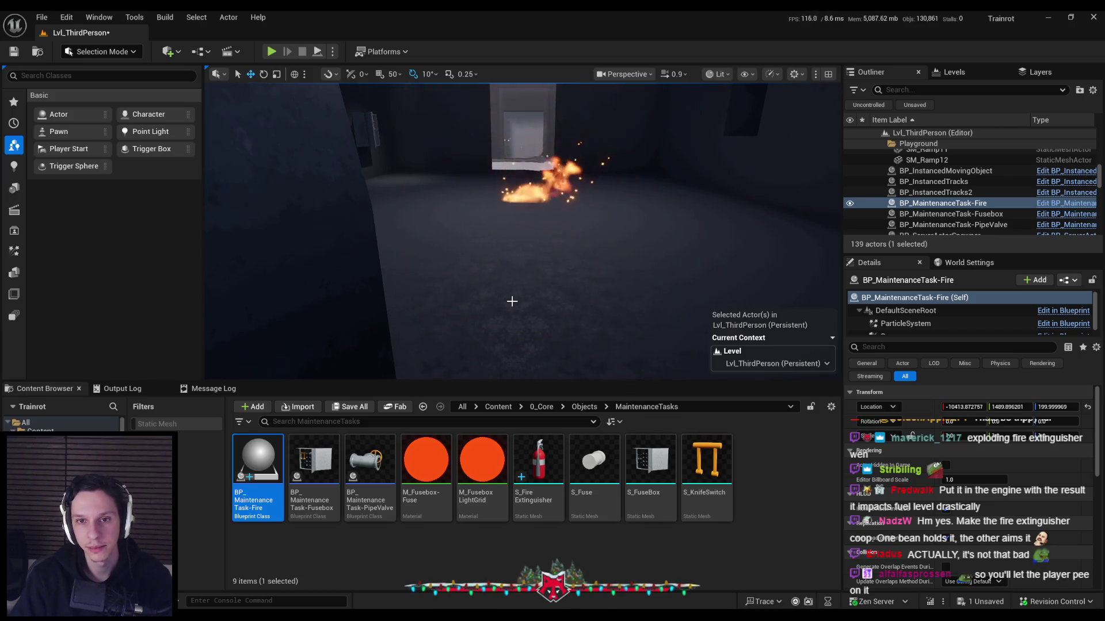
{"action": "key", "text": "g"}
{"action": "double_click", "coordinate": [258, 460]}
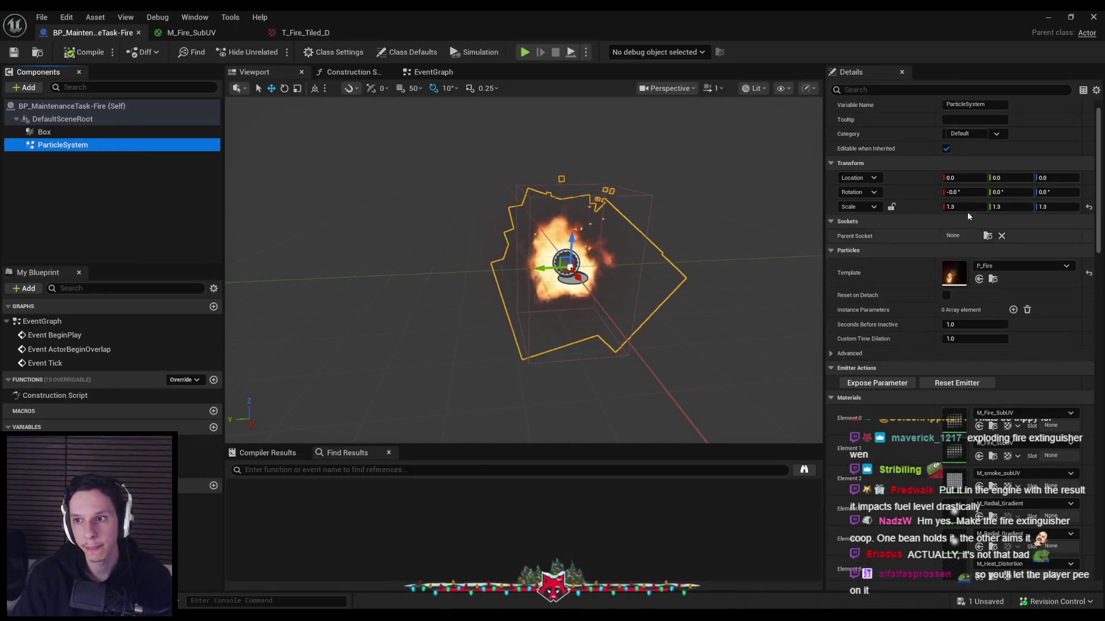
Set the ParticleSystem scale to 1.6, compile, and delete the placed fire actor
{"action": "left_click", "coordinate": [969, 206]}
{"action": "type", "text": "1.6"}
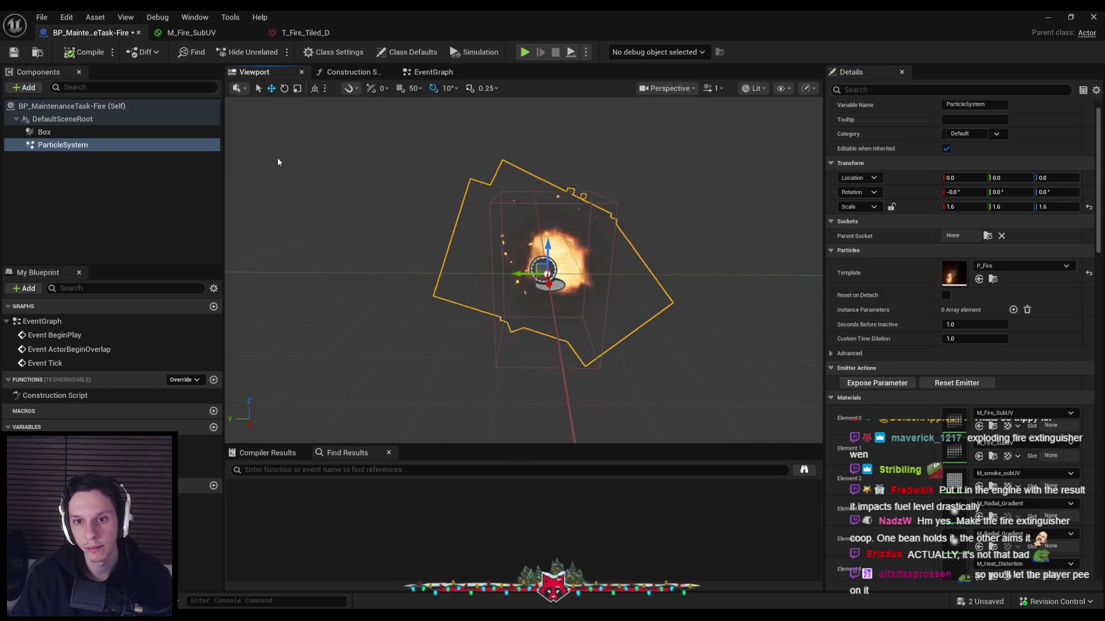
{"action": "left_click", "coordinate": [83, 55]}
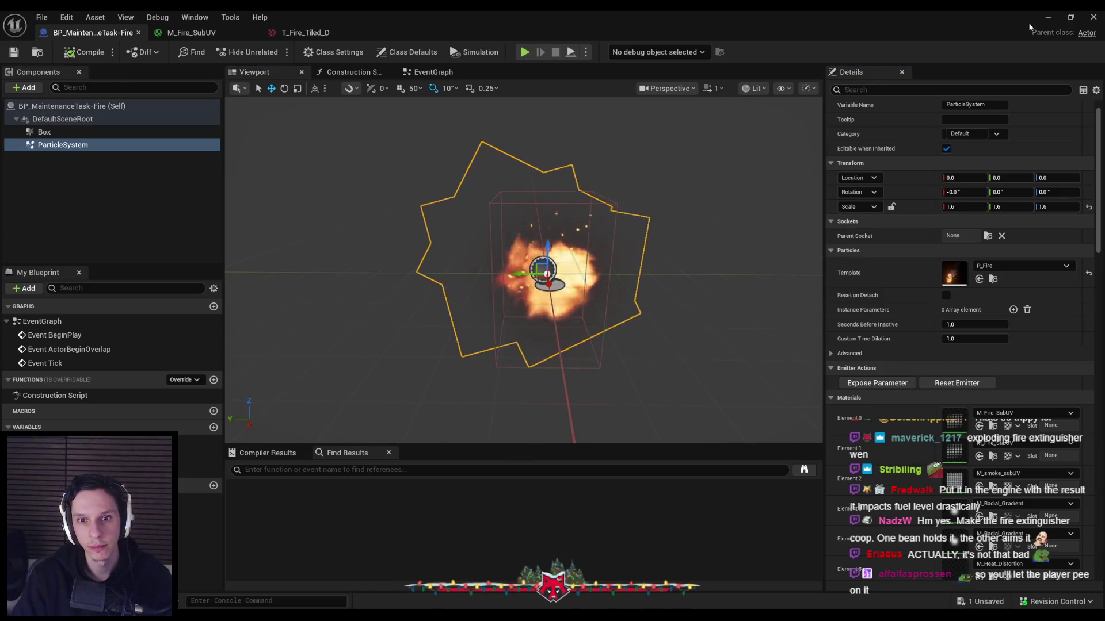
{"action": "left_click", "coordinate": [1052, 19]}
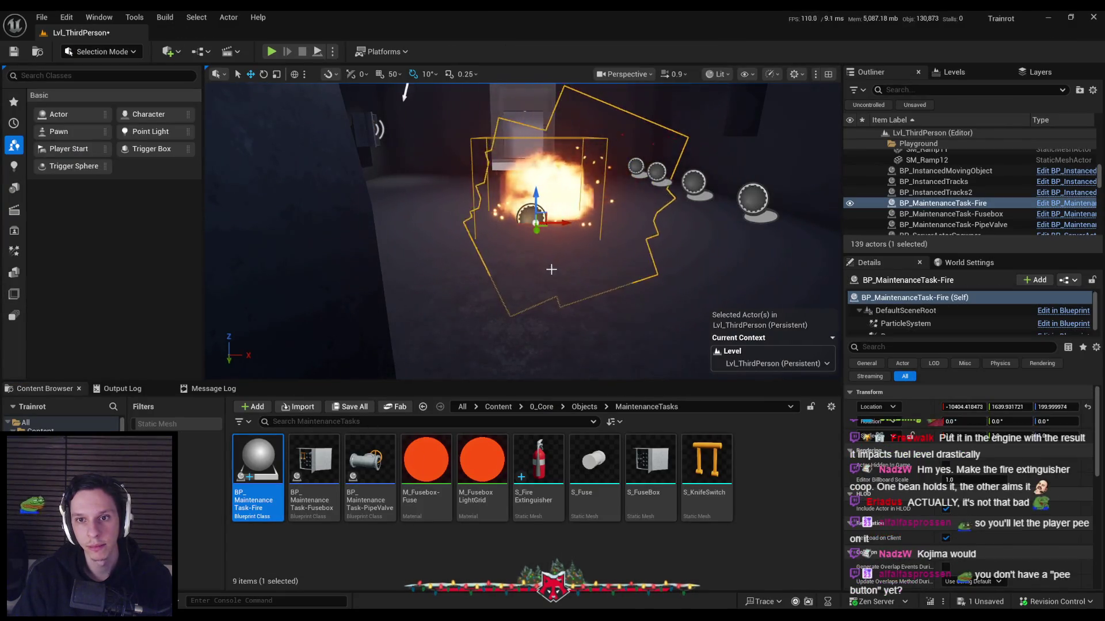
{"action": "key", "text": "Delete"}
{"action": "double_click", "coordinate": [258, 461]}
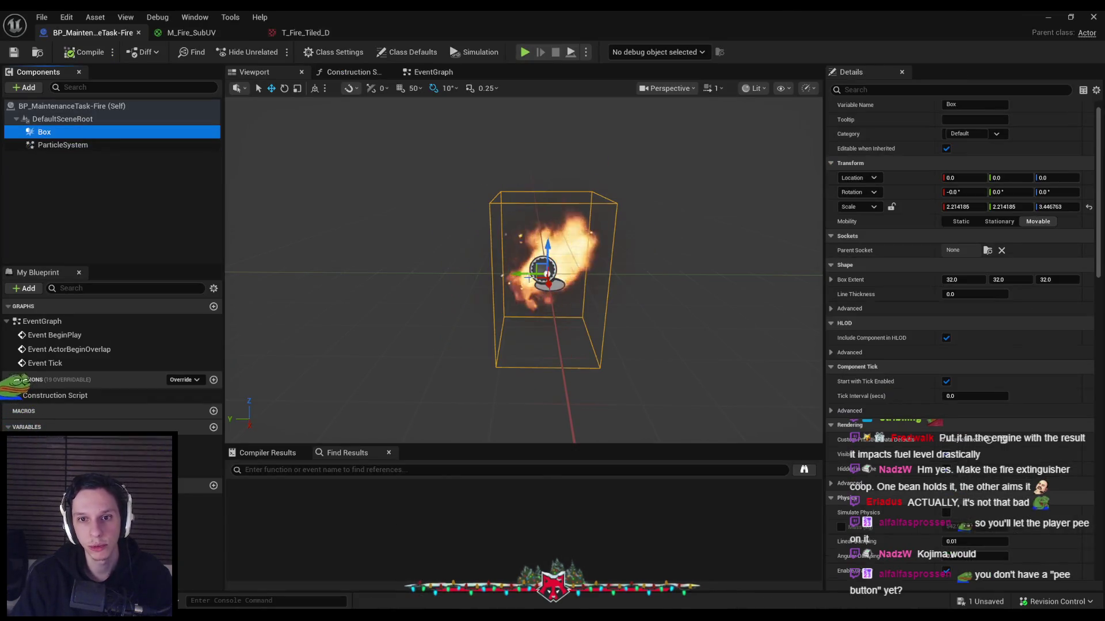
Widen the Box collision to about 2.58 on X and Y, then compile and save
{"action": "left_click_drag", "start_coordinate": [539, 282], "coordinate": [550, 270]}
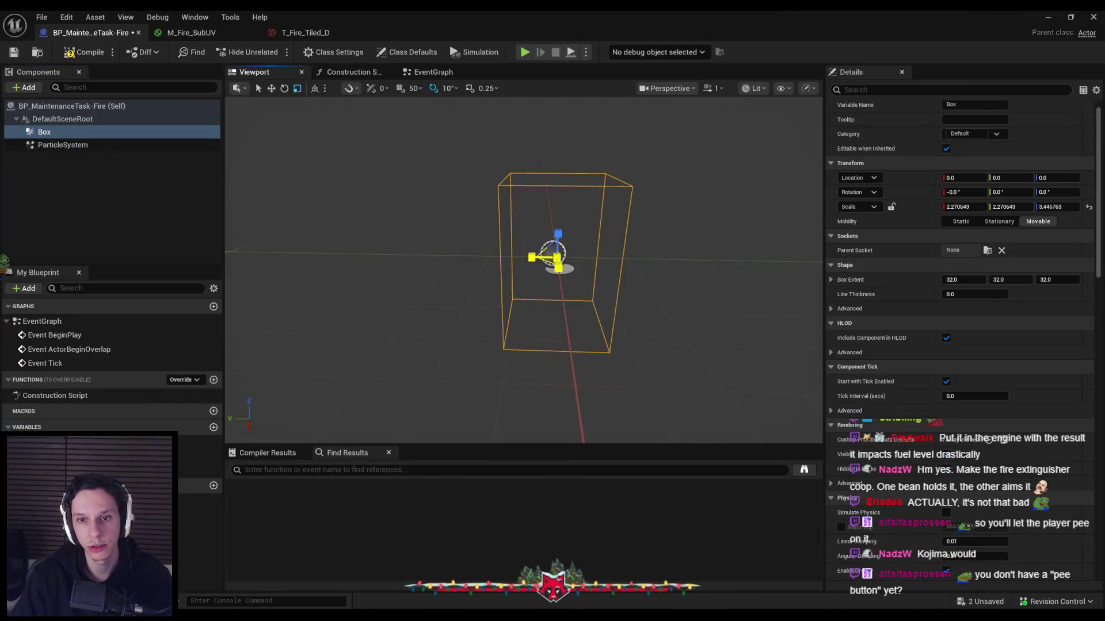
{"action": "left_click", "coordinate": [84, 52]}
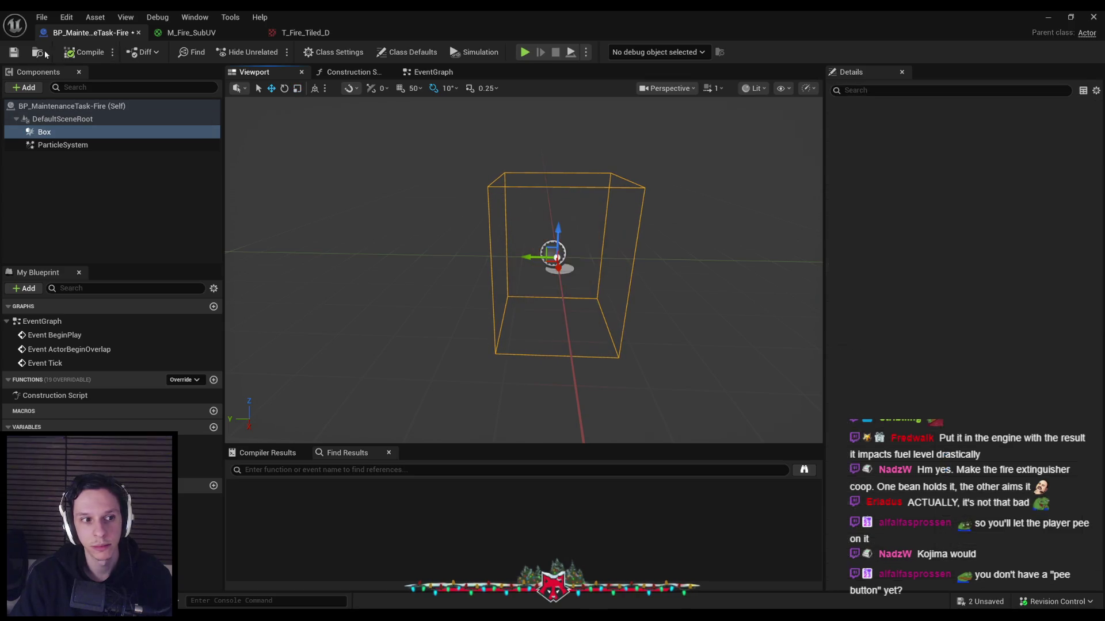
{"action": "left_click", "coordinate": [14, 51]}
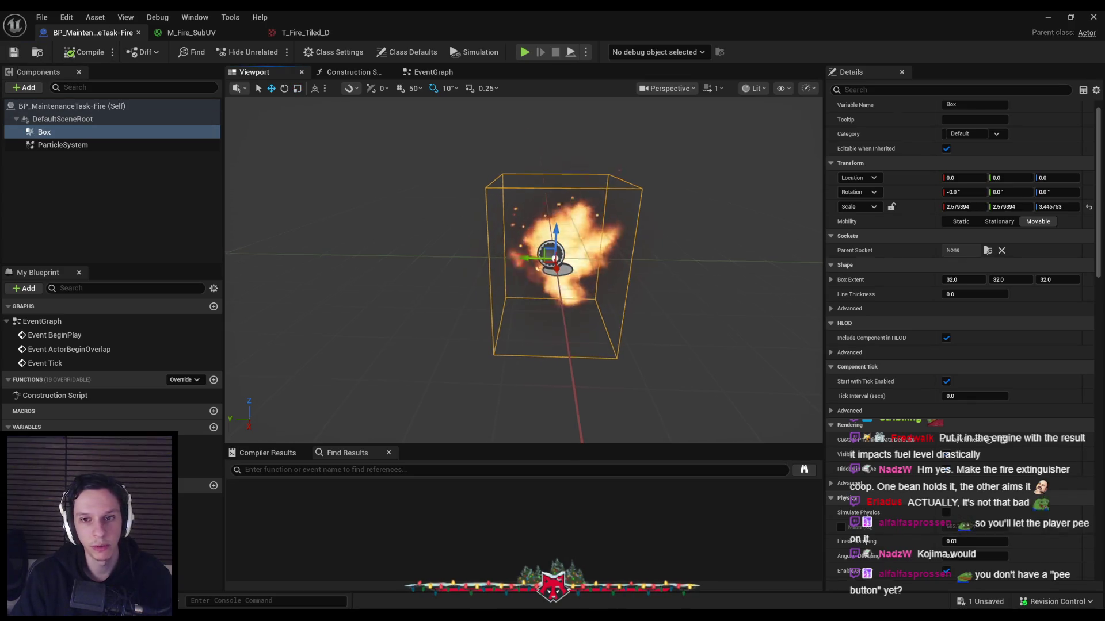
{"action": "left_click_drag", "start_coordinate": [550, 276], "coordinate": [540, 280]}
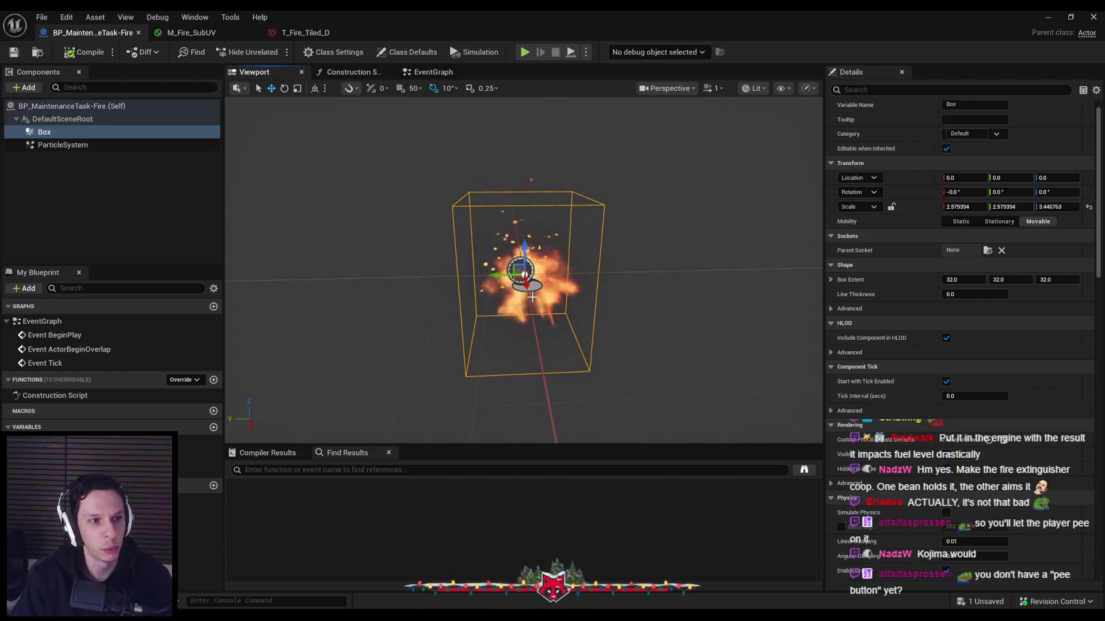
{"action": "mouse_move", "coordinate": [532, 297]}
{"action": "left_mouse_down"}
{"action": "mouse_move", "coordinate": [532, 276]}
{"action": "mouse_move", "coordinate": [529, 300]}
{"action": "left_mouse_up"}
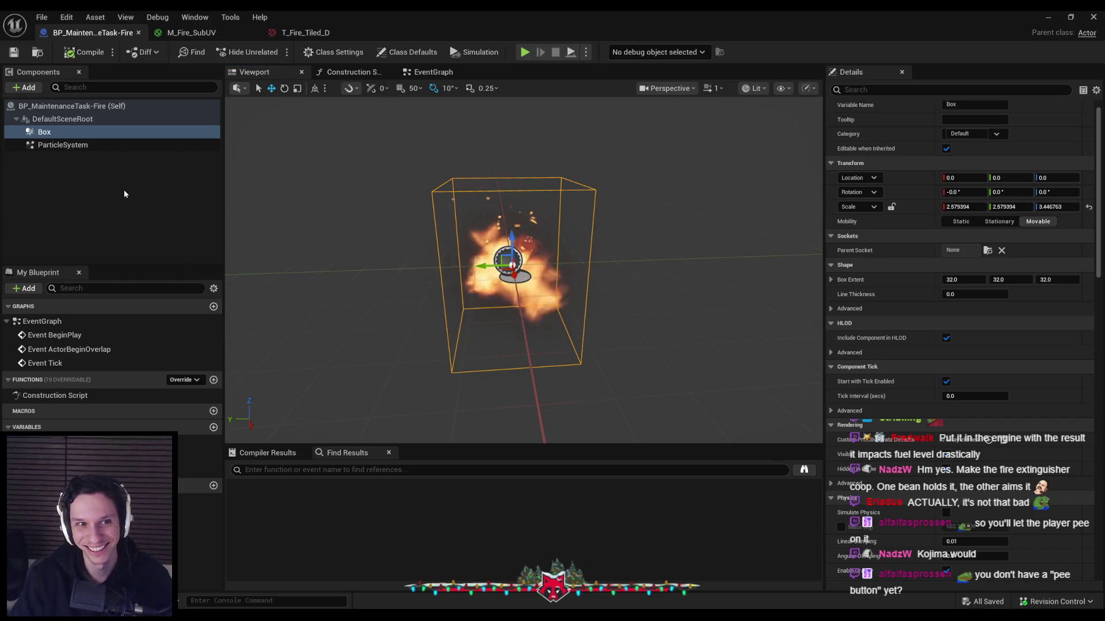
{"action": "left_click", "coordinate": [124, 147]}
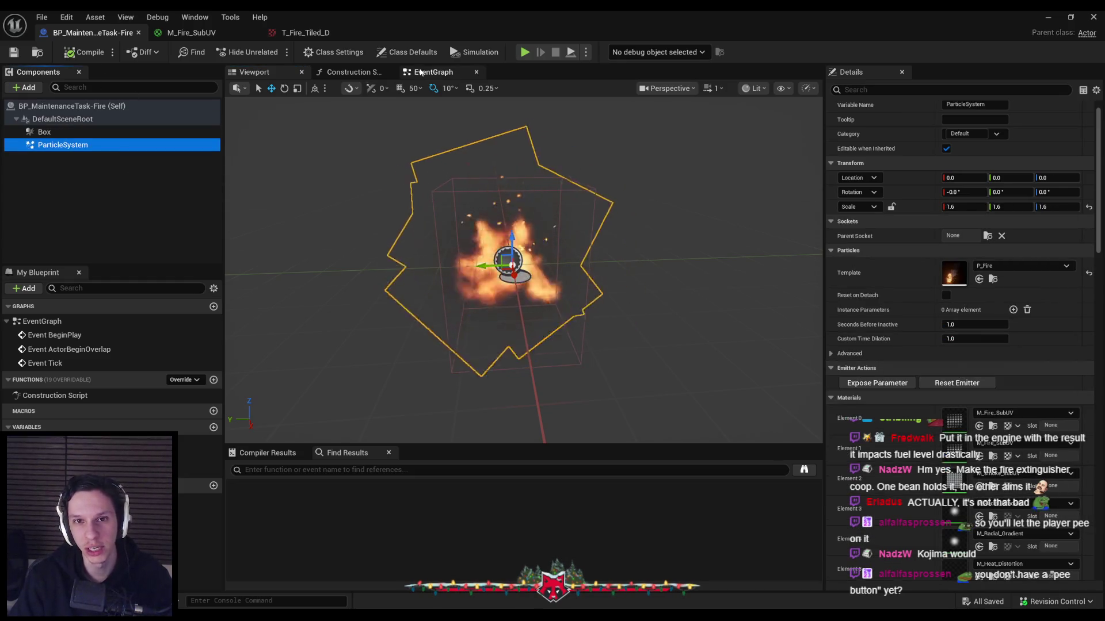
Delete the three disabled event nodes from the Event Graph and save
{"action": "left_click", "coordinate": [433, 72]}
{"action": "key", "text": "Delete"}
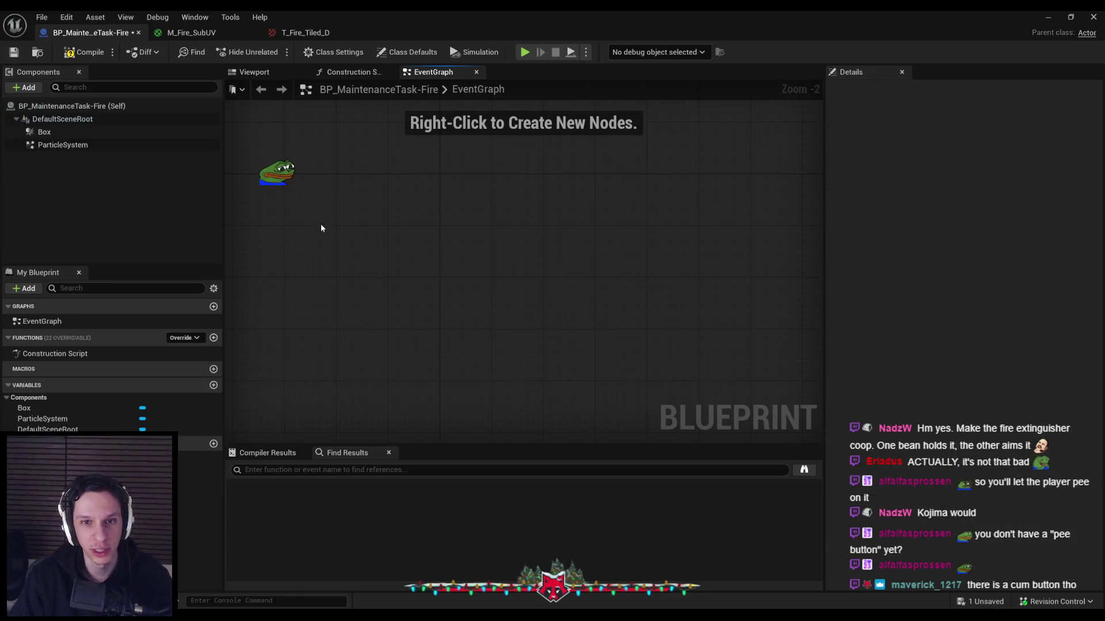
{"action": "left_click", "coordinate": [12, 55]}
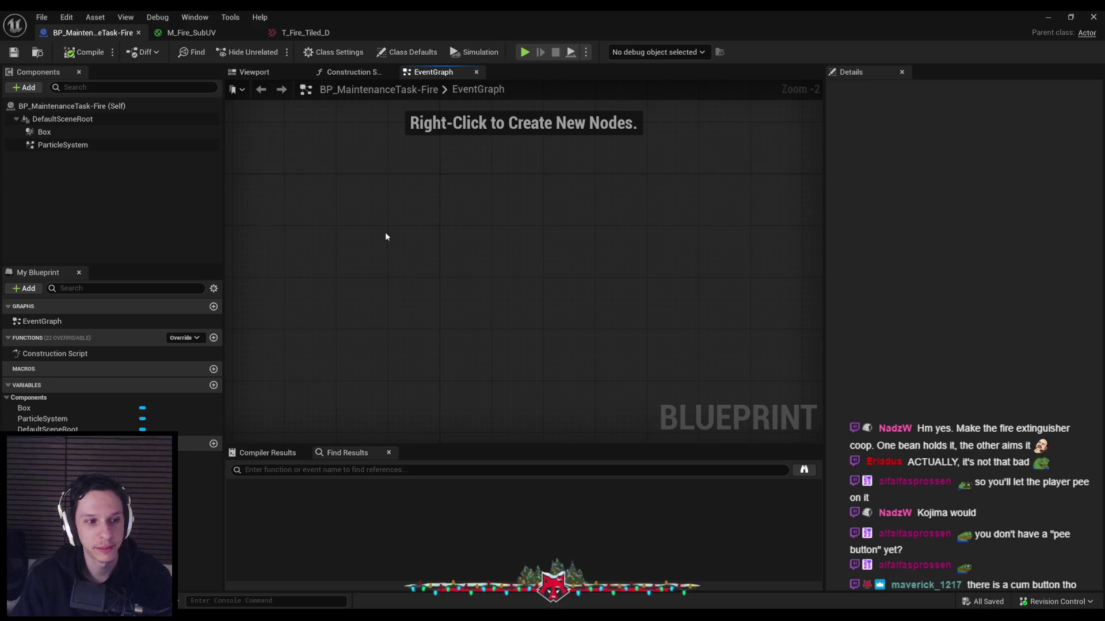
Add an On Component Begin Overlap event for the Box component
{"action": "left_click", "coordinate": [173, 145]}
{"action": "left_click", "coordinate": [173, 132]}
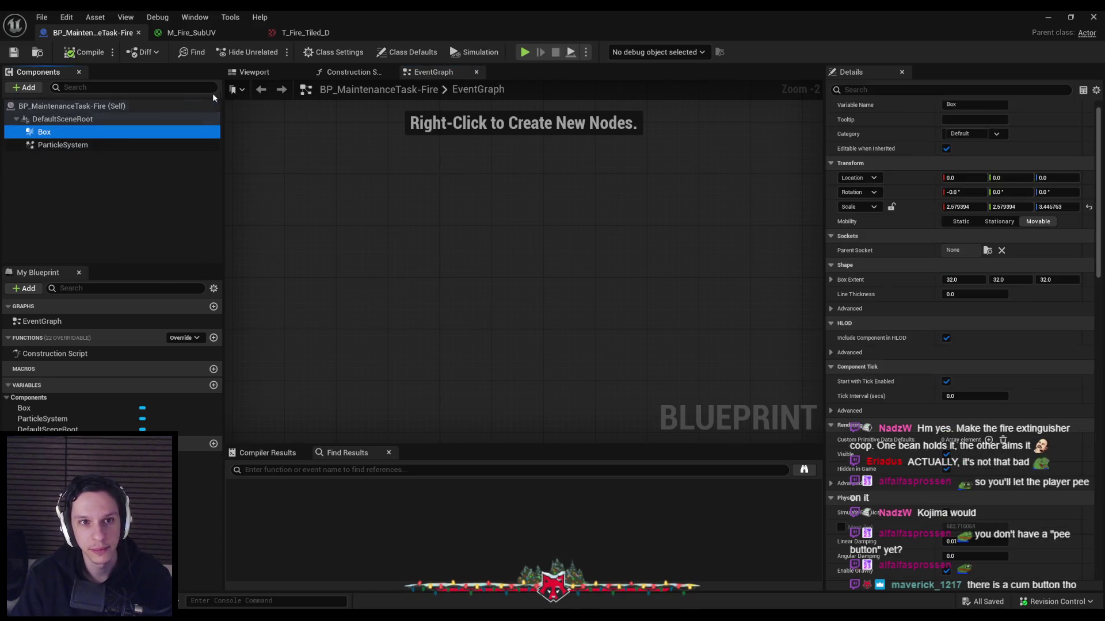
{"action": "left_click_drag", "start_coordinate": [1100, 236], "coordinate": [1090, 524]}
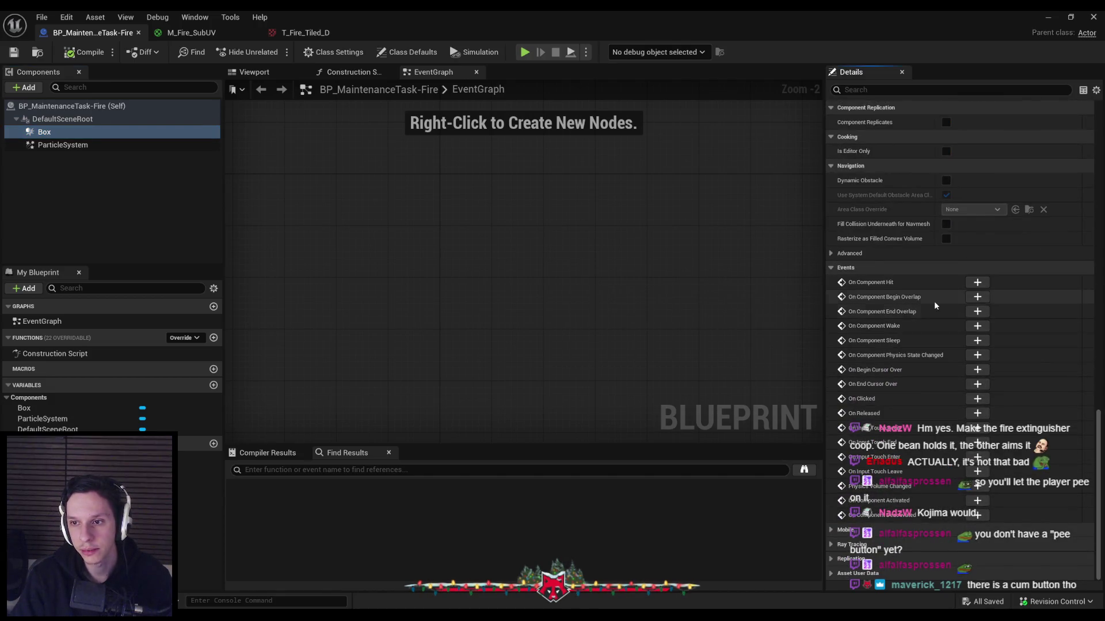
{"action": "left_click", "coordinate": [977, 297]}
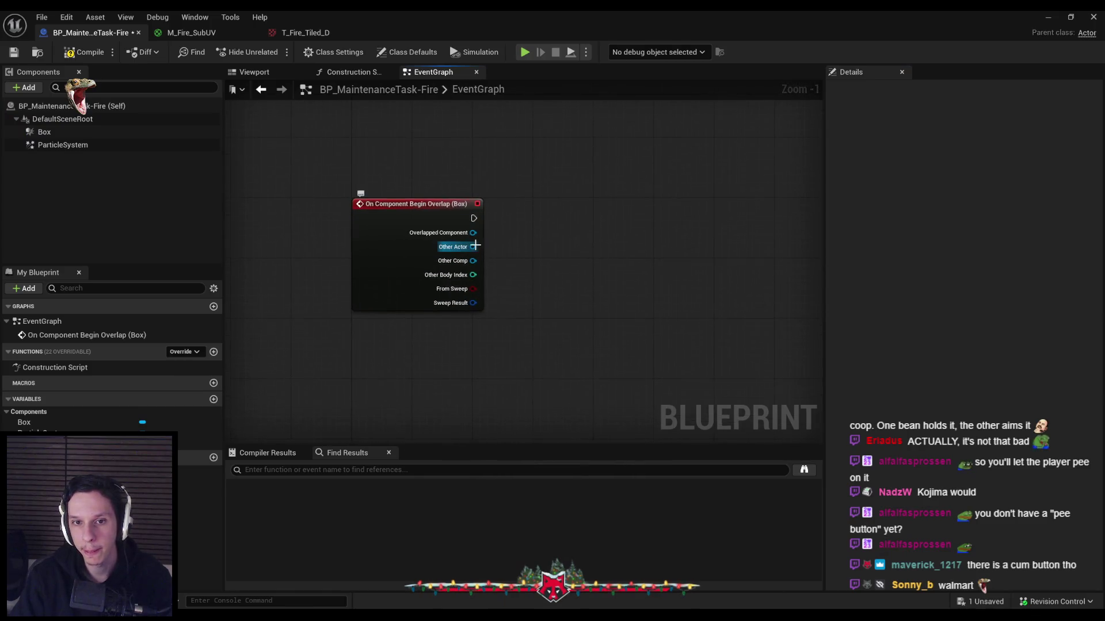
{"action": "left_click_drag", "start_coordinate": [475, 248], "coordinate": [561, 258]}
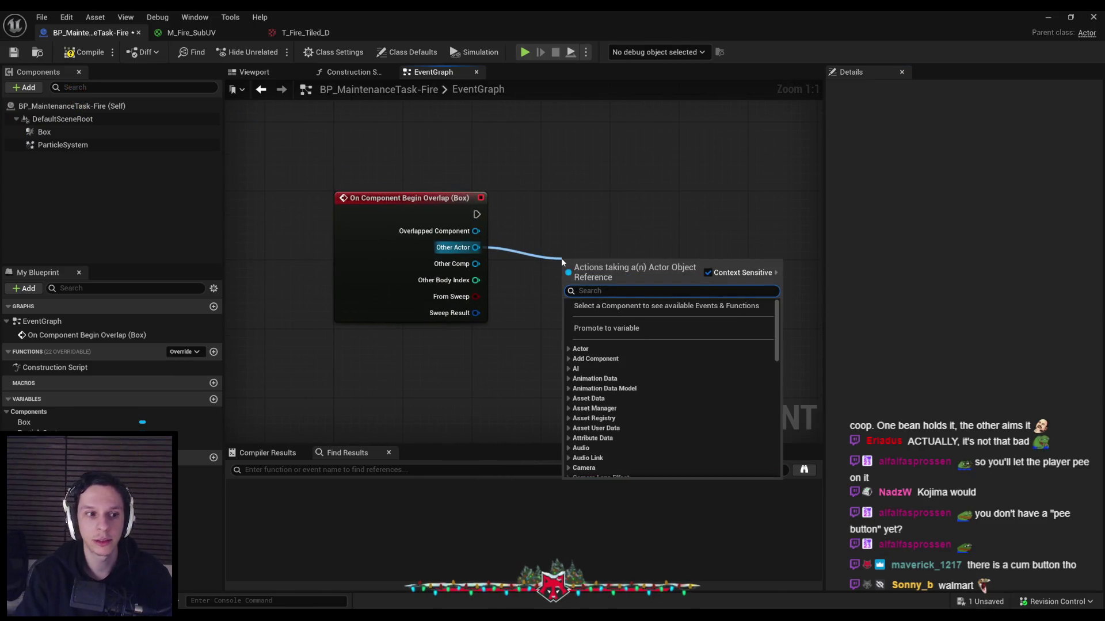
Add a Does Object Implement Interface node on Other Actor testing the Damage Interface
{"action": "type", "text": "contains infer"}
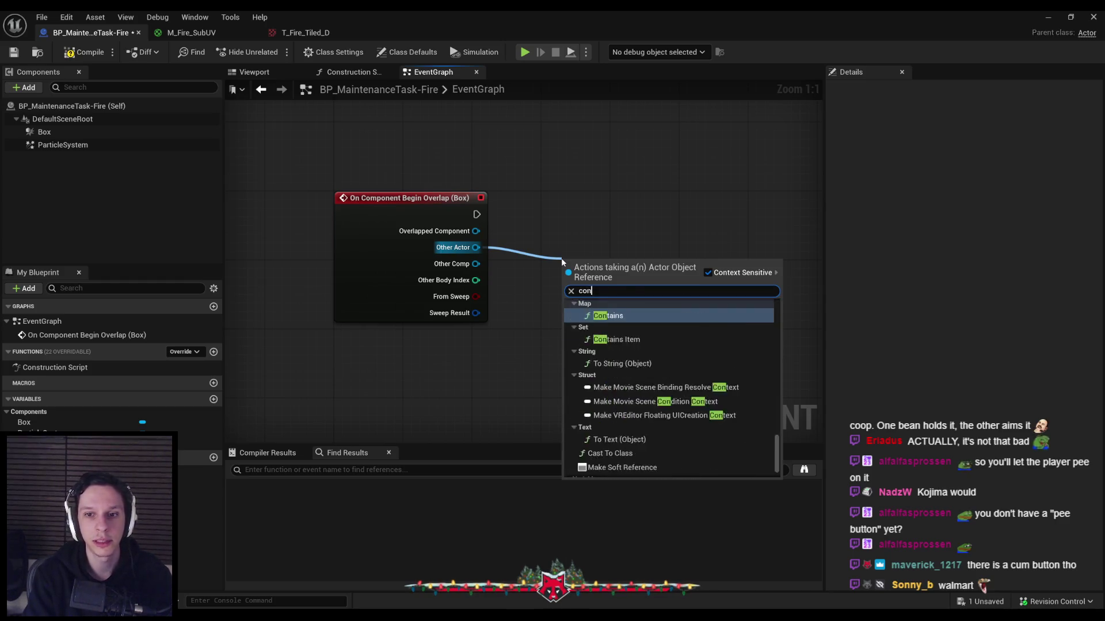
{"action": "type", "text": "implement"}
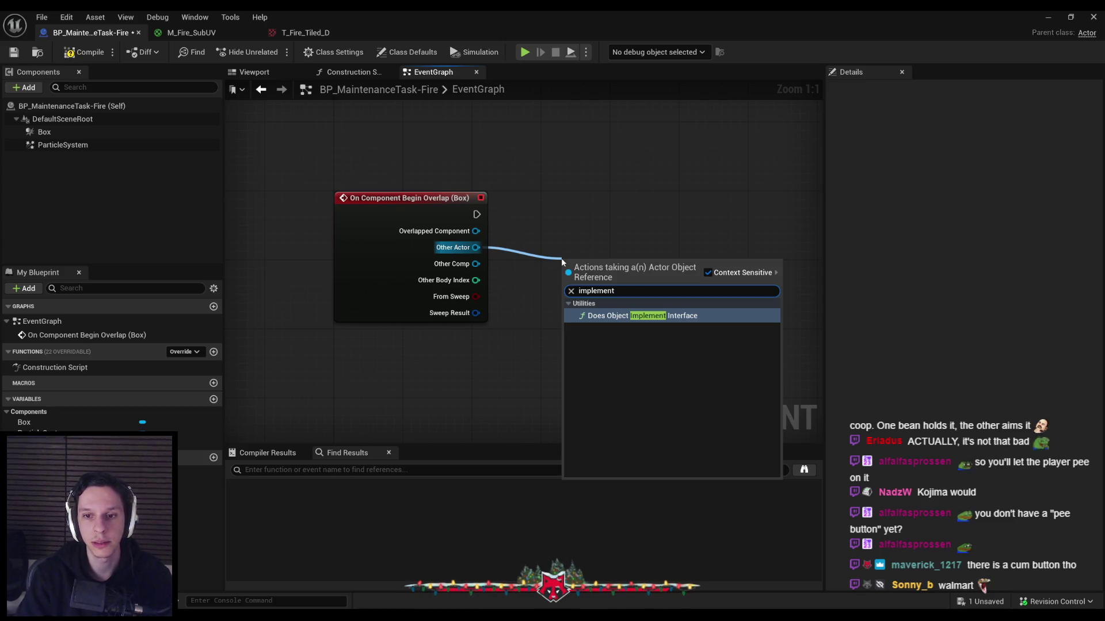
{"action": "key", "text": "Return"}
{"action": "left_click", "coordinate": [599, 301]}
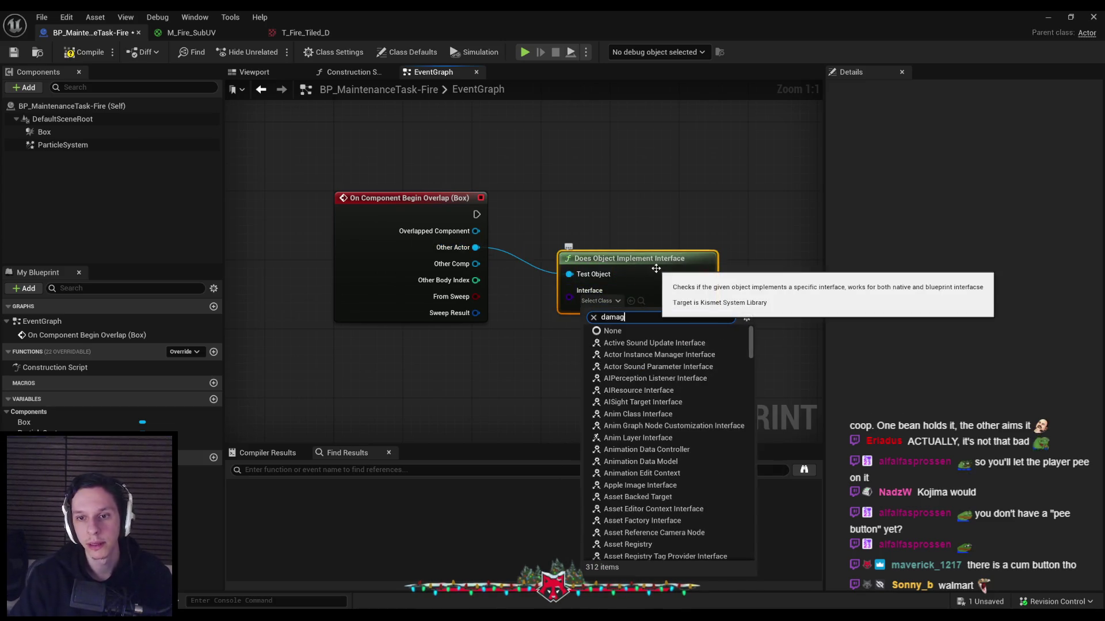
{"action": "type", "text": "damage"}
{"action": "key", "text": "Return"}
Add a Branch driven by the interface check and align it with the event
{"action": "left_click_drag", "start_coordinate": [749, 249], "coordinate": [750, 249]}
{"action": "type", "text": "branch"}
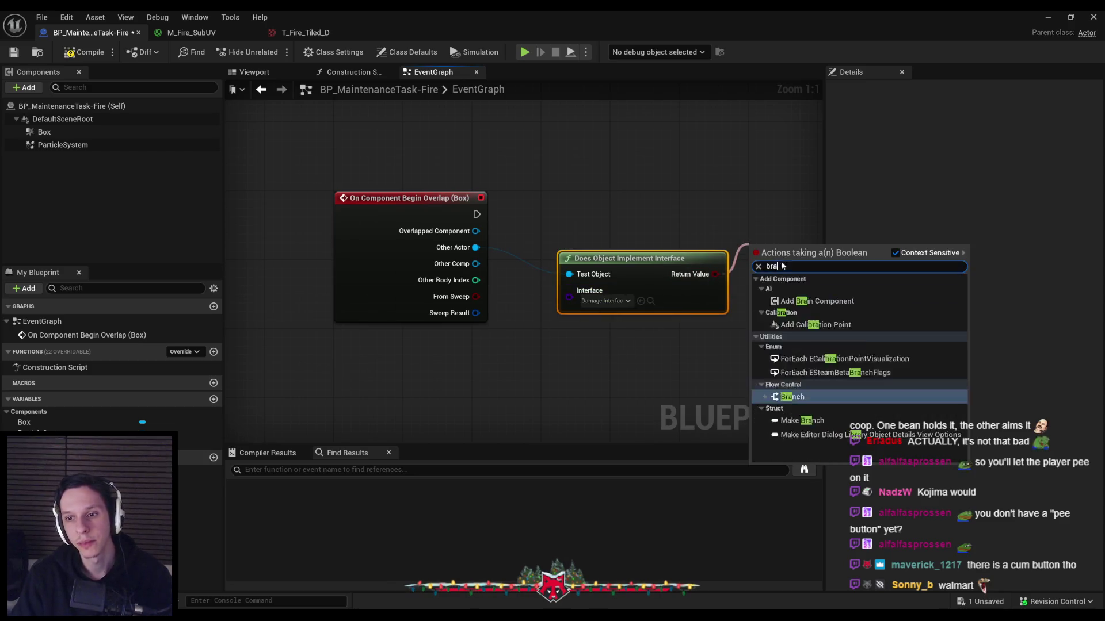
{"action": "key", "text": "Return"}
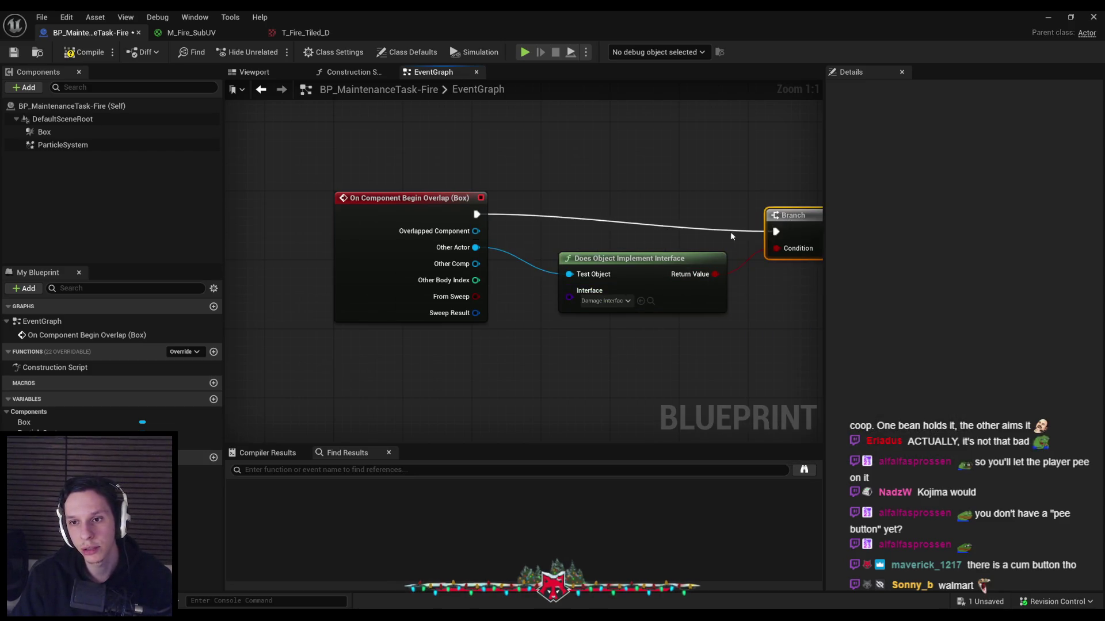
{"action": "mouse_move", "coordinate": [821, 233]}
{"action": "left_mouse_down"}
{"action": "mouse_move", "coordinate": [683, 230]}
{"action": "mouse_move", "coordinate": [672, 216]}
{"action": "mouse_move", "coordinate": [726, 221]}
{"action": "mouse_move", "coordinate": [661, 253]}
{"action": "mouse_move", "coordinate": [351, 252]}
{"action": "mouse_move", "coordinate": [429, 292]}
{"action": "mouse_move", "coordinate": [427, 339]}
{"action": "left_mouse_up"}
{"action": "scroll", "coordinate": [581, 318], "scroll_direction": "down", "scroll_amount": 1}
Call Damage Actor (Amount 5.0) on True, rerouting the target and wiring Sweep Result to Hit Result
{"action": "type", "text": "damage"}
{"action": "left_click", "coordinate": [788, 267]}
{"action": "double_click", "coordinate": [402, 246]}
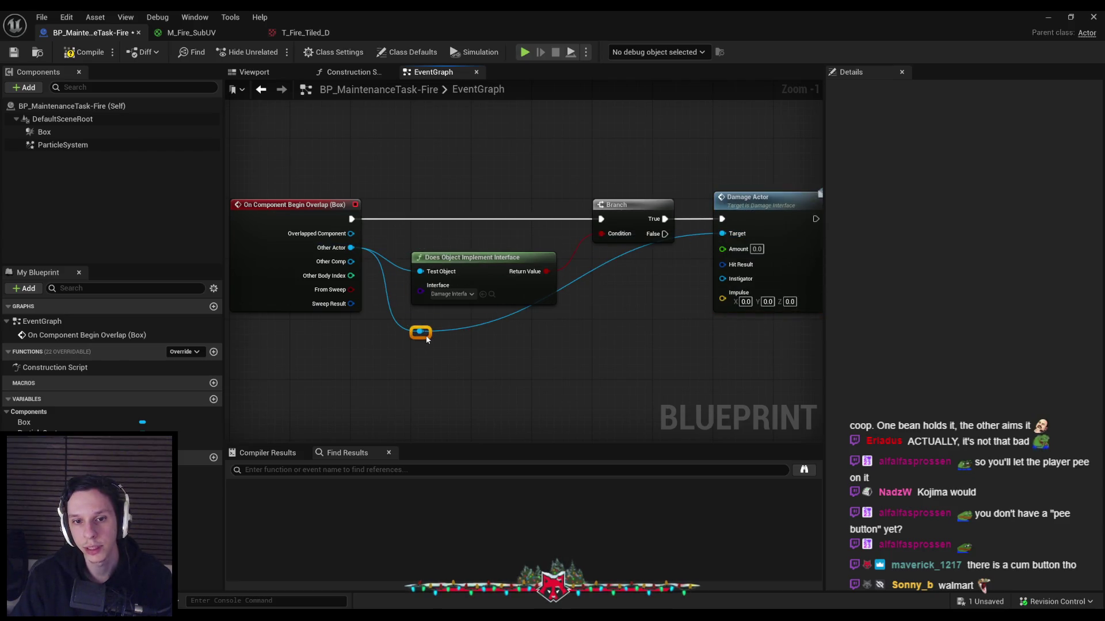
{"action": "double_click", "coordinate": [473, 325]}
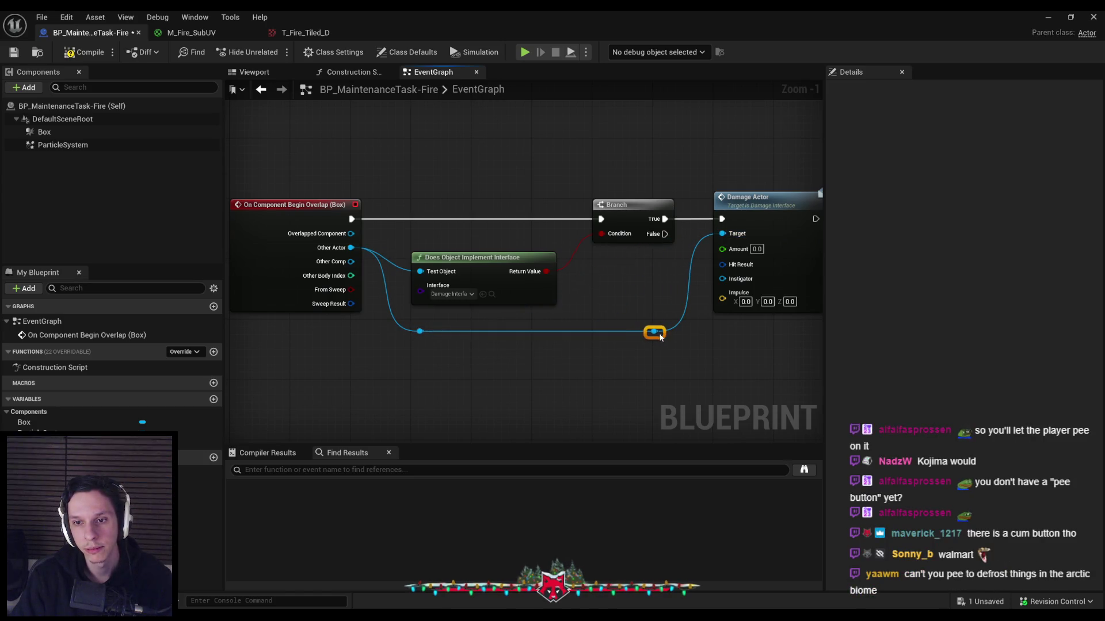
{"action": "left_click_drag", "start_coordinate": [716, 345], "coordinate": [614, 319]}
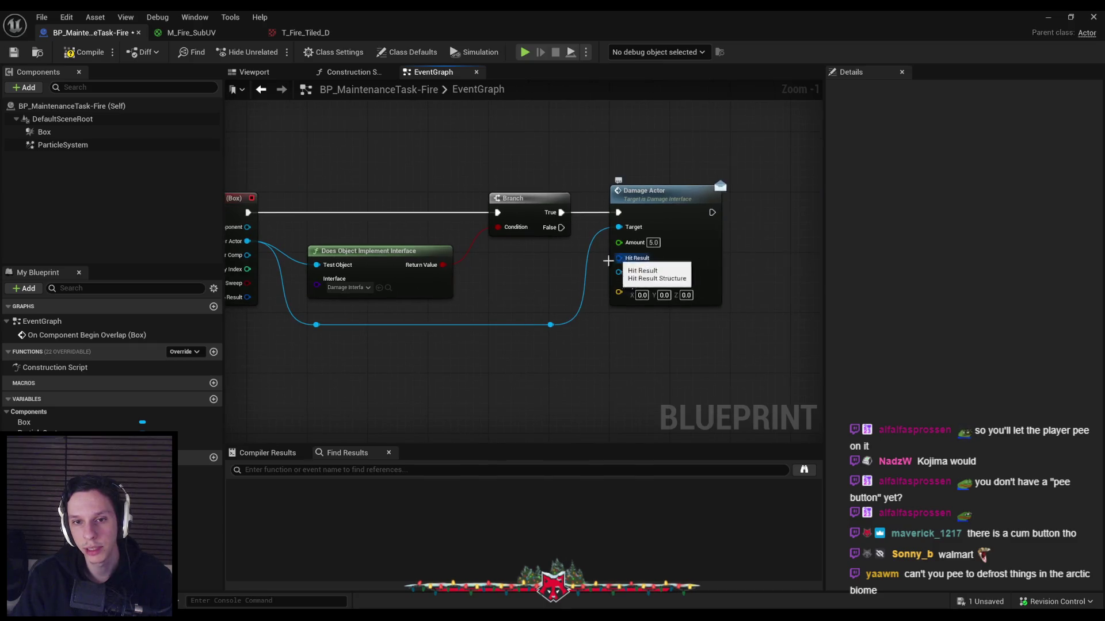
{"action": "mouse_move", "coordinate": [608, 261]}
{"action": "left_mouse_down"}
{"action": "mouse_move", "coordinate": [247, 287]}
{"action": "mouse_move", "coordinate": [322, 287]}
{"action": "left_mouse_up"}
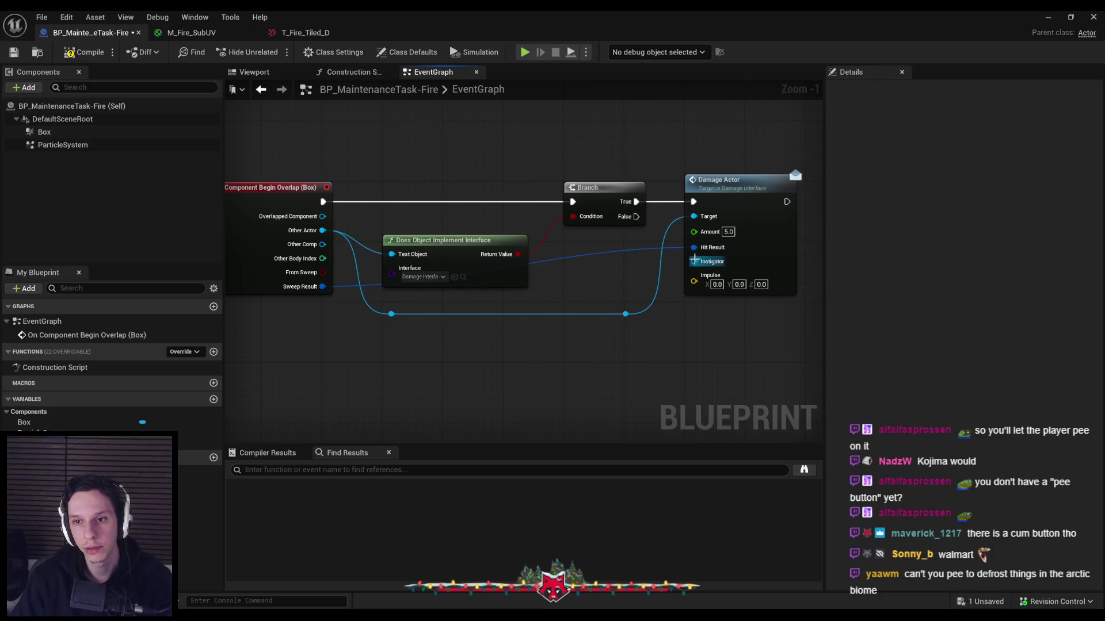
{"action": "left_click_drag", "start_coordinate": [694, 261], "coordinate": [667, 326]}
Wire a Self node into Damage Actor's Instigator so the fire is the damage instigator
{"action": "type", "text": "sek"}
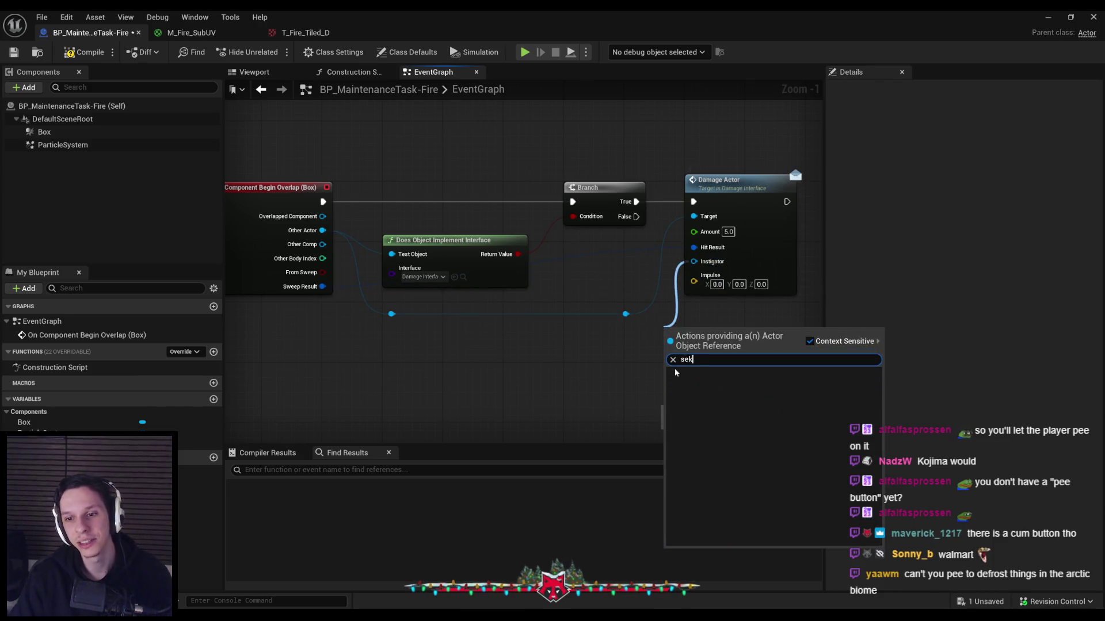
{"action": "type", "text": "self"}
{"action": "left_click", "coordinate": [708, 388]}
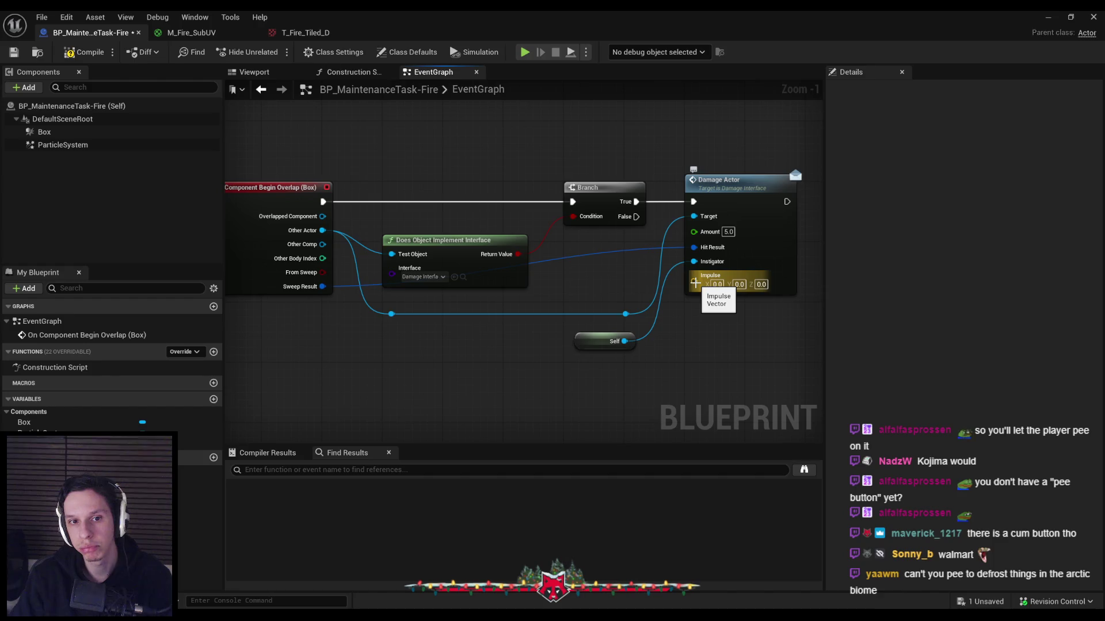
{"action": "left_click_drag", "start_coordinate": [695, 283], "coordinate": [675, 266]}
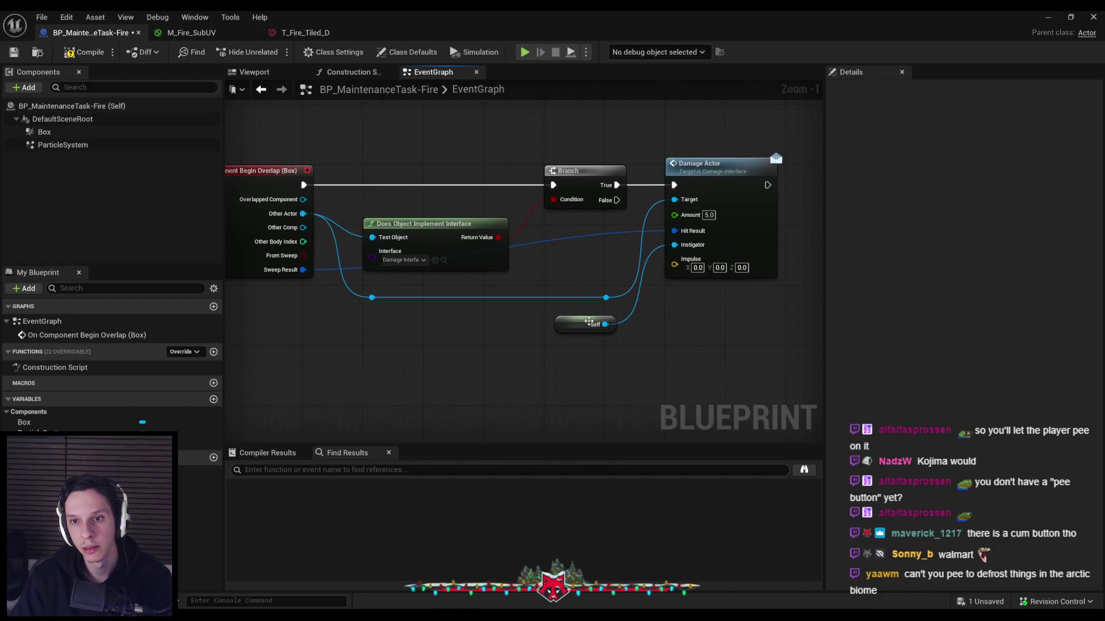
Feed two Get Actor Location nodes into a Find Look at Rotation node
{"action": "left_click_drag", "start_coordinate": [372, 298], "coordinate": [428, 355]}
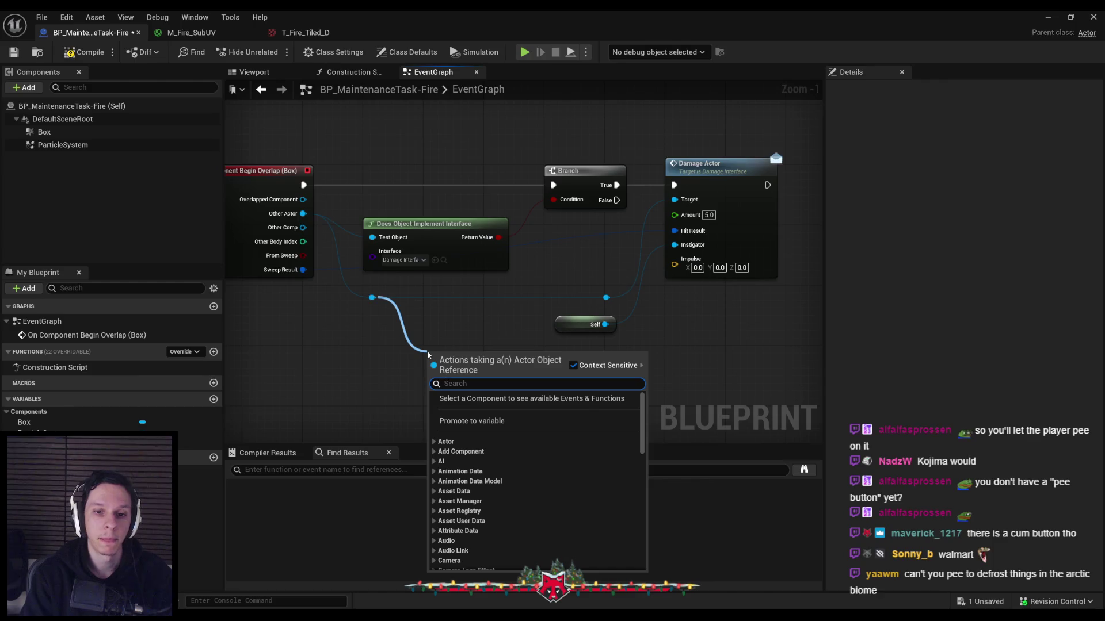
{"action": "type", "text": "get ac"}
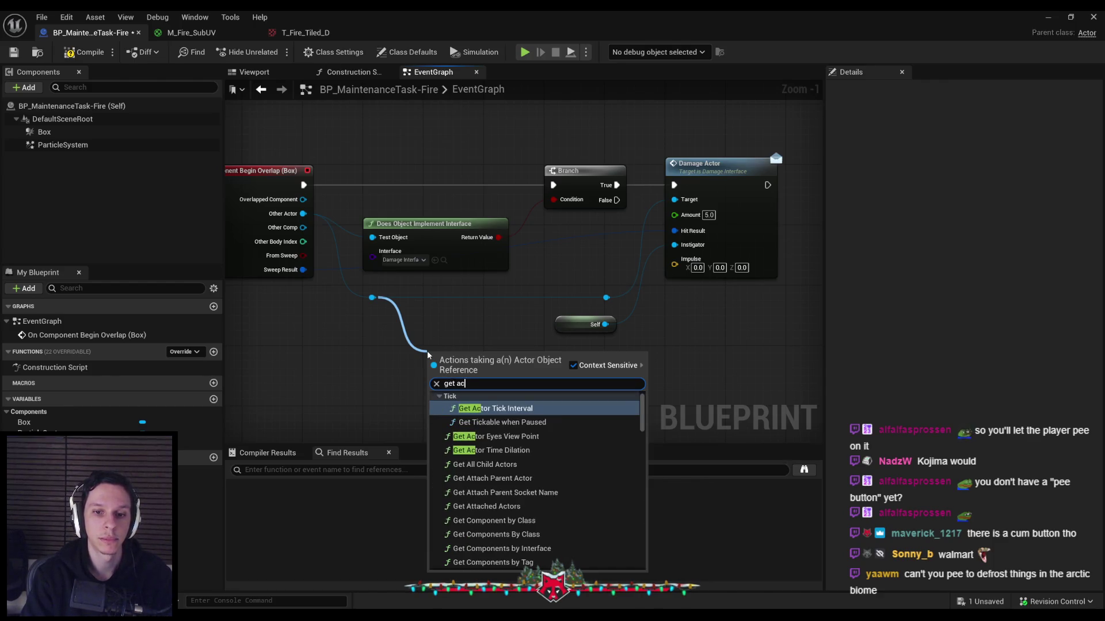
{"action": "type", "text": "r locati"}
{"action": "key", "text": "Return"}
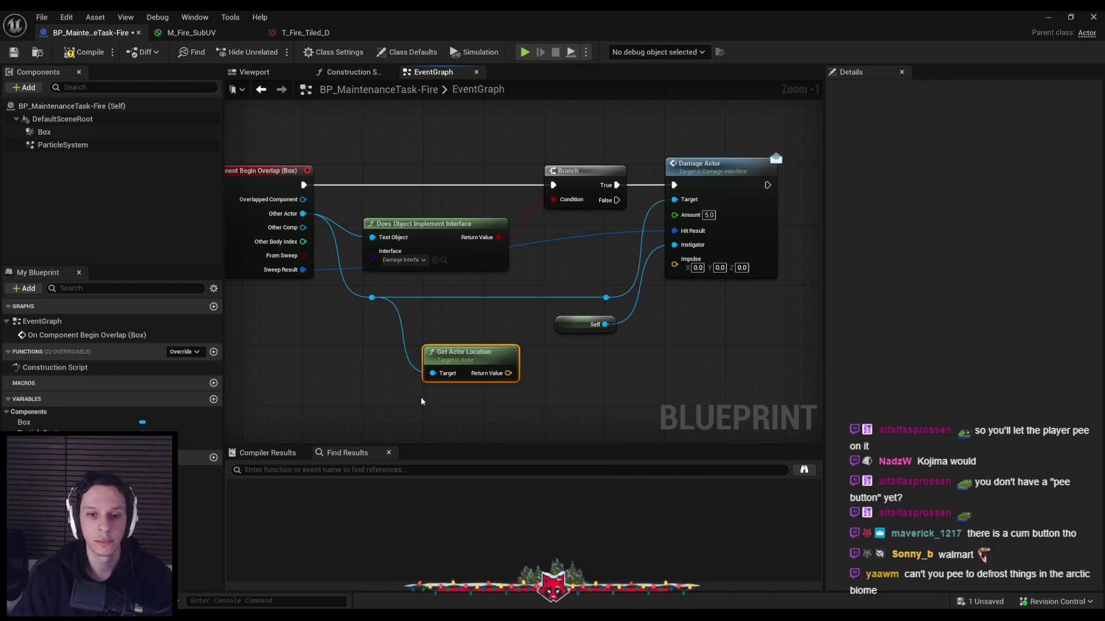
{"action": "key", "text": "ctrl+w"}
{"action": "left_click_drag", "start_coordinate": [507, 374], "coordinate": [554, 375]}
{"action": "type", "text": "find look"}
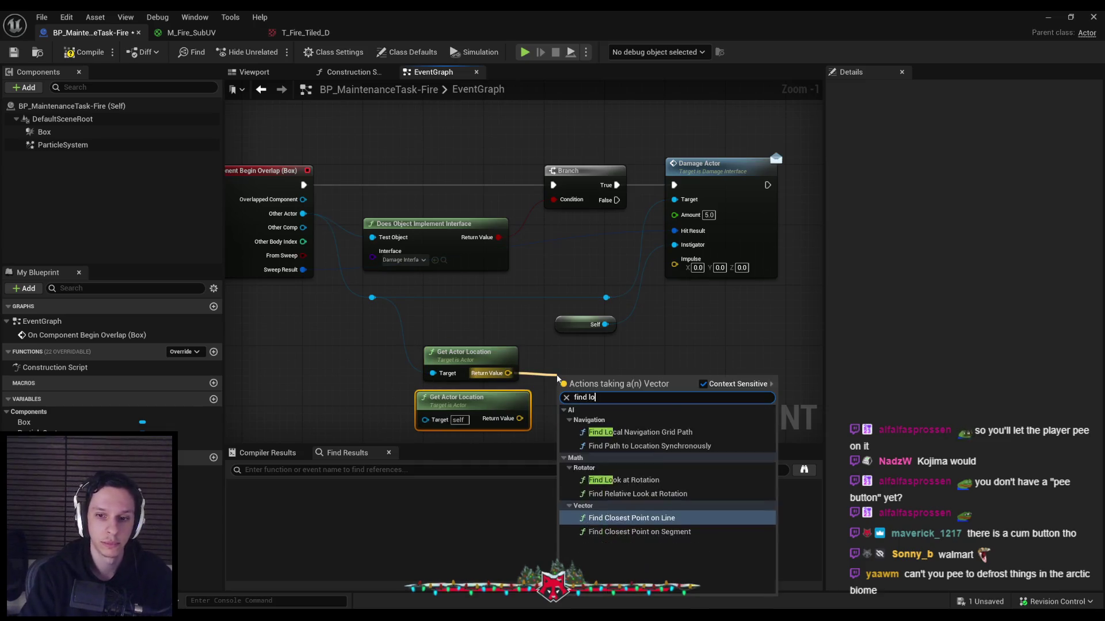
{"action": "key", "text": "Return"}
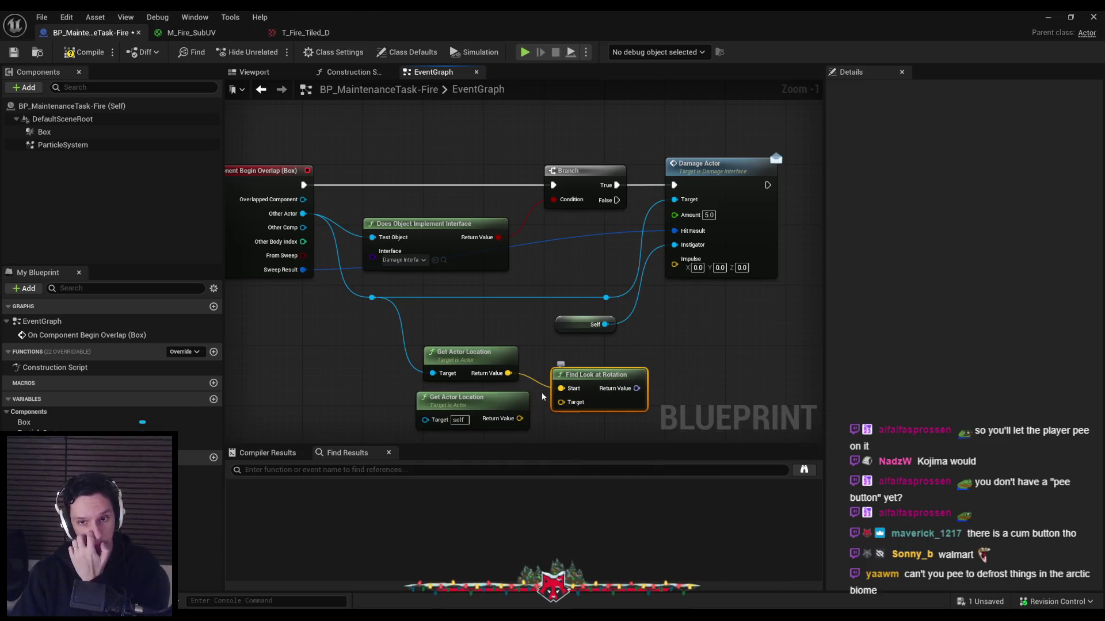
{"action": "mouse_move", "coordinate": [544, 392]}
{"action": "left_mouse_down"}
{"action": "mouse_move", "coordinate": [552, 379]}
{"action": "mouse_move", "coordinate": [526, 359]}
{"action": "mouse_move", "coordinate": [560, 402]}
{"action": "left_mouse_up"}
{"action": "left_click", "coordinate": [532, 406]}
Turn the look-at rotation into a forward vector times 1000 and wire it into Impulse
{"action": "left_click_drag", "start_coordinate": [636, 389], "coordinate": [699, 368]}
{"action": "type", "text": "f"}
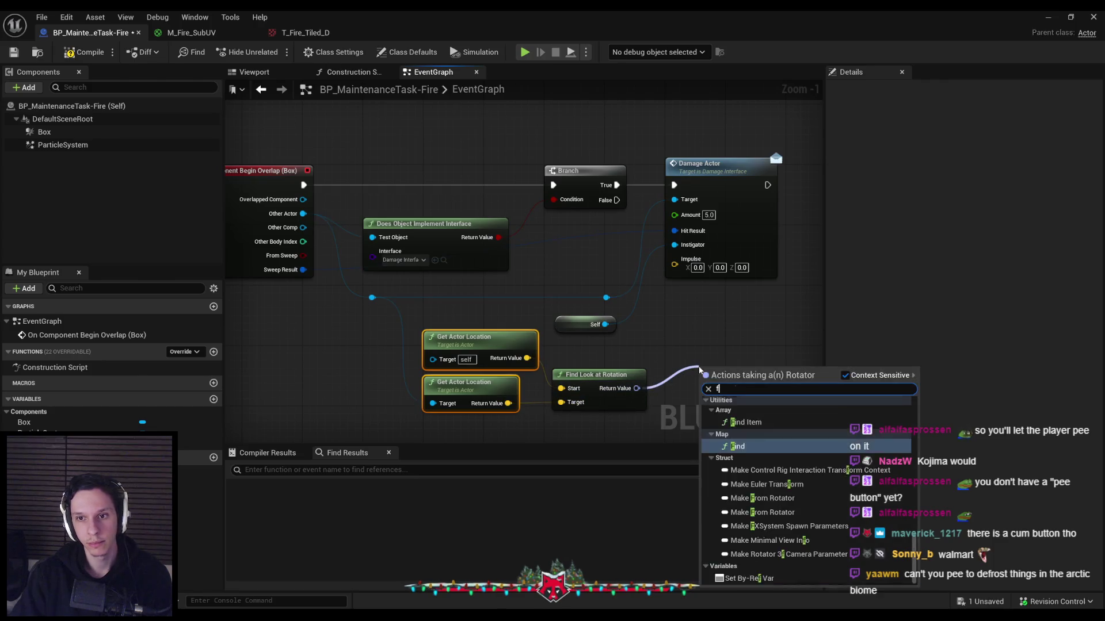
{"action": "type", "text": "orward"}
{"action": "key", "text": "Return"}
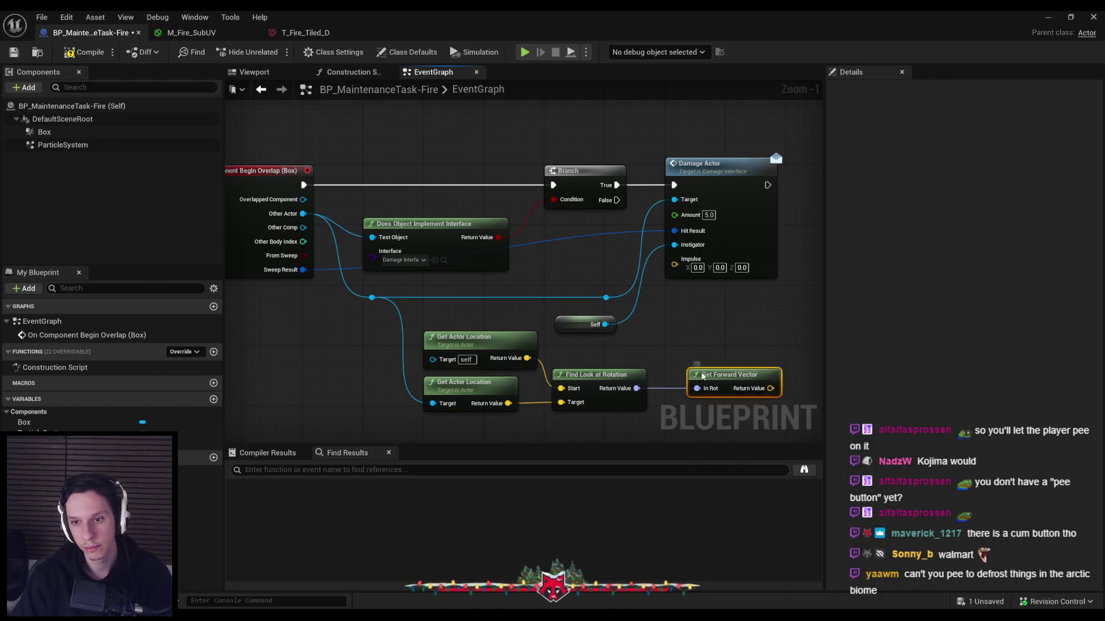
{"action": "mouse_move", "coordinate": [703, 377]}
{"action": "left_mouse_down"}
{"action": "mouse_move", "coordinate": [590, 357]}
{"action": "mouse_move", "coordinate": [663, 372]}
{"action": "left_mouse_up"}
{"action": "type", "text": "*"}
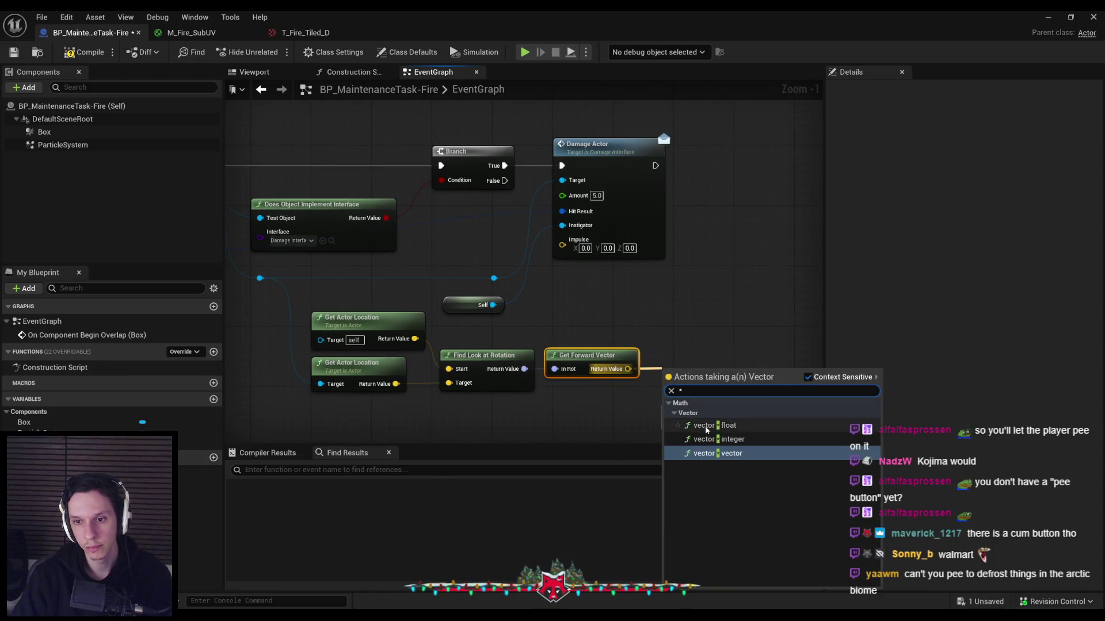
{"action": "left_click", "coordinate": [706, 426]}
{"action": "type", "text": "1000.0"}
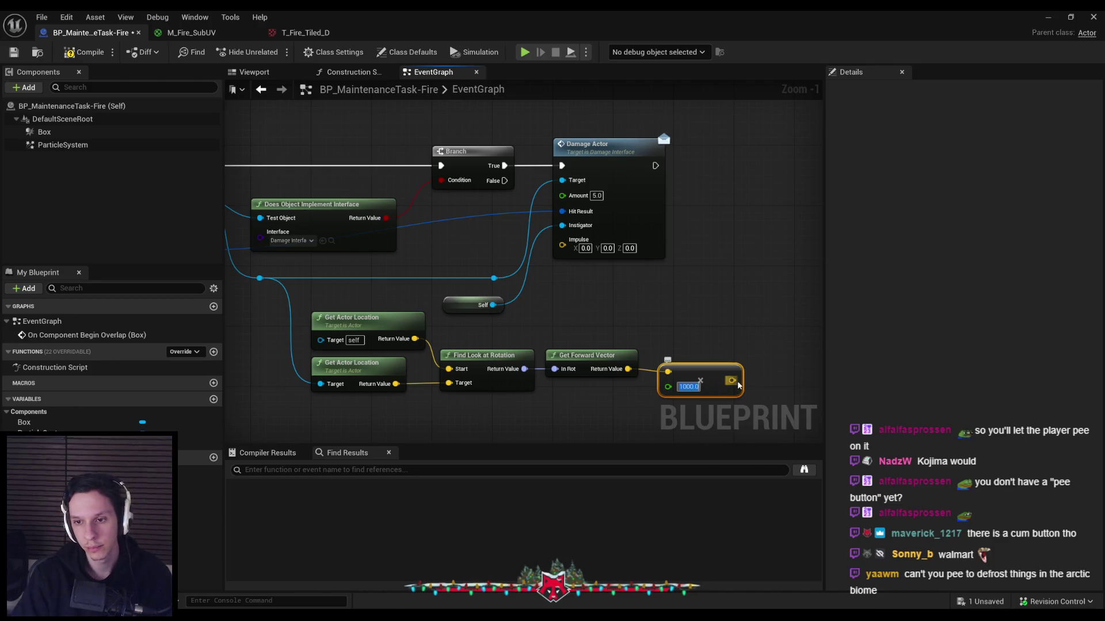
{"action": "left_click_drag", "start_coordinate": [732, 381], "coordinate": [562, 239]}
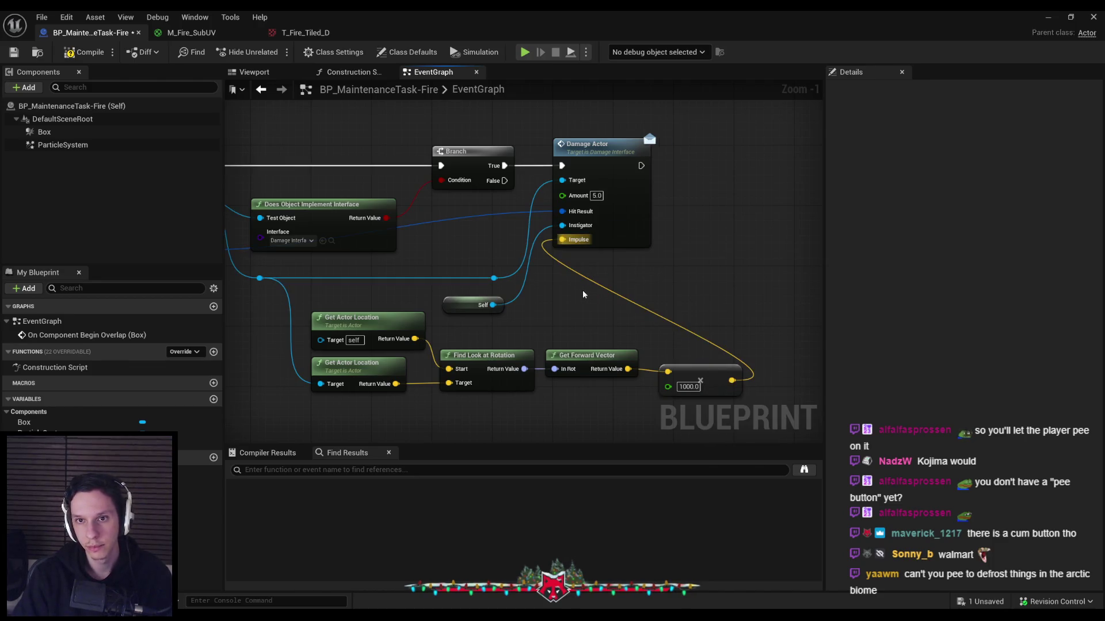
Save the fire Blueprint and place it into the level
{"action": "left_click", "coordinate": [14, 52]}
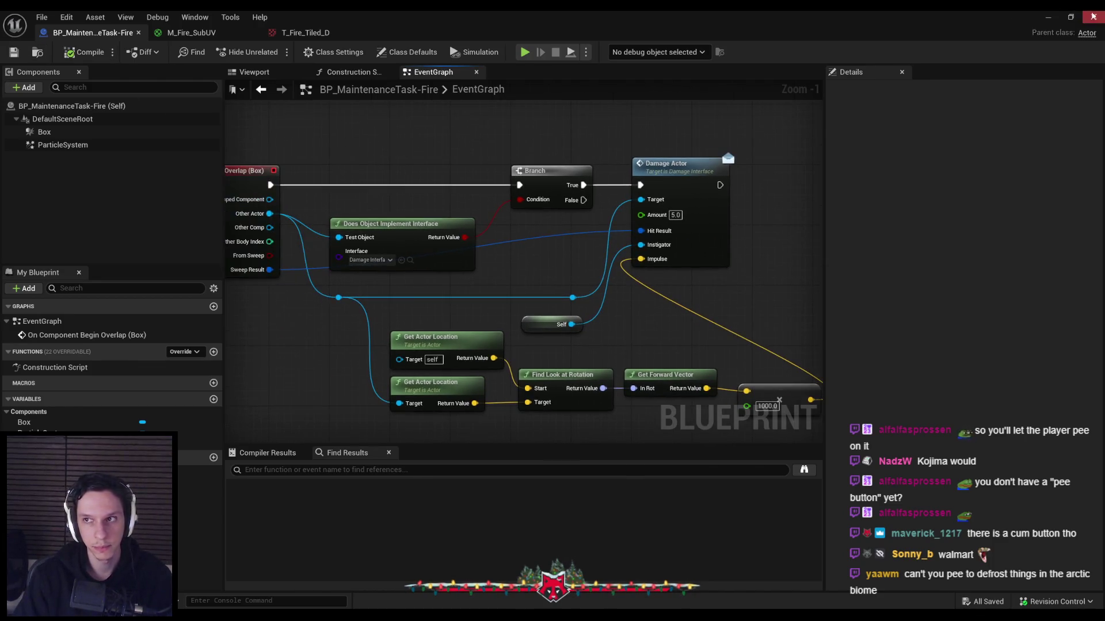
{"action": "left_click", "coordinate": [1047, 16]}
{"action": "mouse_move", "coordinate": [258, 460]}
{"action": "left_mouse_down"}
{"action": "mouse_move", "coordinate": [323, 451]}
{"action": "mouse_move", "coordinate": [518, 294]}
{"action": "left_mouse_up"}
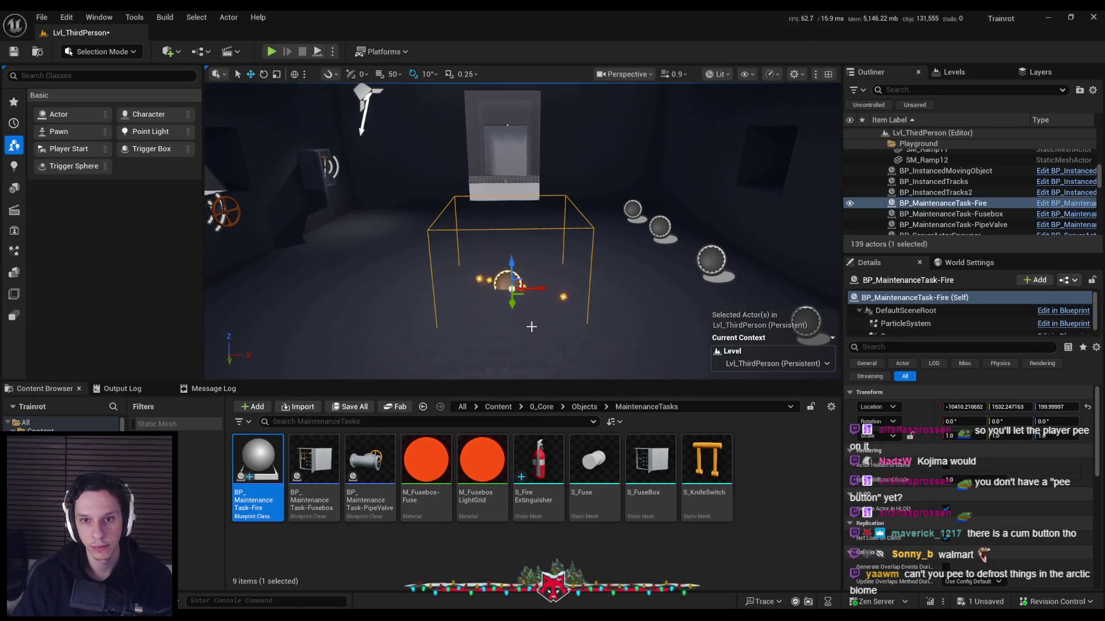
Play-test walking into the fire, then check the fire Blueprint's EventGraph
{"action": "left_click", "coordinate": [271, 52]}
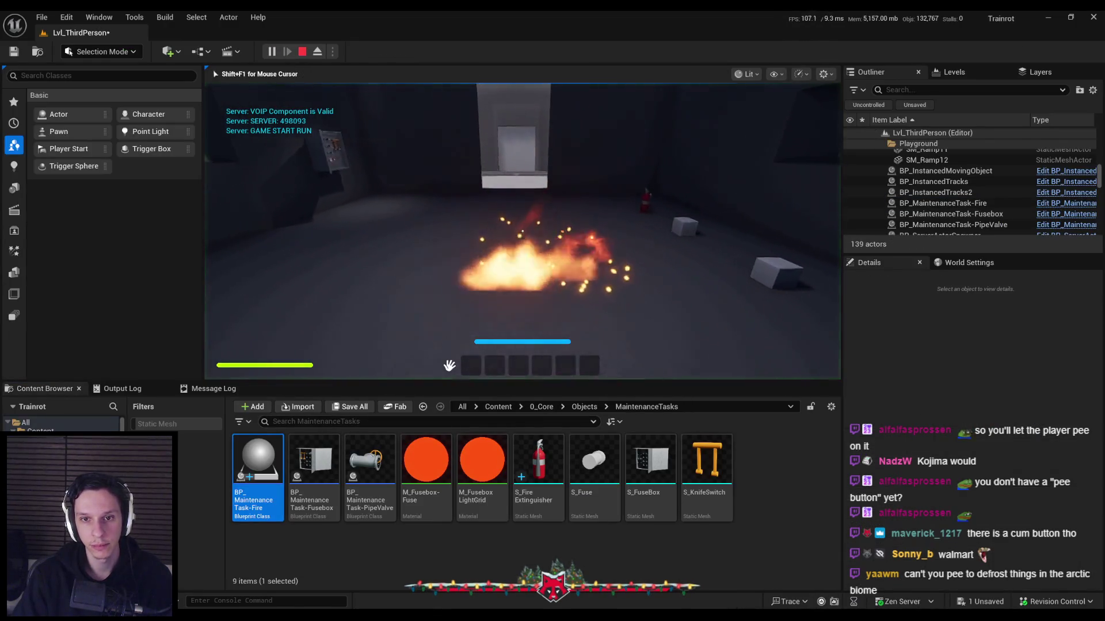
{"action": "key", "text": "w"}
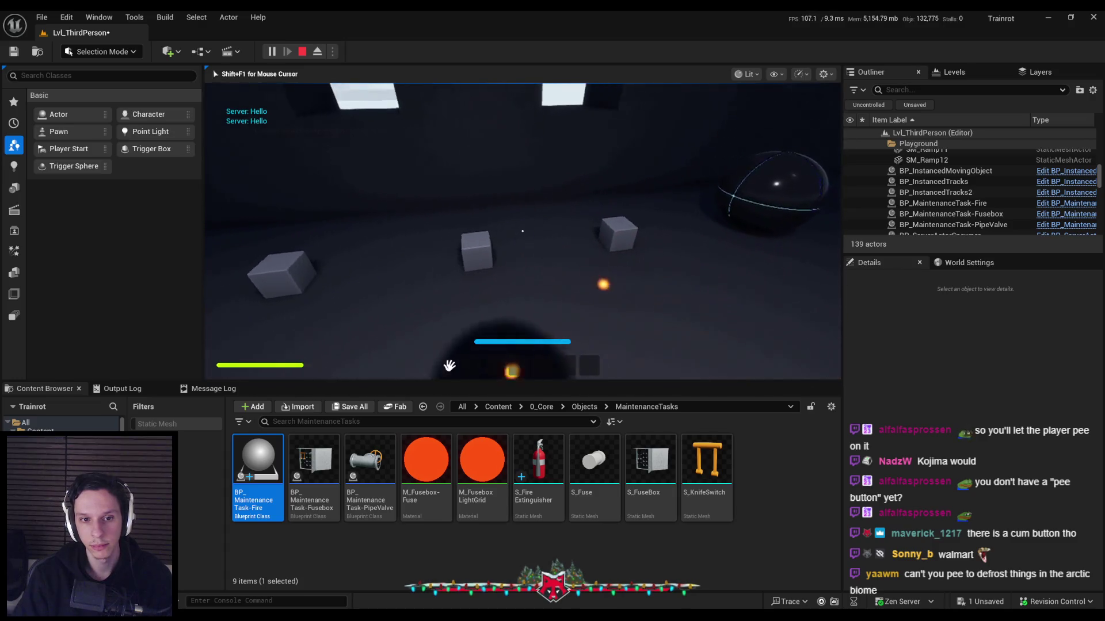
{"action": "key", "text": "w"}
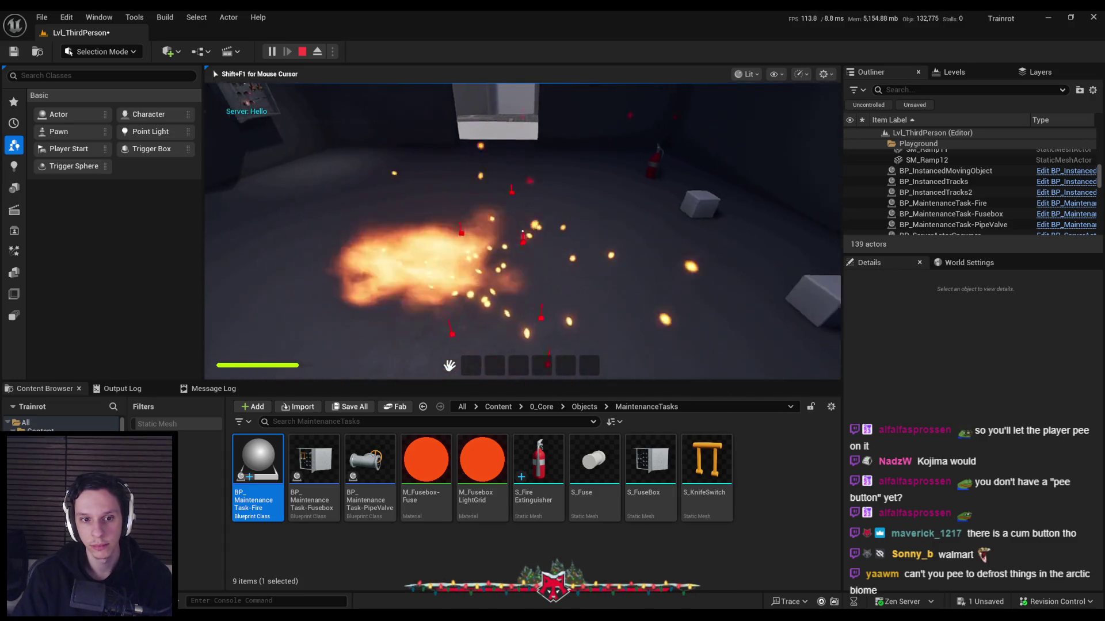
{"action": "key", "text": "s"}
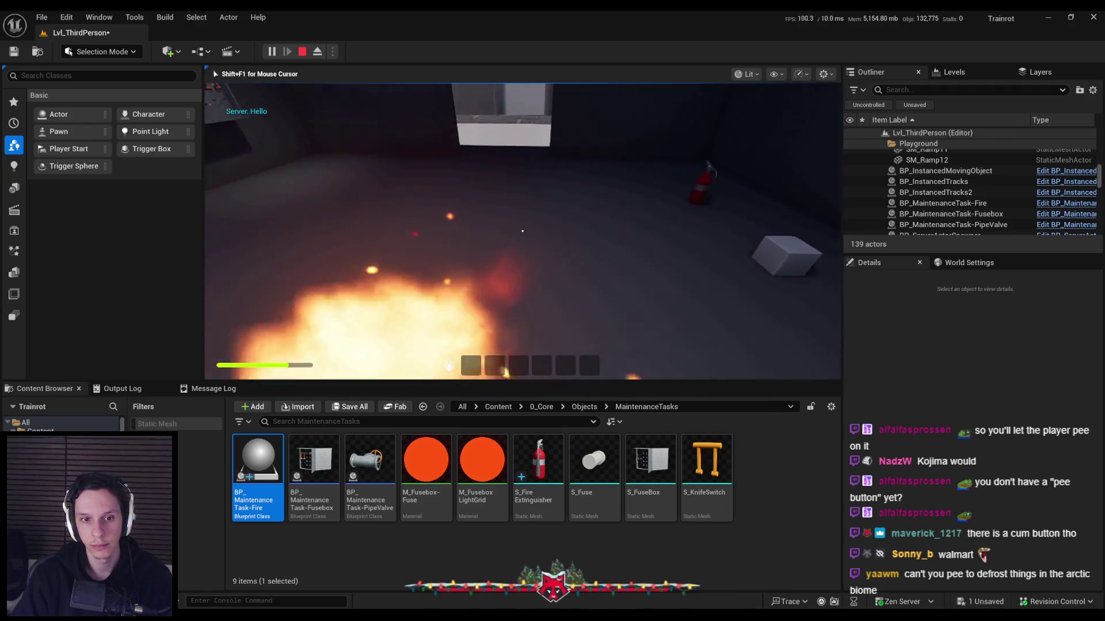
{"action": "key", "text": "Escape"}
{"action": "double_click", "coordinate": [257, 466]}
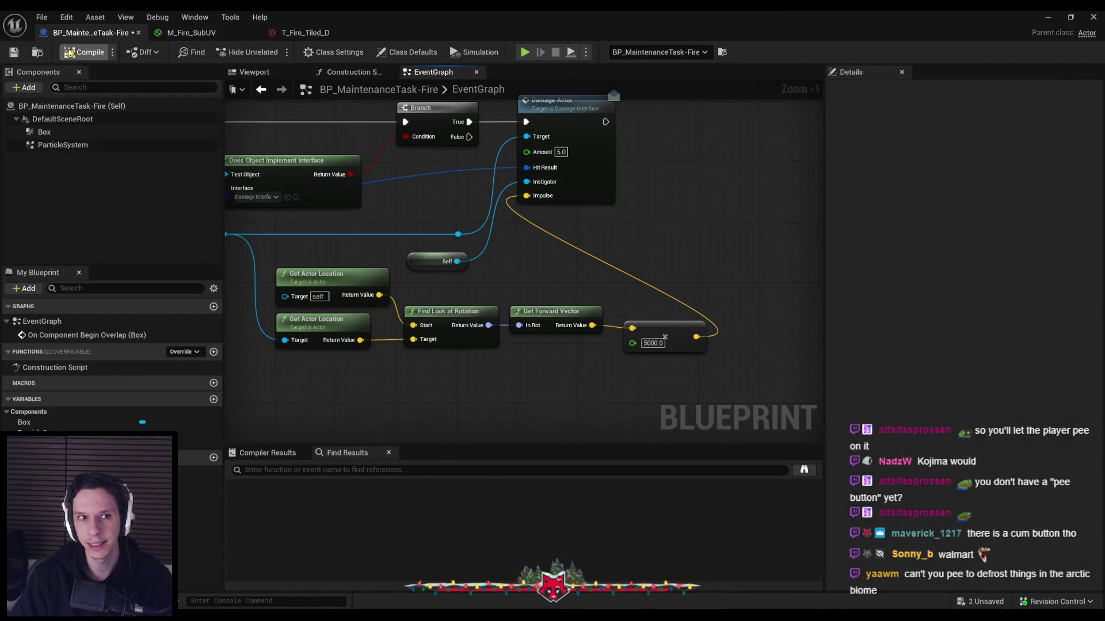
{"action": "left_click", "coordinate": [1045, 19]}
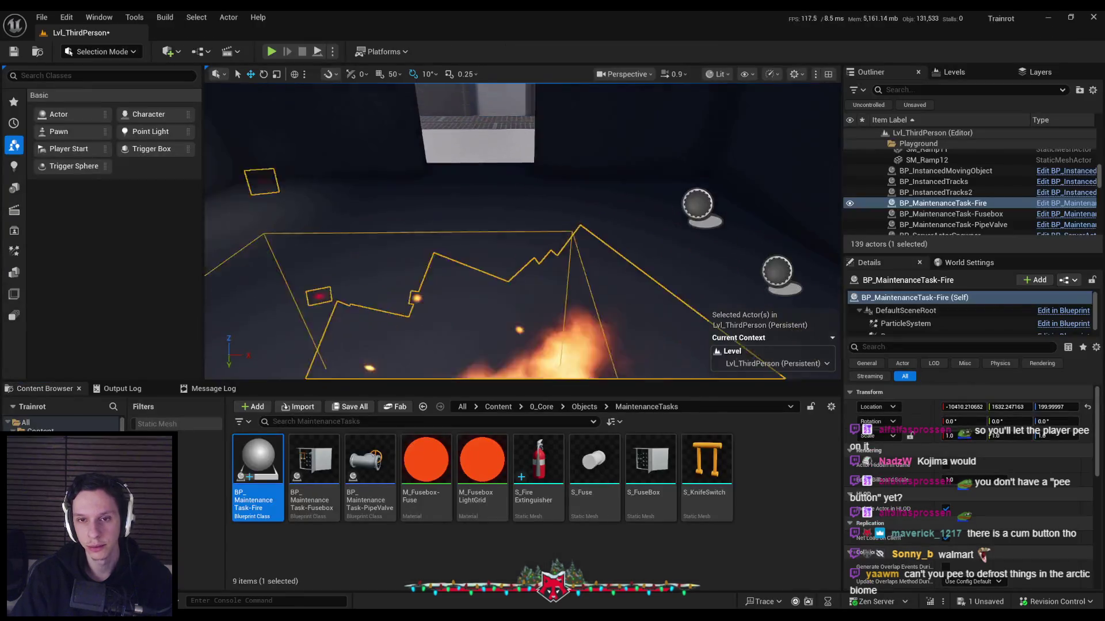
Replay the level briefly, stop, and bring up the play mode options
{"action": "key", "text": "alt+p"}
{"action": "left_click", "coordinate": [495, 205]}
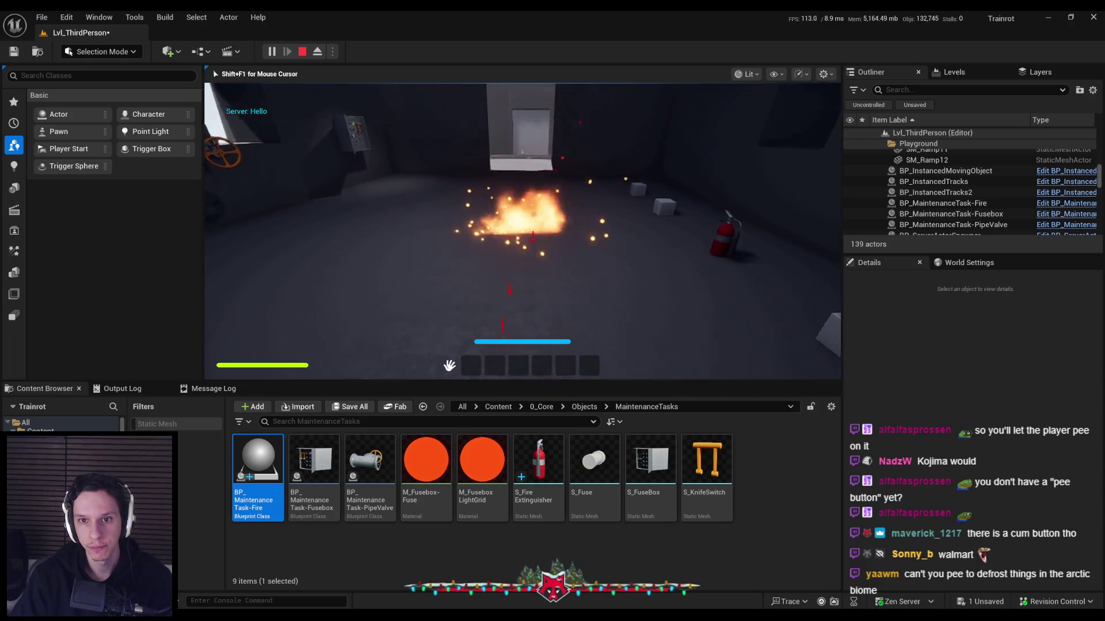
{"action": "key", "text": "Escape"}
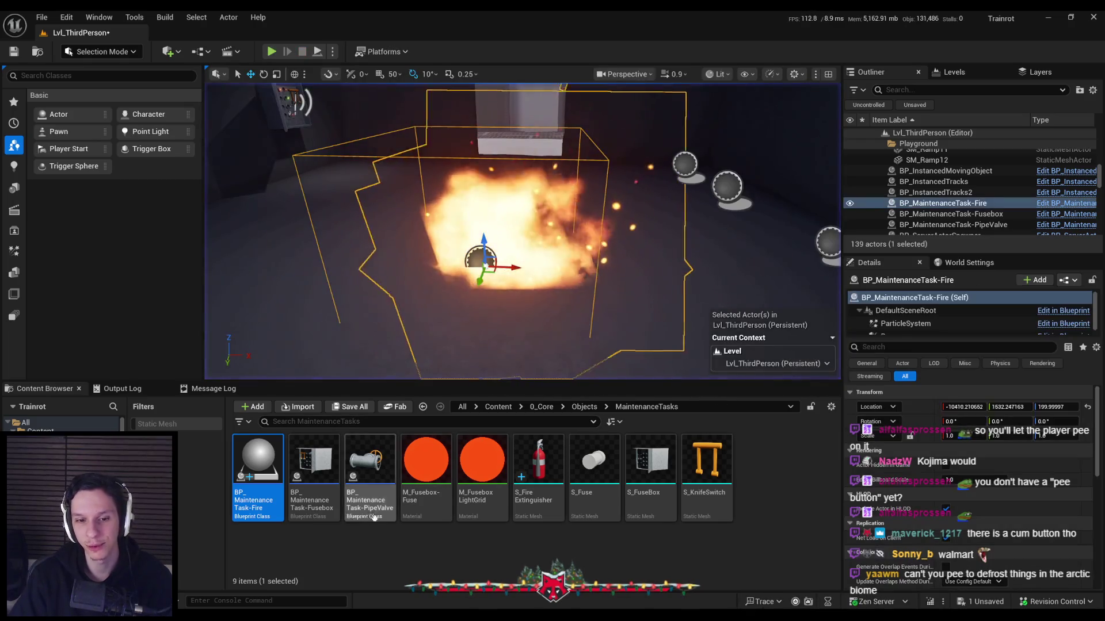
{"action": "left_click", "coordinate": [332, 51]}
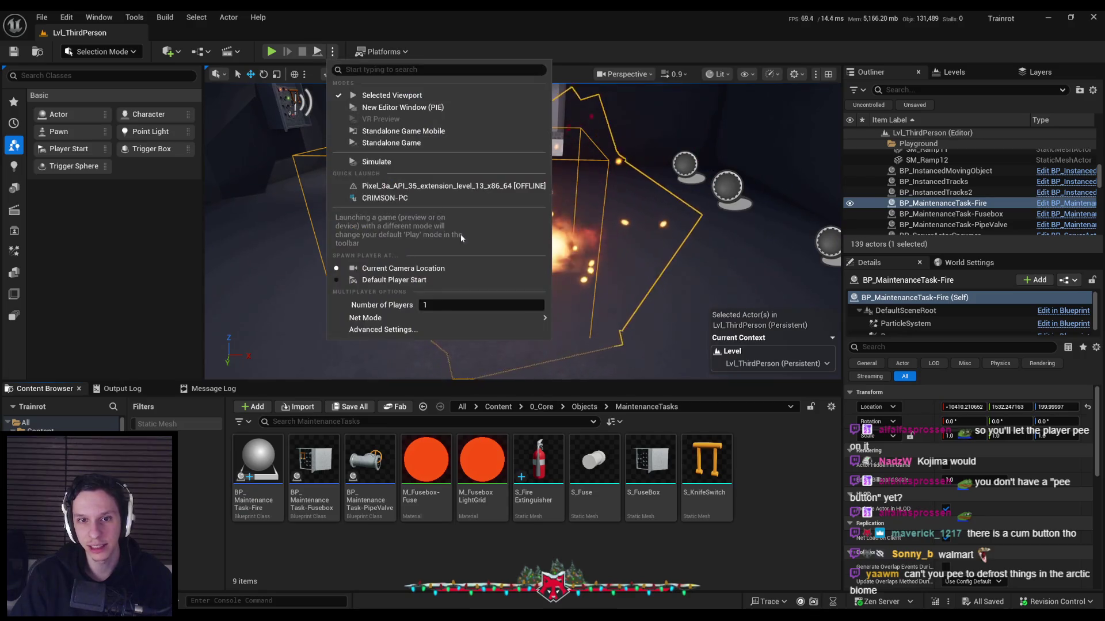
Set Number of Players to 3 and launch the multiplayer session
{"action": "type", "text": "3"}
{"action": "key", "text": "Return"}
{"action": "left_click", "coordinate": [272, 51]}
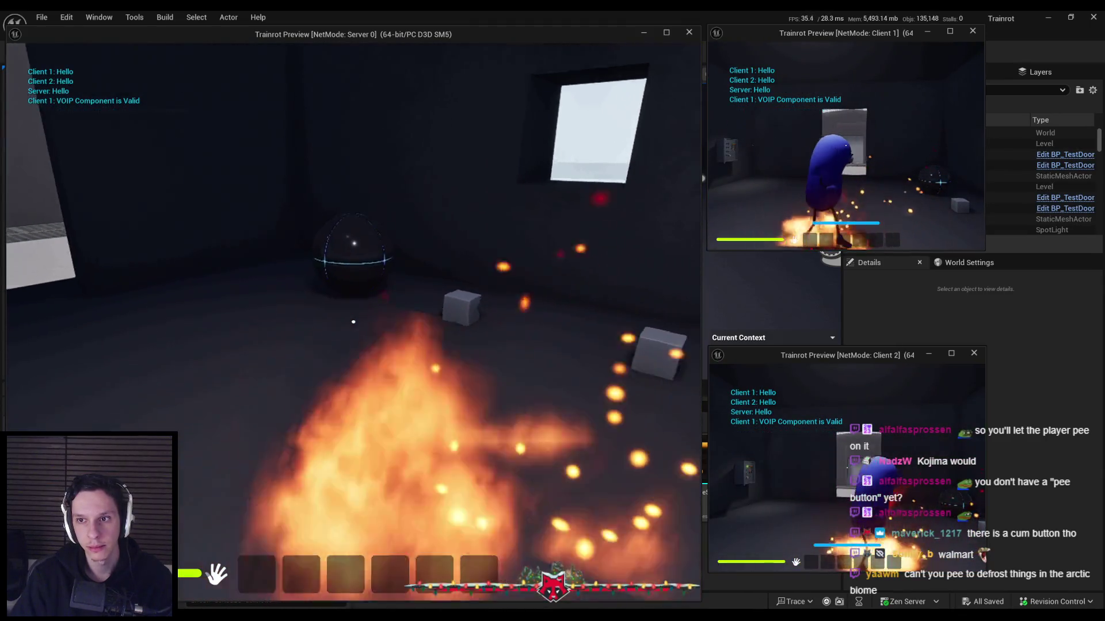
Move the server player around the fire, then end the session
{"action": "key", "text": "w"}
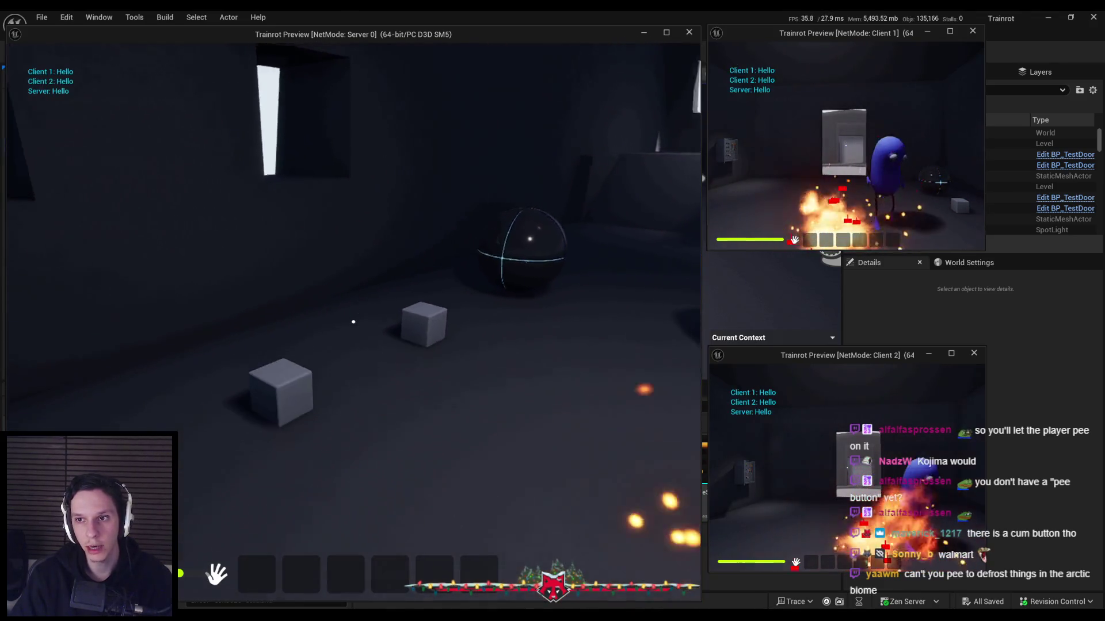
{"action": "key", "text": "super"}
{"action": "key", "text": "super"}
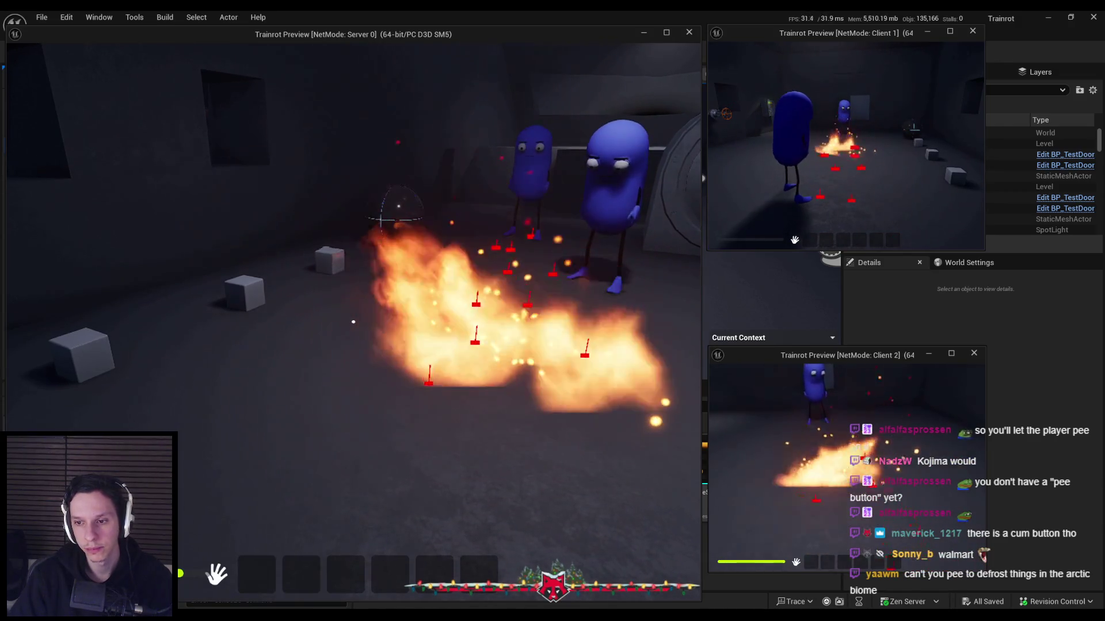
{"action": "key", "text": "Escape"}
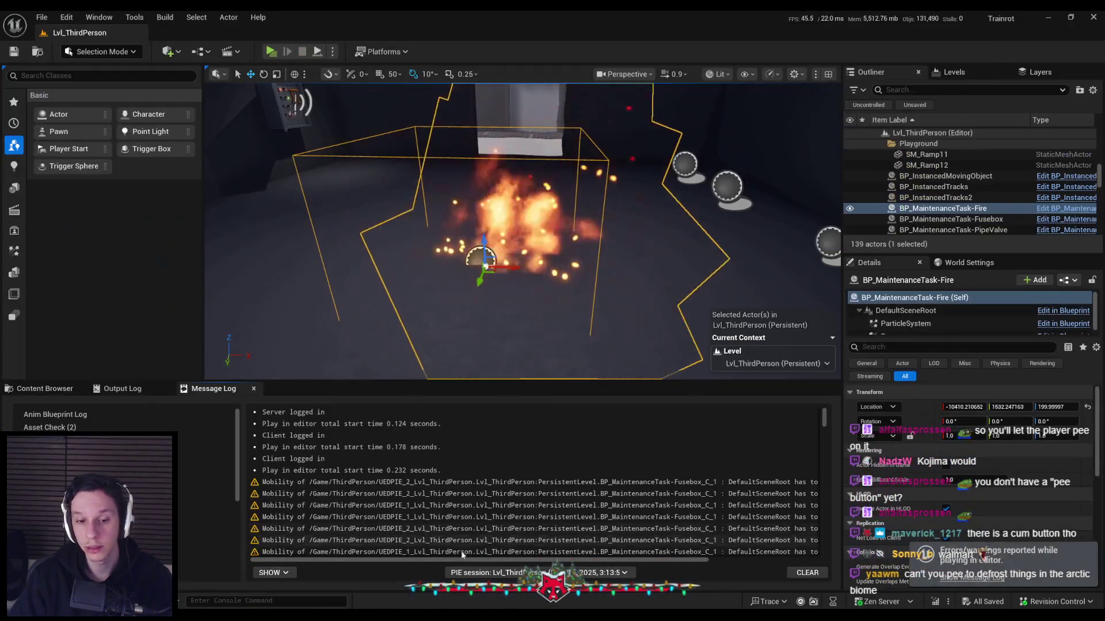
Zoom out to view the On Component Begin Overlap chain, then start a three-player session
{"action": "scroll", "coordinate": [525, 387], "scroll_direction": "down", "scroll_amount": 1}
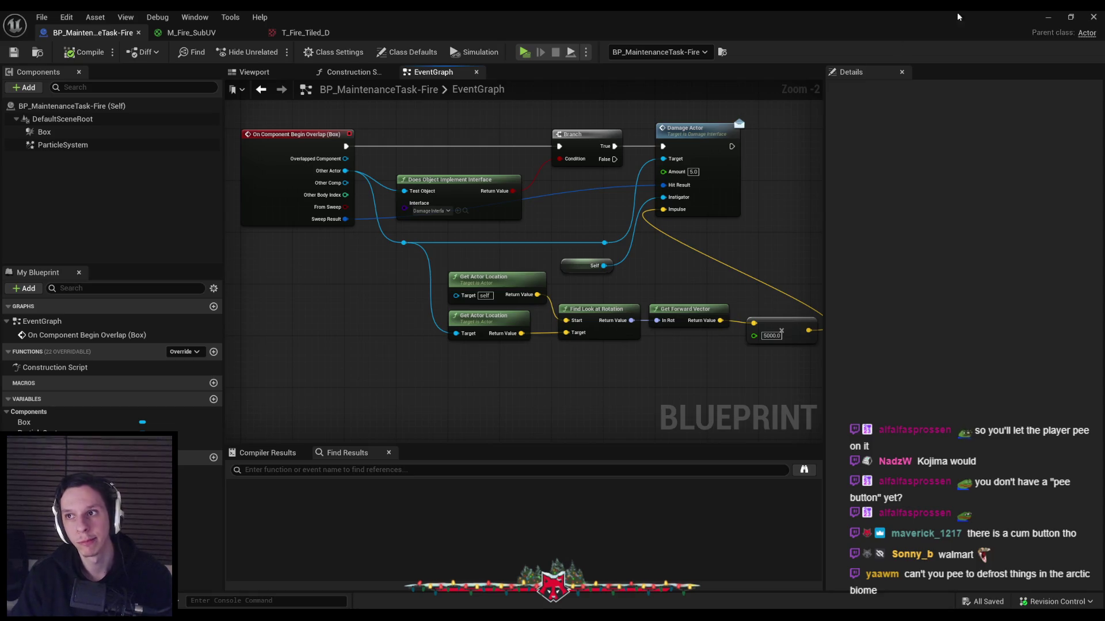
{"action": "left_click", "coordinate": [1039, 19]}
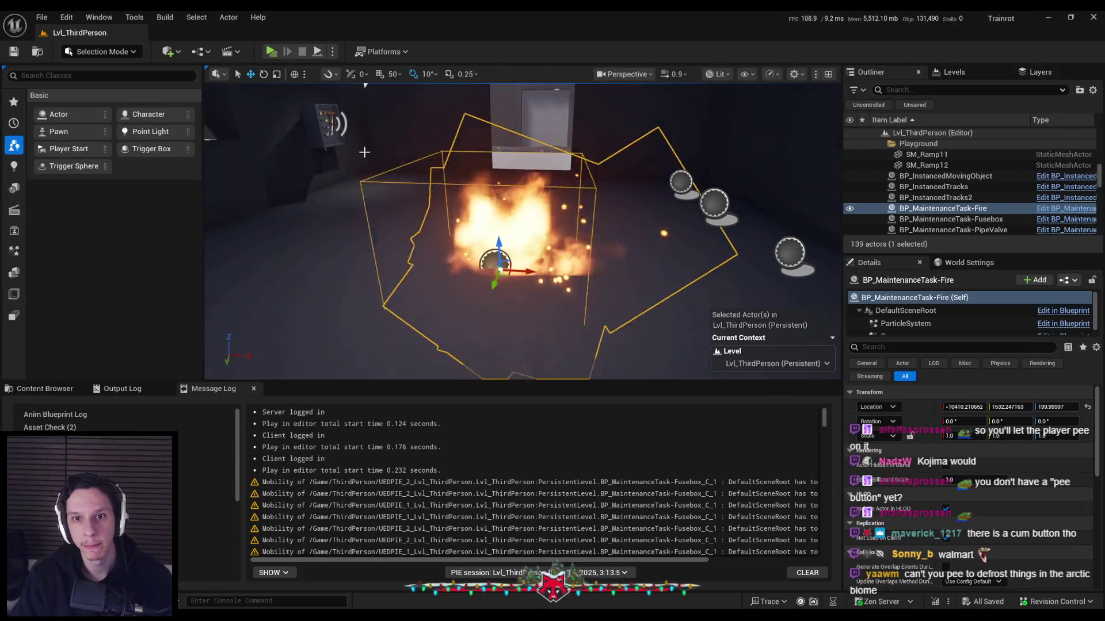
{"action": "left_click", "coordinate": [275, 54]}
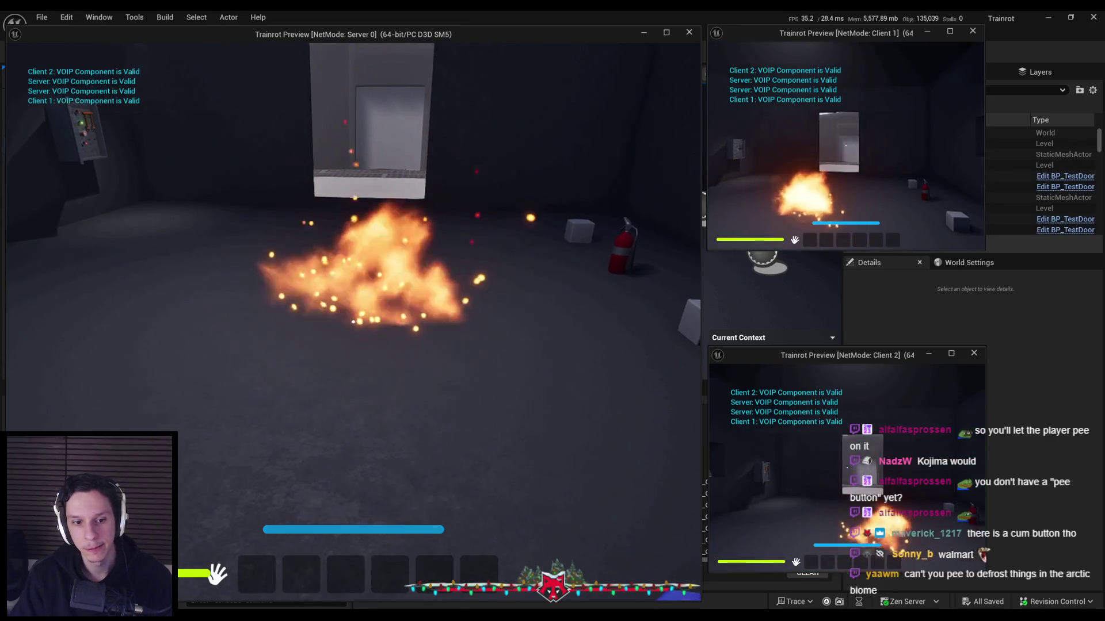
Walk the server player toward the fire, set off a fireball, then stop playing
{"action": "key", "text": "w"}
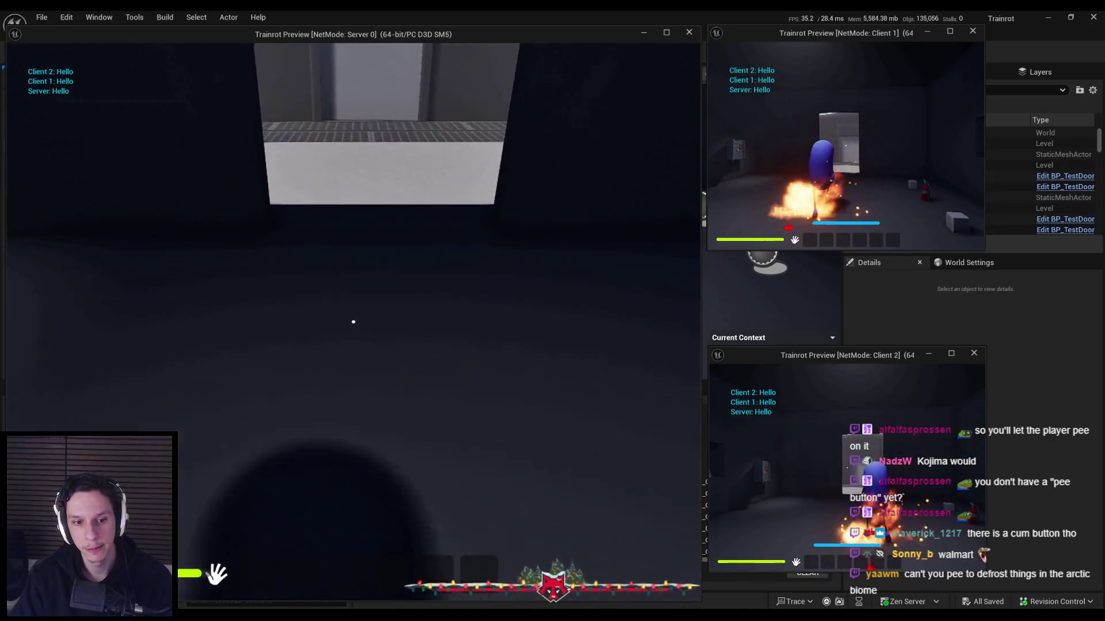
{"action": "left_click", "coordinate": [353, 321]}
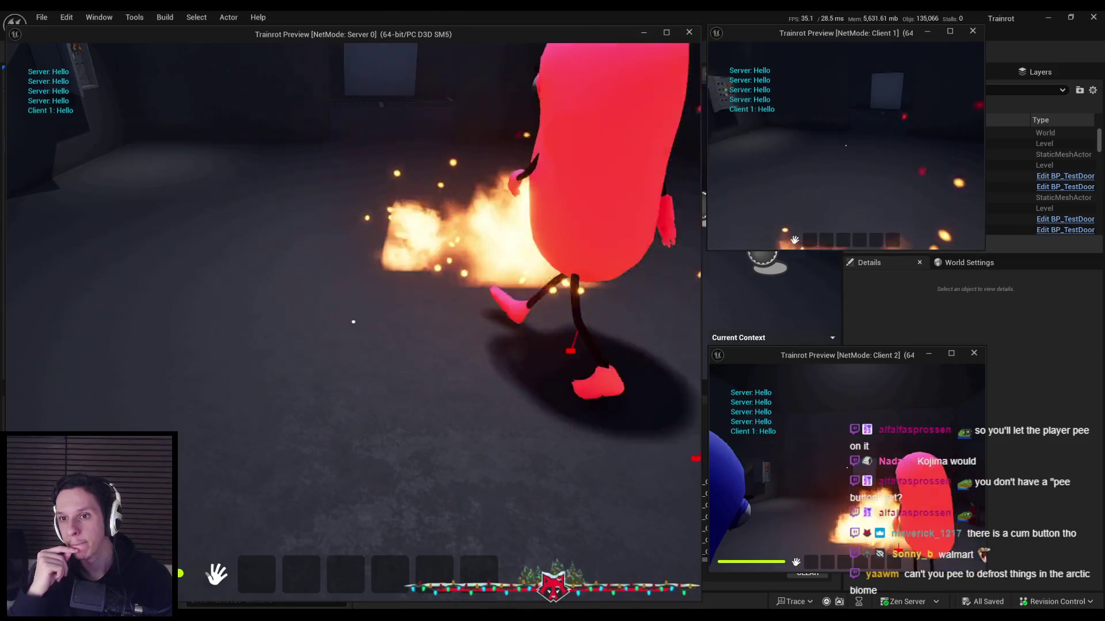
{"action": "key", "text": "Escape"}
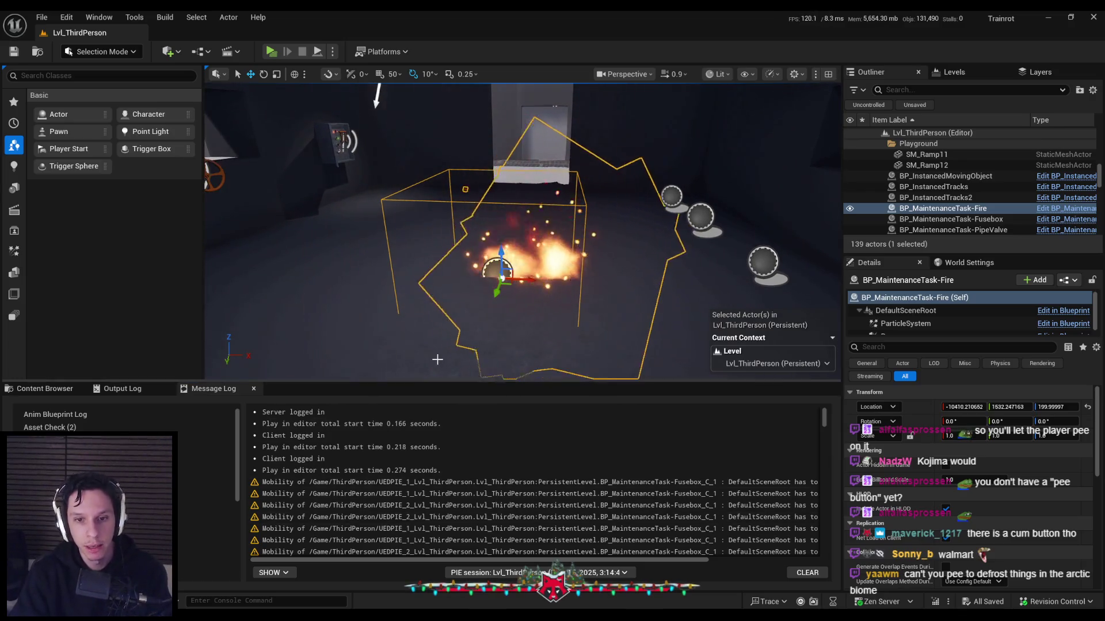
Shift the Damage Actor, Self and reroute nodes further right in BP_MaintenanceTask-Fire's EventGraph
{"action": "key", "text": "ctrl+e"}
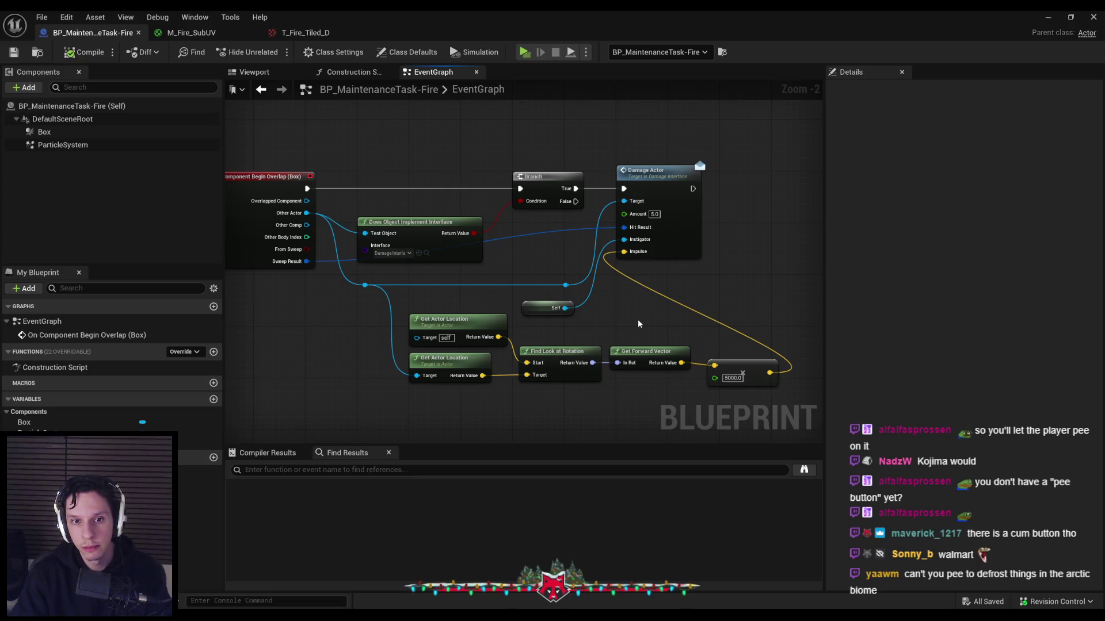
{"action": "left_click_drag", "start_coordinate": [638, 319], "coordinate": [597, 318]}
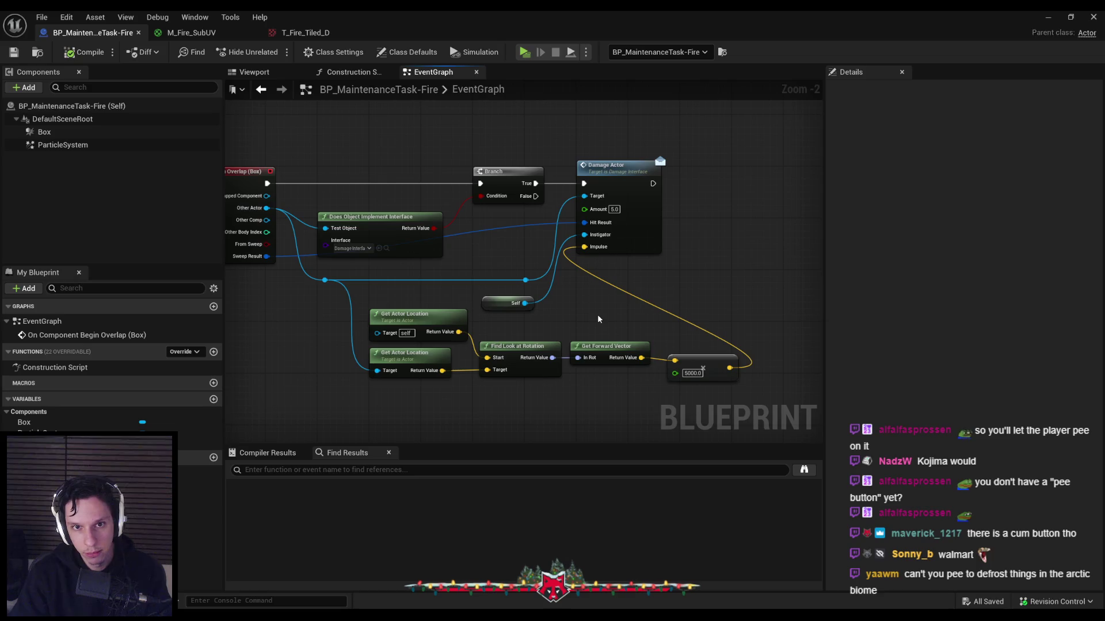
{"action": "mouse_move", "coordinate": [603, 317]}
{"action": "left_mouse_down"}
{"action": "mouse_move", "coordinate": [518, 250]}
{"action": "mouse_move", "coordinate": [444, 257]}
{"action": "left_mouse_up"}
{"action": "left_click_drag", "start_coordinate": [581, 244], "coordinate": [772, 246]}
{"action": "left_click", "coordinate": [638, 272]}
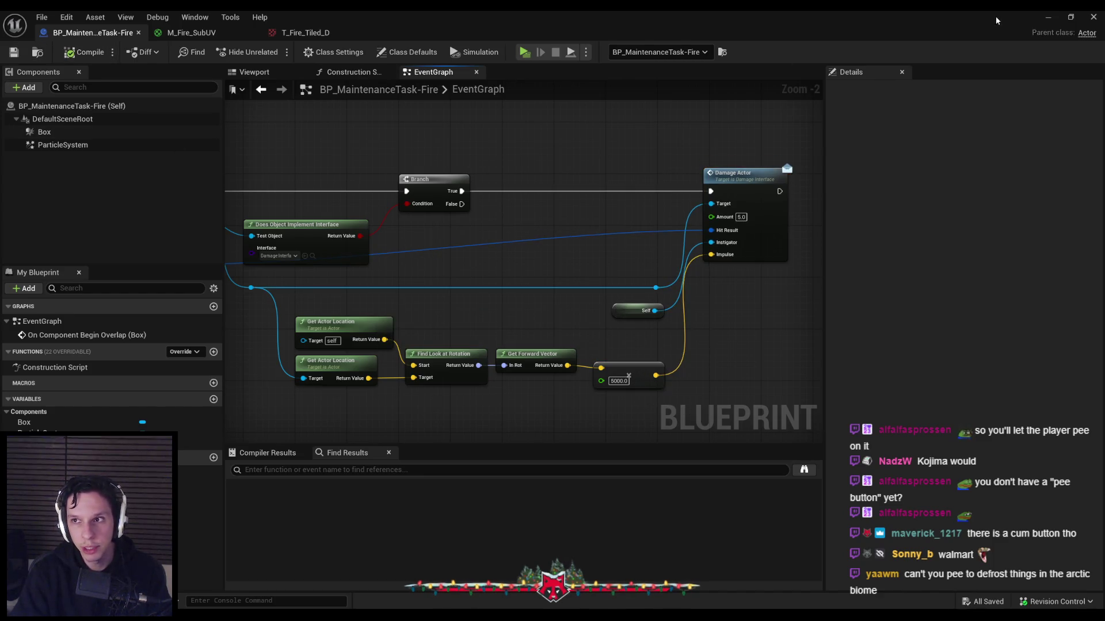
{"action": "left_click", "coordinate": [1047, 17]}
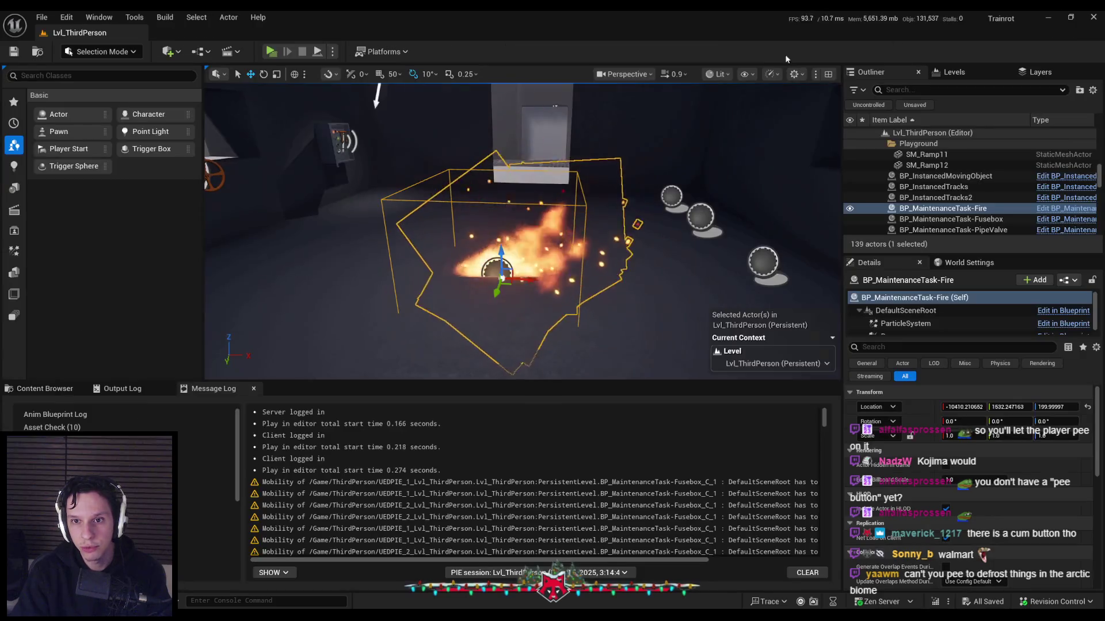
Start a multiplayer session and walk the client and server players toward each other and the fire
{"action": "left_click", "coordinate": [271, 51]}
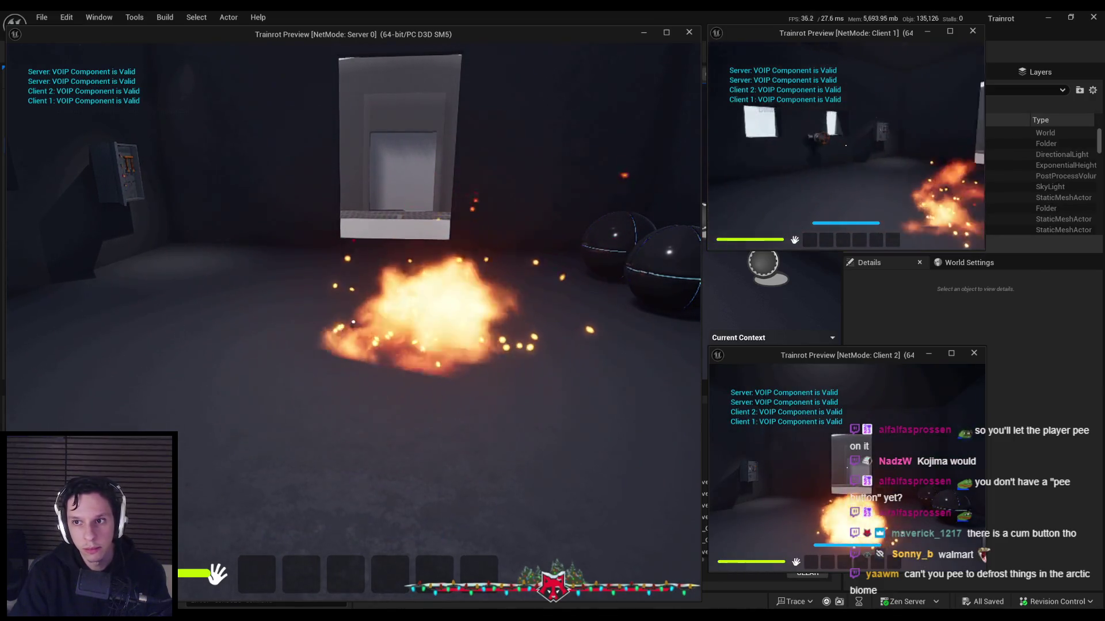
{"action": "key", "text": "w"}
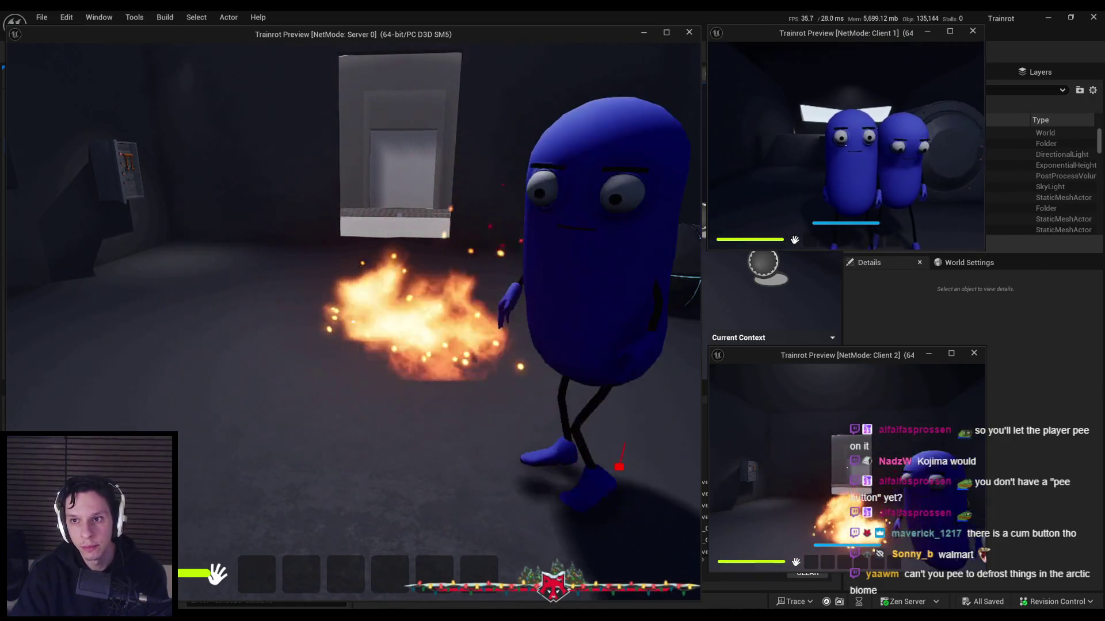
{"action": "key", "text": "w"}
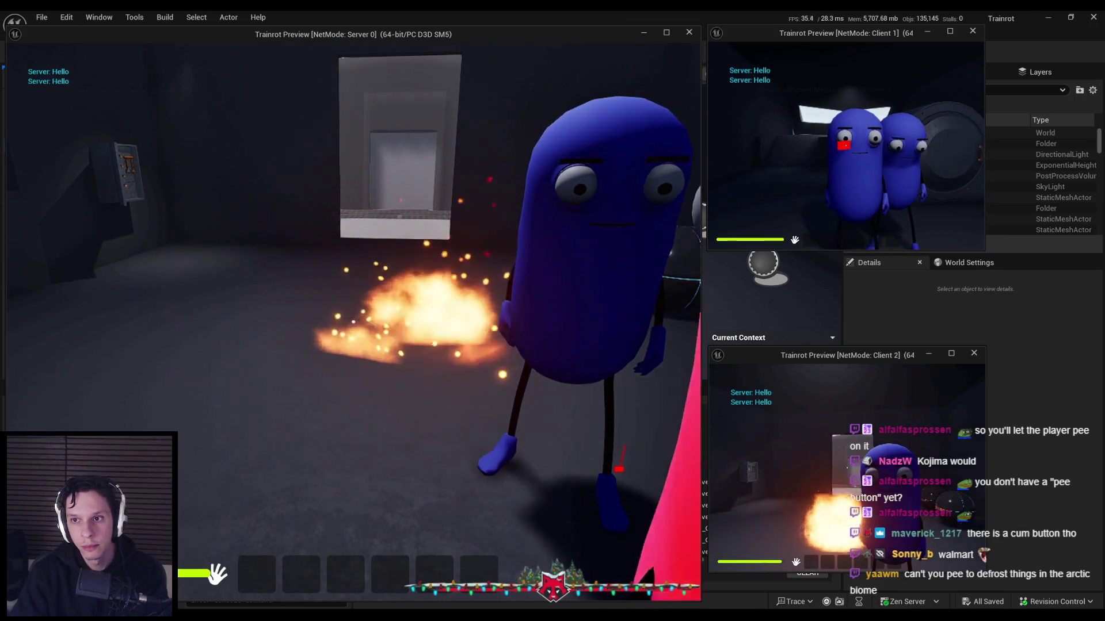
{"action": "key", "text": "w"}
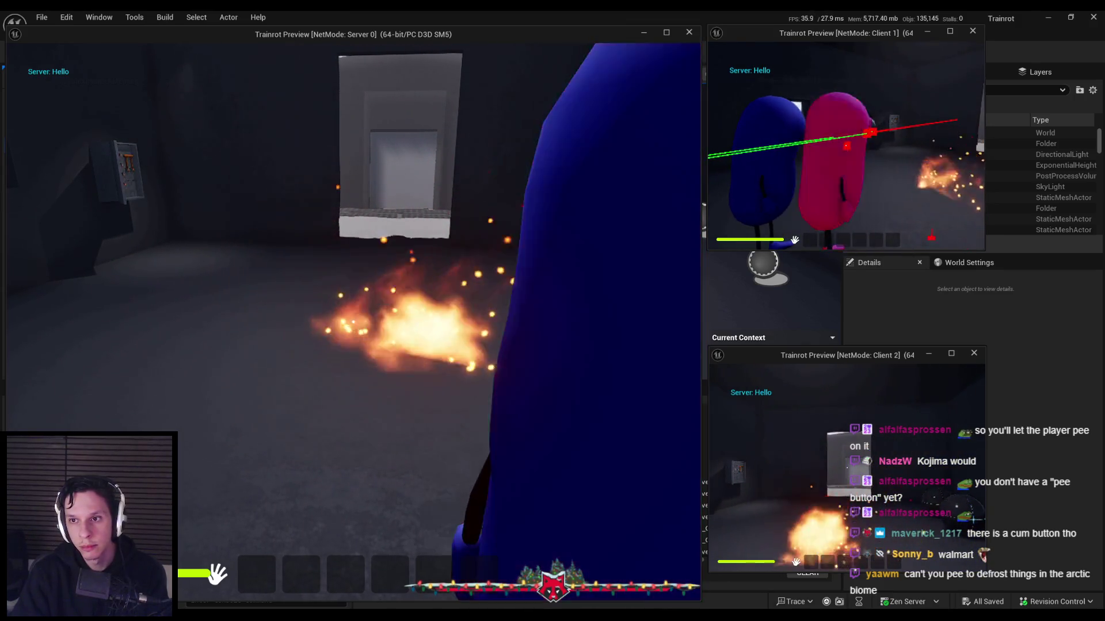
{"action": "key", "text": "w"}
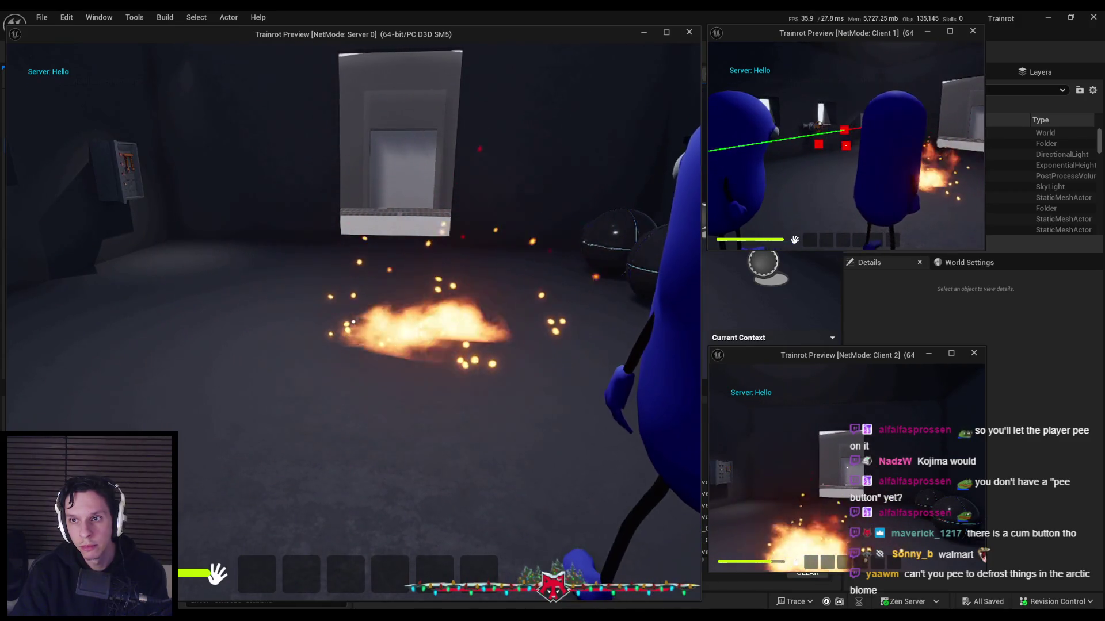
{"action": "key", "text": "w"}
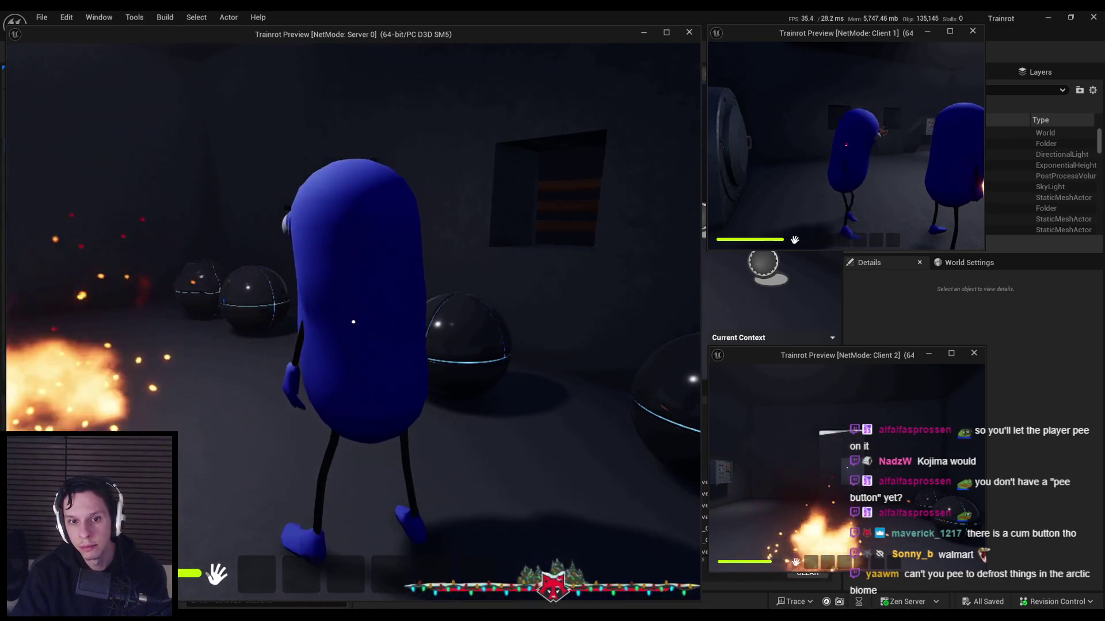
{"action": "key", "text": "w"}
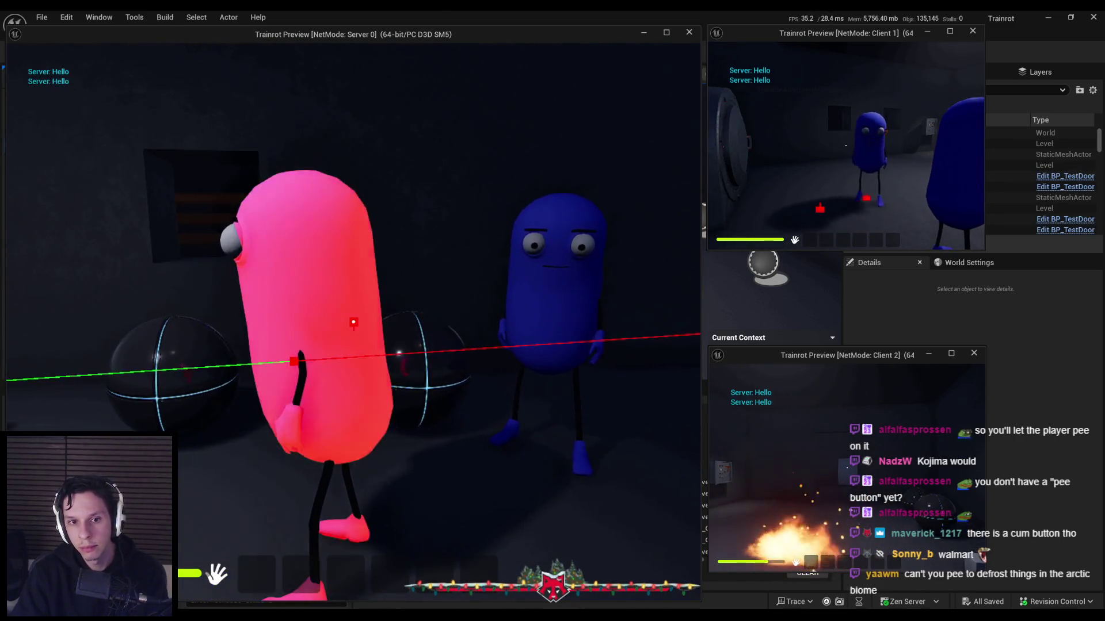
{"action": "key", "text": "w"}
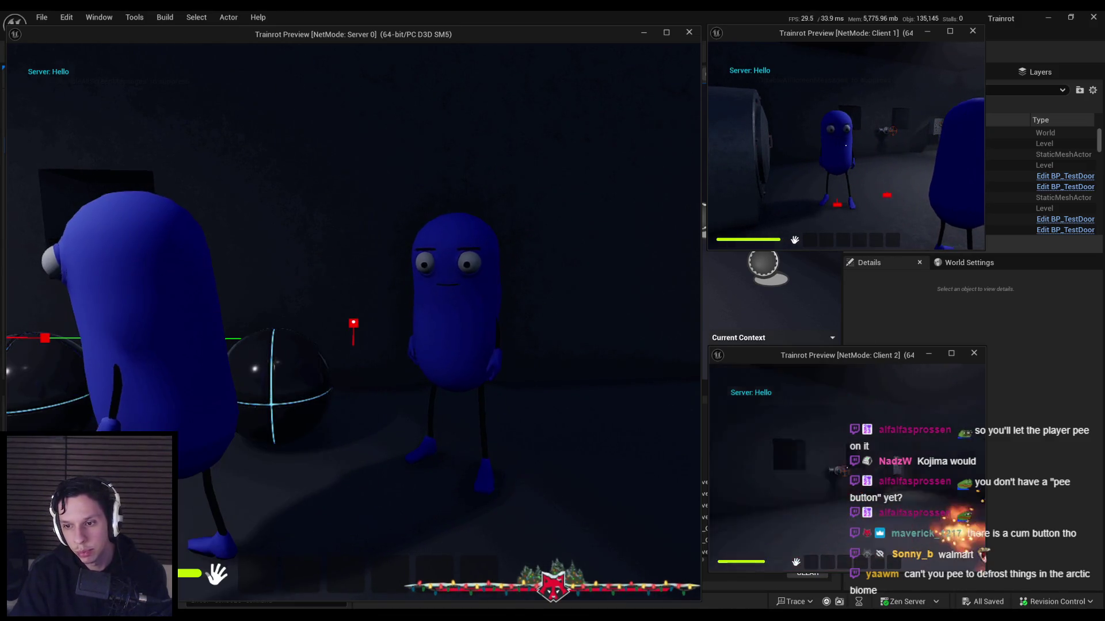
Walk into the fire to test damage, stop PIE, and open the fire actor's Blueprint
{"action": "key", "text": "e"}
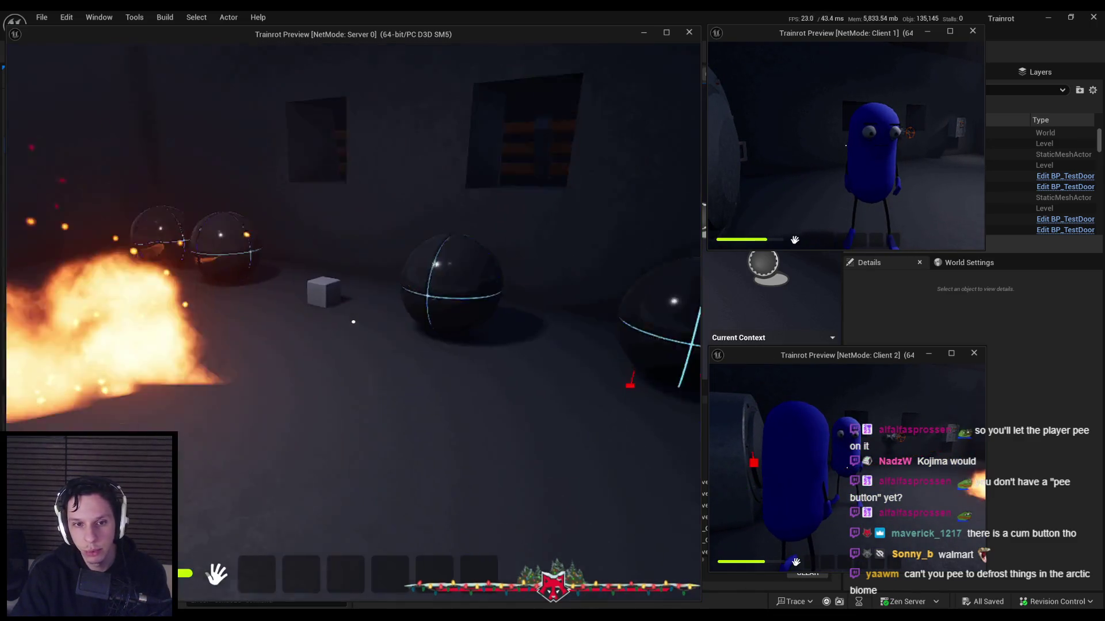
{"action": "key", "text": "e"}
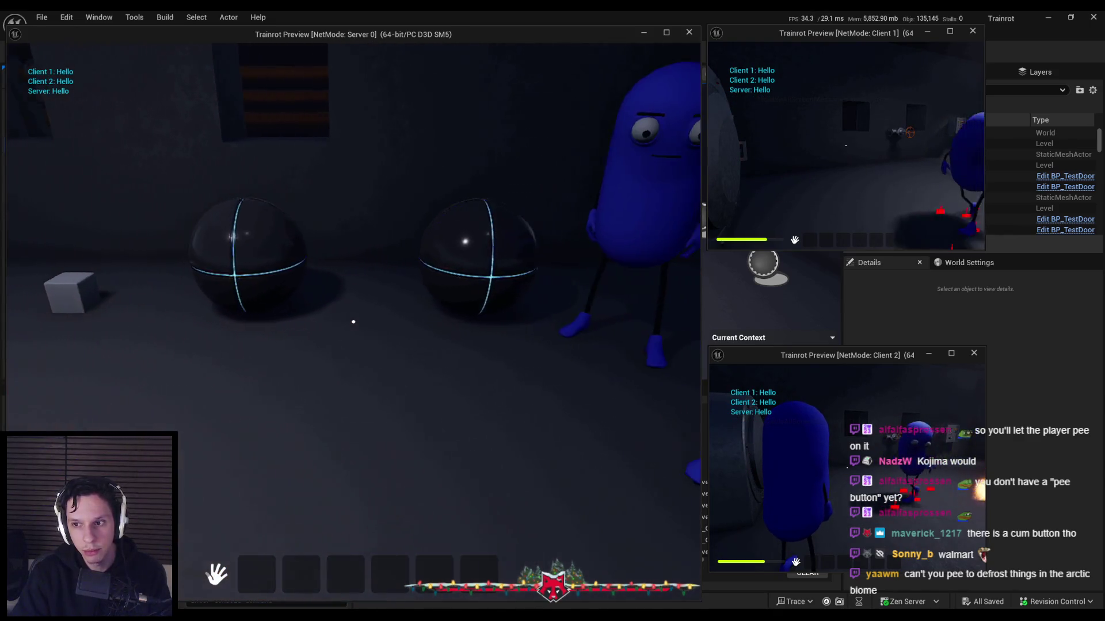
{"action": "left_click", "coordinate": [353, 321]}
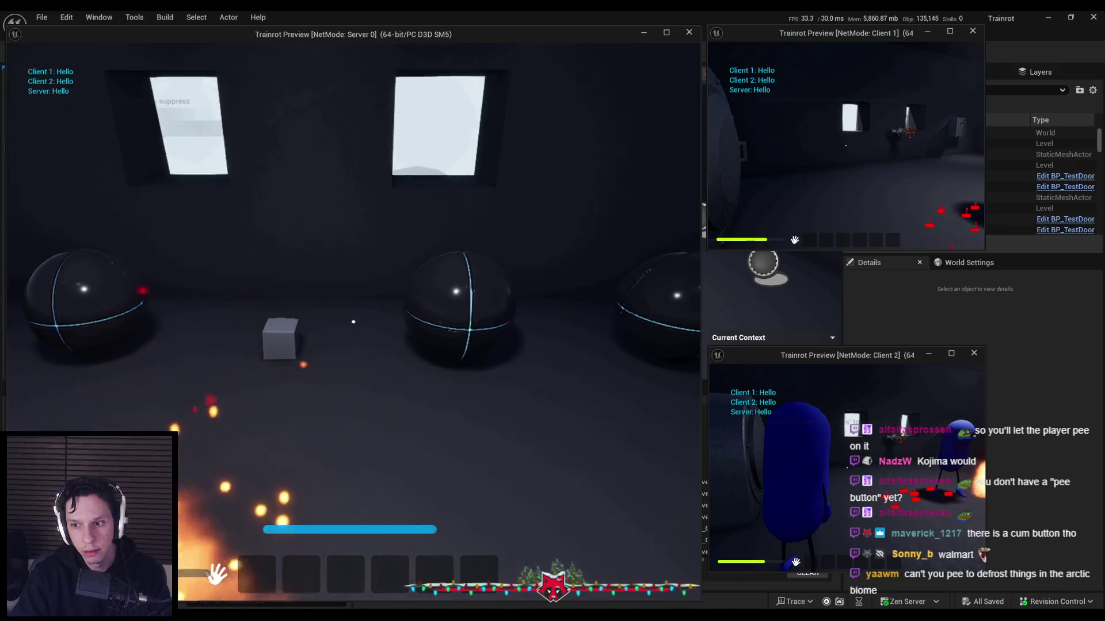
{"action": "key", "text": "Escape"}
{"action": "left_click", "coordinate": [500, 265]}
{"action": "key", "text": "ctrl+e"}
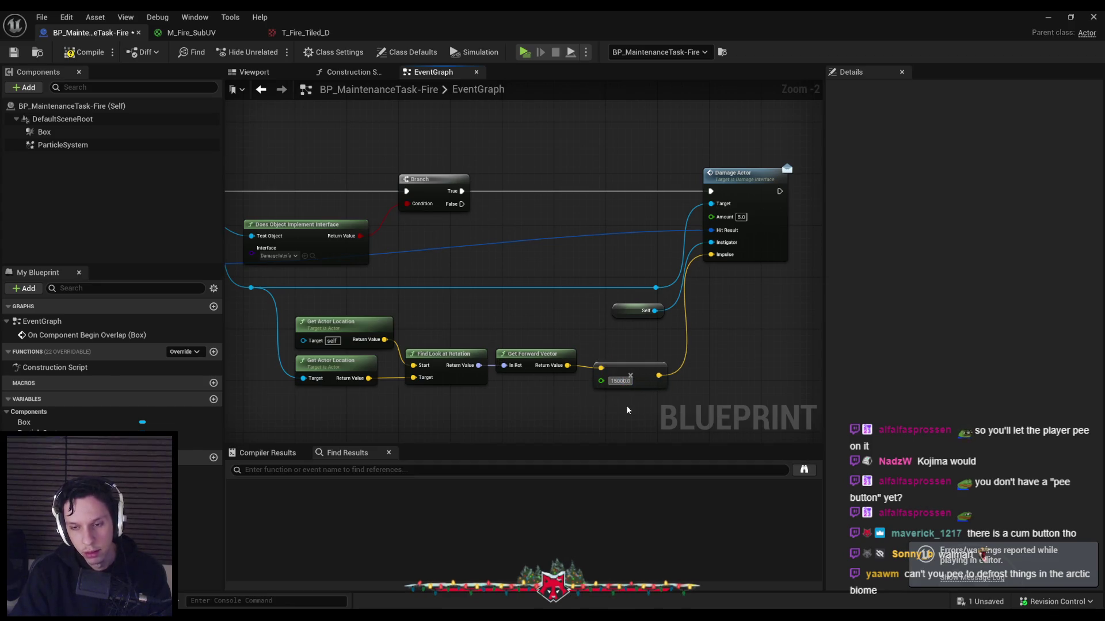
{"action": "left_click", "coordinate": [1048, 17]}
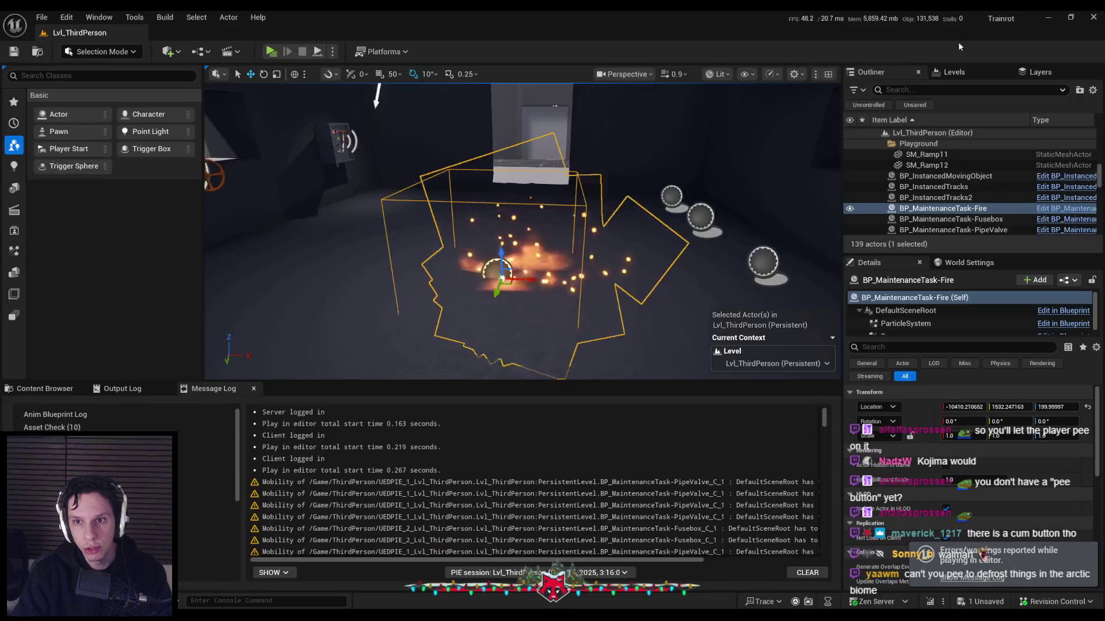
{"action": "left_click", "coordinate": [271, 51]}
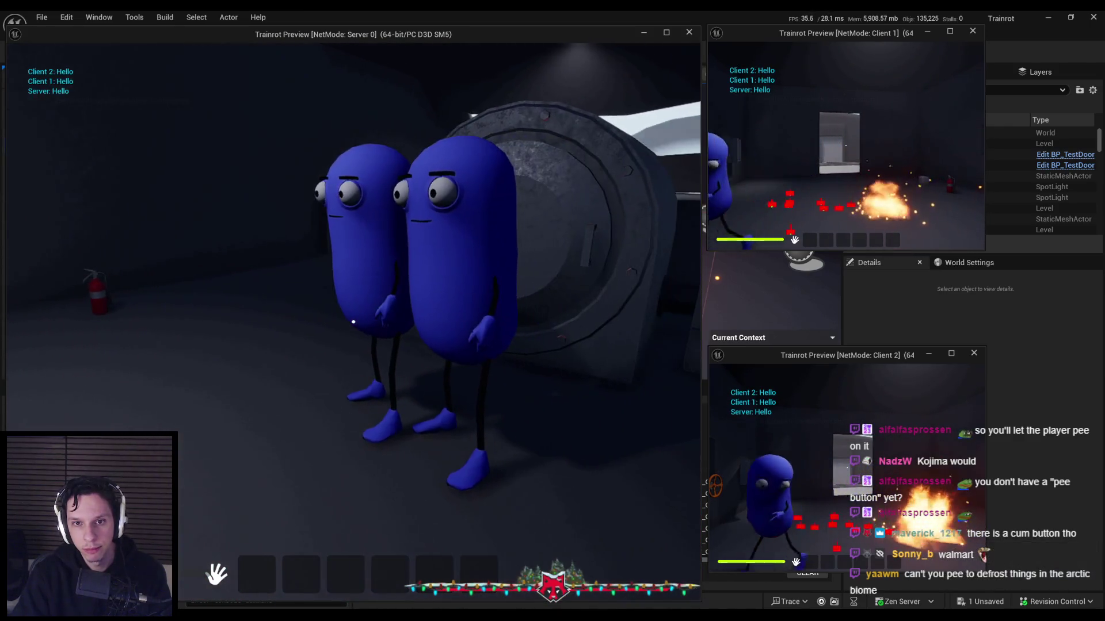
{"action": "key", "text": "Escape"}
{"action": "left_click", "coordinate": [364, 595]}
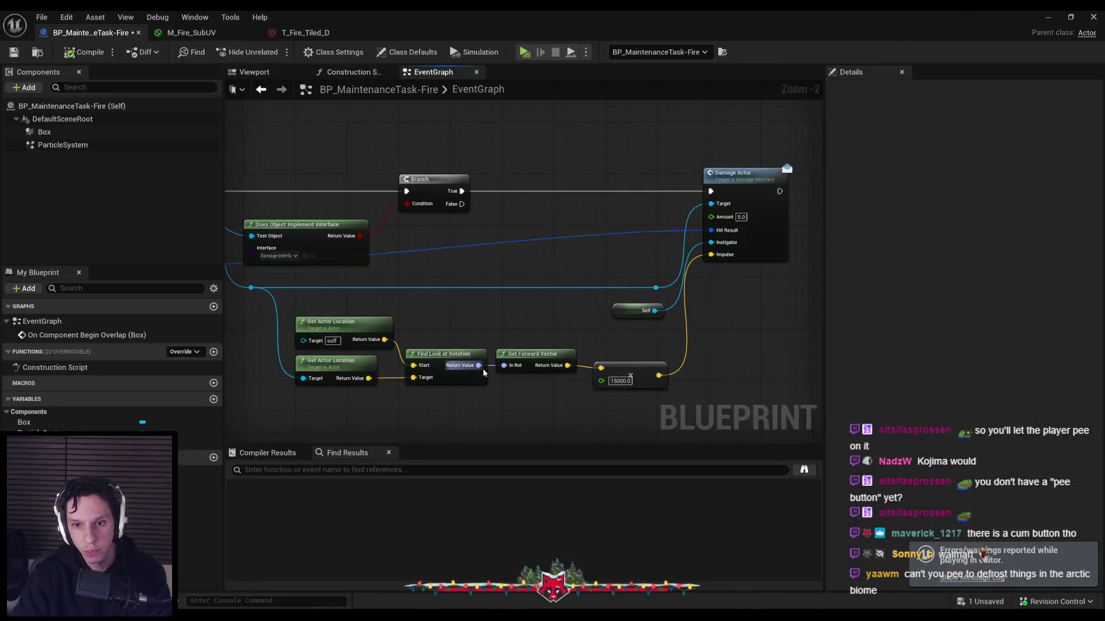
Return to the level and browse the Content Browser up to Content > 0_Core
{"action": "mouse_move", "coordinate": [462, 326]}
{"action": "left_mouse_down"}
{"action": "mouse_move", "coordinate": [573, 322]}
{"action": "mouse_move", "coordinate": [504, 342]}
{"action": "left_mouse_up"}
{"action": "scroll", "coordinate": [503, 342], "scroll_direction": "down", "scroll_amount": 1}
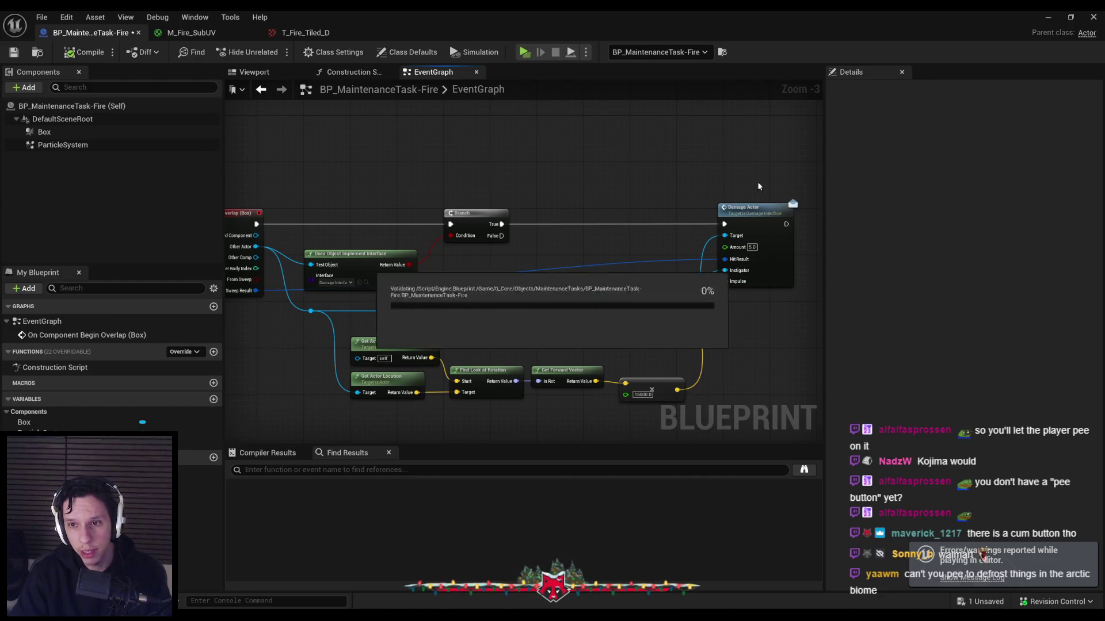
{"action": "left_click", "coordinate": [1048, 17]}
{"action": "left_click_drag", "start_coordinate": [732, 165], "coordinate": [699, 181]}
{"action": "left_click", "coordinate": [40, 389]}
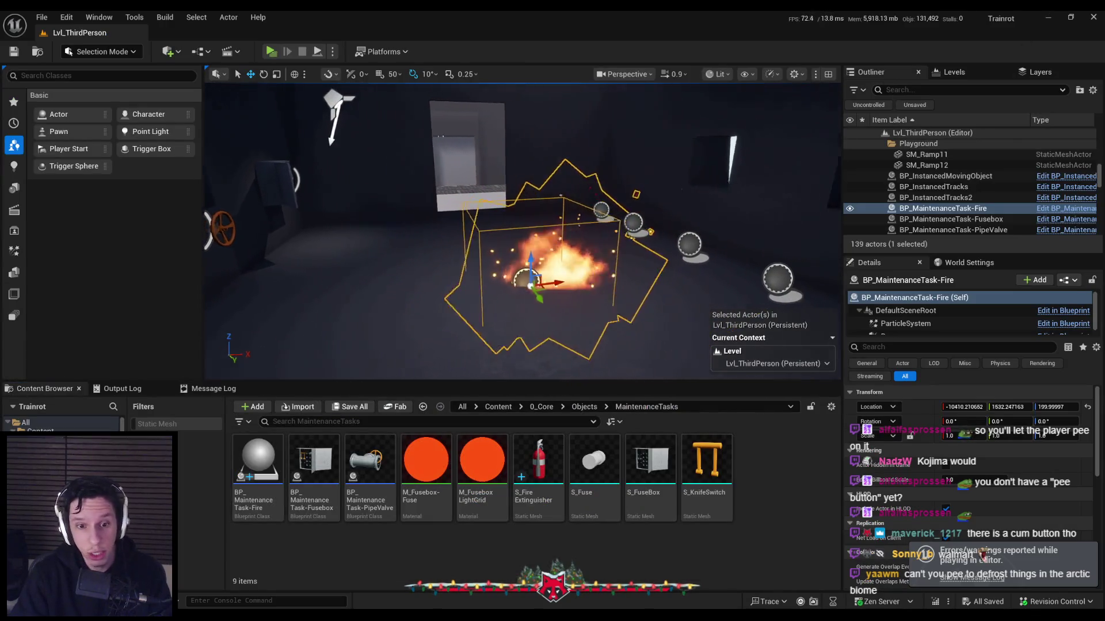
{"action": "left_click", "coordinate": [584, 407]}
{"action": "left_click", "coordinate": [547, 407]}
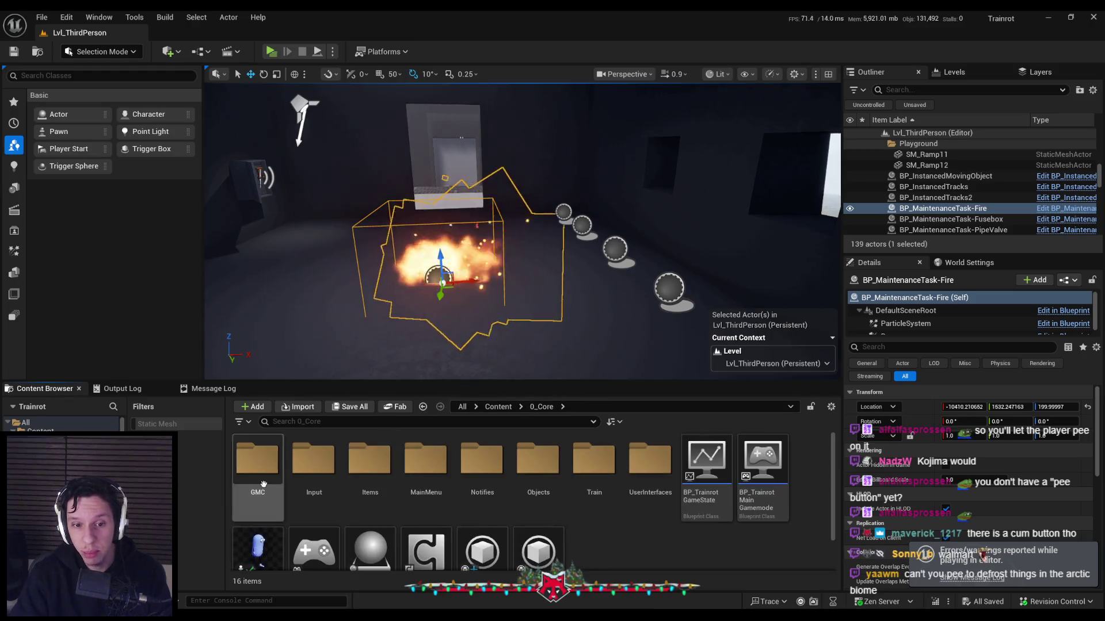
Open the BP_TrainrotPlayerCharacter Blueprint from the Content Browser
{"action": "double_click", "coordinate": [314, 461]}
{"action": "double_click", "coordinate": [314, 460]}
{"action": "scroll", "coordinate": [414, 339], "scroll_direction": "down", "scroll_amount": 3}
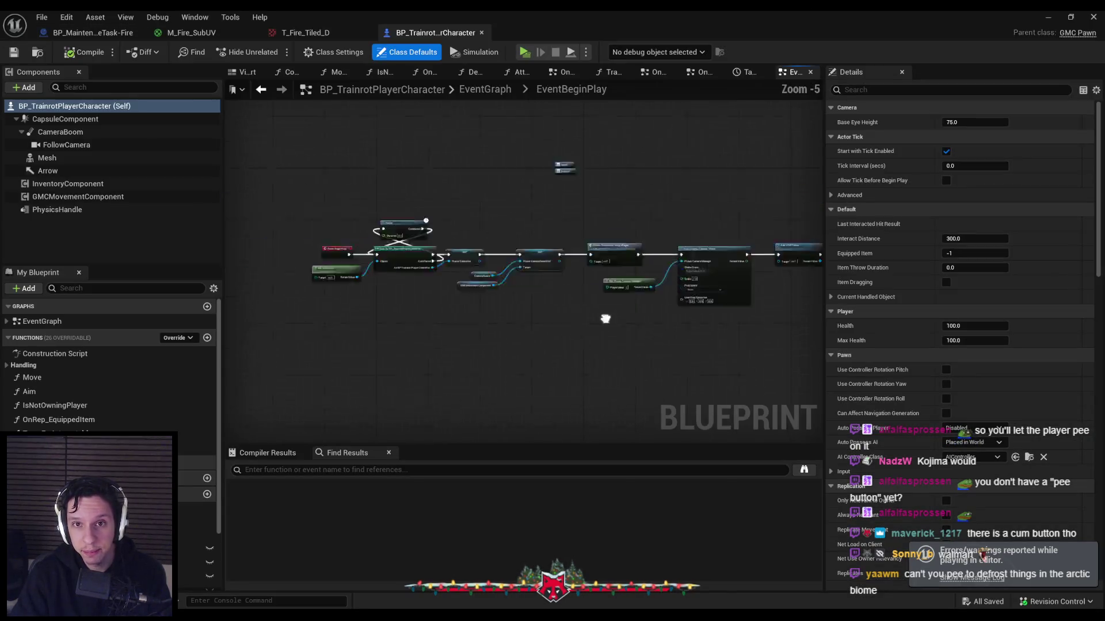
{"action": "scroll", "coordinate": [410, 293], "scroll_direction": "down", "scroll_amount": 5}
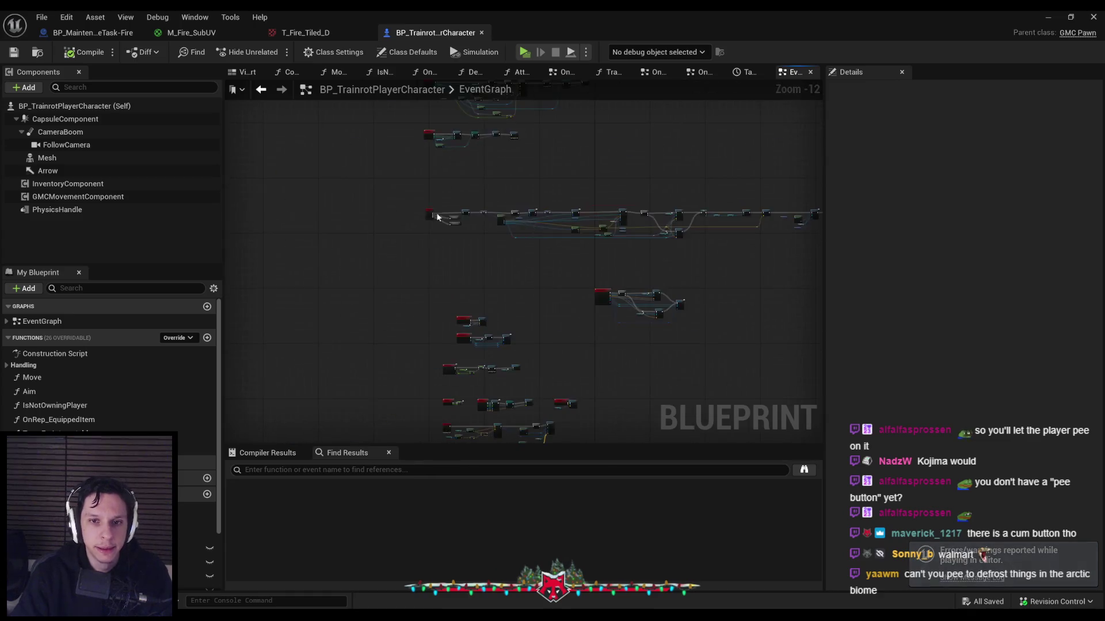
{"action": "scroll", "coordinate": [474, 280], "scroll_direction": "up", "scroll_amount": 6}
{"action": "scroll", "coordinate": [474, 279], "scroll_direction": "down", "scroll_amount": 3}
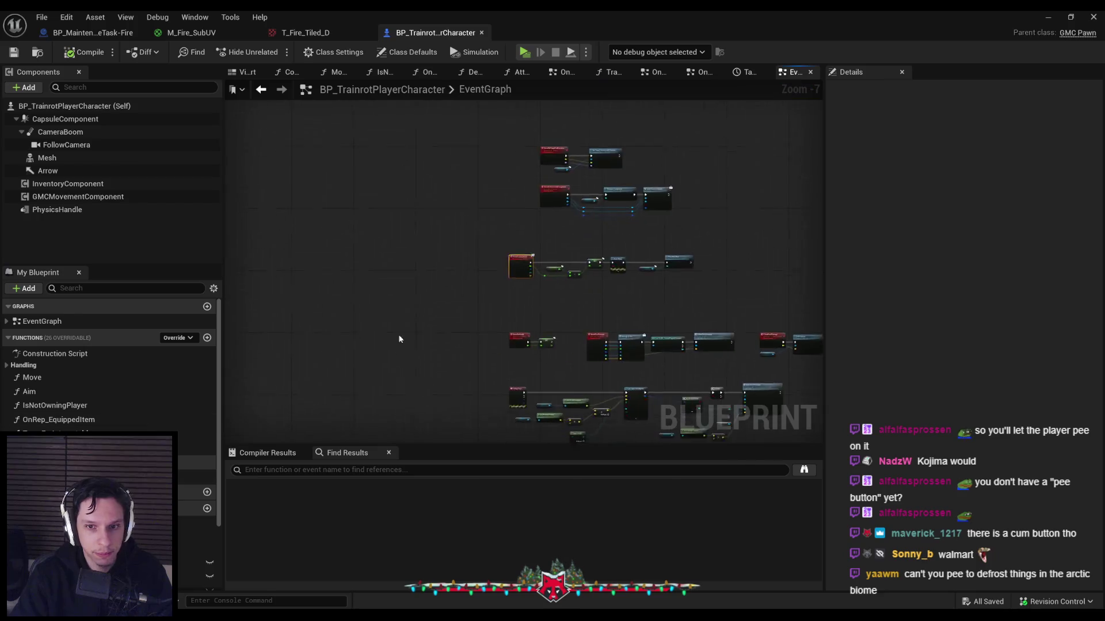
{"action": "scroll", "coordinate": [399, 338], "scroll_direction": "up", "scroll_amount": 5}
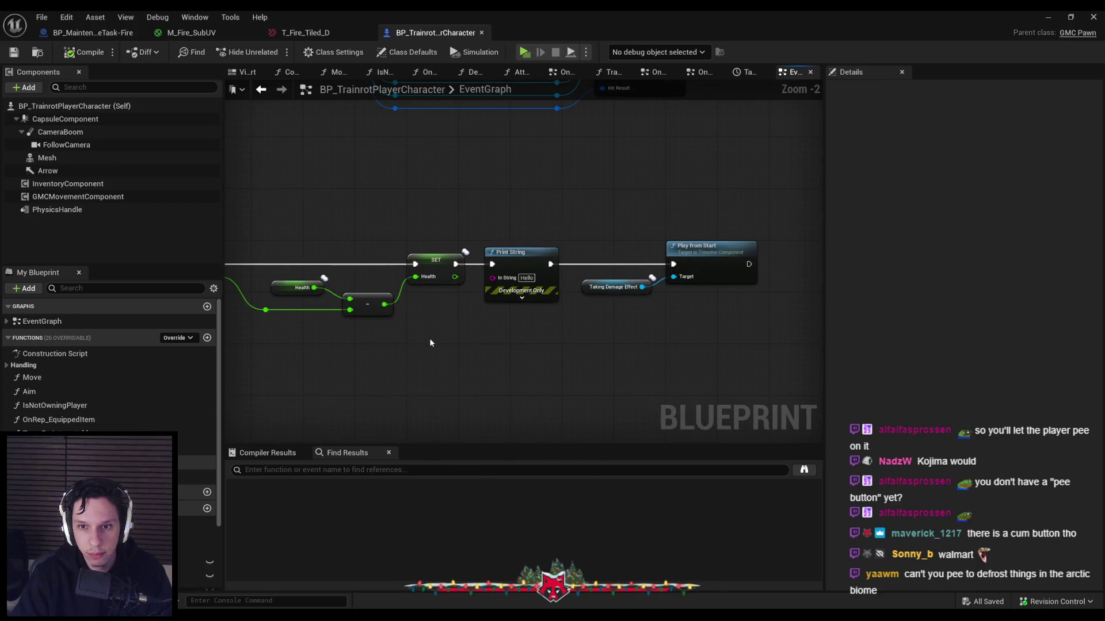
Inspect the damage event, Line Trace For Objects and Debug Key L nodes in the EventGraph
{"action": "left_click_drag", "start_coordinate": [593, 298], "coordinate": [632, 268]}
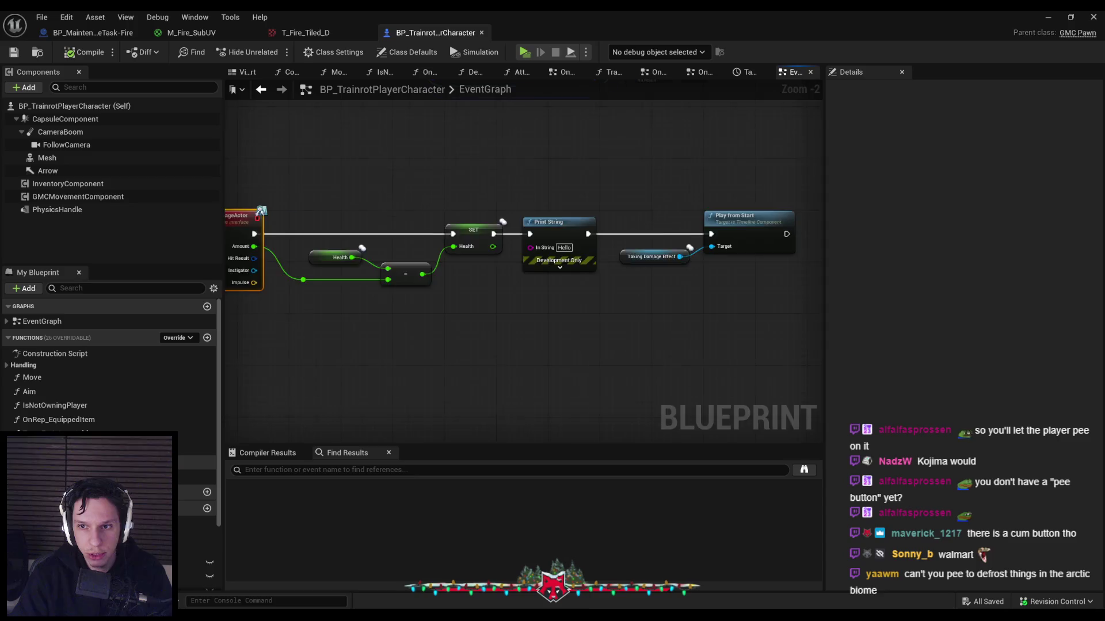
{"action": "scroll", "coordinate": [444, 309], "scroll_direction": "down", "scroll_amount": 3}
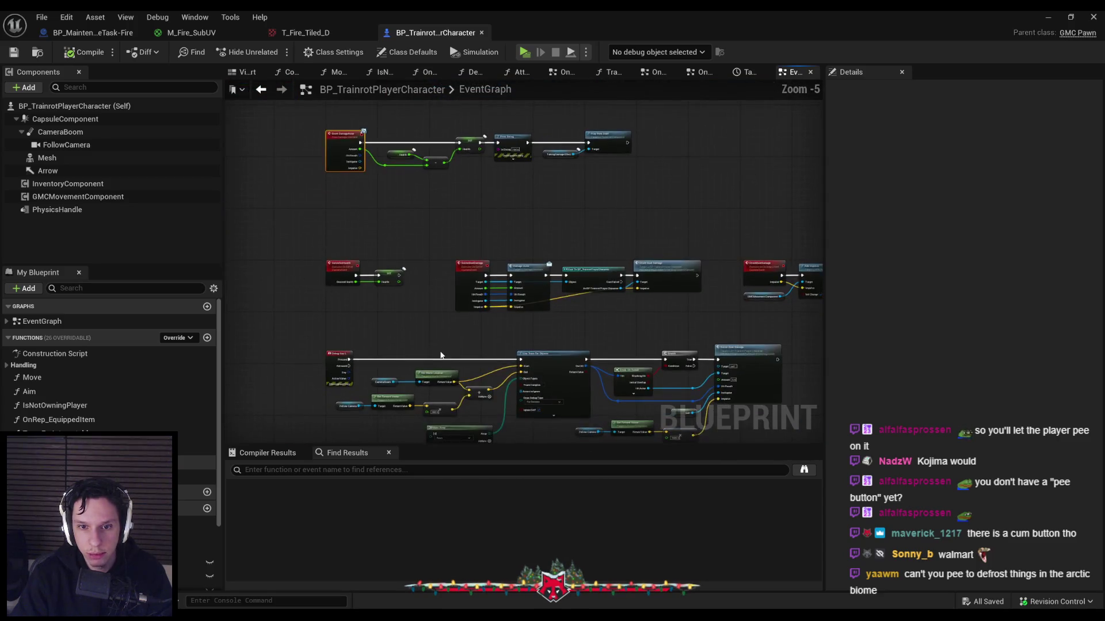
{"action": "scroll", "coordinate": [440, 355], "scroll_direction": "up", "scroll_amount": 1}
{"action": "left_click_drag", "start_coordinate": [440, 355], "coordinate": [490, 375]}
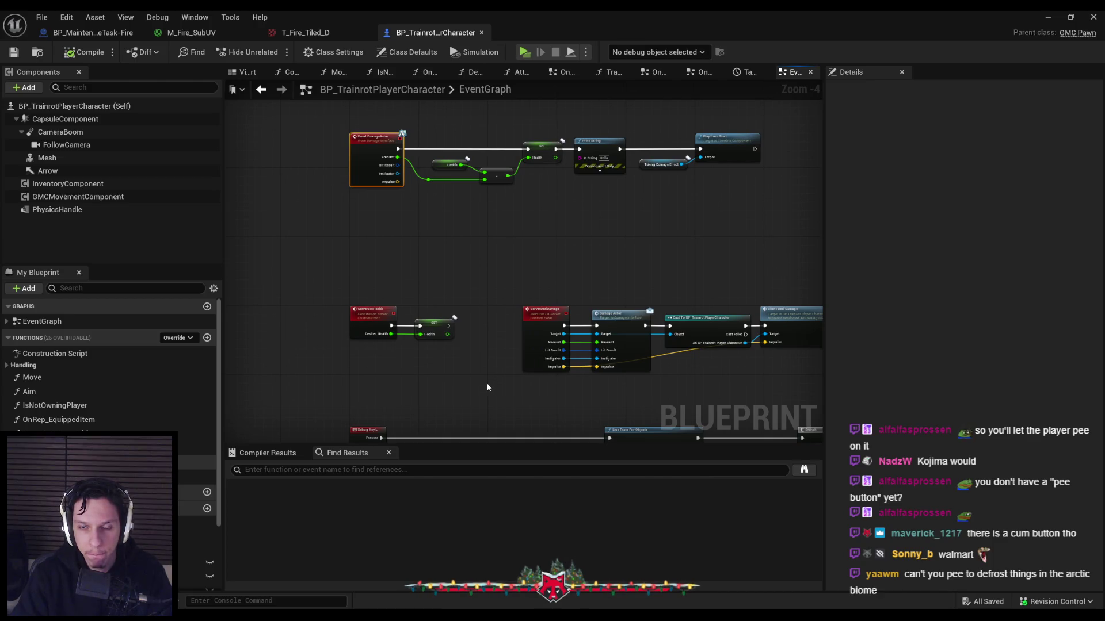
{"action": "mouse_move", "coordinate": [487, 387]}
{"action": "left_mouse_down"}
{"action": "mouse_move", "coordinate": [428, 314]}
{"action": "mouse_move", "coordinate": [212, 217]}
{"action": "left_mouse_up"}
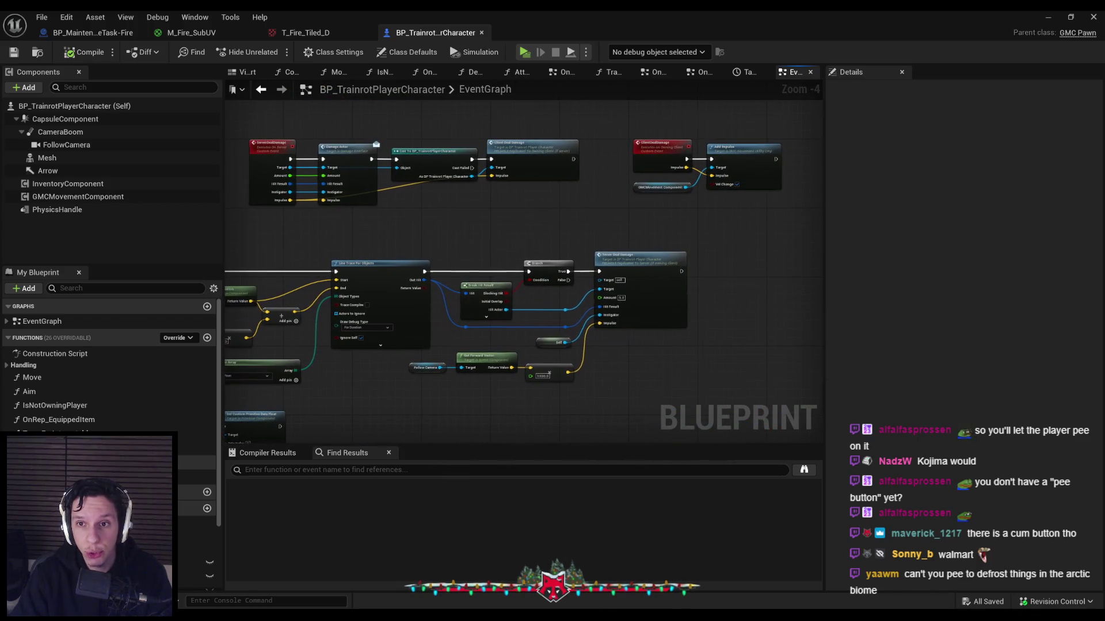
{"action": "left_click_drag", "start_coordinate": [298, 425], "coordinate": [502, 361]}
{"action": "scroll", "coordinate": [501, 360], "scroll_direction": "up", "scroll_amount": 1}
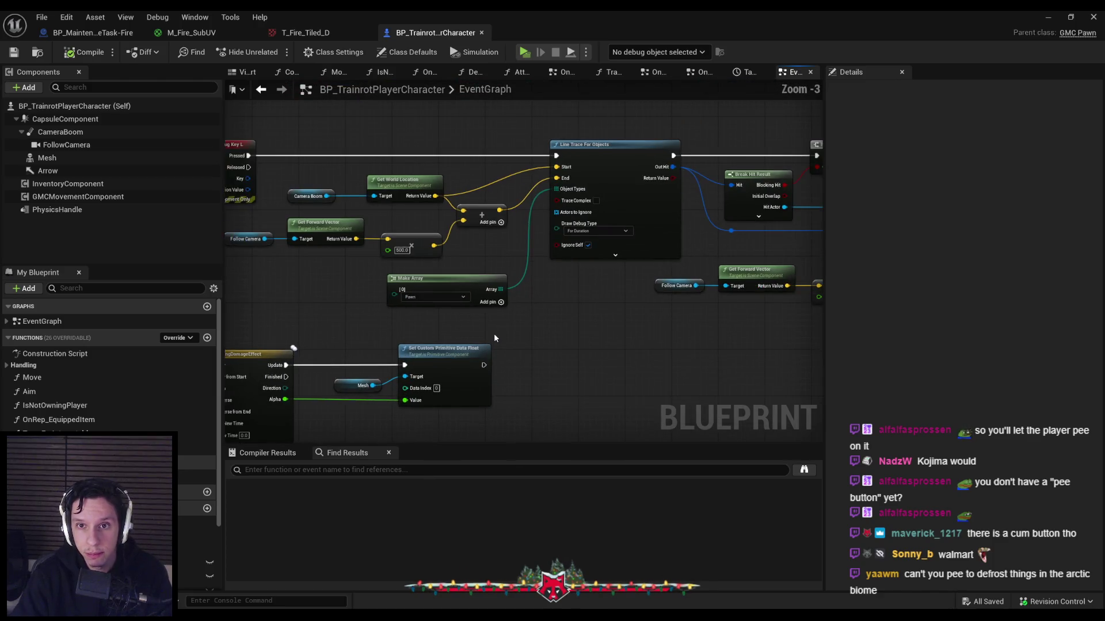
{"action": "mouse_move", "coordinate": [345, 330]}
{"action": "left_mouse_down"}
{"action": "mouse_move", "coordinate": [510, 317]}
{"action": "mouse_move", "coordinate": [296, 308]}
{"action": "mouse_move", "coordinate": [266, 424]}
{"action": "left_mouse_up"}
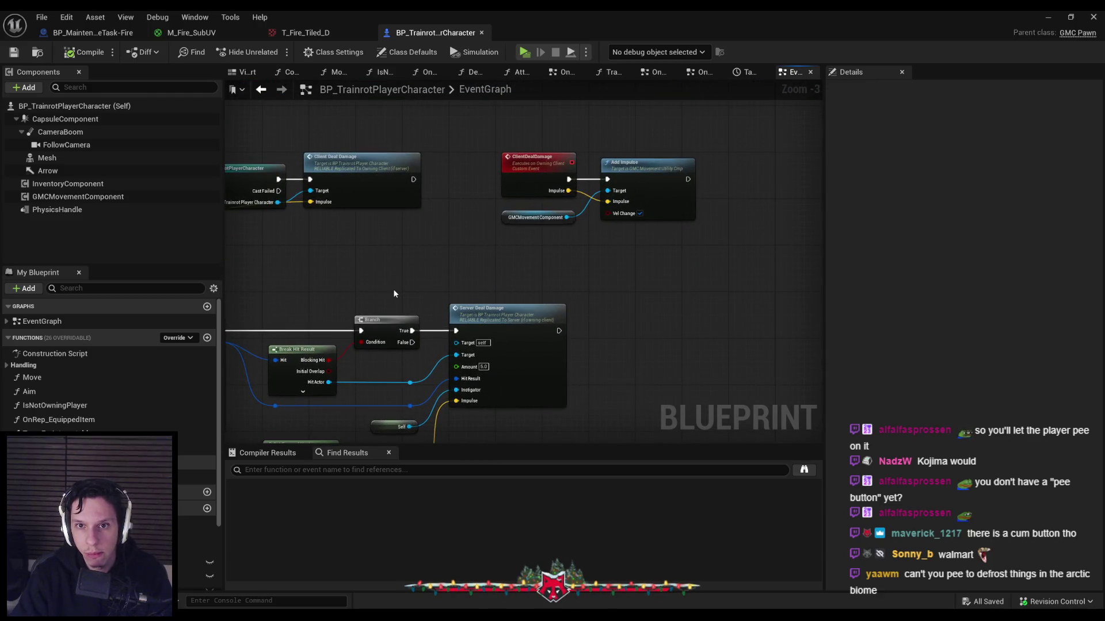
{"action": "mouse_move", "coordinate": [393, 293]}
{"action": "left_mouse_down"}
{"action": "mouse_move", "coordinate": [575, 322]}
{"action": "mouse_move", "coordinate": [570, 248]}
{"action": "mouse_move", "coordinate": [557, 234]}
{"action": "left_mouse_up"}
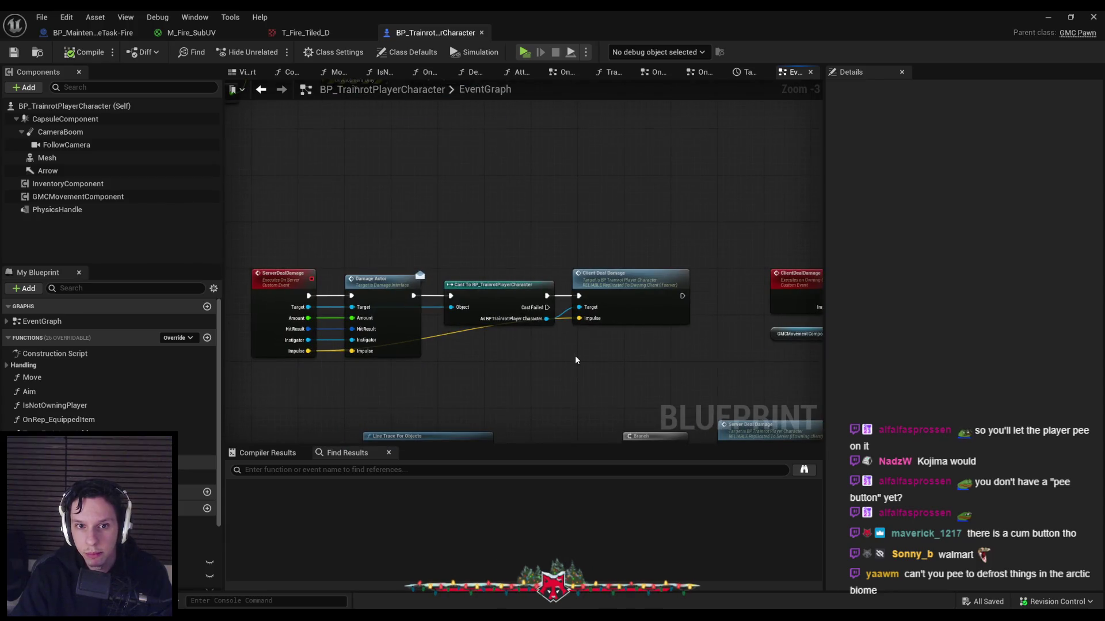
{"action": "scroll", "coordinate": [575, 354], "scroll_direction": "down", "scroll_amount": 1}
Review the ServerDealDamage and ClientDealDamage node chains
{"action": "mouse_move", "coordinate": [639, 350]}
{"action": "left_mouse_down"}
{"action": "mouse_move", "coordinate": [333, 271]}
{"action": "mouse_move", "coordinate": [555, 285]}
{"action": "mouse_move", "coordinate": [595, 362]}
{"action": "left_mouse_up"}
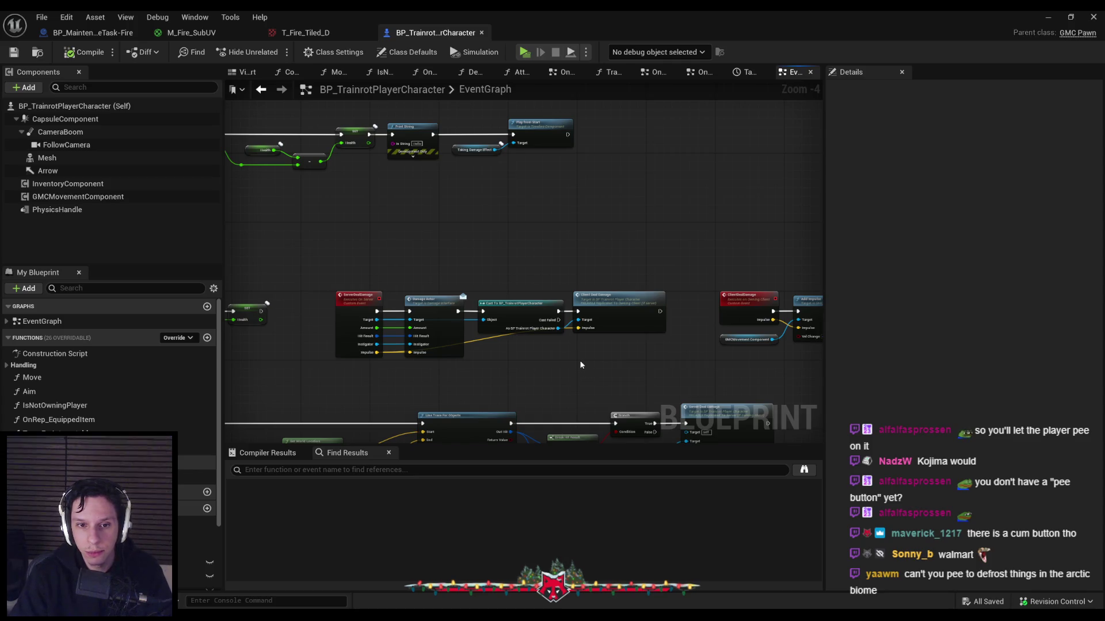
{"action": "mouse_move", "coordinate": [468, 326]}
{"action": "left_mouse_down"}
{"action": "mouse_move", "coordinate": [497, 231]}
{"action": "mouse_move", "coordinate": [463, 312]}
{"action": "left_mouse_up"}
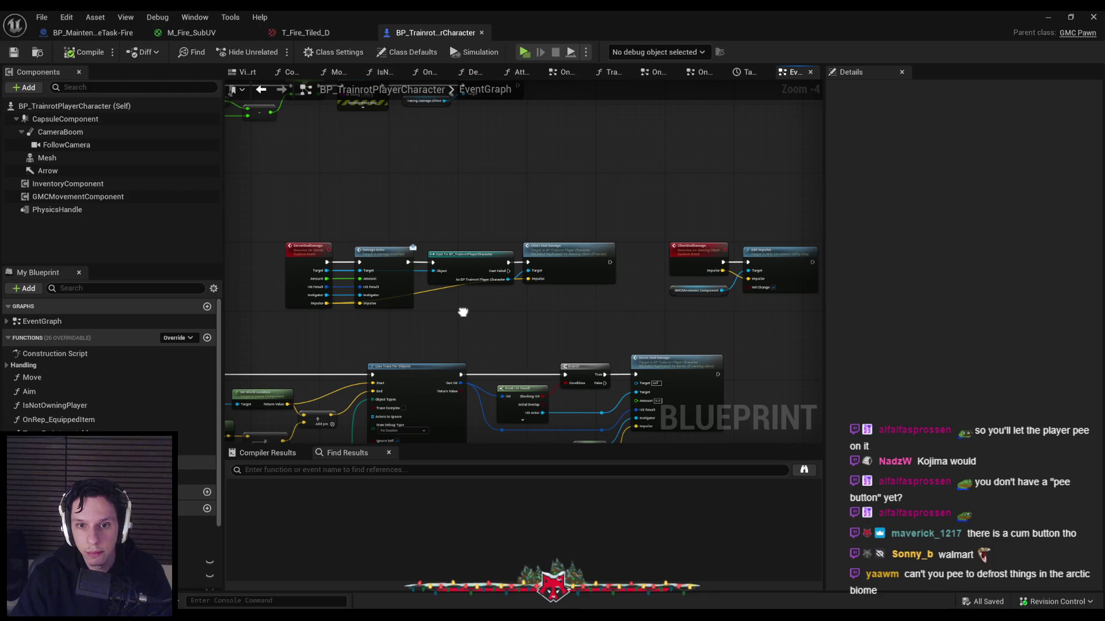
{"action": "mouse_move", "coordinate": [463, 312]}
{"action": "left_mouse_down"}
{"action": "mouse_move", "coordinate": [464, 220]}
{"action": "mouse_move", "coordinate": [493, 328]}
{"action": "mouse_move", "coordinate": [608, 371]}
{"action": "mouse_move", "coordinate": [571, 307]}
{"action": "left_mouse_up"}
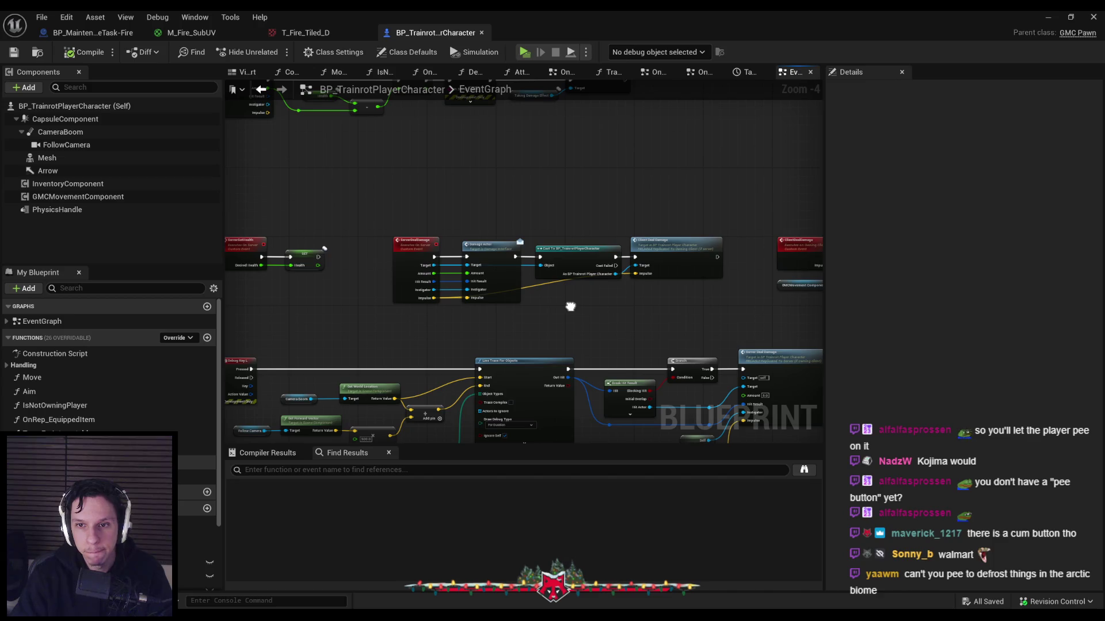
{"action": "left_click_drag", "start_coordinate": [570, 306], "coordinate": [472, 219]}
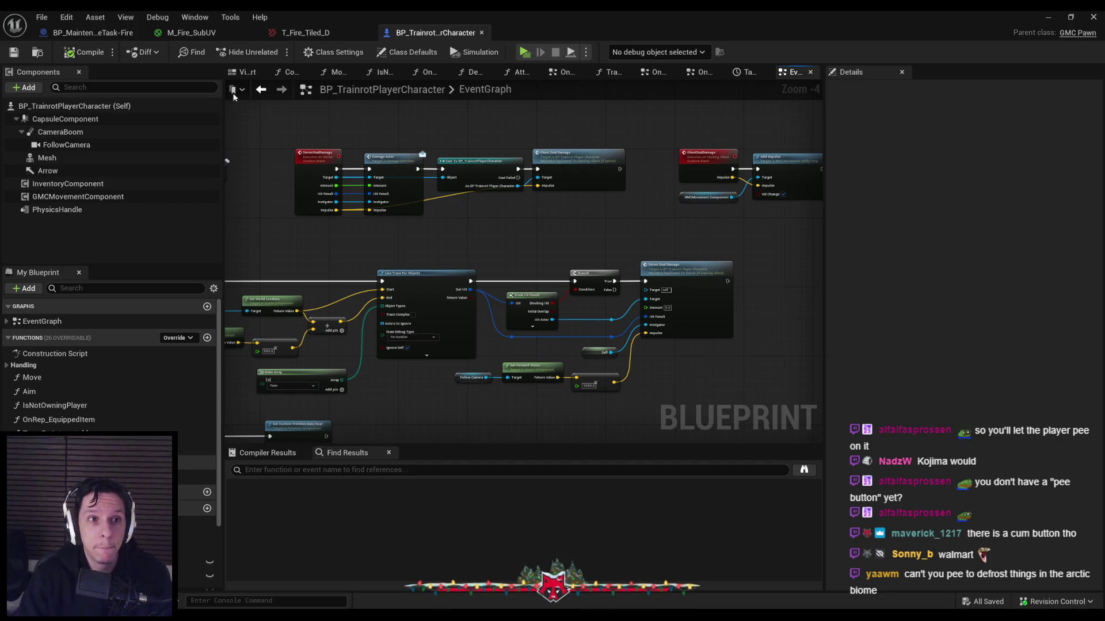
{"action": "left_click", "coordinate": [92, 32]}
Check the fire Blueprint's Class Defaults and compile it
{"action": "left_click", "coordinate": [408, 51]}
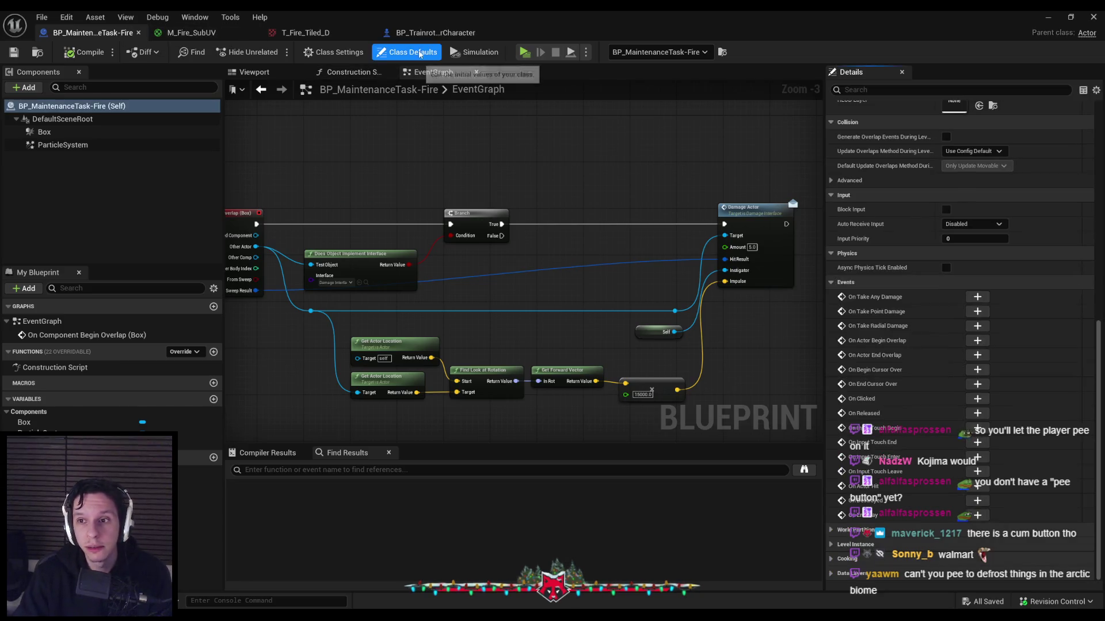
{"action": "scroll", "coordinate": [1098, 188], "scroll_direction": "down", "scroll_amount": 10}
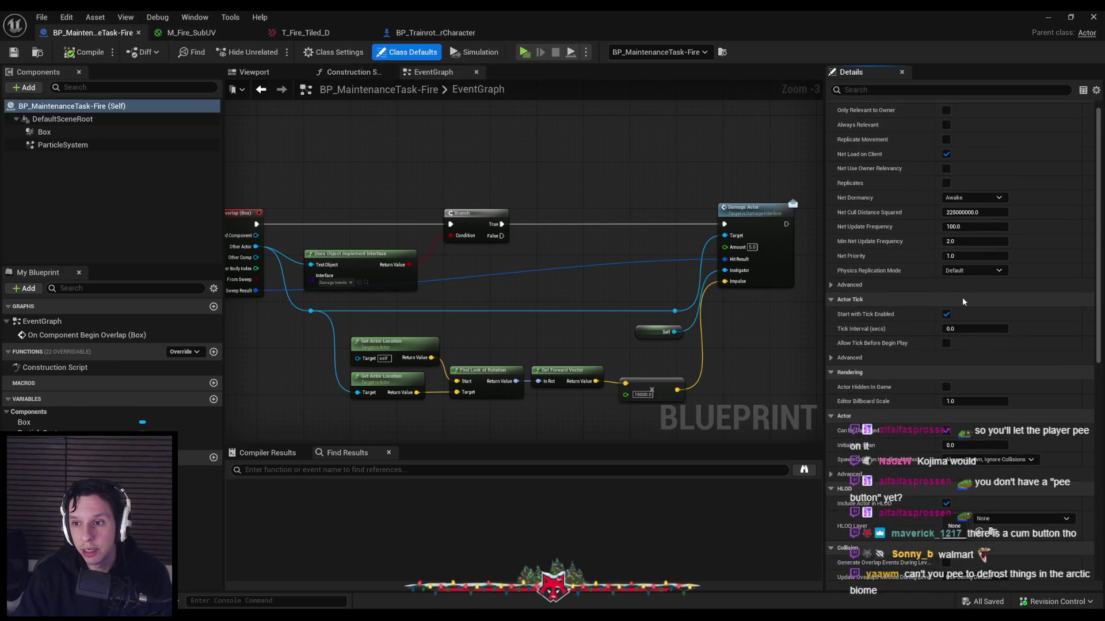
{"action": "scroll", "coordinate": [978, 196], "scroll_direction": "up", "scroll_amount": 1}
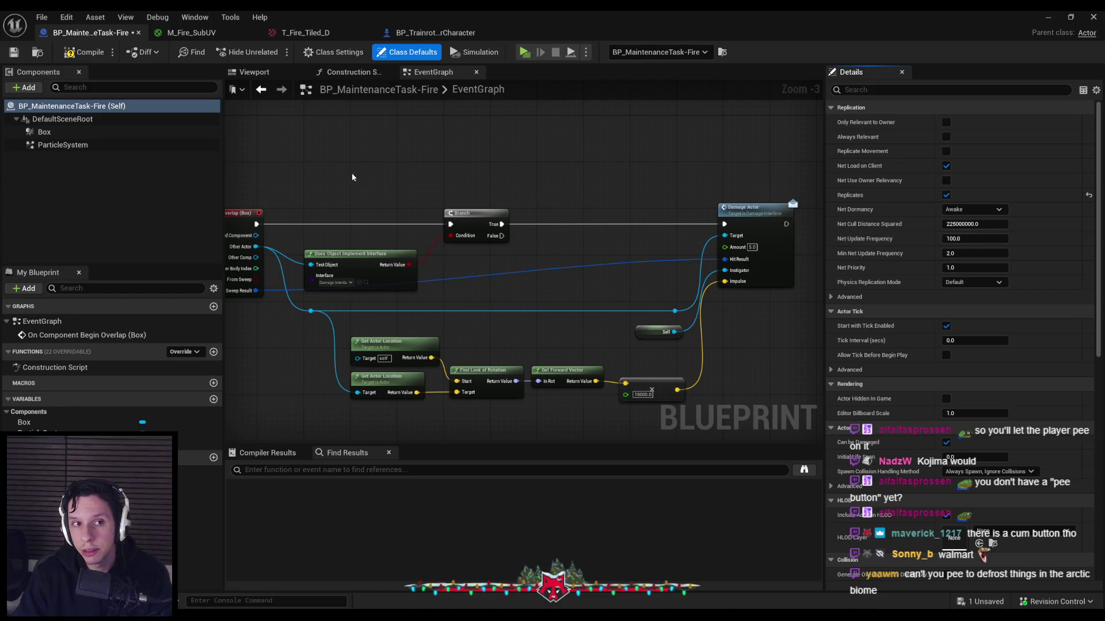
{"action": "left_click", "coordinate": [92, 56]}
{"action": "scroll", "coordinate": [392, 180], "scroll_direction": "down", "scroll_amount": 1}
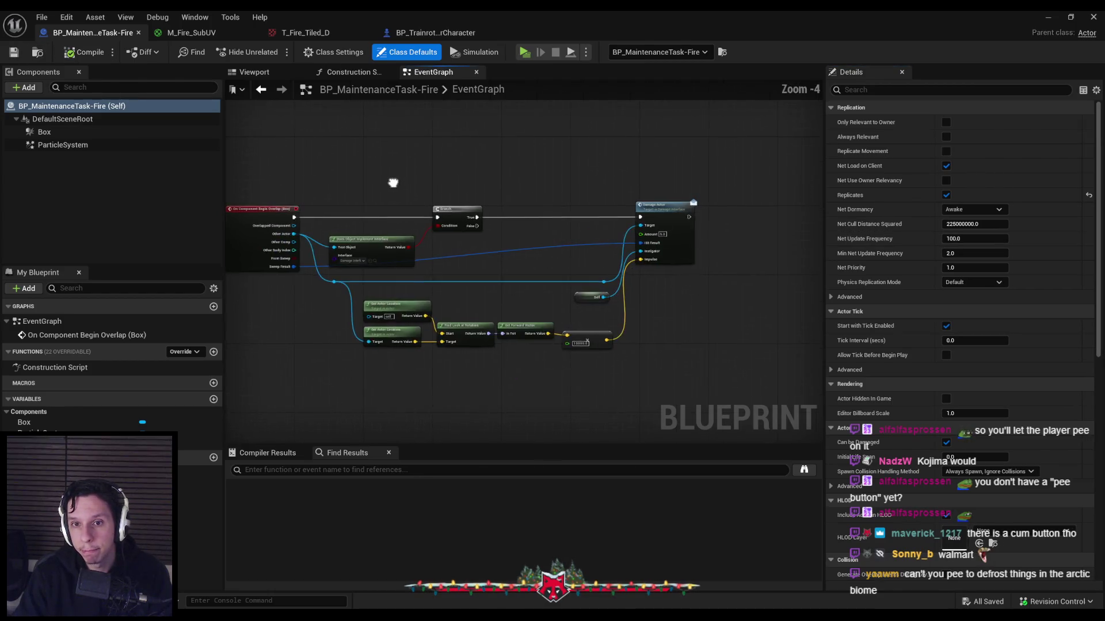
{"action": "scroll", "coordinate": [478, 247], "scroll_direction": "up", "scroll_amount": 2}
{"action": "scroll", "coordinate": [477, 247], "scroll_direction": "down", "scroll_amount": 1}
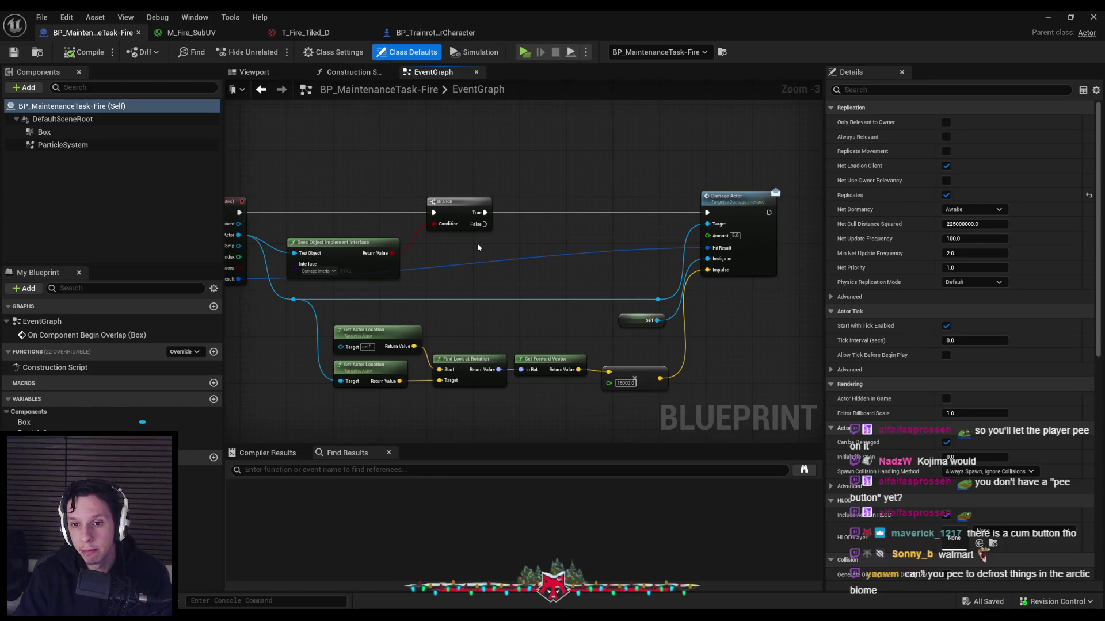
{"action": "scroll", "coordinate": [478, 247], "scroll_direction": "up", "scroll_amount": 1}
Add a Branch after Branch True with an Is Server condition before Damage Actor
{"action": "left_click_drag", "start_coordinate": [483, 209], "coordinate": [521, 214]}
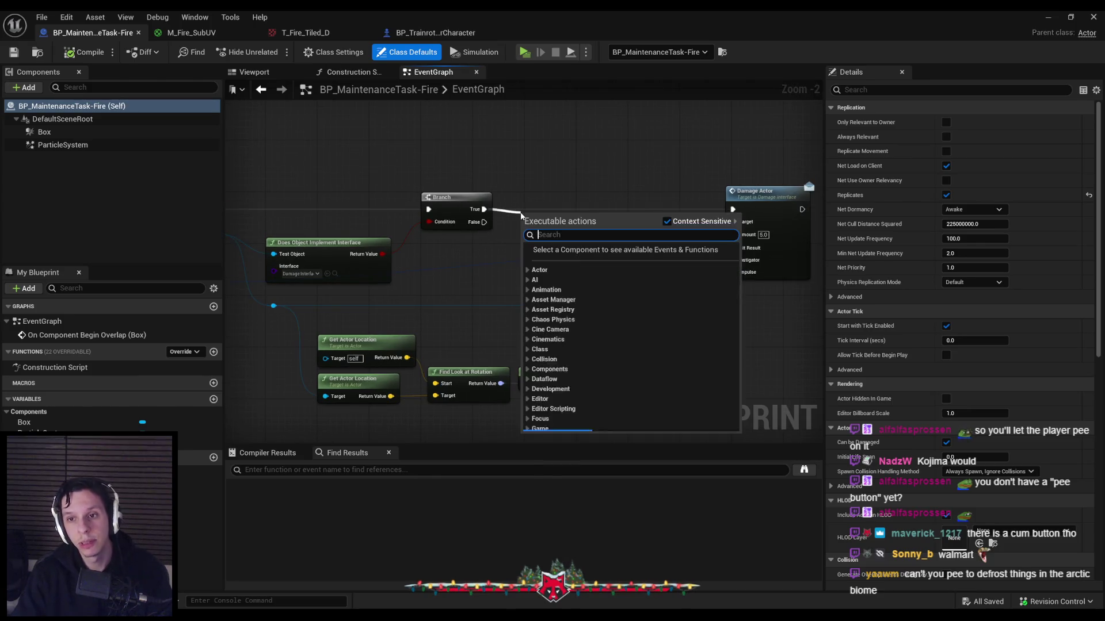
{"action": "type", "text": "branc"}
{"action": "mouse_move", "coordinate": [563, 234]}
{"action": "left_mouse_down"}
{"action": "mouse_move", "coordinate": [634, 214]}
{"action": "mouse_move", "coordinate": [546, 246]}
{"action": "left_mouse_up"}
{"action": "type", "text": "is serve"}
{"action": "left_click", "coordinate": [584, 306]}
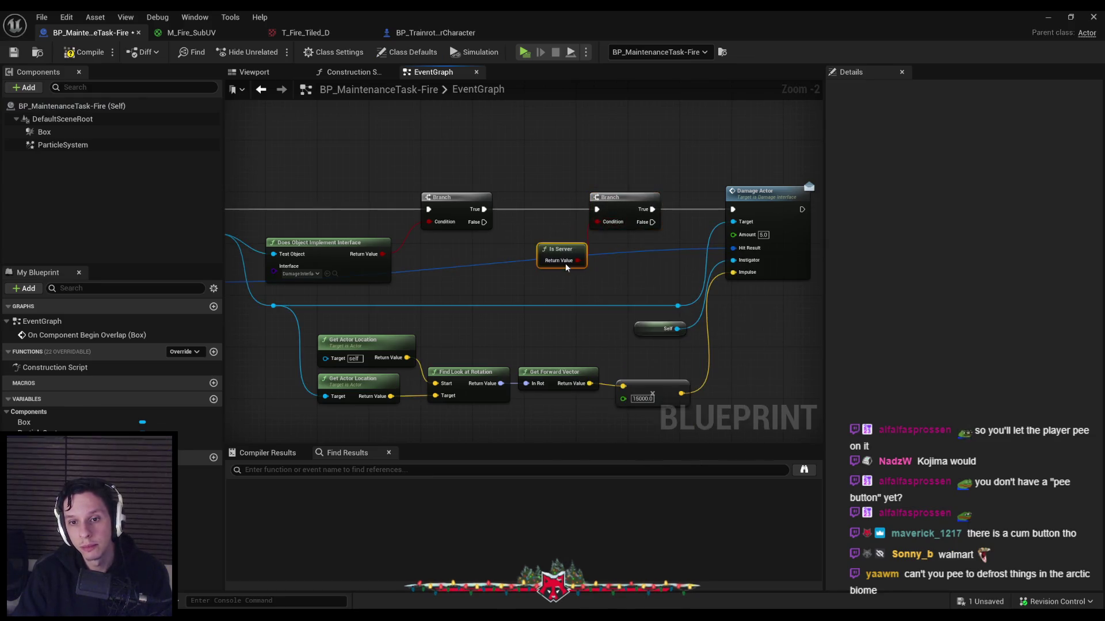
{"action": "left_click", "coordinate": [1048, 17]}
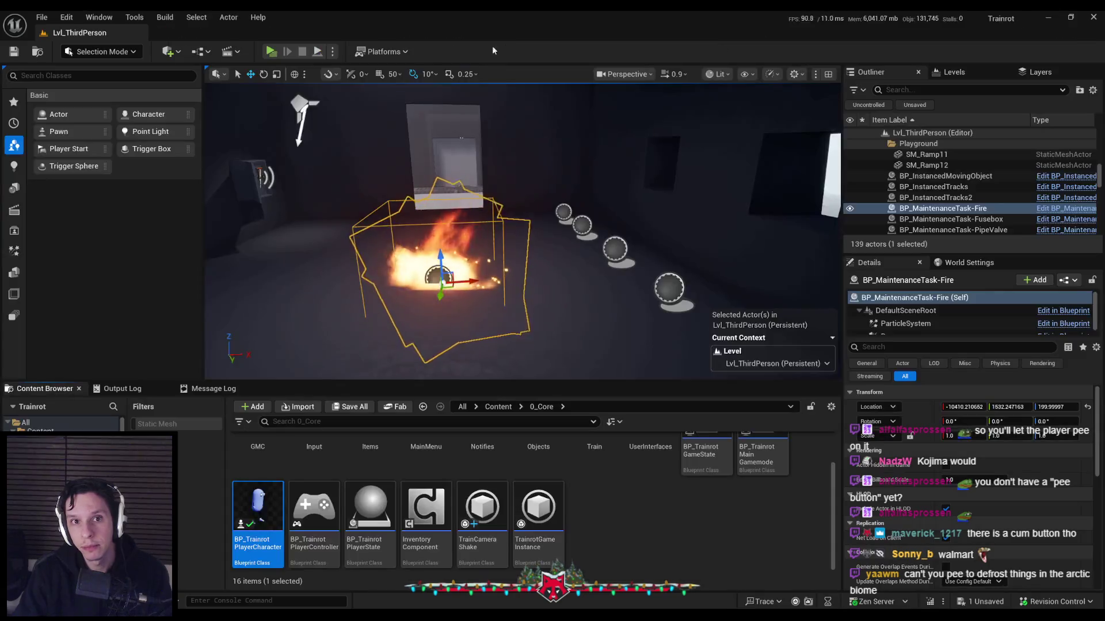
Run a server-plus-two-clients playtest of the fire, then stop it and reopen BP_MaintenanceTask-Fire
{"action": "left_click", "coordinate": [270, 52]}
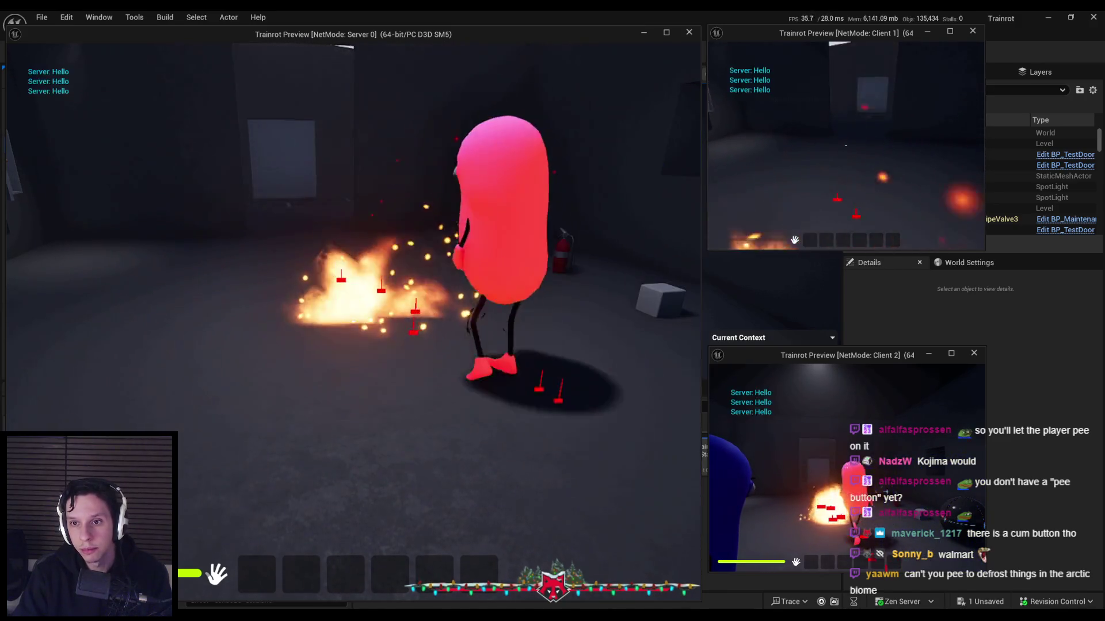
{"action": "key", "text": "Escape"}
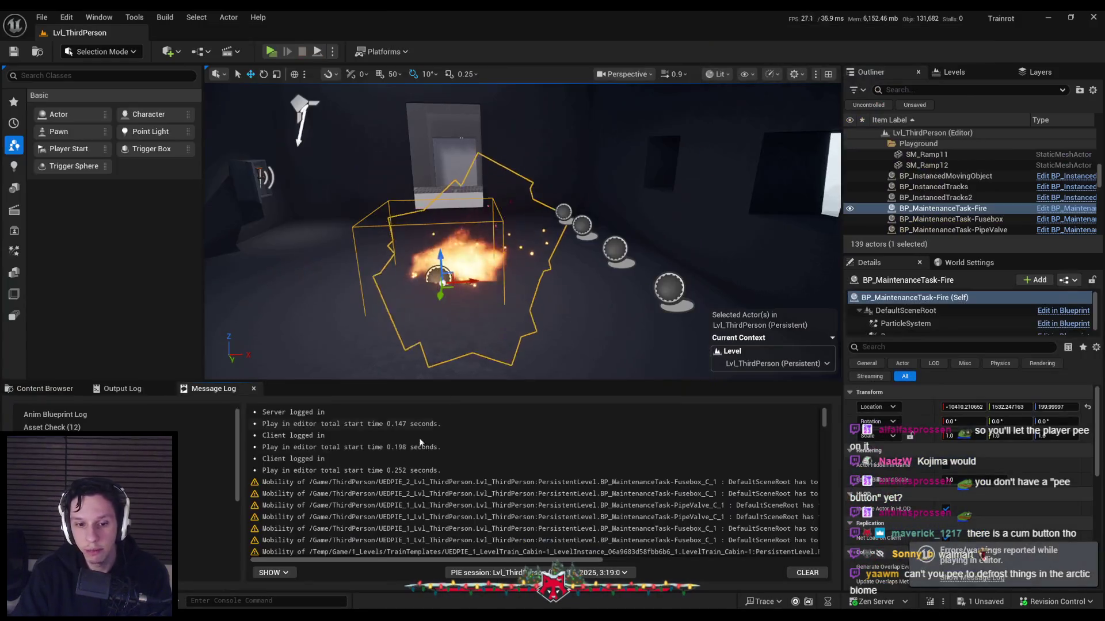
{"action": "key", "text": "ctrl+e"}
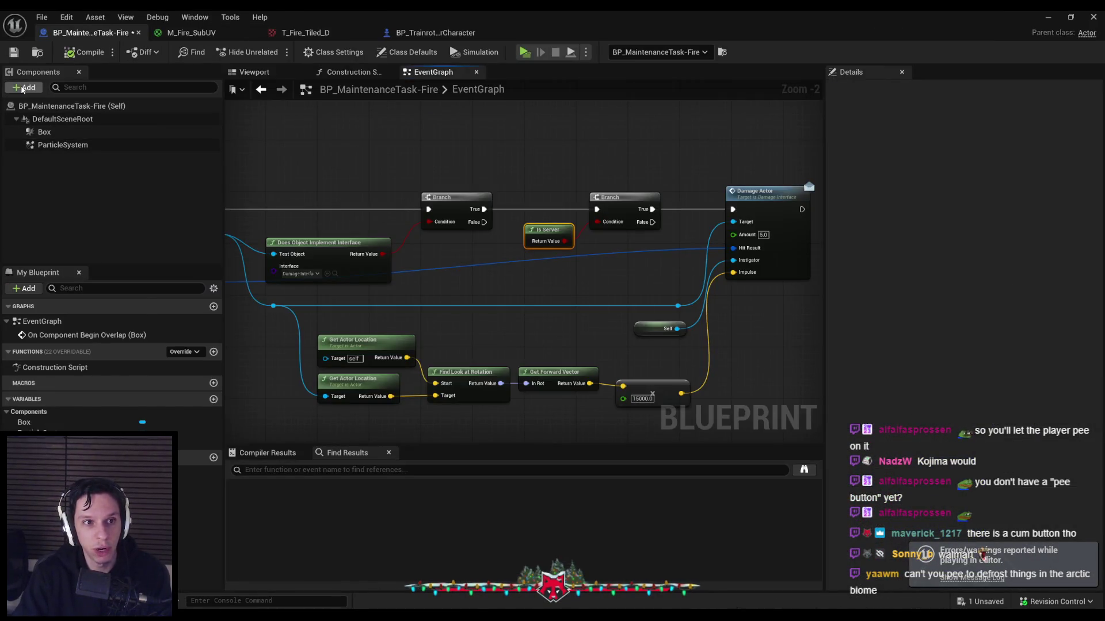
{"action": "left_click", "coordinate": [23, 87]}
{"action": "key", "text": "Escape"}
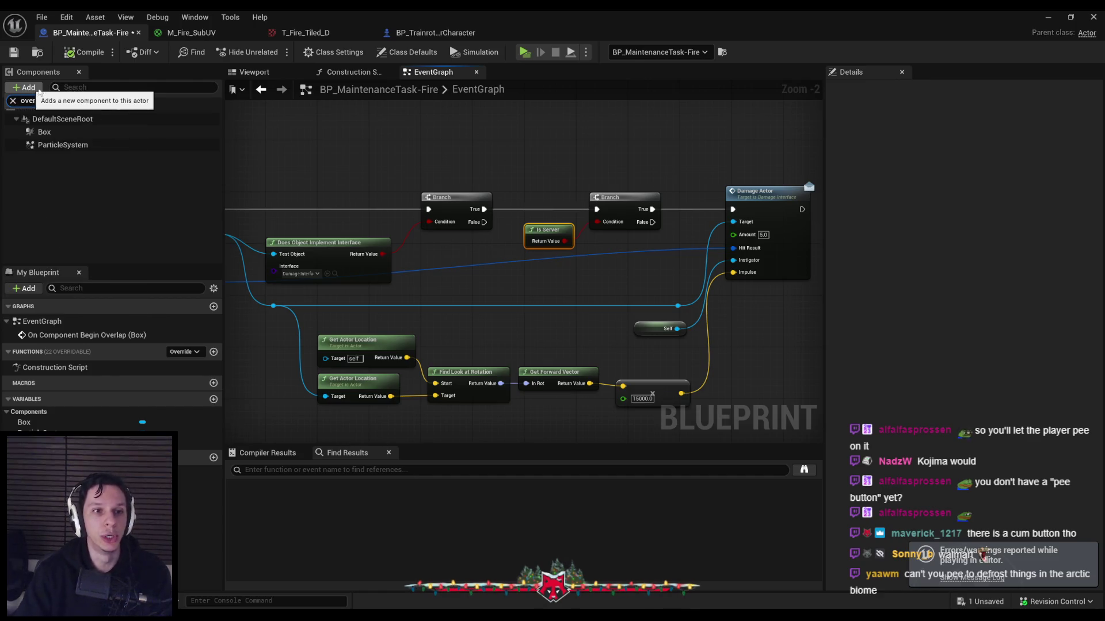
{"action": "left_click", "coordinate": [45, 131]}
{"action": "left_click", "coordinate": [31, 87]}
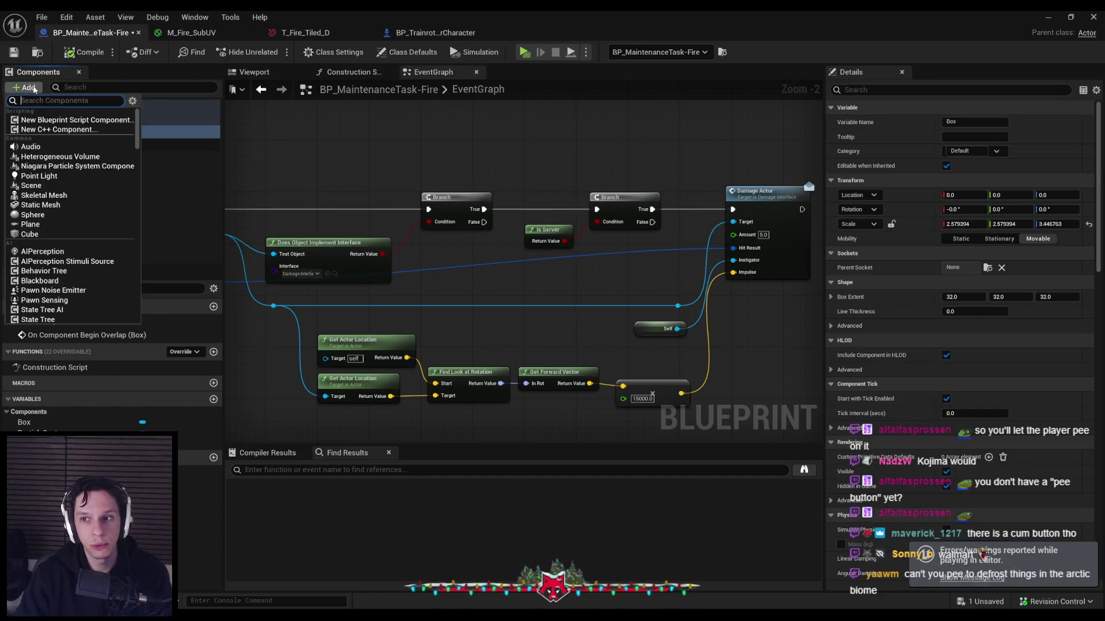
{"action": "type", "text": "box"}
{"action": "key", "text": "BackSpace"}
{"action": "key", "text": "BackSpace"}
{"action": "key", "text": "BackSpace"}
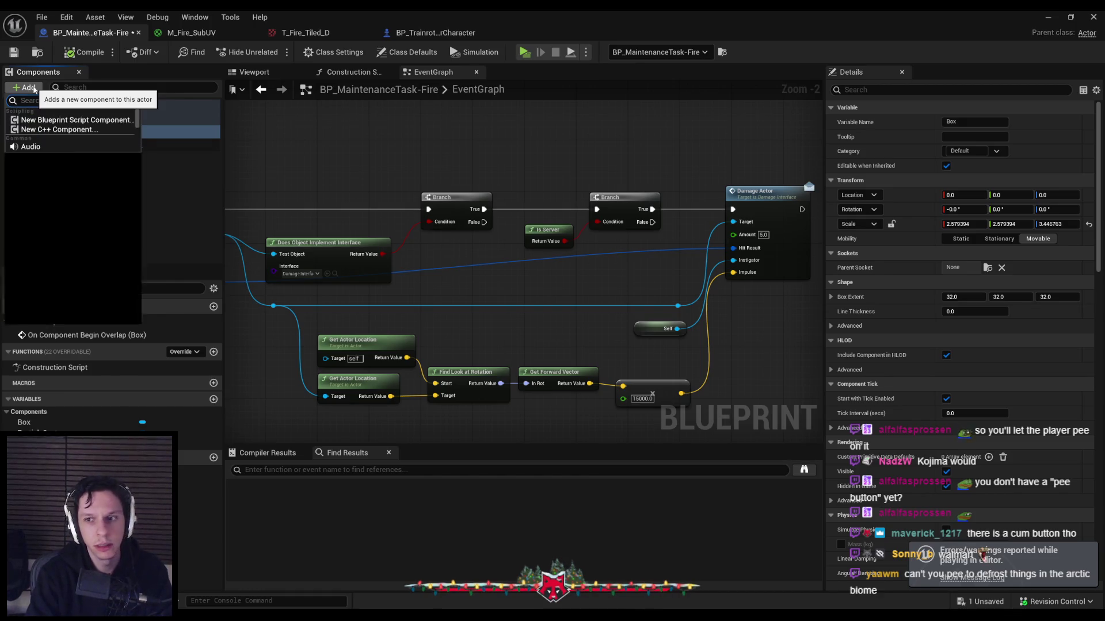
{"action": "scroll", "coordinate": [74, 237], "scroll_direction": "down", "scroll_amount": 10}
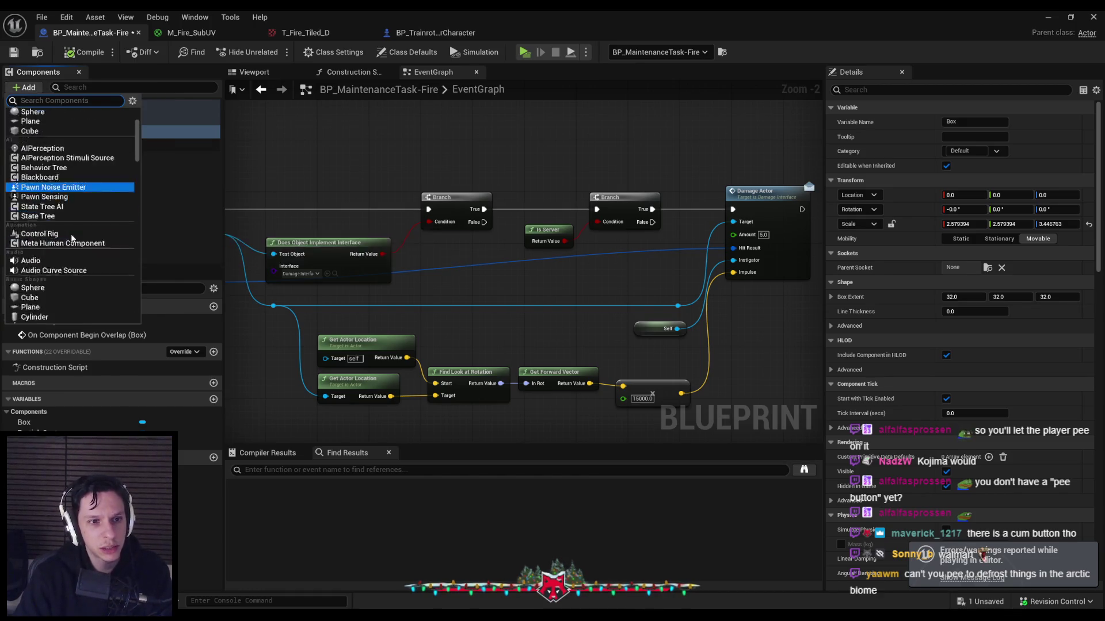
{"action": "scroll", "coordinate": [135, 253], "scroll_direction": "down", "scroll_amount": 10}
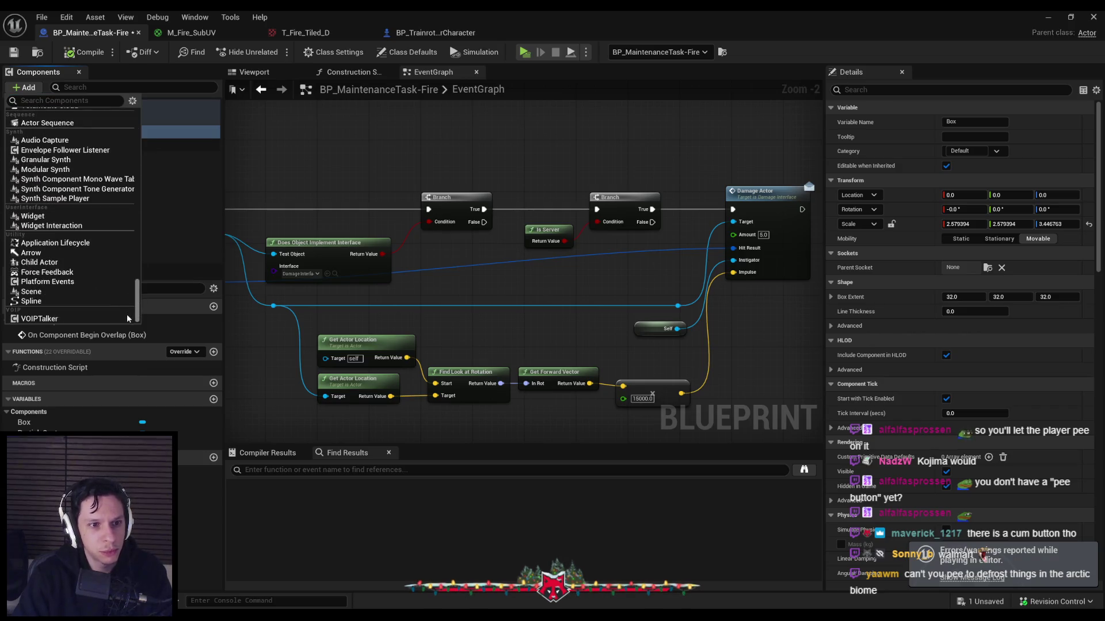
{"action": "scroll", "coordinate": [73, 305], "scroll_direction": "down", "scroll_amount": 5}
{"action": "scroll", "coordinate": [73, 305], "scroll_direction": "up", "scroll_amount": 15}
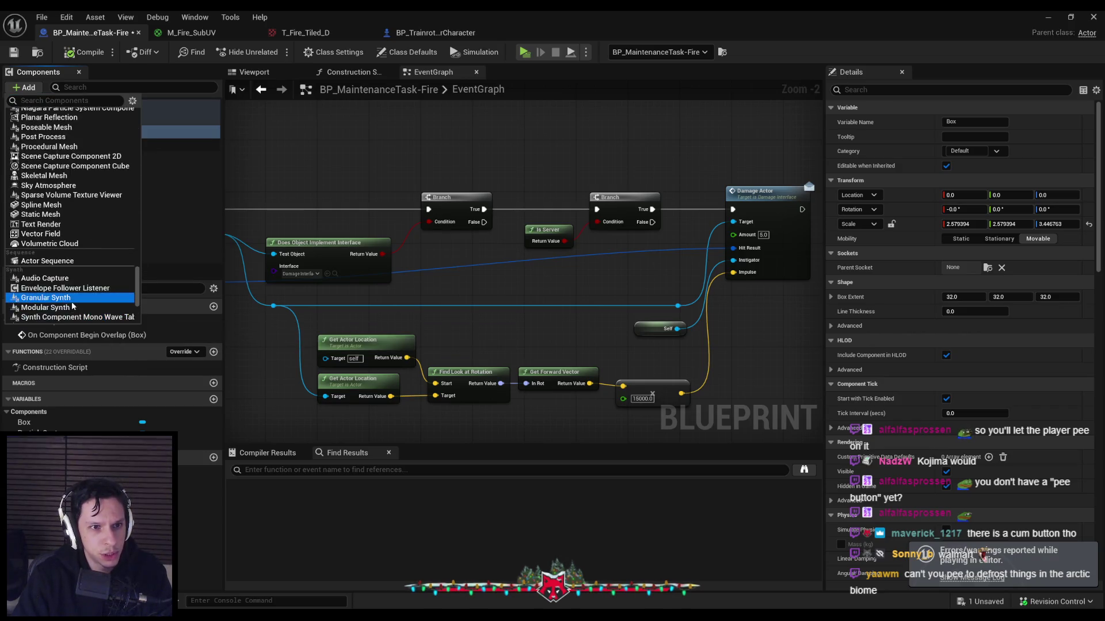
{"action": "scroll", "coordinate": [73, 305], "scroll_direction": "up", "scroll_amount": 1}
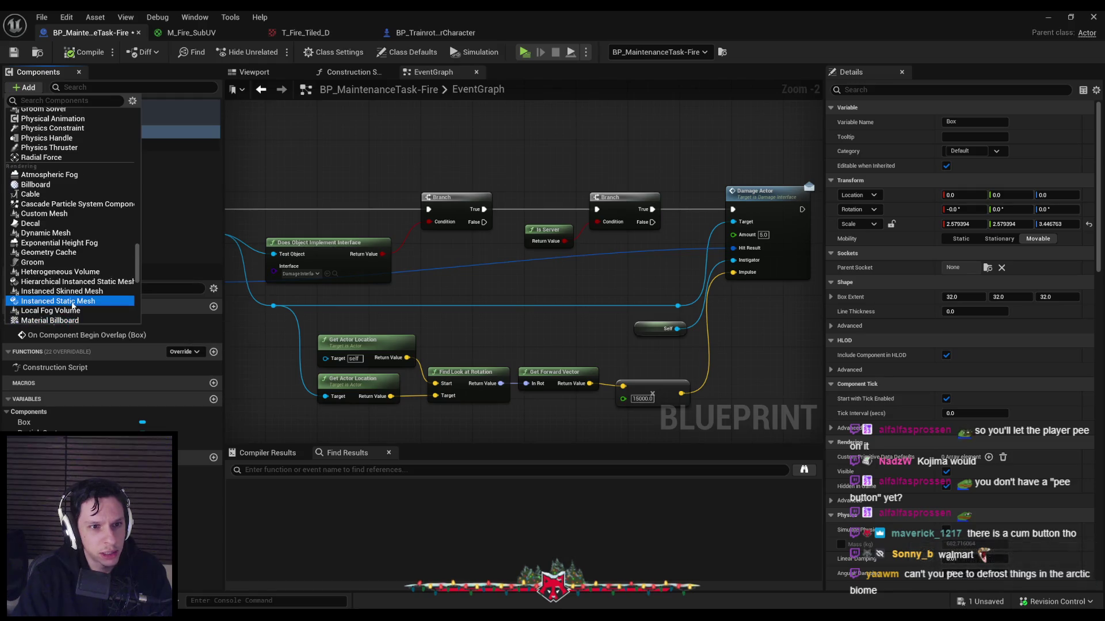
{"action": "scroll", "coordinate": [73, 305], "scroll_direction": "up", "scroll_amount": 10}
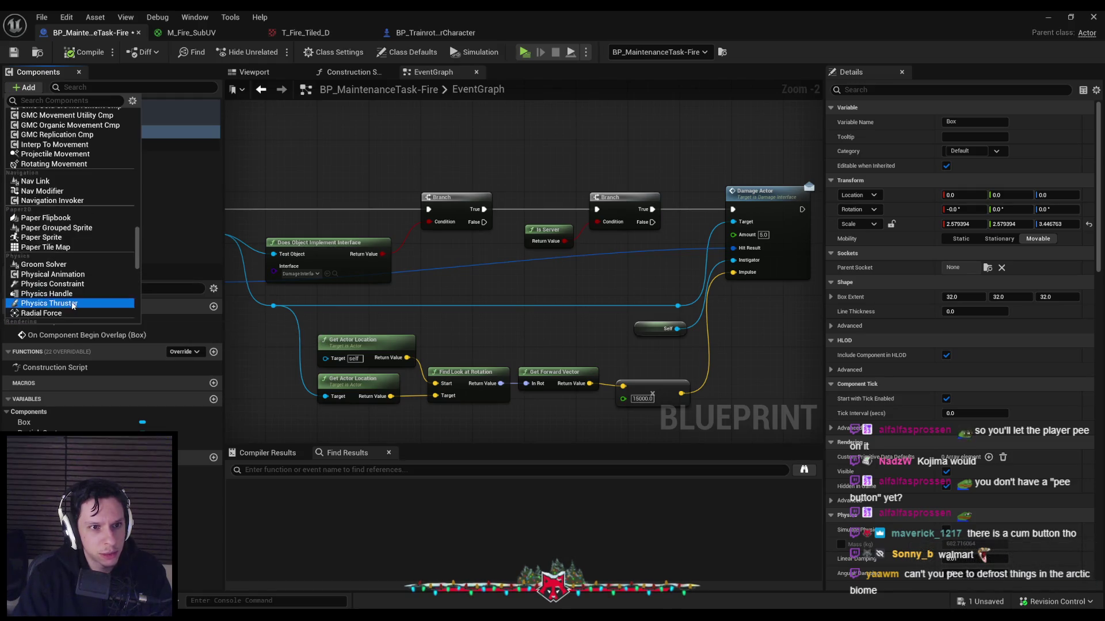
{"action": "scroll", "coordinate": [73, 305], "scroll_direction": "up", "scroll_amount": 12}
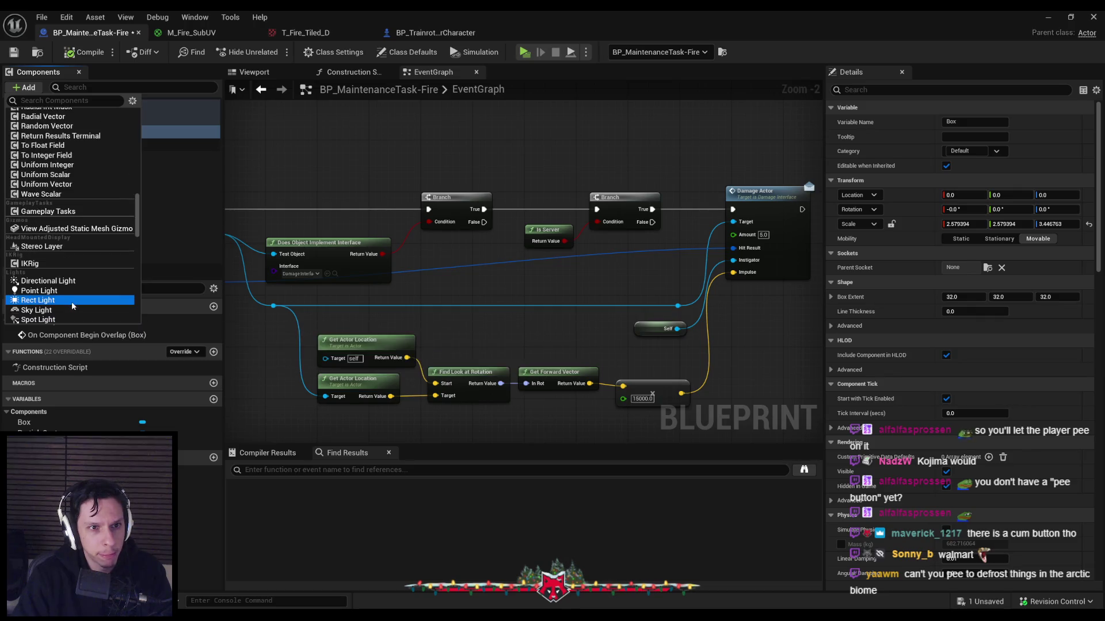
{"action": "scroll", "coordinate": [73, 305], "scroll_direction": "up", "scroll_amount": 5}
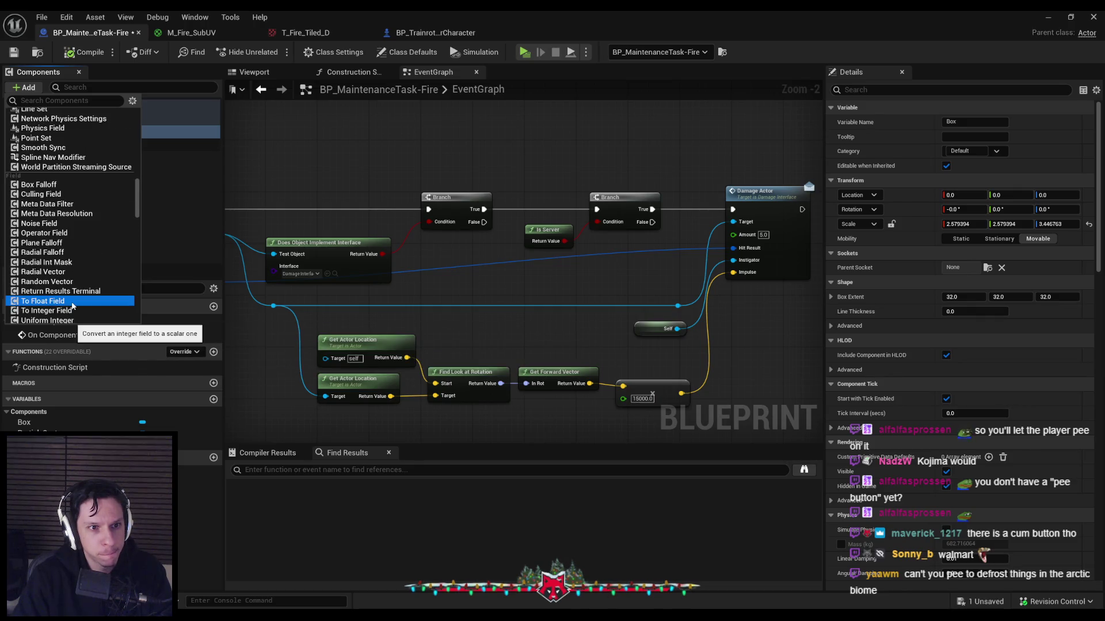
{"action": "scroll", "coordinate": [73, 306], "scroll_direction": "up", "scroll_amount": 7}
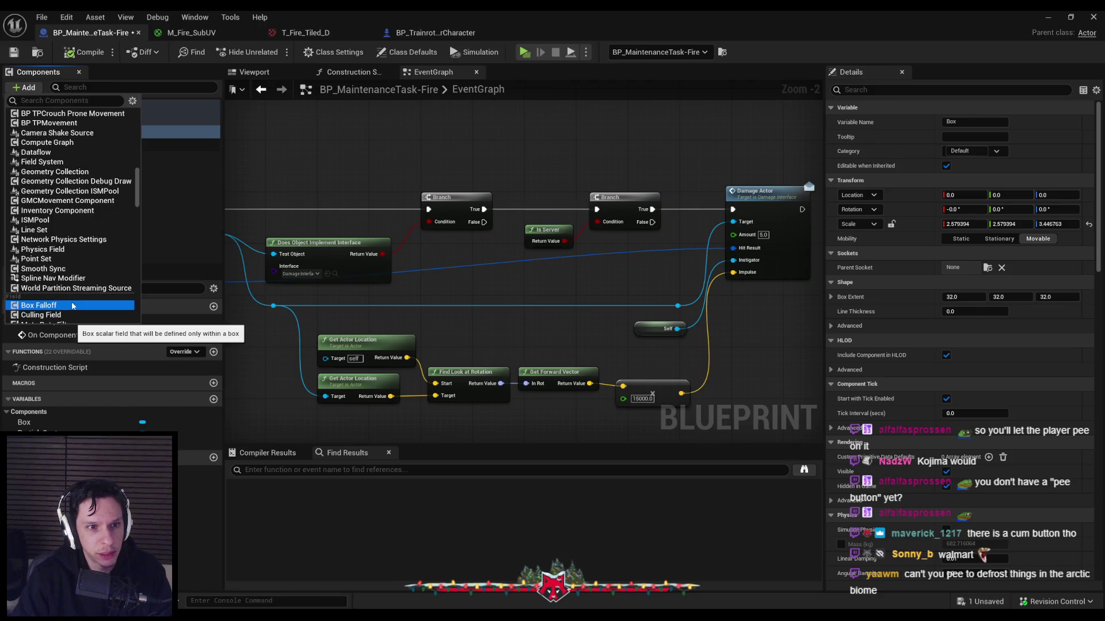
{"action": "scroll", "coordinate": [74, 305], "scroll_direction": "up", "scroll_amount": 1}
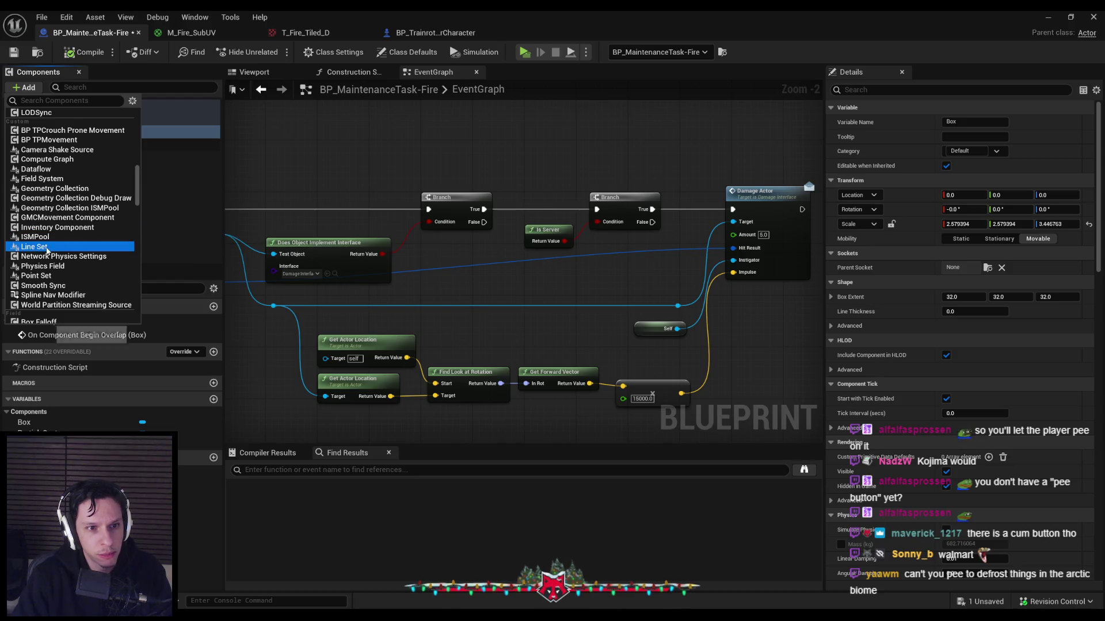
{"action": "scroll", "coordinate": [54, 242], "scroll_direction": "down", "scroll_amount": 1}
{"action": "scroll", "coordinate": [62, 196], "scroll_direction": "up", "scroll_amount": 1}
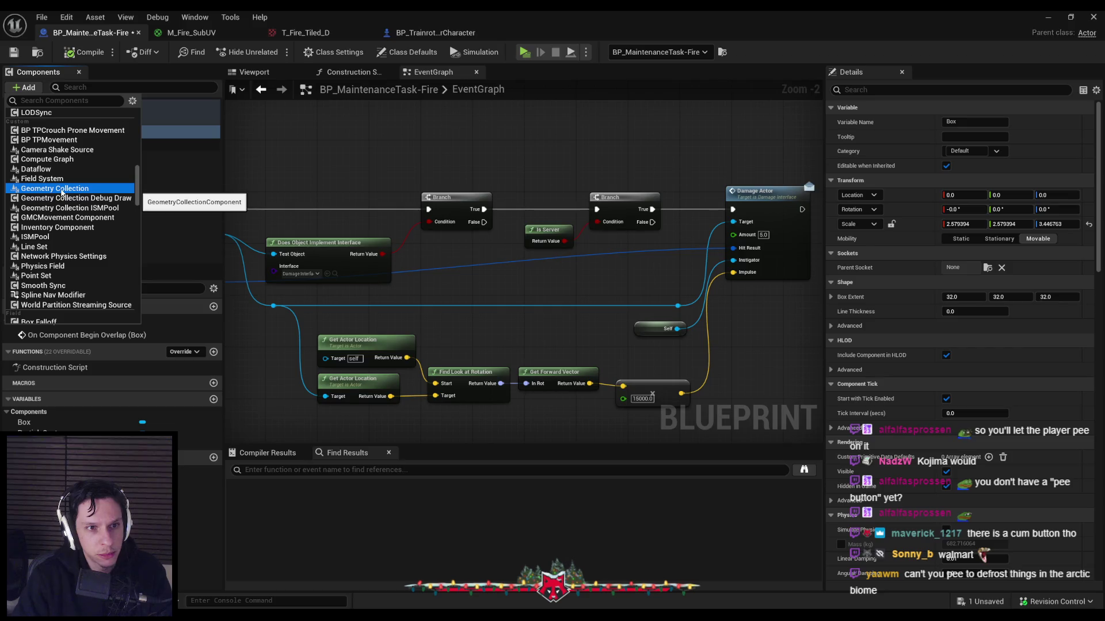
{"action": "scroll", "coordinate": [62, 196], "scroll_direction": "up", "scroll_amount": 5}
{"action": "scroll", "coordinate": [62, 194], "scroll_direction": "up", "scroll_amount": 4}
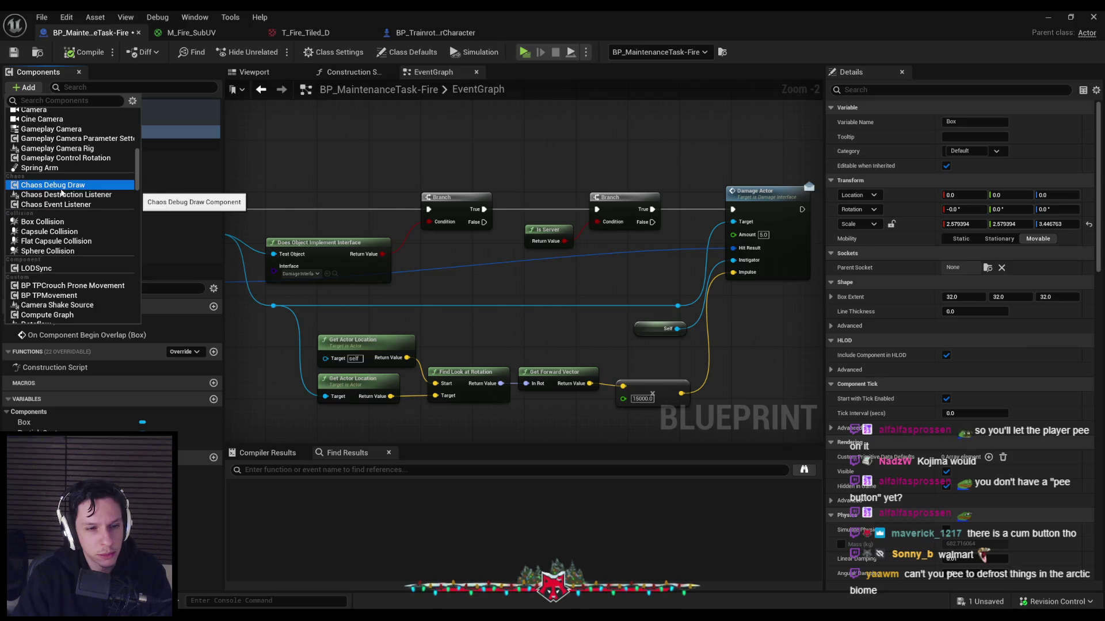
{"action": "scroll", "coordinate": [62, 192], "scroll_direction": "up", "scroll_amount": 8}
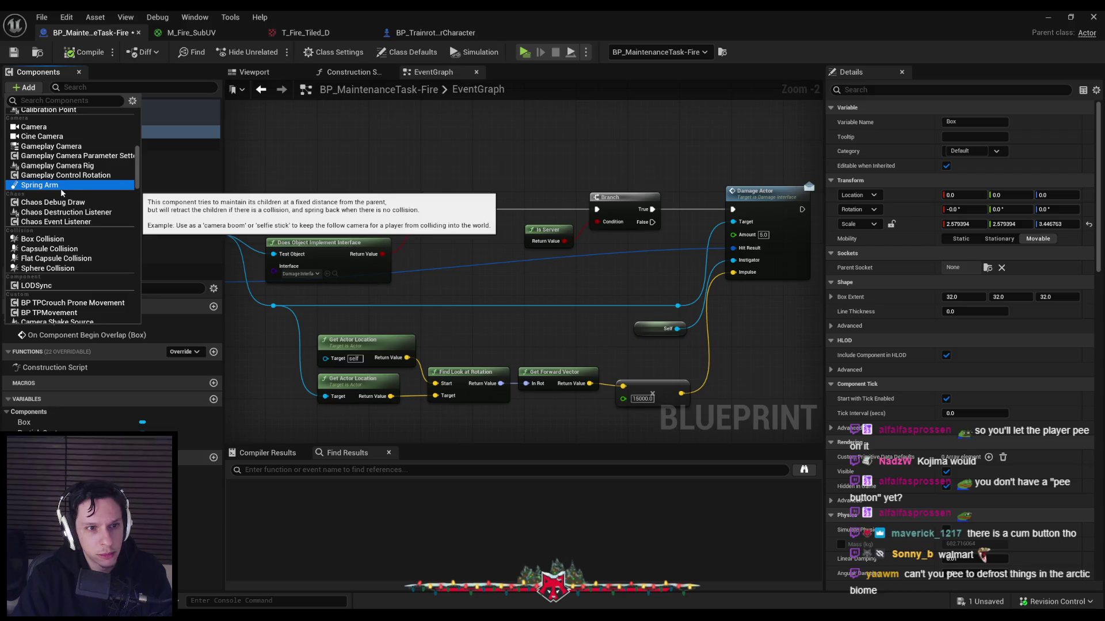
{"action": "scroll", "coordinate": [62, 193], "scroll_direction": "up", "scroll_amount": 10}
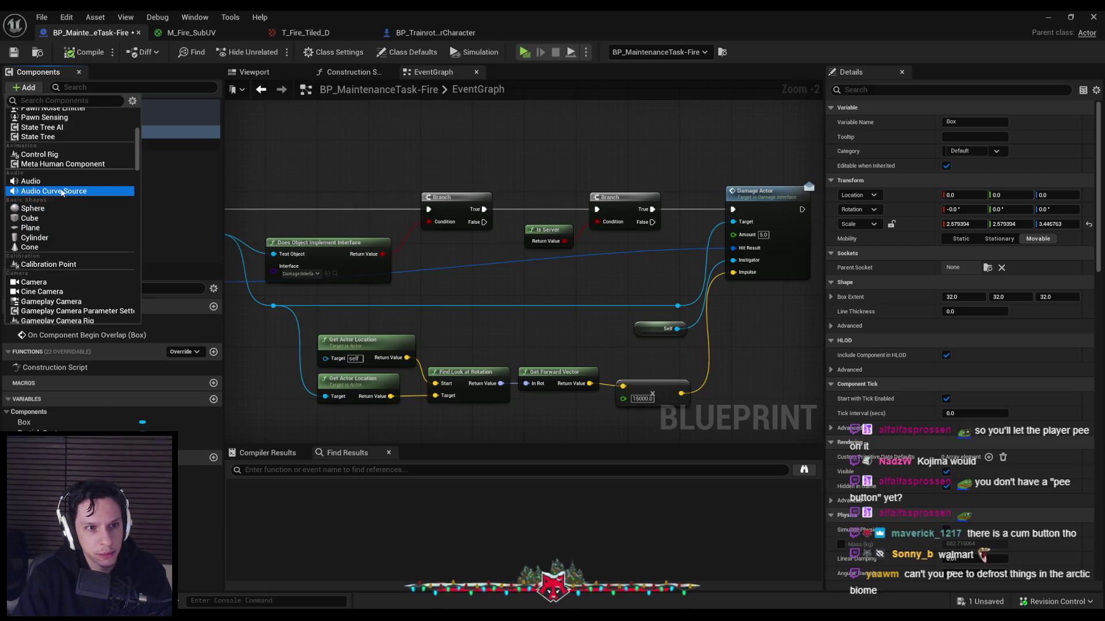
{"action": "scroll", "coordinate": [62, 193], "scroll_direction": "up", "scroll_amount": 3}
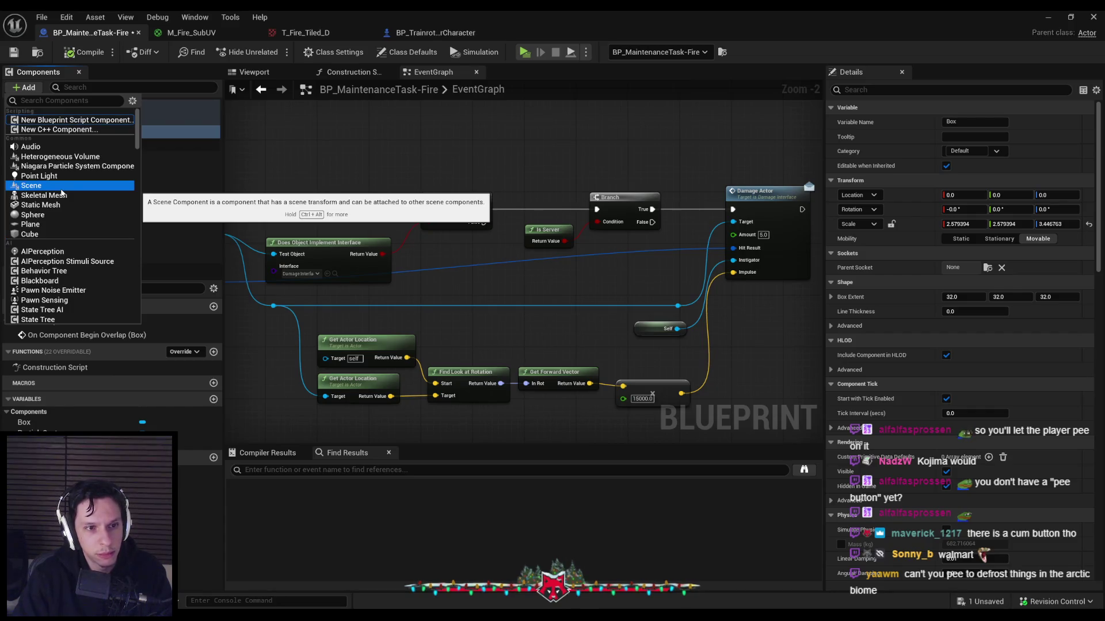
{"action": "left_click_drag", "start_coordinate": [138, 132], "coordinate": [142, 239]}
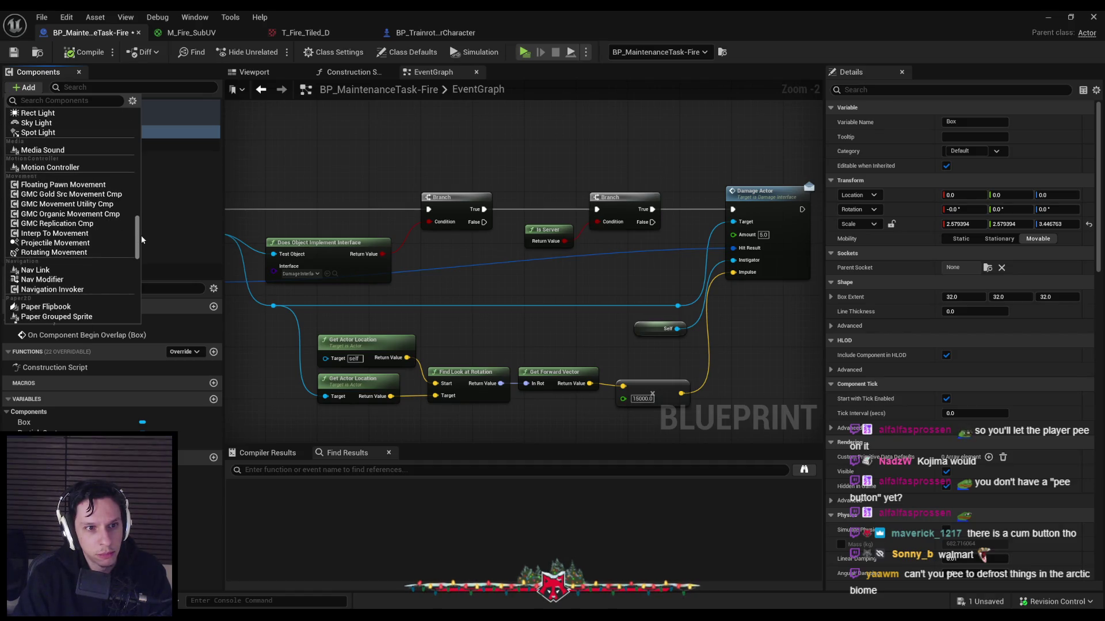
{"action": "left_click_drag", "start_coordinate": [141, 236], "coordinate": [140, 243]}
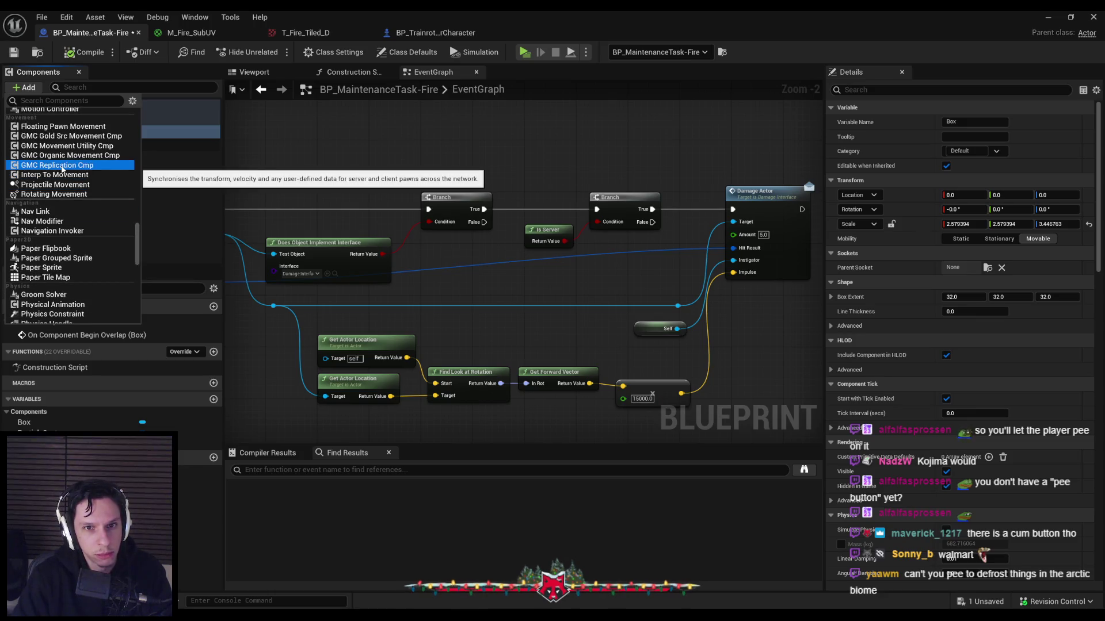
{"action": "left_click_drag", "start_coordinate": [139, 246], "coordinate": [139, 305]}
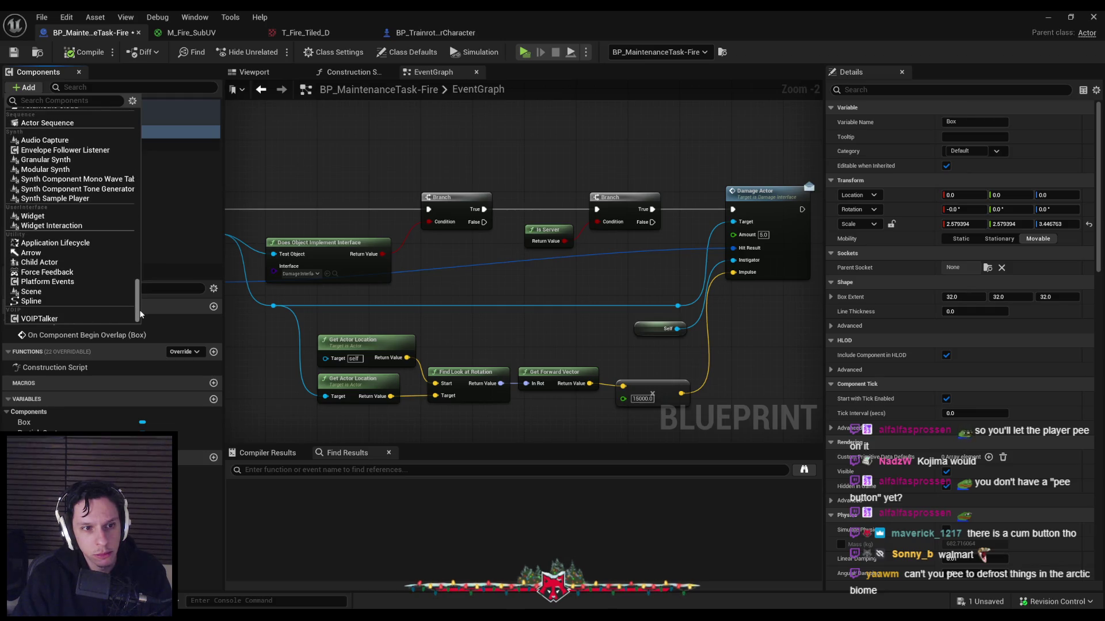
{"action": "left_click", "coordinate": [309, 171]}
{"action": "scroll", "coordinate": [376, 198], "scroll_direction": "down", "scroll_amount": 1}
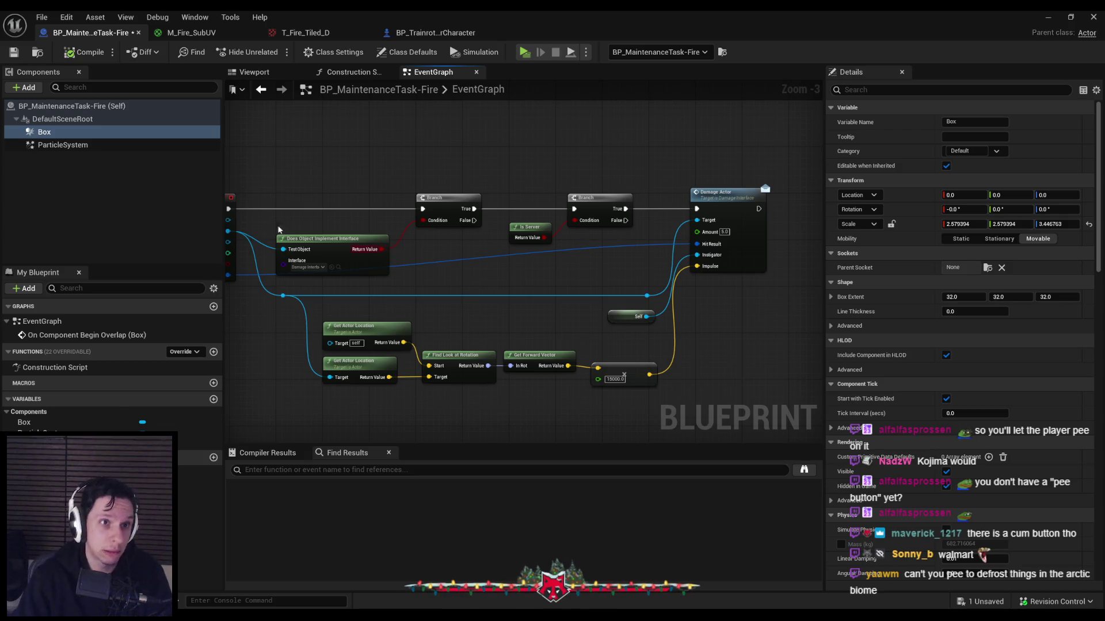
{"action": "left_click", "coordinate": [9, 53]}
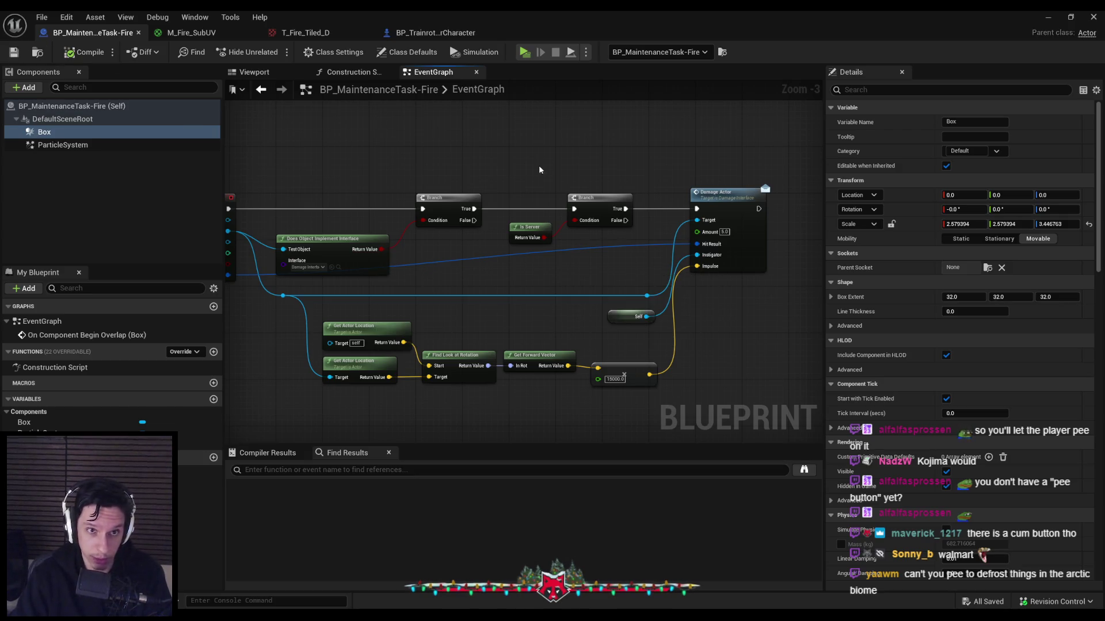
Select the Cast and Client Deal Damage nodes in the player character Blueprint
{"action": "left_click", "coordinate": [435, 32]}
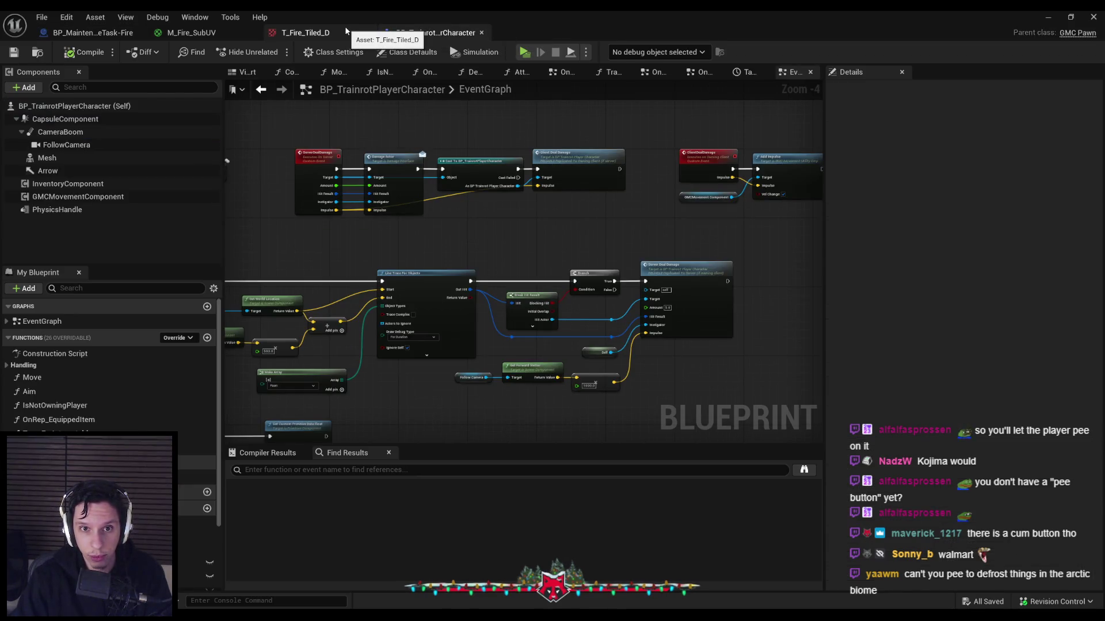
{"action": "scroll", "coordinate": [569, 223], "scroll_direction": "up", "scroll_amount": 3}
{"action": "scroll", "coordinate": [569, 223], "scroll_direction": "down", "scroll_amount": 1}
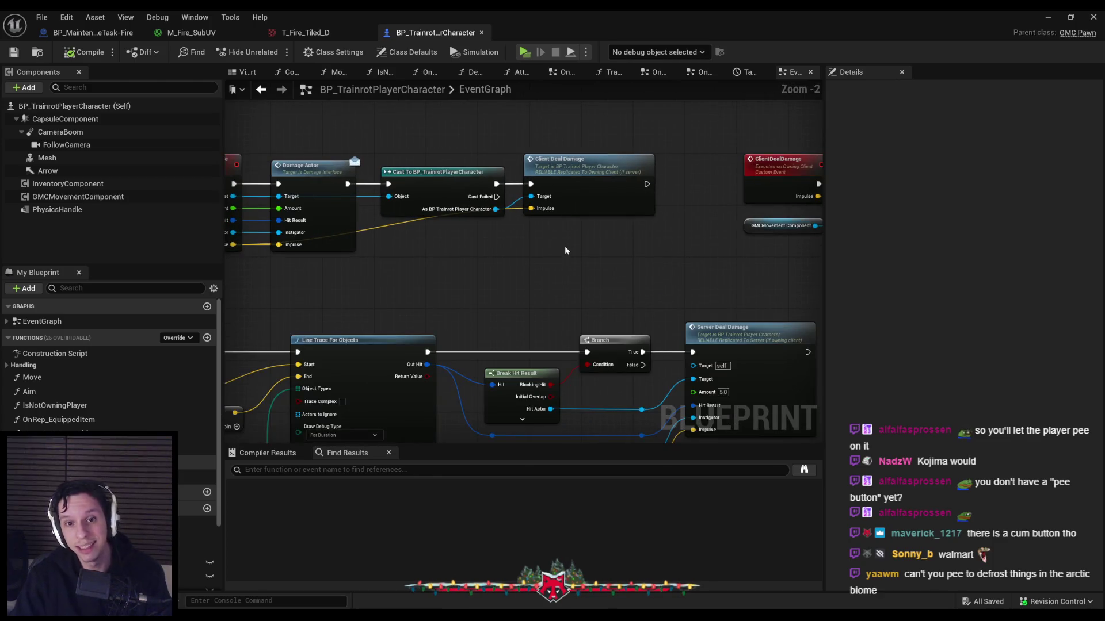
{"action": "left_click_drag", "start_coordinate": [564, 250], "coordinate": [432, 195]}
Paste the damage nodes into the fire Blueprint's graph, confirming the Fix Self Context prompt
{"action": "left_click", "coordinate": [93, 32]}
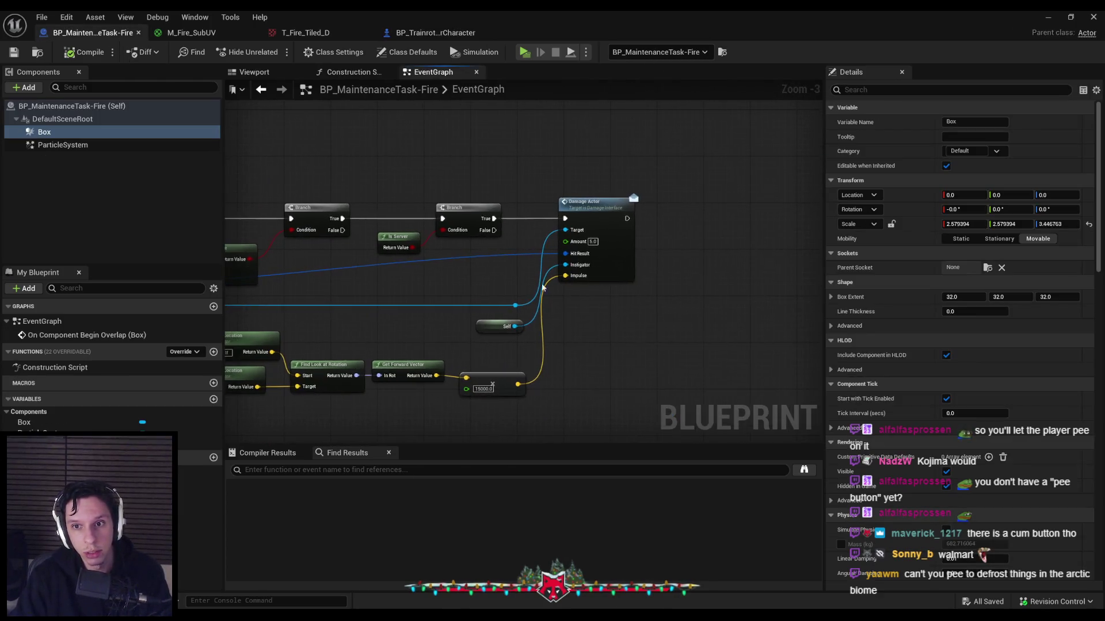
{"action": "scroll", "coordinate": [693, 232], "scroll_direction": "down", "scroll_amount": 1}
{"action": "key", "text": "ctrl+v"}
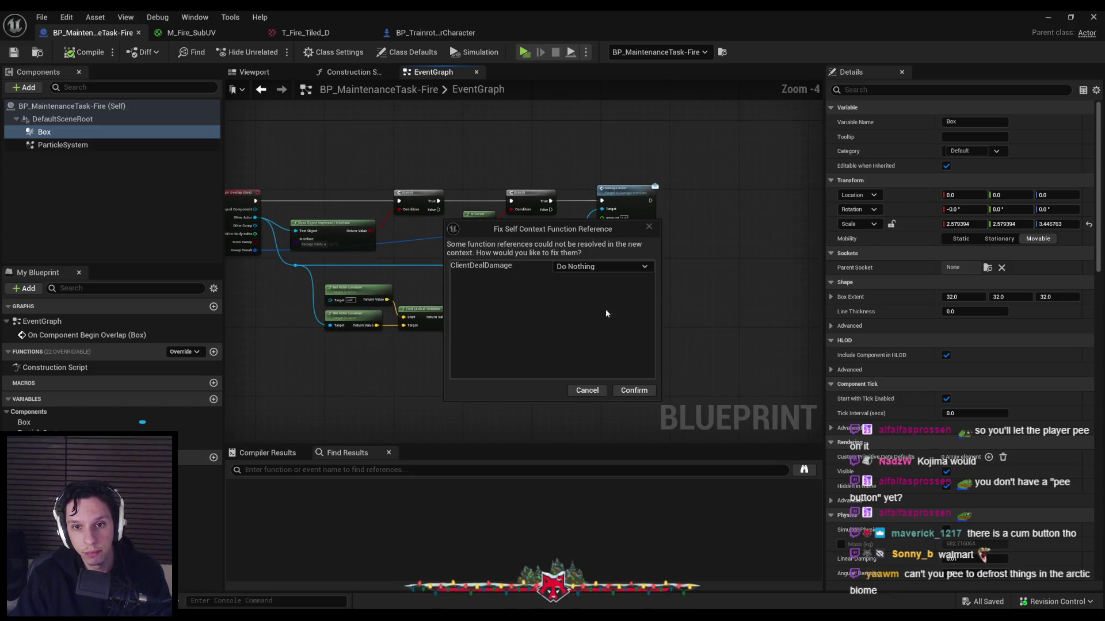
{"action": "left_click", "coordinate": [633, 390]}
{"action": "scroll", "coordinate": [462, 194], "scroll_direction": "up", "scroll_amount": 2}
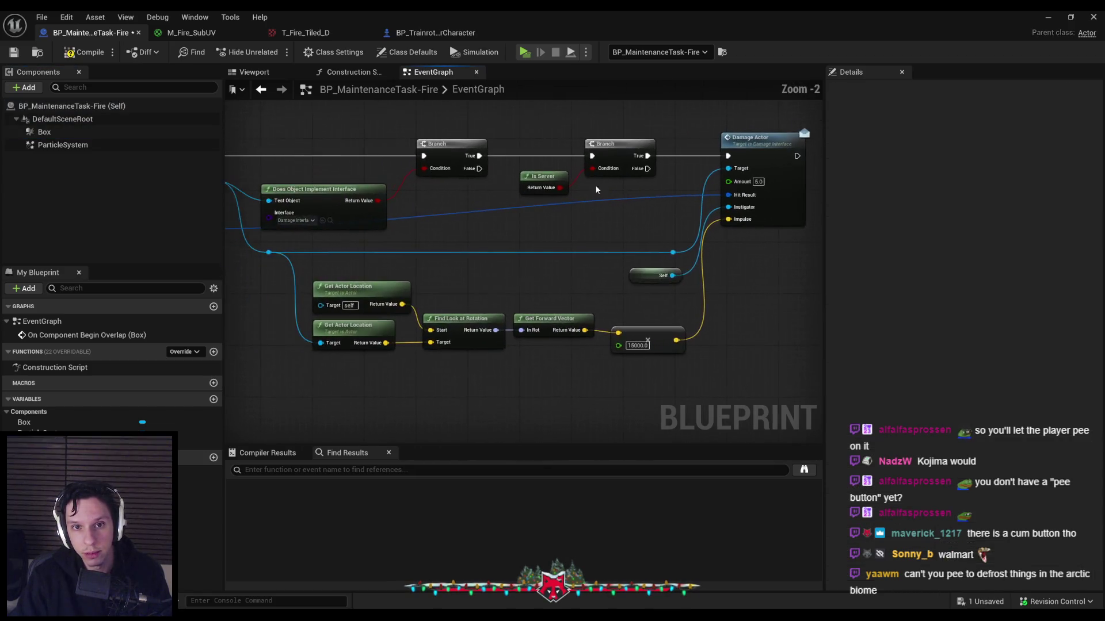
{"action": "scroll", "coordinate": [387, 222], "scroll_direction": "down", "scroll_amount": 1}
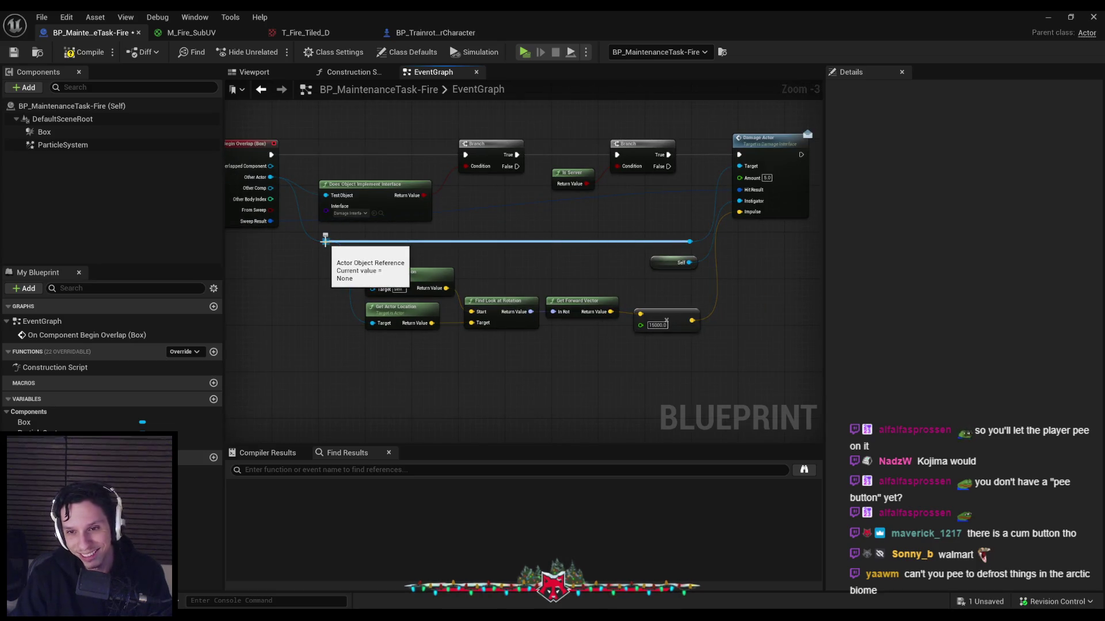
Shift the impulse calculation nodes right and drag a new wire from the overlapping actor
{"action": "mouse_move", "coordinate": [325, 241]}
{"action": "left_mouse_down"}
{"action": "mouse_move", "coordinate": [409, 346]}
{"action": "mouse_move", "coordinate": [535, 374]}
{"action": "mouse_move", "coordinate": [351, 377]}
{"action": "left_mouse_up"}
{"action": "mouse_move", "coordinate": [721, 361]}
{"action": "left_mouse_down"}
{"action": "mouse_move", "coordinate": [367, 257]}
{"action": "mouse_move", "coordinate": [456, 282]}
{"action": "left_mouse_up"}
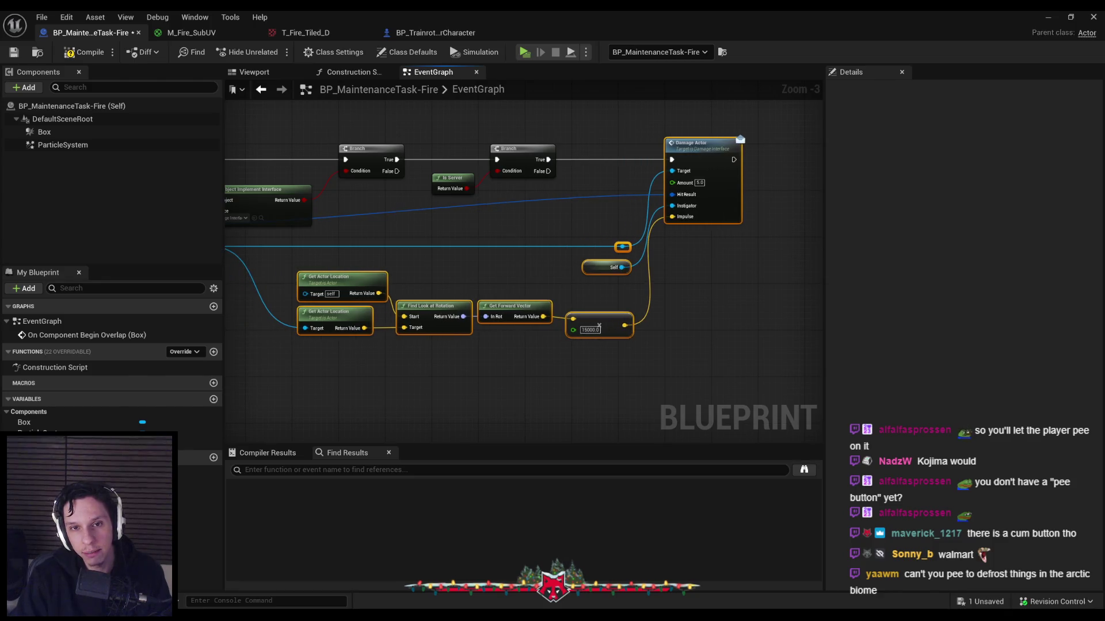
{"action": "left_click", "coordinate": [539, 248]}
{"action": "left_click_drag", "start_coordinate": [309, 244], "coordinate": [385, 366]}
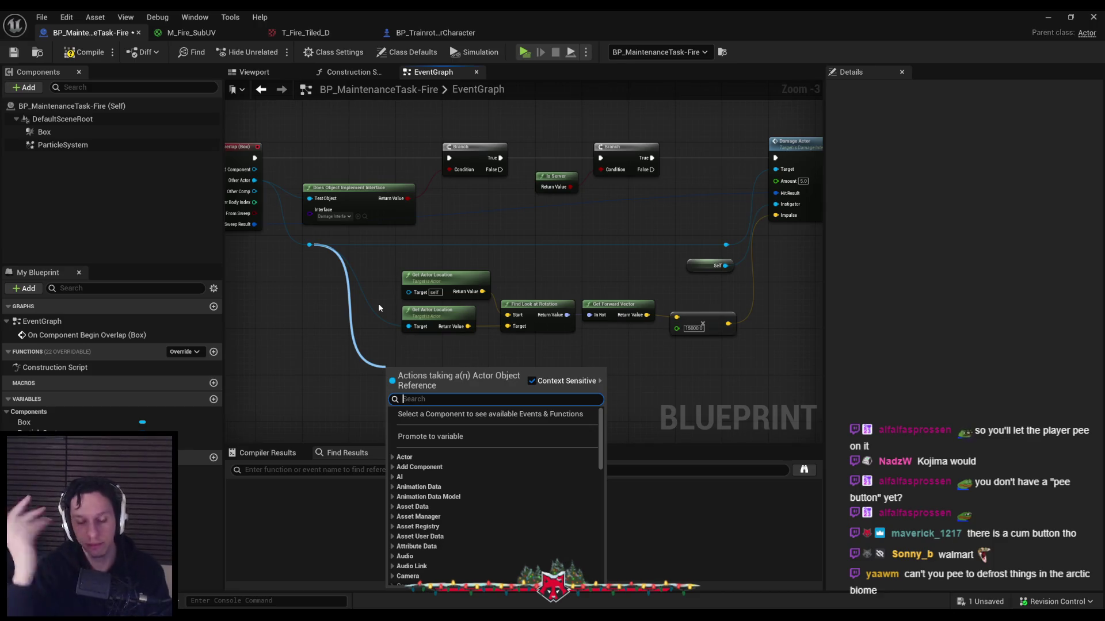
Add a Cast To BP_TrainrotPlayerCharacter on the overlapping actor, executed after Damage Actor
{"action": "type", "text": "client deal"}
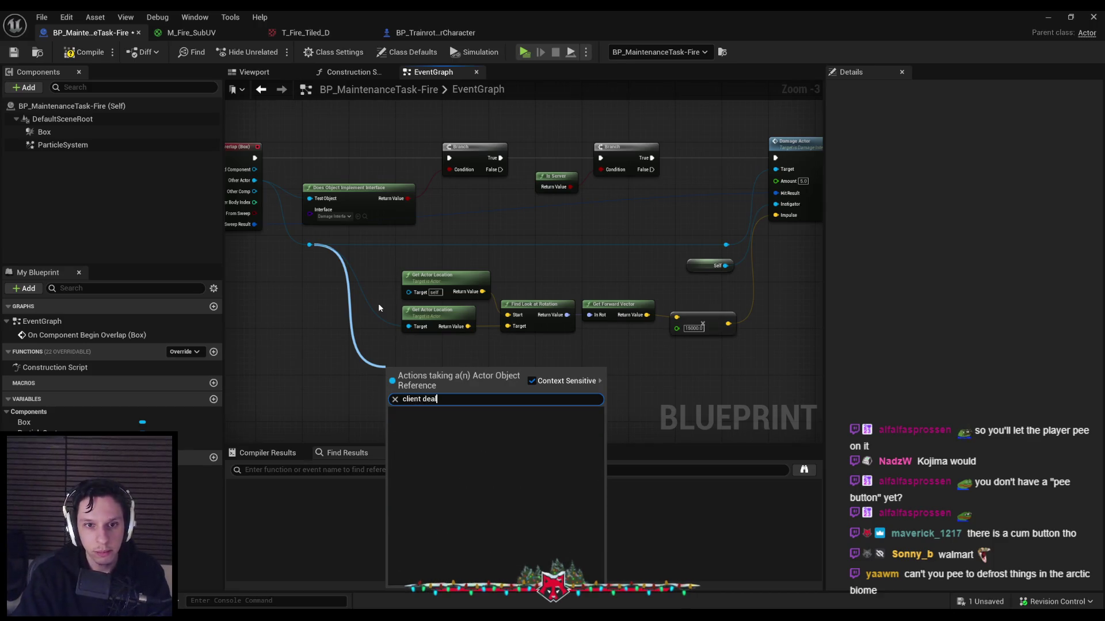
{"action": "key", "text": "ctrl+a"}
{"action": "type", "text": "trainrot ch"}
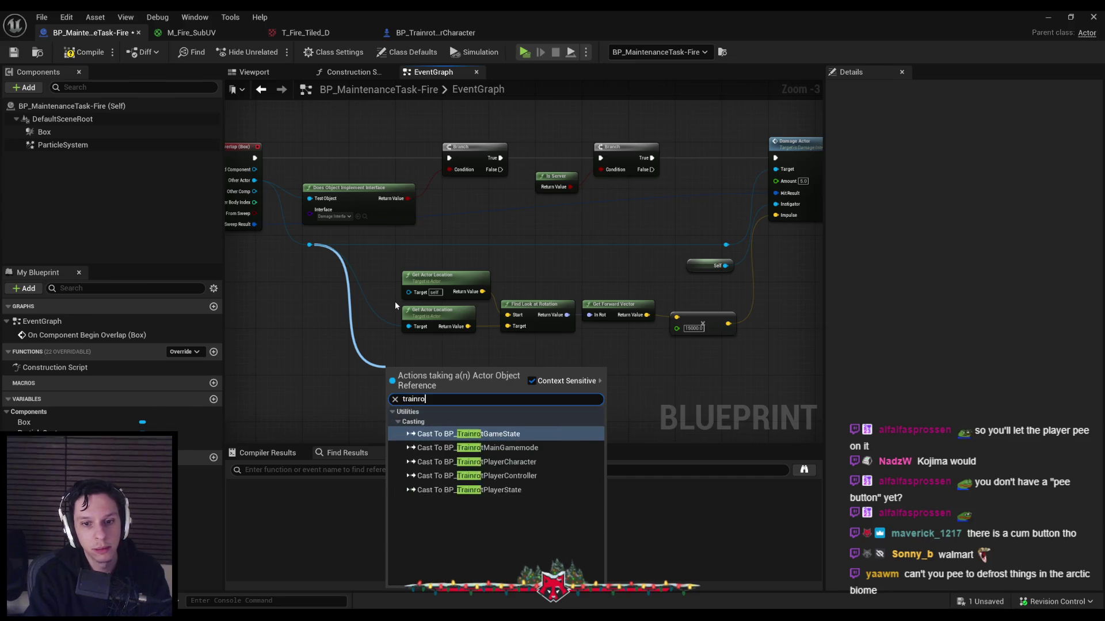
{"action": "key", "text": "Return"}
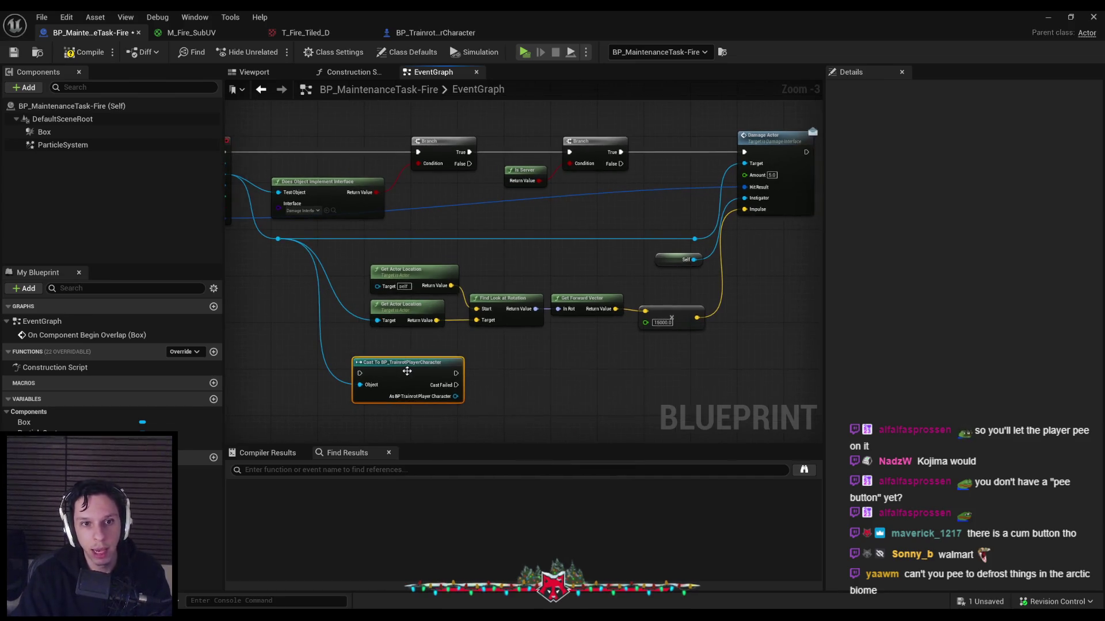
{"action": "mouse_move", "coordinate": [415, 367]}
{"action": "left_mouse_down"}
{"action": "mouse_move", "coordinate": [804, 378]}
{"action": "mouse_move", "coordinate": [655, 375]}
{"action": "mouse_move", "coordinate": [516, 181]}
{"action": "mouse_move", "coordinate": [463, 167]}
{"action": "left_mouse_up"}
{"action": "mouse_move", "coordinate": [624, 376]}
{"action": "left_mouse_down"}
{"action": "mouse_move", "coordinate": [623, 287]}
{"action": "mouse_move", "coordinate": [610, 280]}
{"action": "mouse_move", "coordinate": [615, 347]}
{"action": "left_mouse_up"}
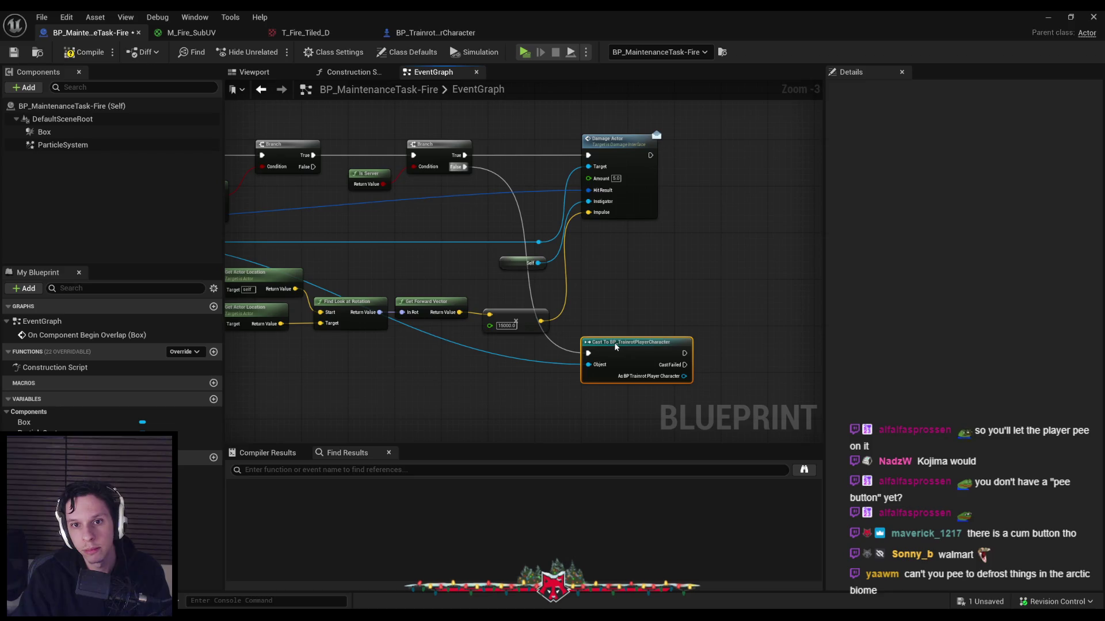
{"action": "left_click_drag", "start_coordinate": [588, 352], "coordinate": [651, 155]}
Call Client Deal Damage on the cast player character
{"action": "left_click_drag", "start_coordinate": [625, 326], "coordinate": [602, 321]}
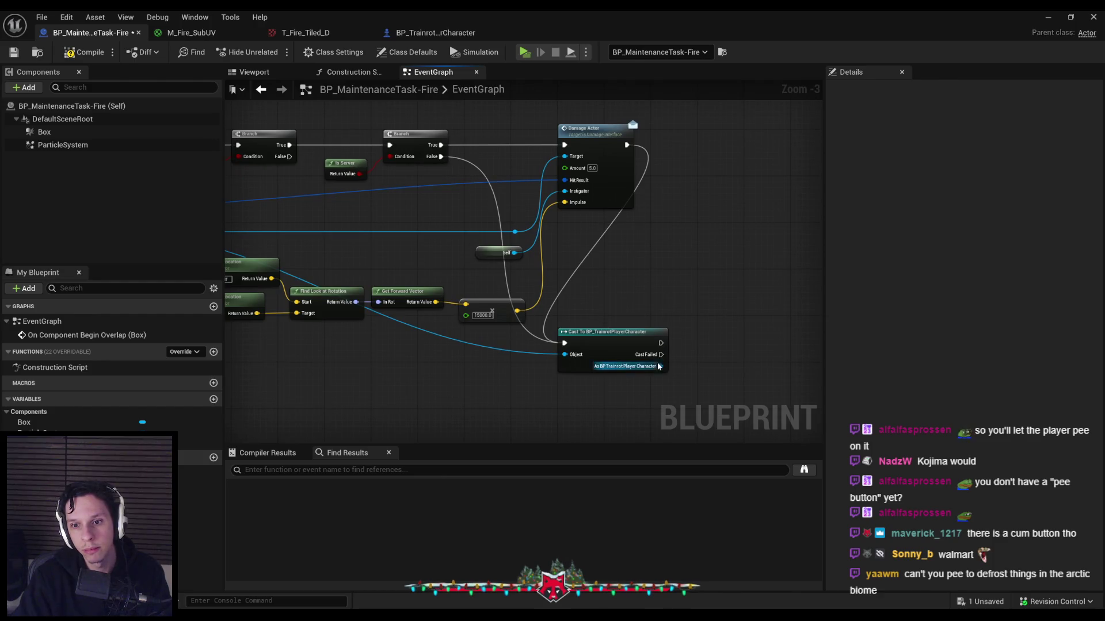
{"action": "left_click_drag", "start_coordinate": [660, 365], "coordinate": [693, 360]}
{"action": "type", "text": "client"}
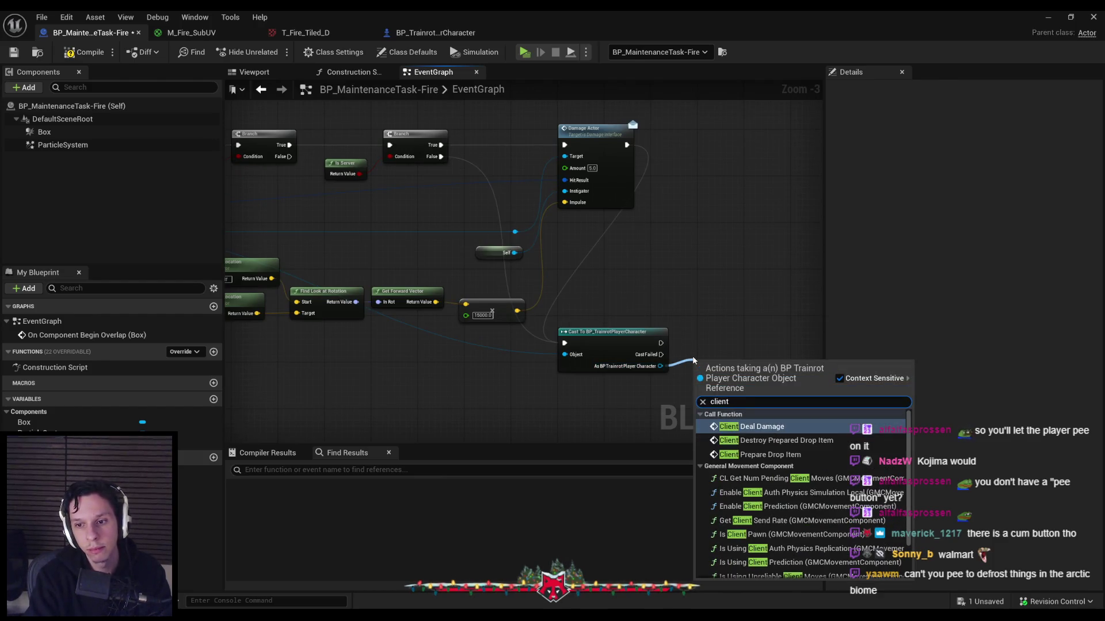
{"action": "type", "text": " deal"}
{"action": "key", "text": "Return"}
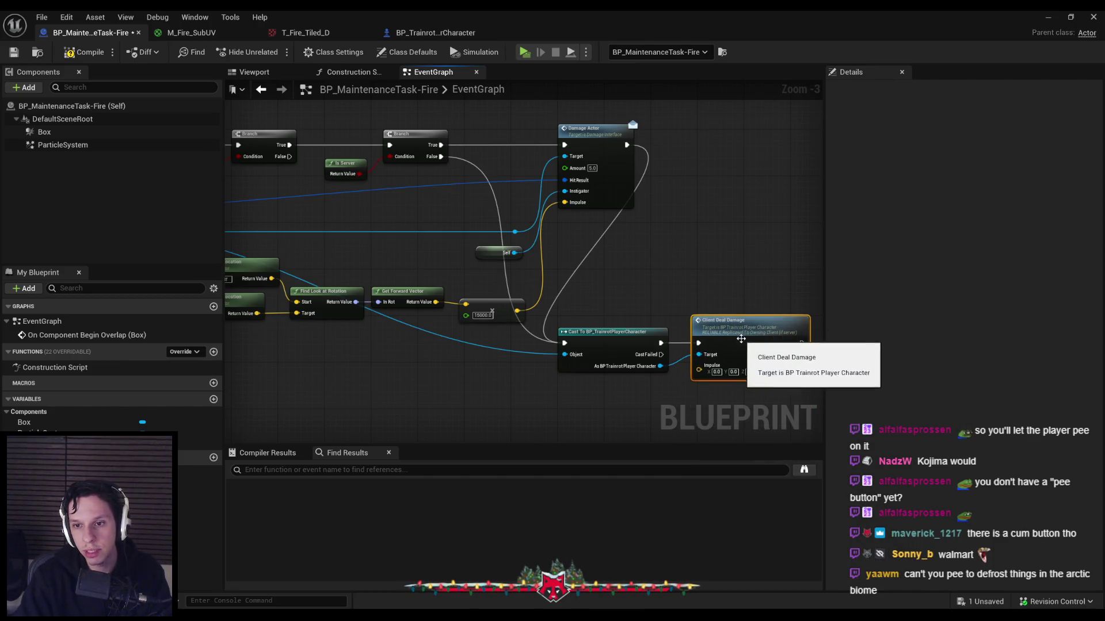
{"action": "left_click", "coordinate": [449, 34]}
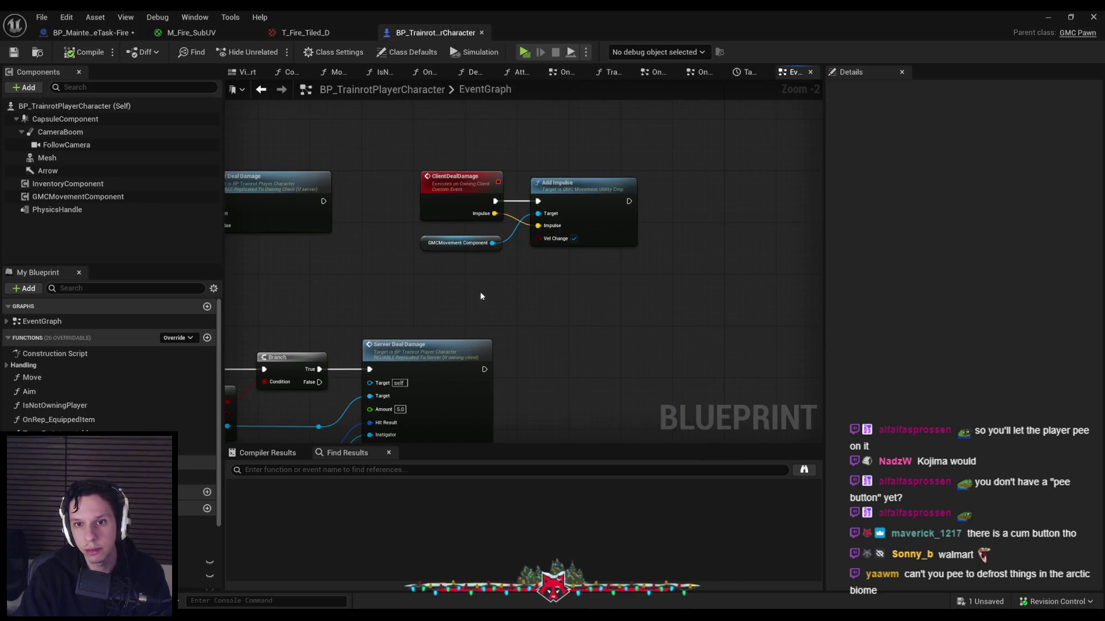
Add an Add Impulse on the character's GMC movement component, run after a successful cast
{"action": "left_click", "coordinate": [474, 244]}
{"action": "left_click", "coordinate": [91, 33]}
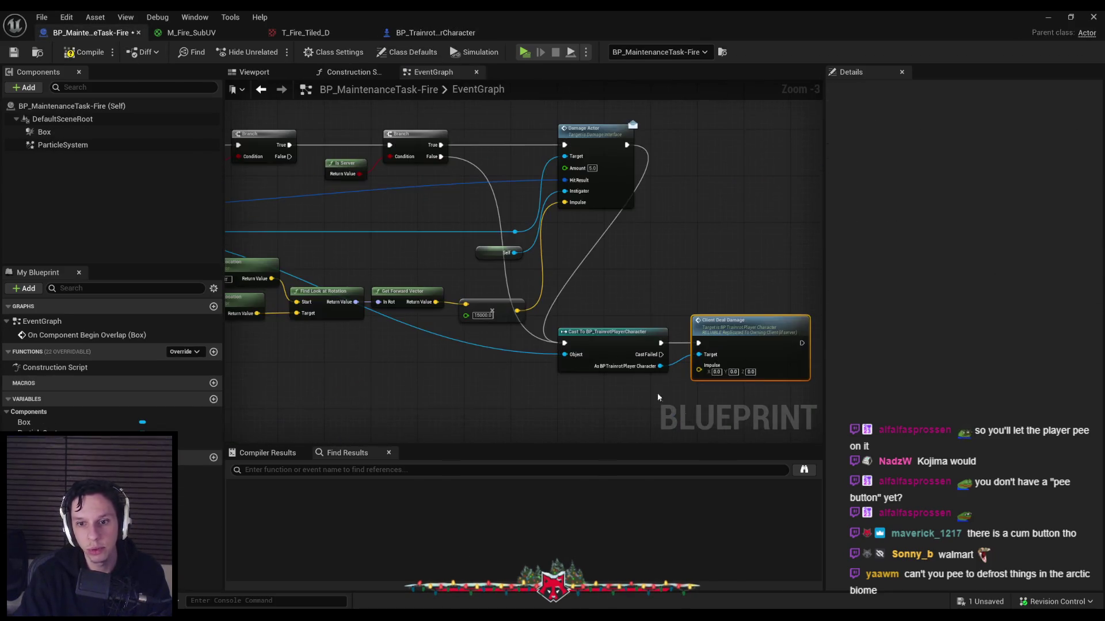
{"action": "left_click_drag", "start_coordinate": [658, 365], "coordinate": [703, 383]}
{"action": "type", "text": "gmc impu"}
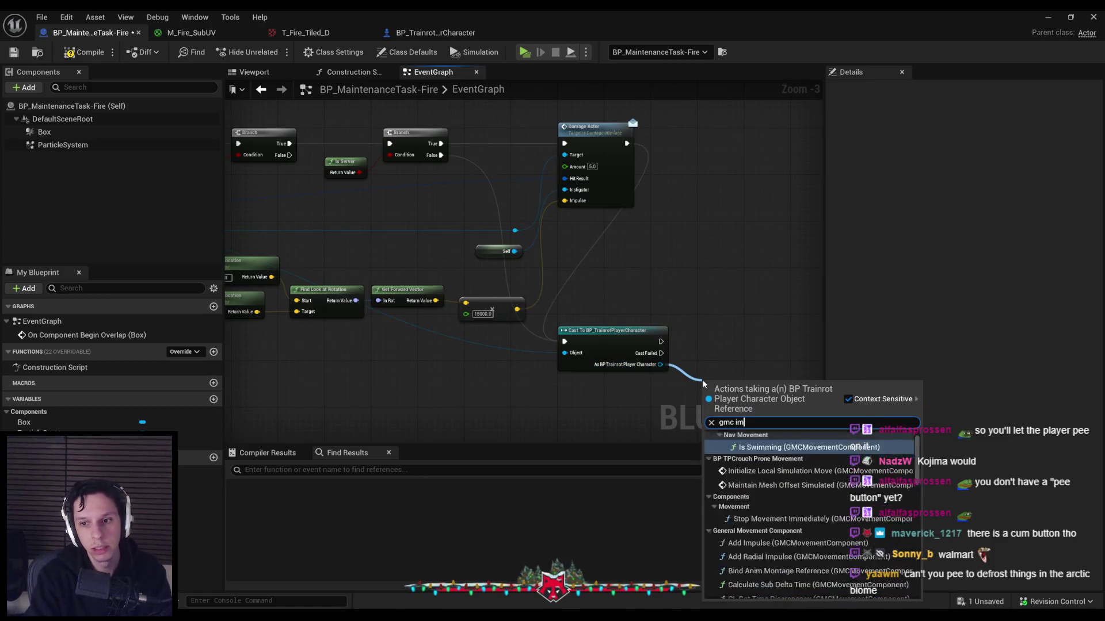
{"action": "key", "text": "Return"}
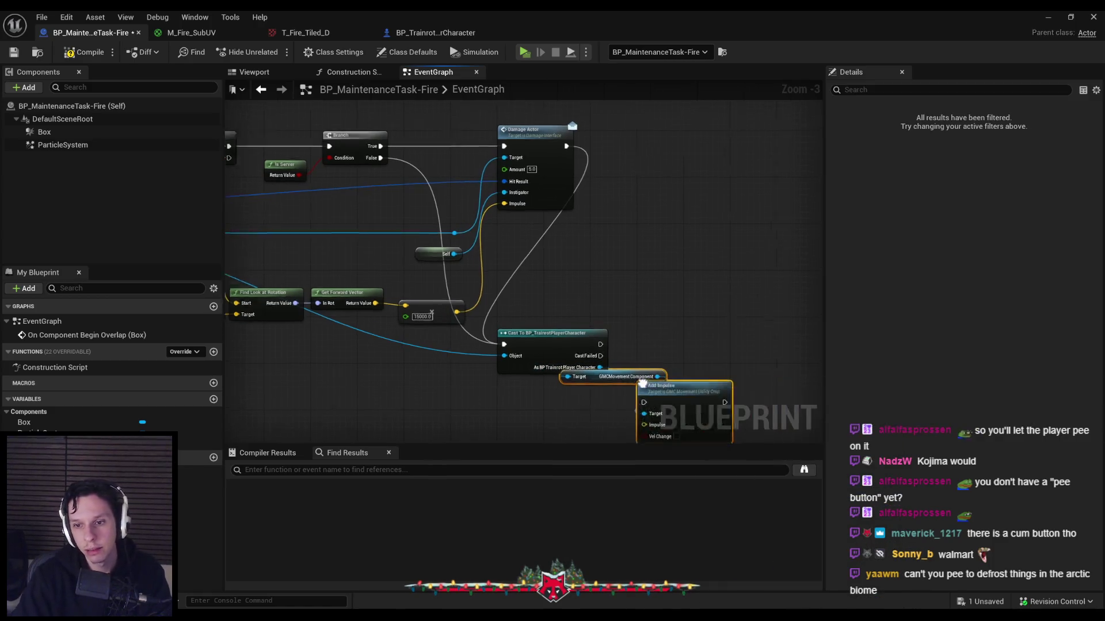
{"action": "left_click_drag", "start_coordinate": [662, 398], "coordinate": [703, 332]}
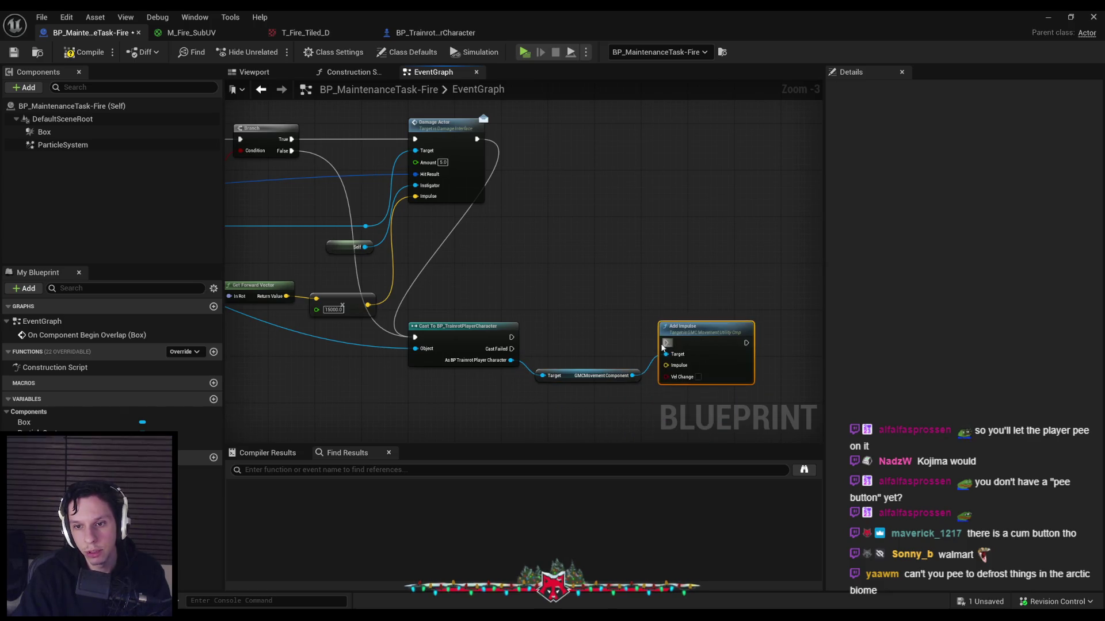
{"action": "left_click_drag", "start_coordinate": [510, 337], "coordinate": [686, 337]}
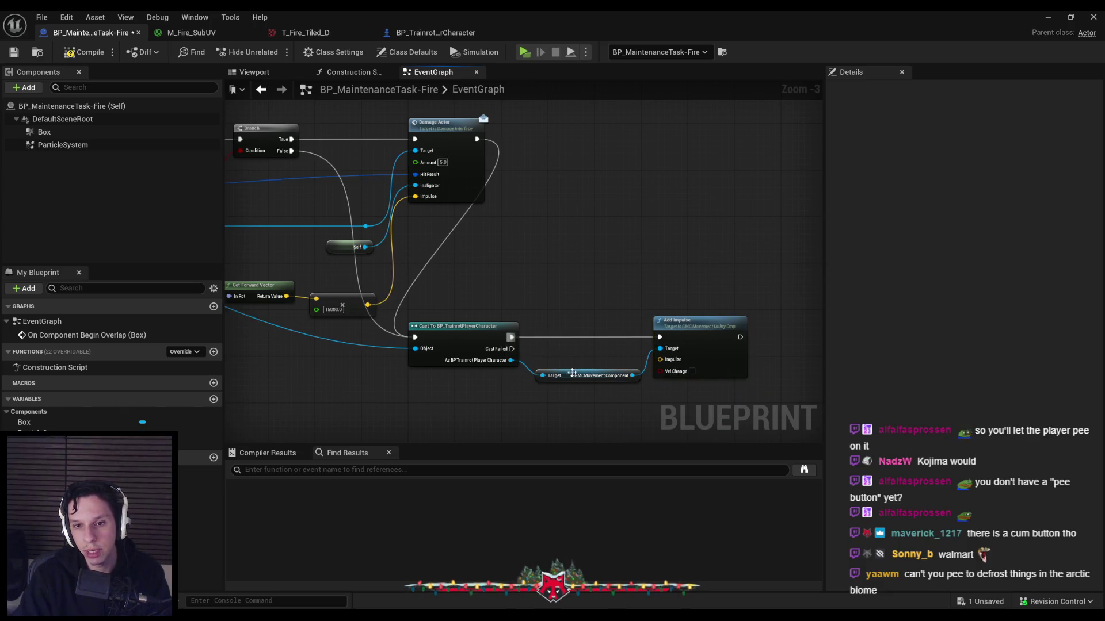
{"action": "left_click_drag", "start_coordinate": [571, 373], "coordinate": [567, 366]}
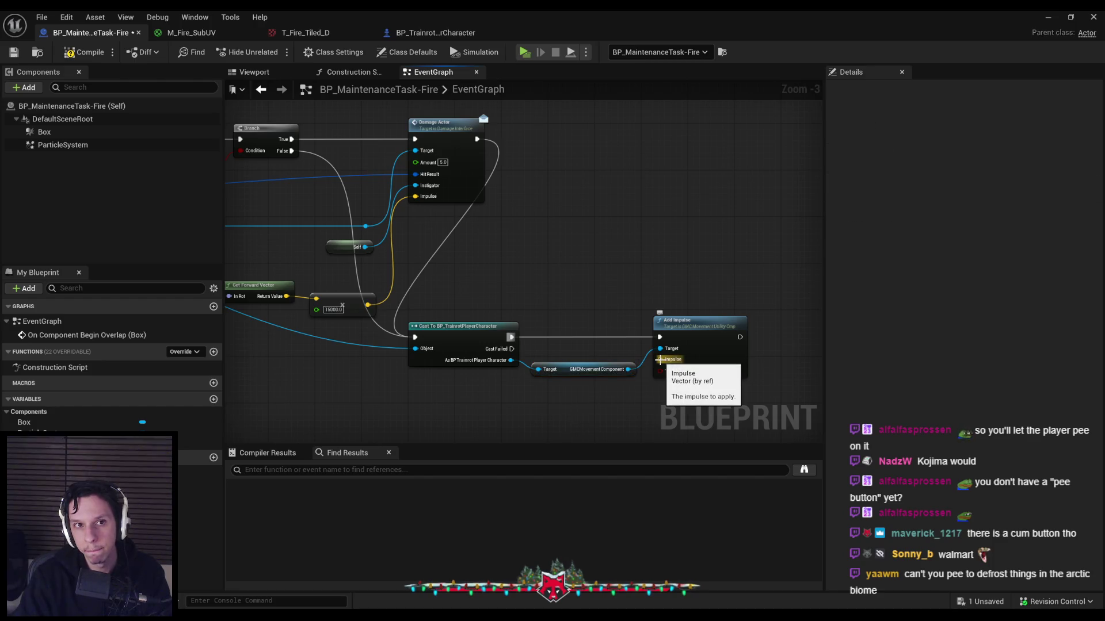
Wire the scaled direction into Impulse, set the multiplier to 5000, and compile
{"action": "mouse_move", "coordinate": [379, 301]}
{"action": "left_mouse_down"}
{"action": "mouse_move", "coordinate": [567, 294]}
{"action": "mouse_move", "coordinate": [820, 371]}
{"action": "mouse_move", "coordinate": [741, 352]}
{"action": "left_mouse_up"}
{"action": "left_click", "coordinate": [411, 303]}
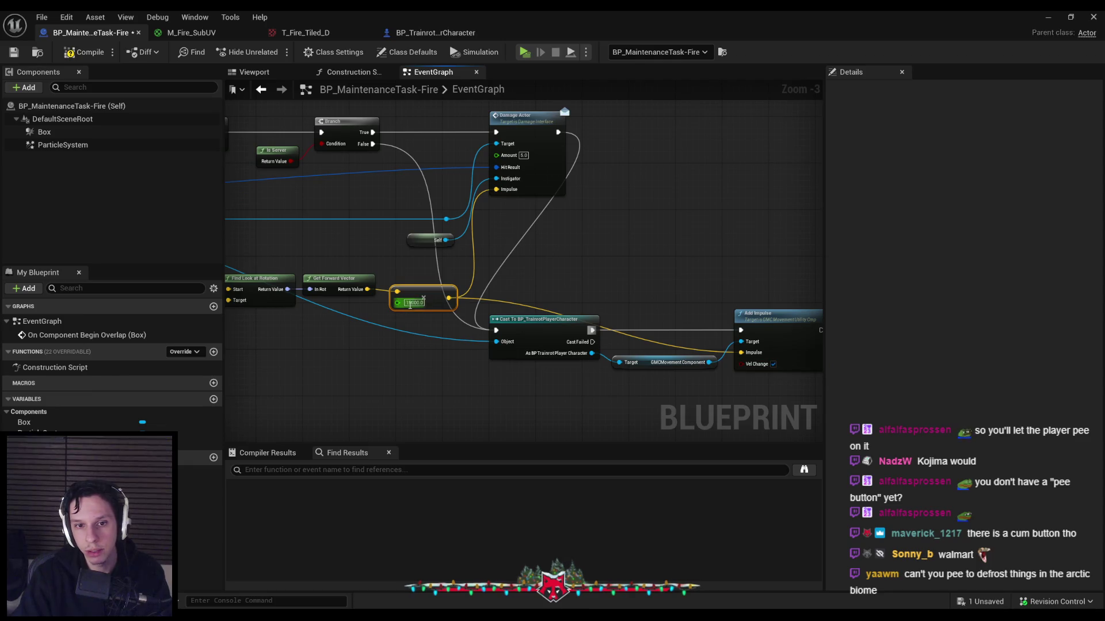
{"action": "type", "text": "5000"}
{"action": "key", "text": "Return"}
{"action": "left_click", "coordinate": [82, 54]}
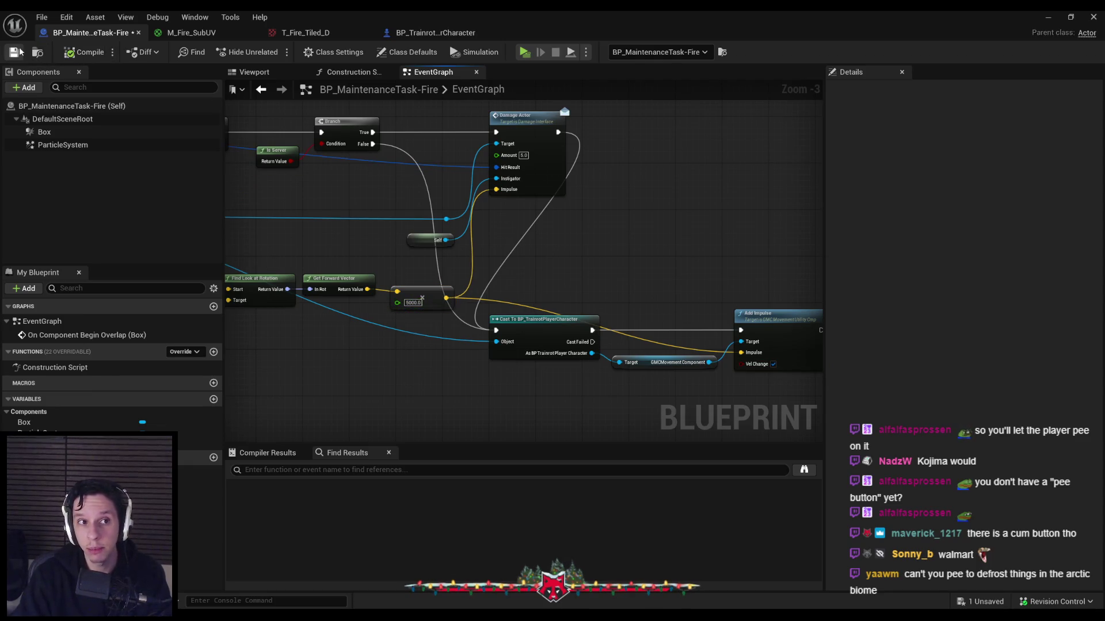
{"action": "left_click", "coordinate": [1047, 16]}
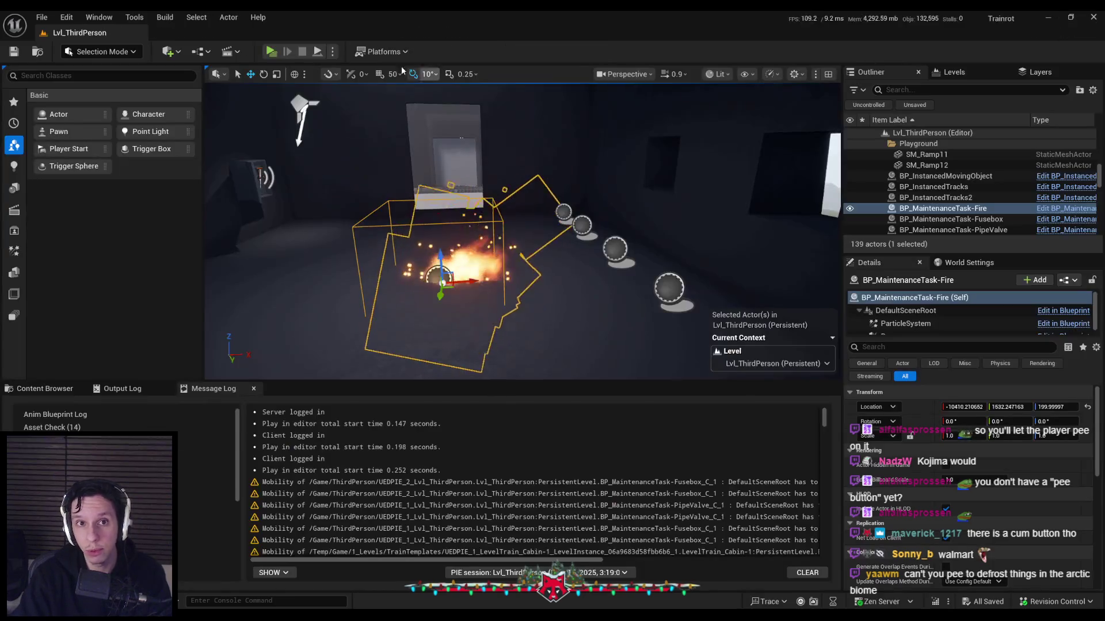
Walk the server player into the fire in a three-player session, then stop and restore the Blueprint editor
{"action": "left_click", "coordinate": [271, 51]}
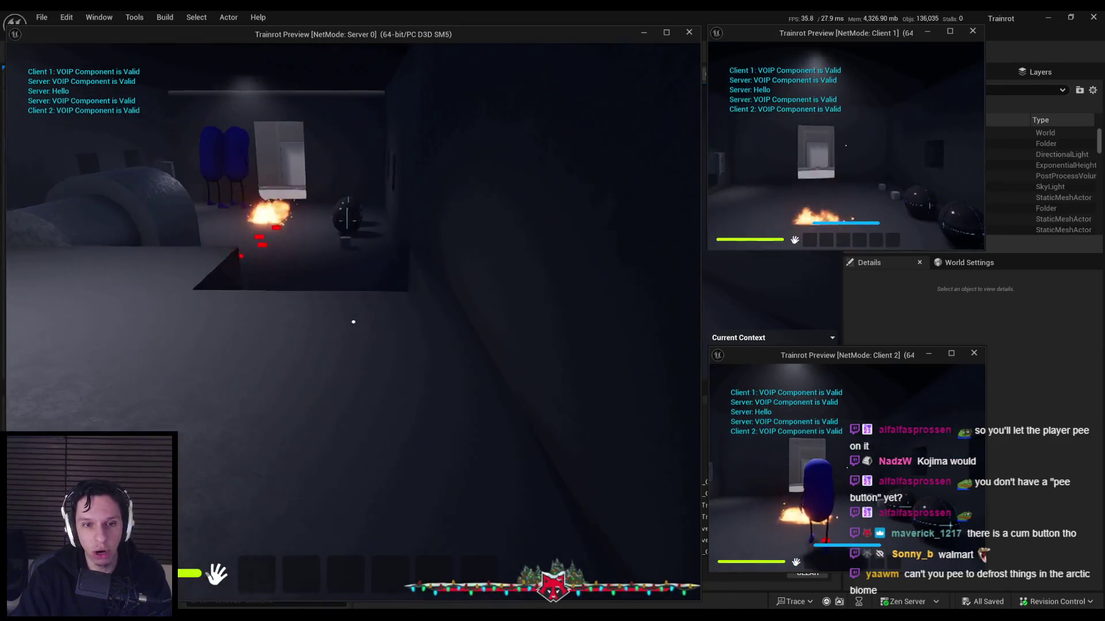
{"action": "key", "text": "w"}
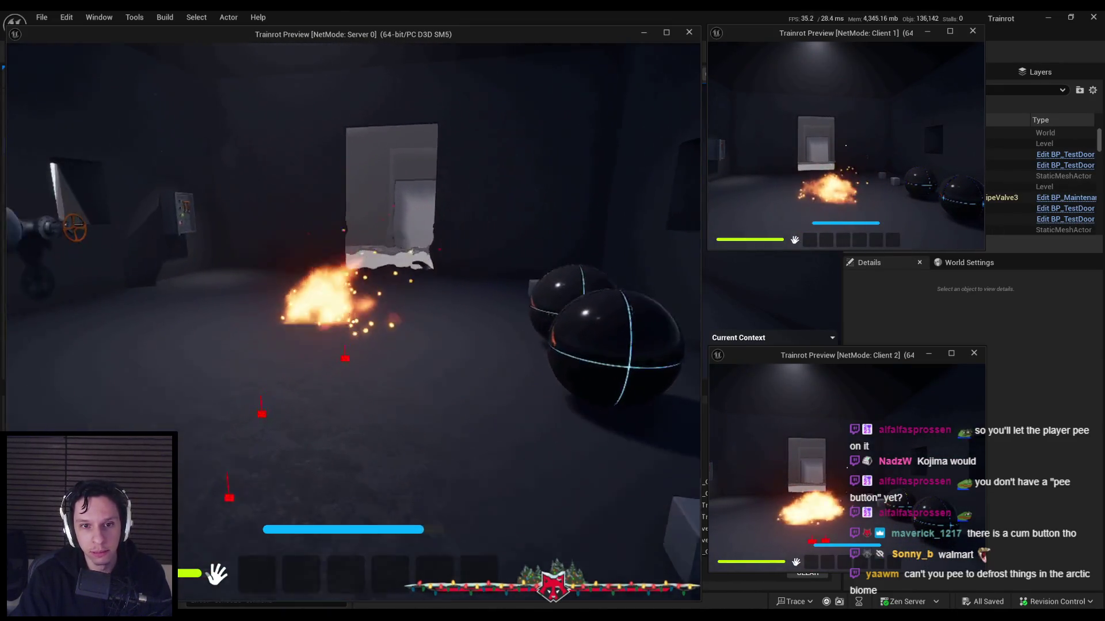
{"action": "key", "text": "w"}
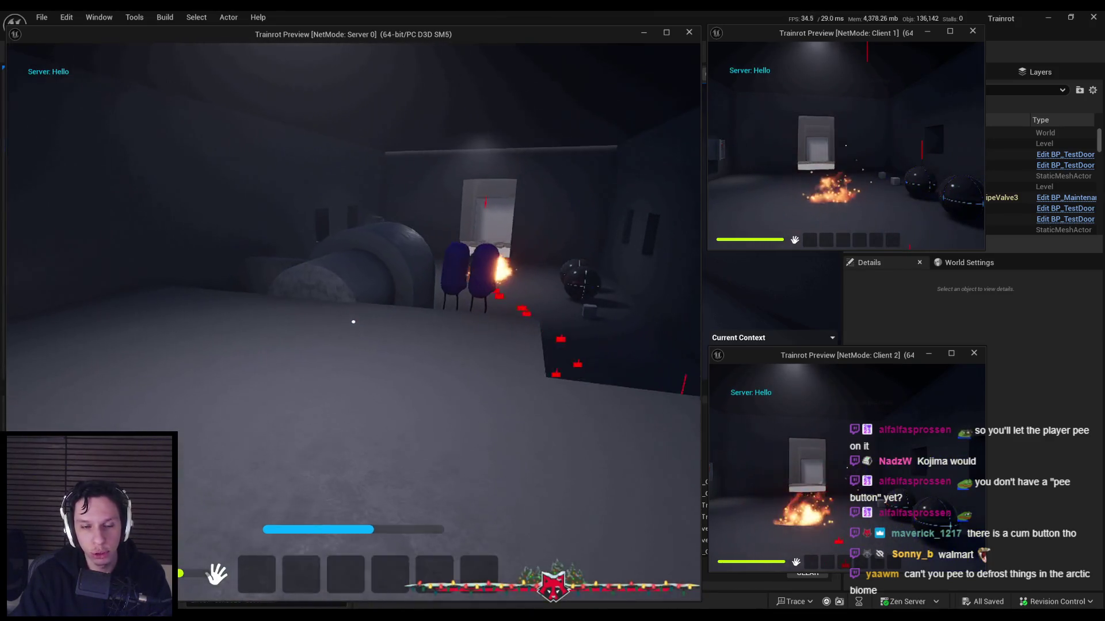
{"action": "key", "text": "Escape"}
{"action": "left_click", "coordinate": [379, 595]}
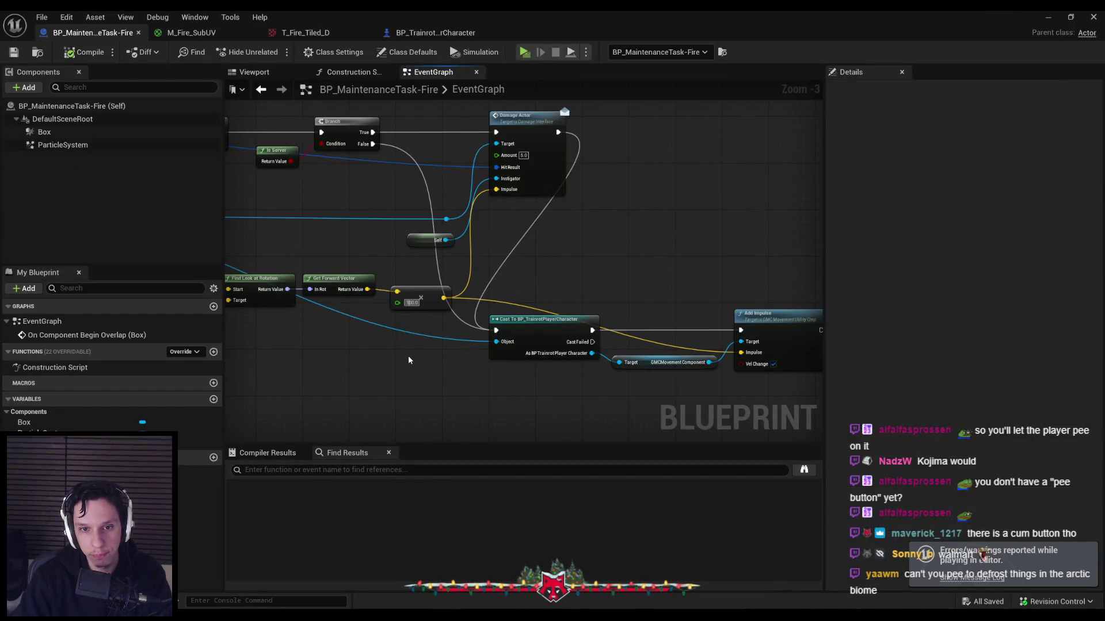
Playtest the fire twice in the multiplayer preview, stopping each session with Esc
{"action": "left_click", "coordinate": [1043, 21]}
{"action": "key", "text": "alt+p"}
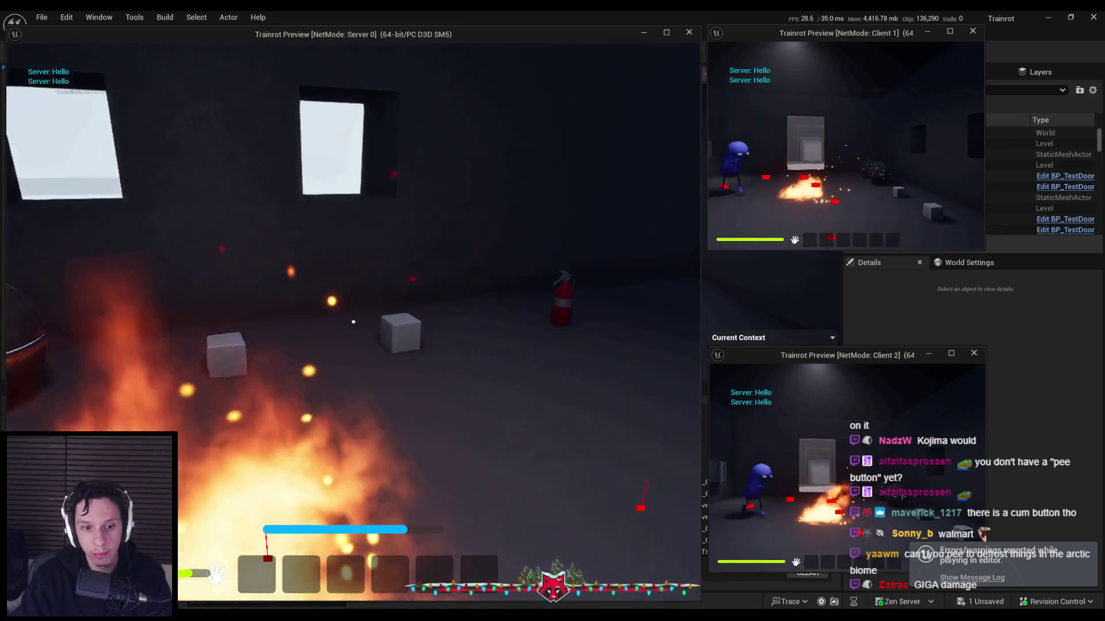
{"action": "key", "text": "Escape"}
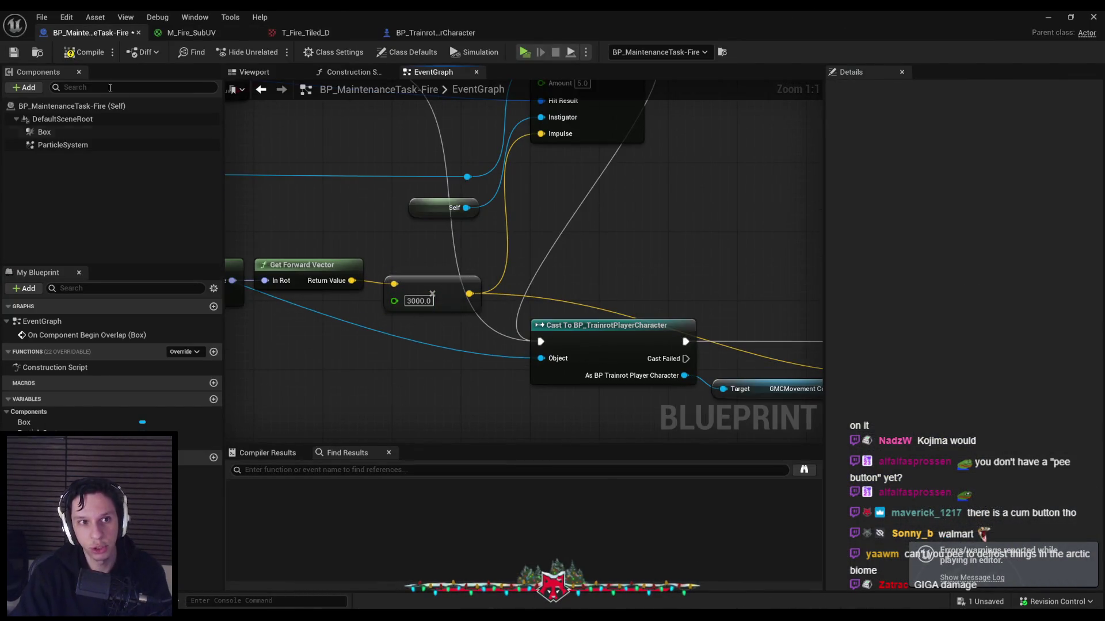
{"action": "left_click", "coordinate": [1046, 17]}
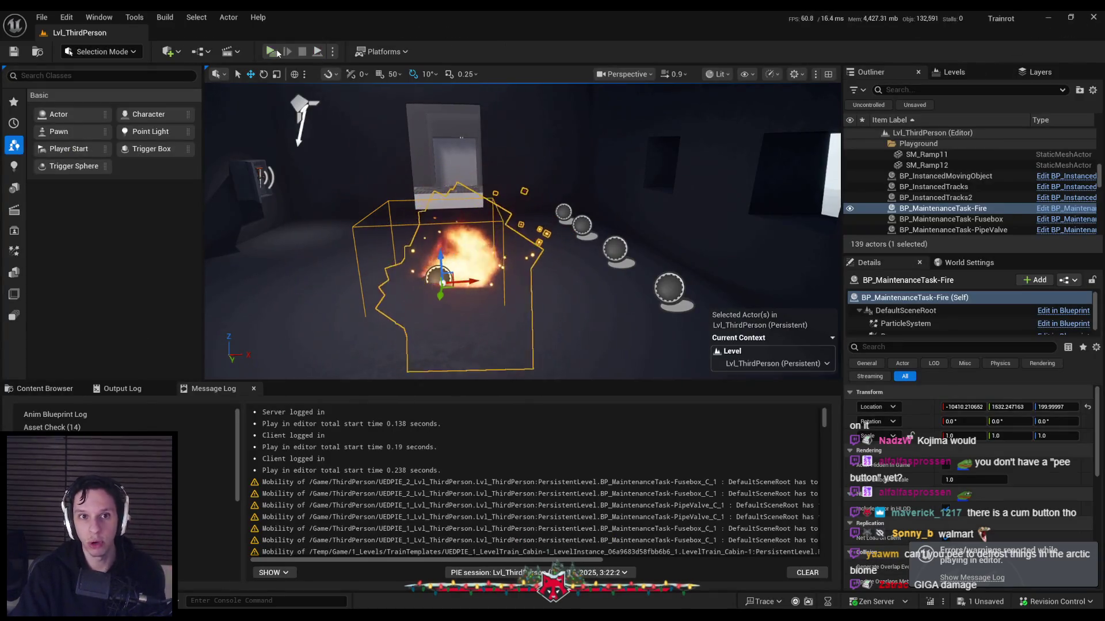
{"action": "left_click", "coordinate": [272, 52]}
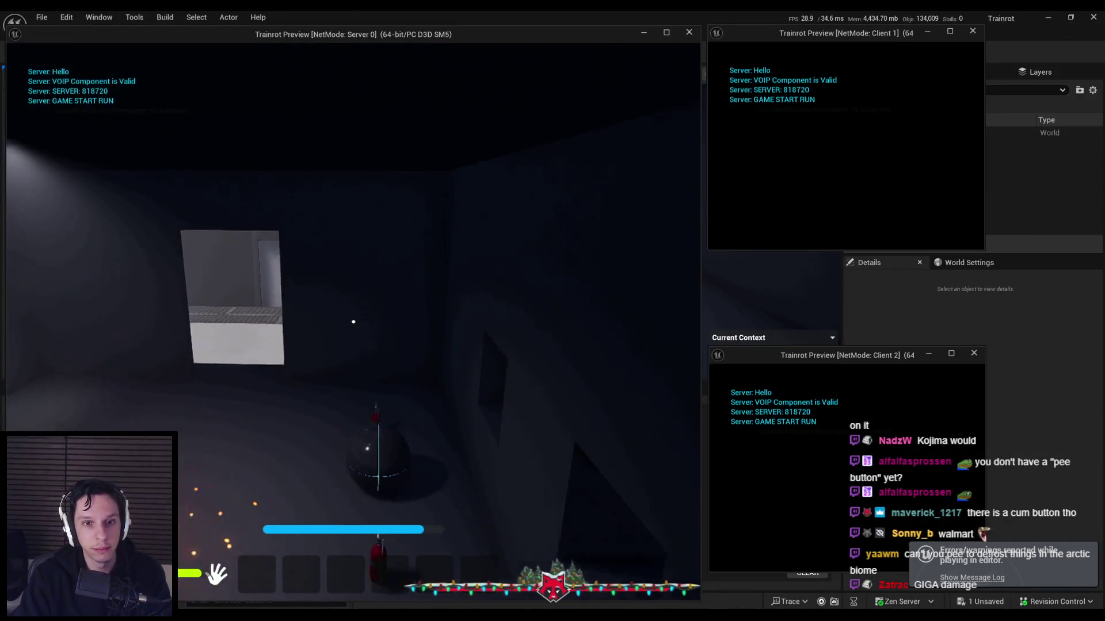
{"action": "key", "text": "Escape"}
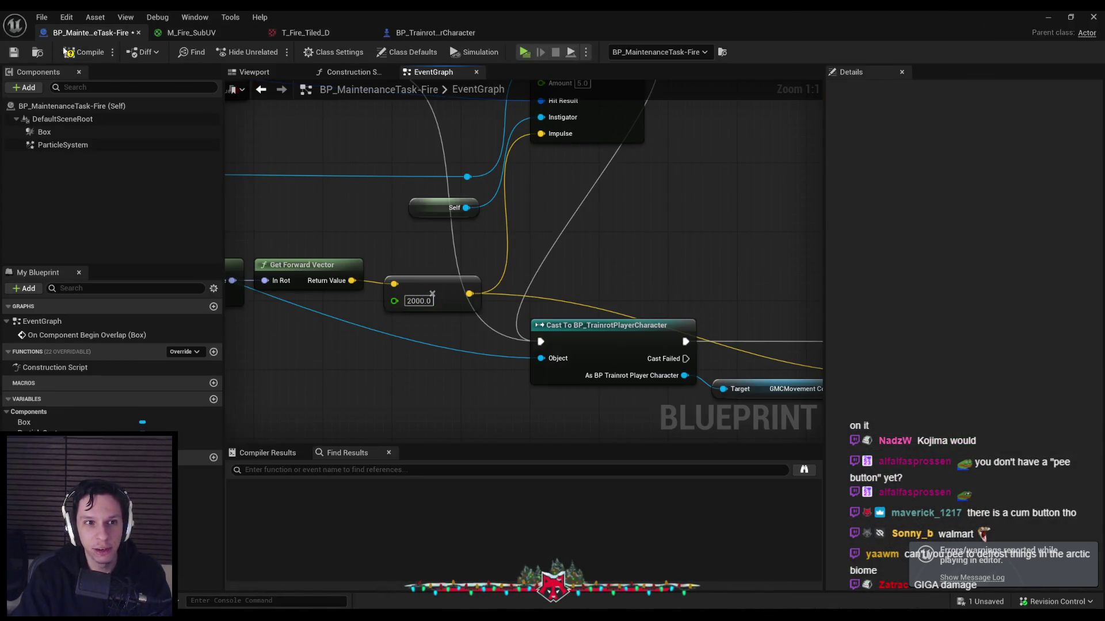
Run two more multiplayer playtests, then reopen the fire Blueprint's event graph
{"action": "left_click", "coordinate": [1048, 18]}
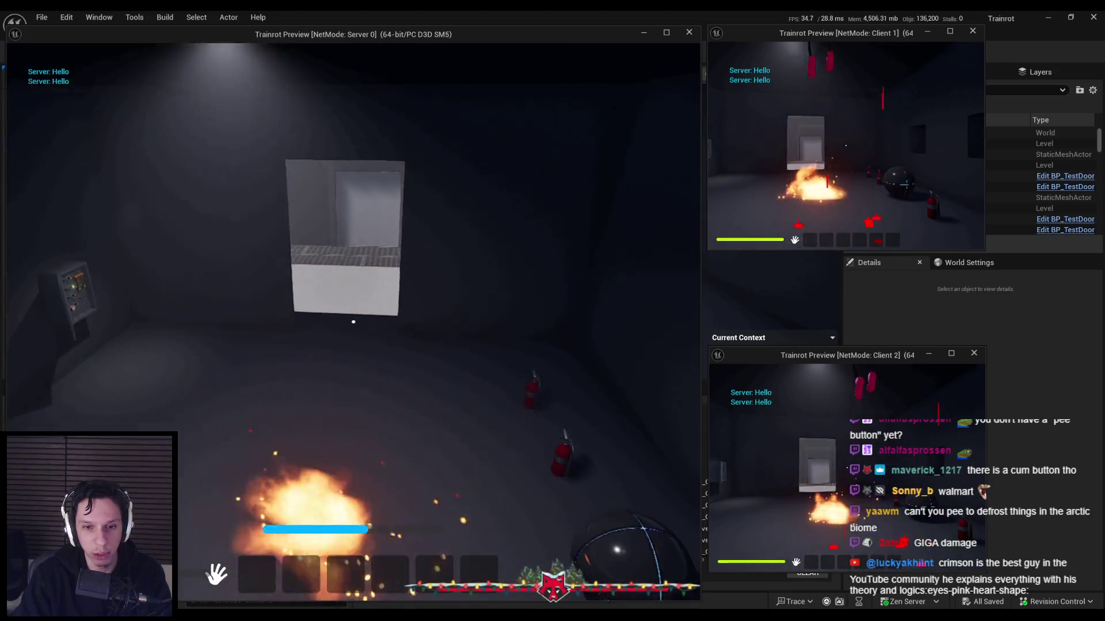
{"action": "key", "text": "Escape"}
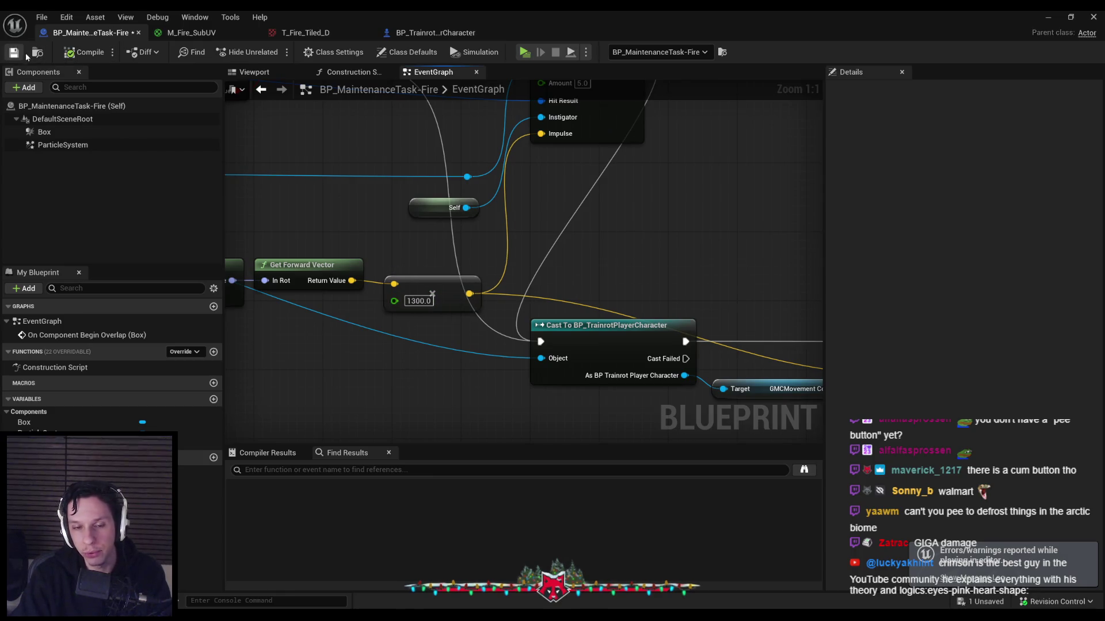
{"action": "left_click", "coordinate": [1048, 17]}
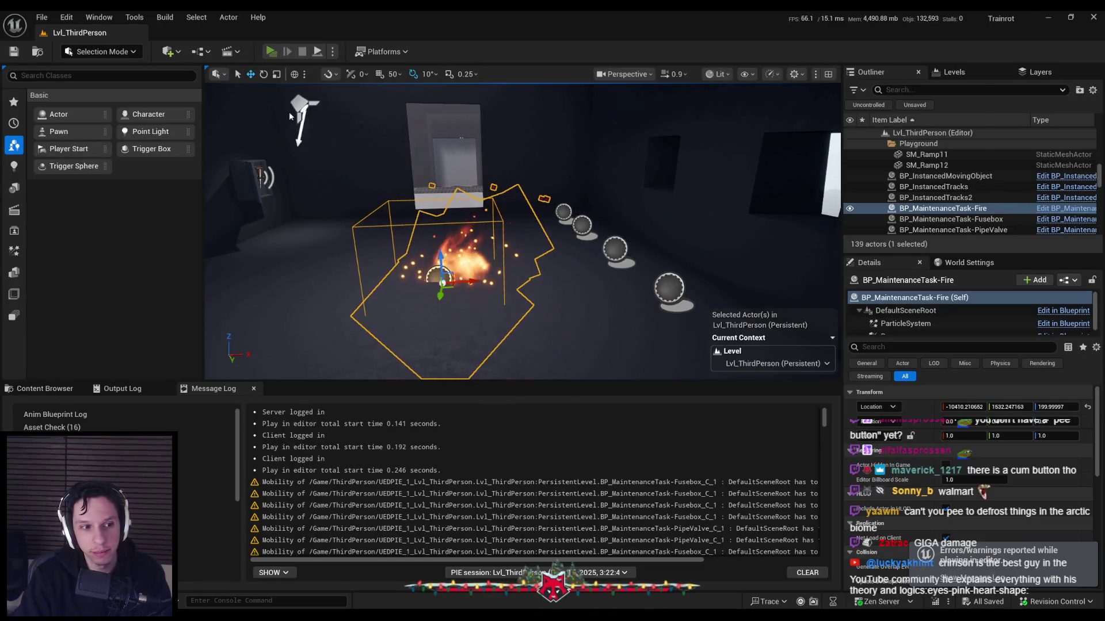
{"action": "key", "text": "alt+p"}
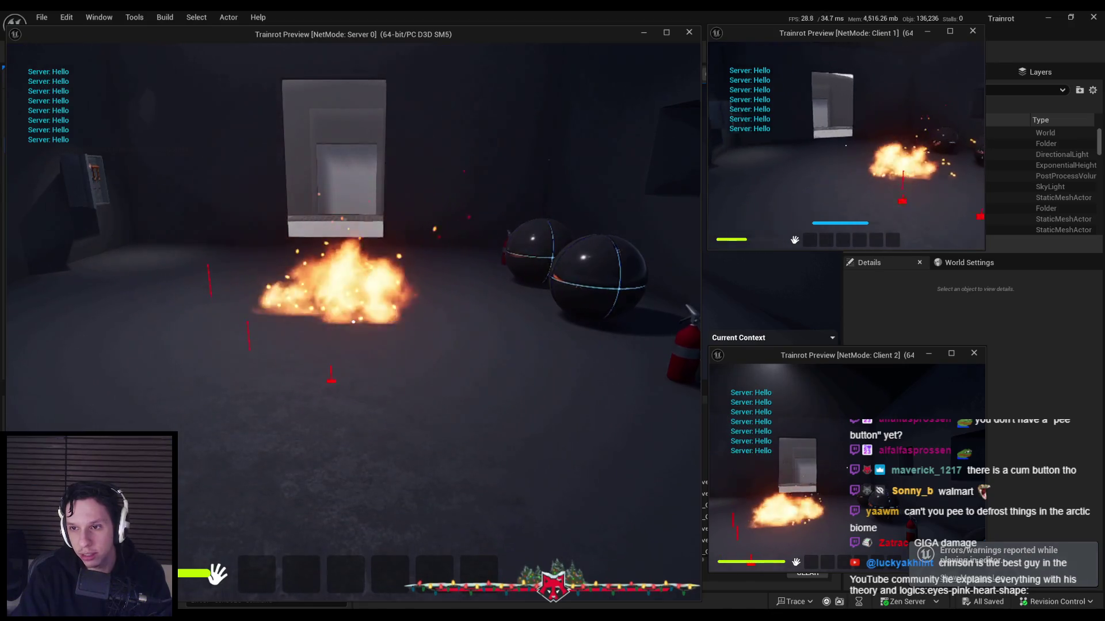
{"action": "key", "text": "Escape"}
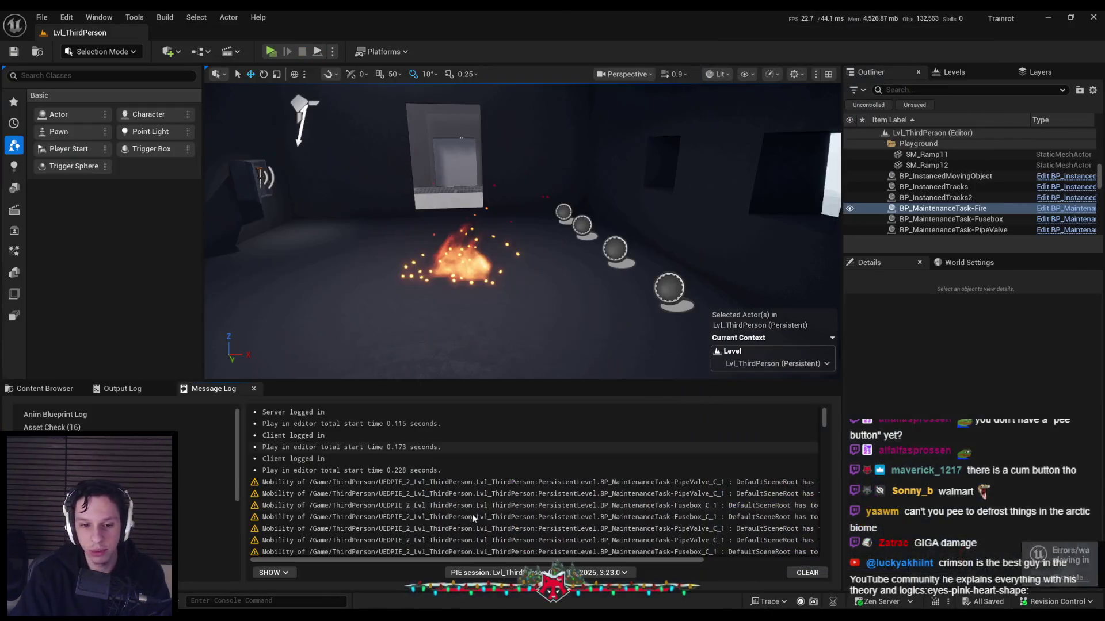
{"action": "left_click", "coordinate": [460, 259]}
{"action": "key", "text": "ctrl+e"}
Nudge the Cast node slightly to the right in the overlap graph
{"action": "scroll", "coordinate": [580, 291], "scroll_direction": "up", "scroll_amount": 4}
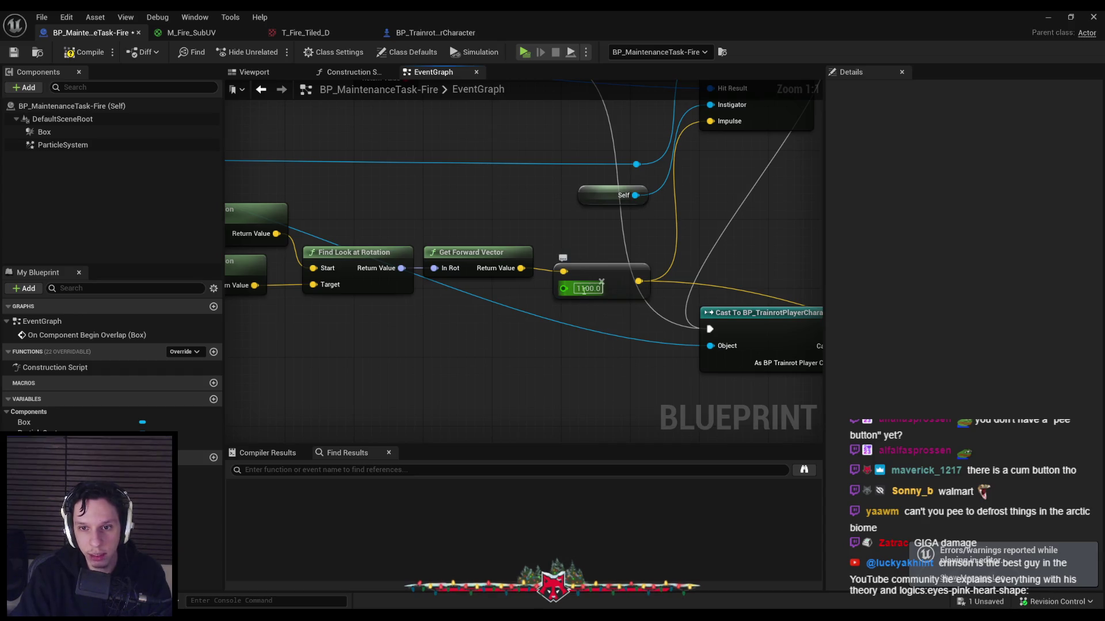
{"action": "scroll", "coordinate": [461, 260], "scroll_direction": "down", "scroll_amount": 2}
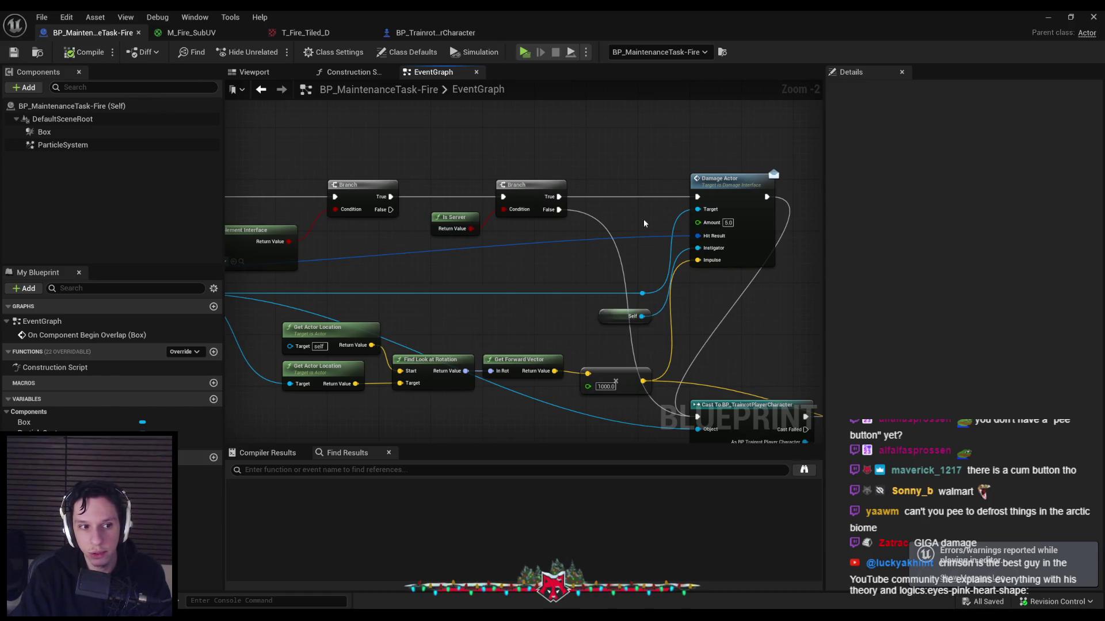
{"action": "scroll", "coordinate": [505, 256], "scroll_direction": "down", "scroll_amount": 1}
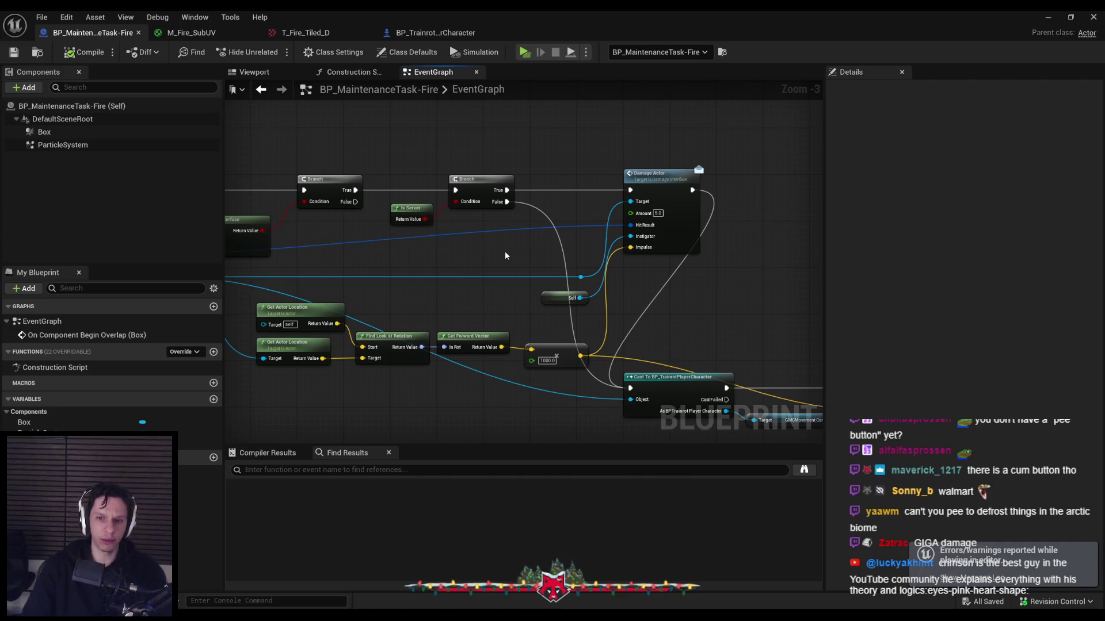
{"action": "scroll", "coordinate": [605, 332], "scroll_direction": "down", "scroll_amount": 2}
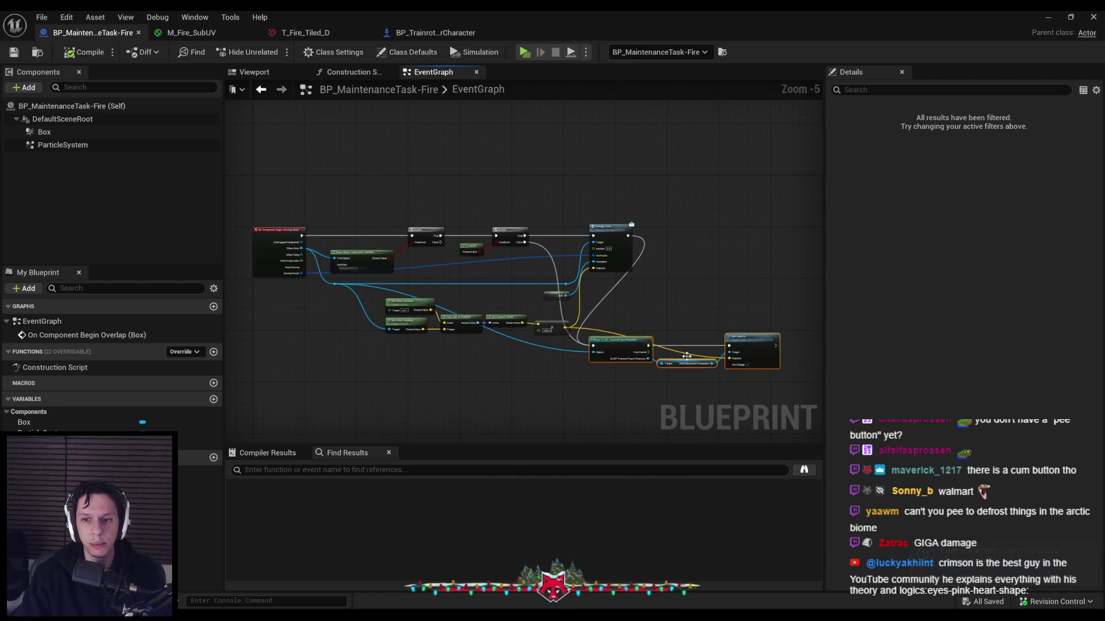
{"action": "scroll", "coordinate": [686, 356], "scroll_direction": "up", "scroll_amount": 3}
{"action": "scroll", "coordinate": [715, 347], "scroll_direction": "down", "scroll_amount": 2}
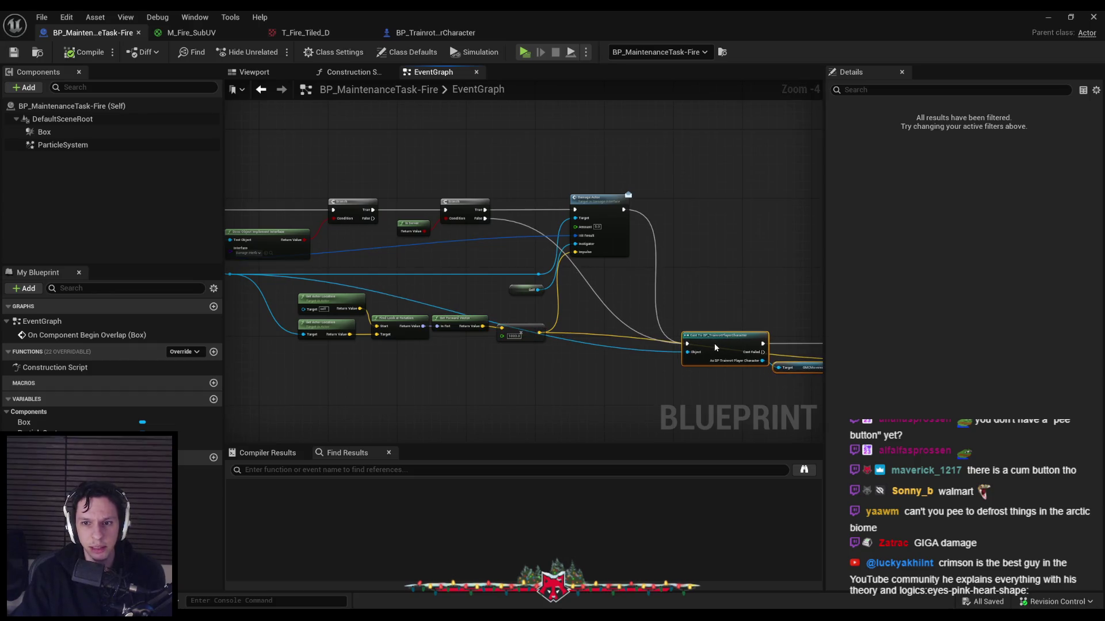
{"action": "left_click_drag", "start_coordinate": [715, 348], "coordinate": [720, 347]}
{"action": "left_click", "coordinate": [428, 307]}
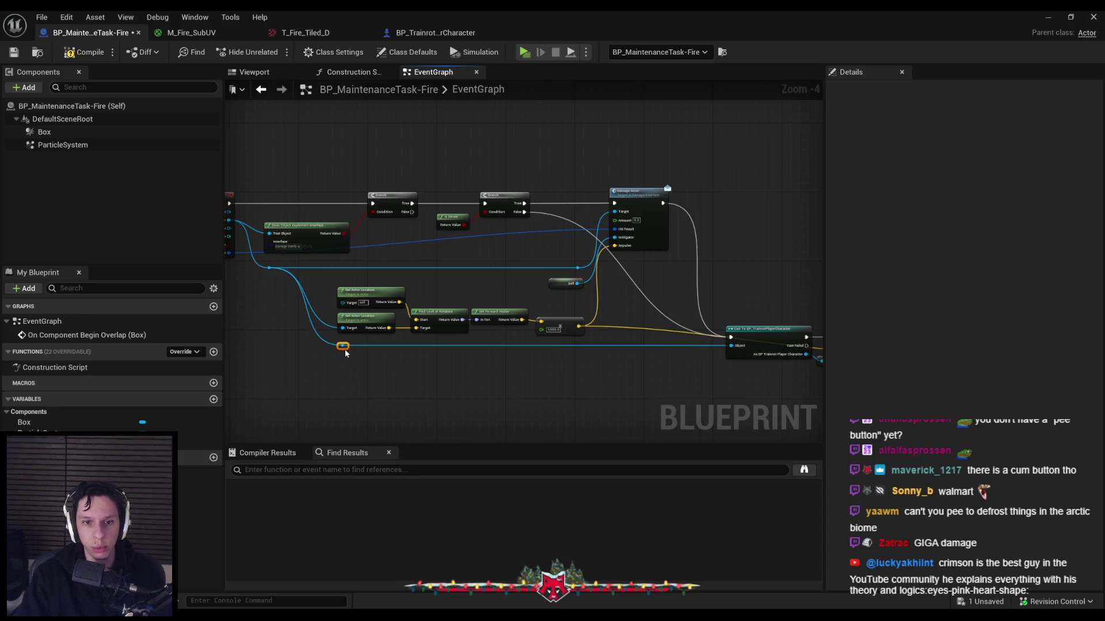
Add reroute points on the Other Actor and Sweep Result wires and align them
{"action": "scroll", "coordinate": [350, 294], "scroll_direction": "up", "scroll_amount": 1}
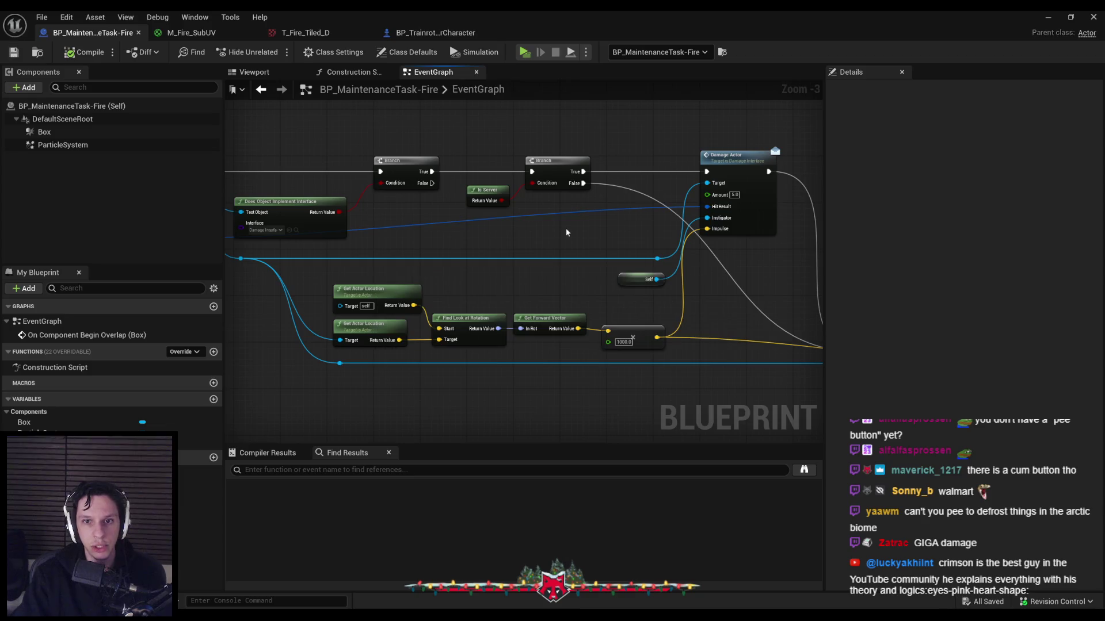
{"action": "scroll", "coordinate": [556, 233], "scroll_direction": "down", "scroll_amount": 1}
{"action": "scroll", "coordinate": [544, 253], "scroll_direction": "up", "scroll_amount": 2}
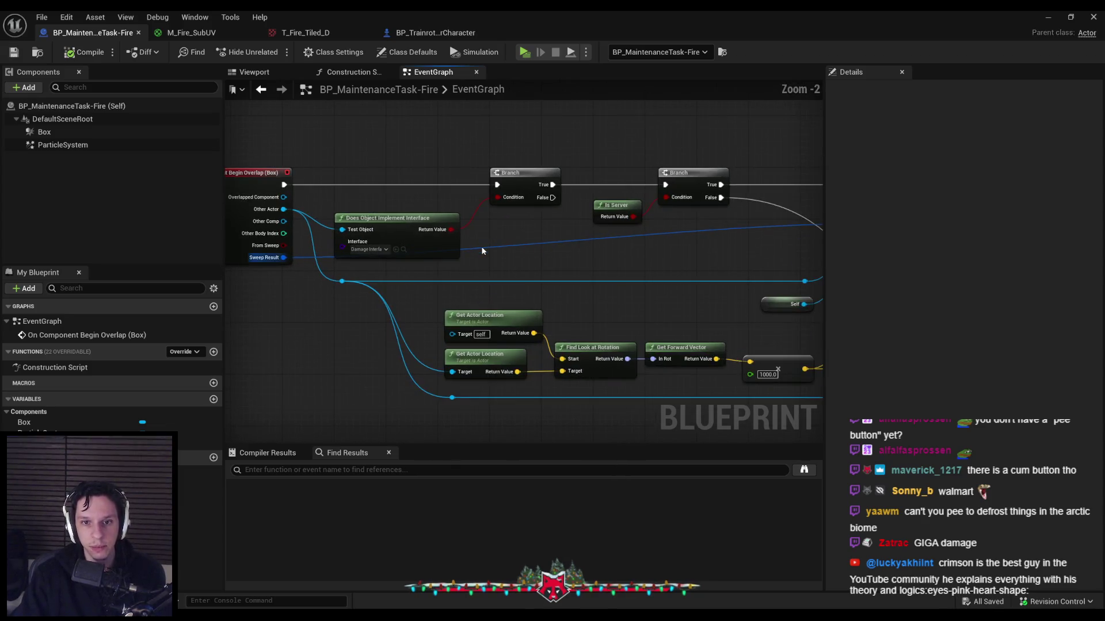
{"action": "double_click", "coordinate": [325, 270]}
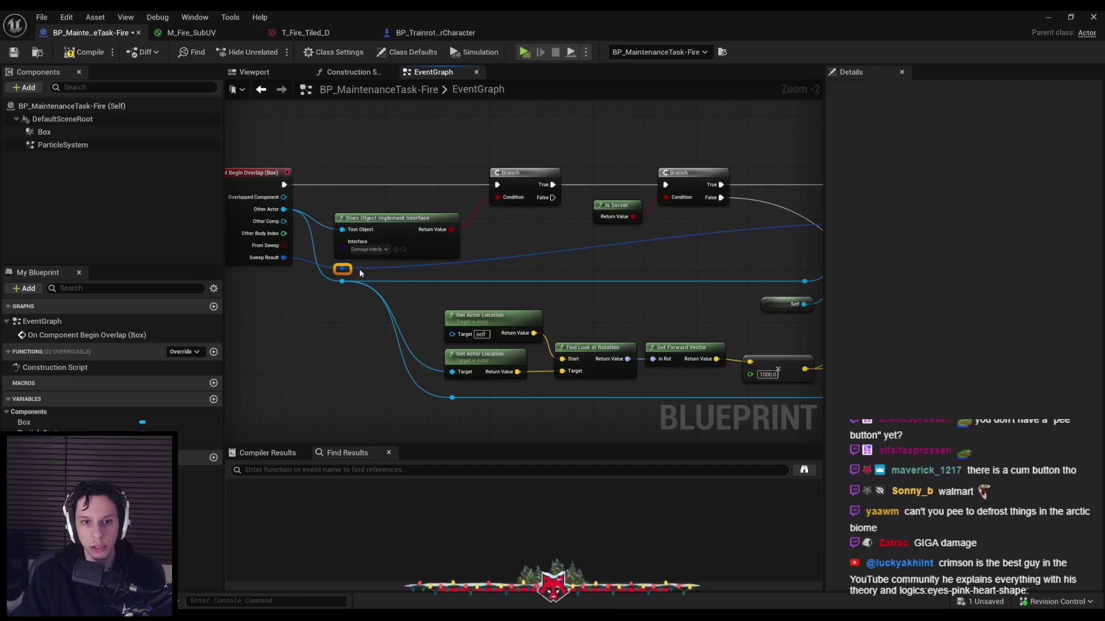
{"action": "double_click", "coordinate": [377, 265]}
{"action": "left_click_drag", "start_coordinate": [378, 265], "coordinate": [517, 275]}
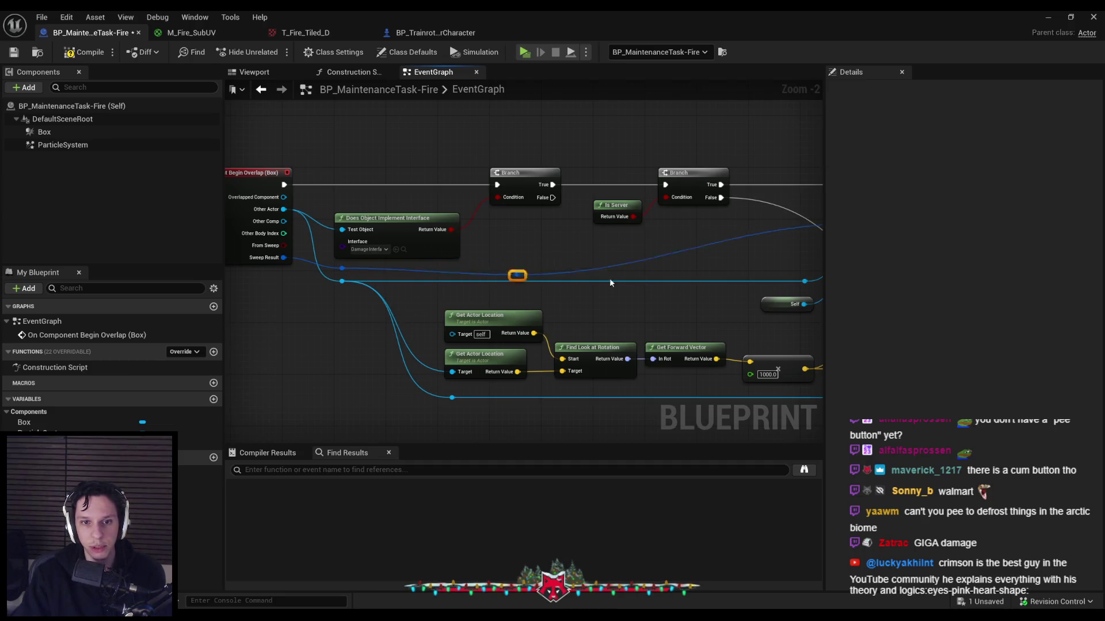
{"action": "mouse_move", "coordinate": [801, 273]}
{"action": "left_mouse_down"}
{"action": "mouse_move", "coordinate": [775, 258]}
{"action": "mouse_move", "coordinate": [657, 243]}
{"action": "left_mouse_up"}
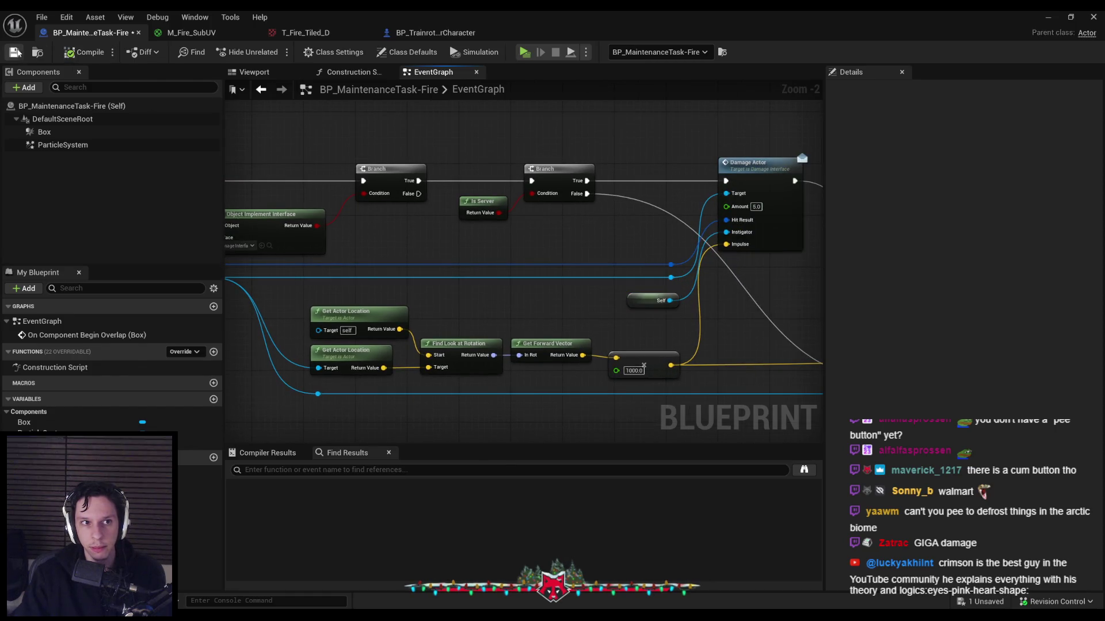
{"action": "scroll", "coordinate": [535, 264], "scroll_direction": "down", "scroll_amount": 1}
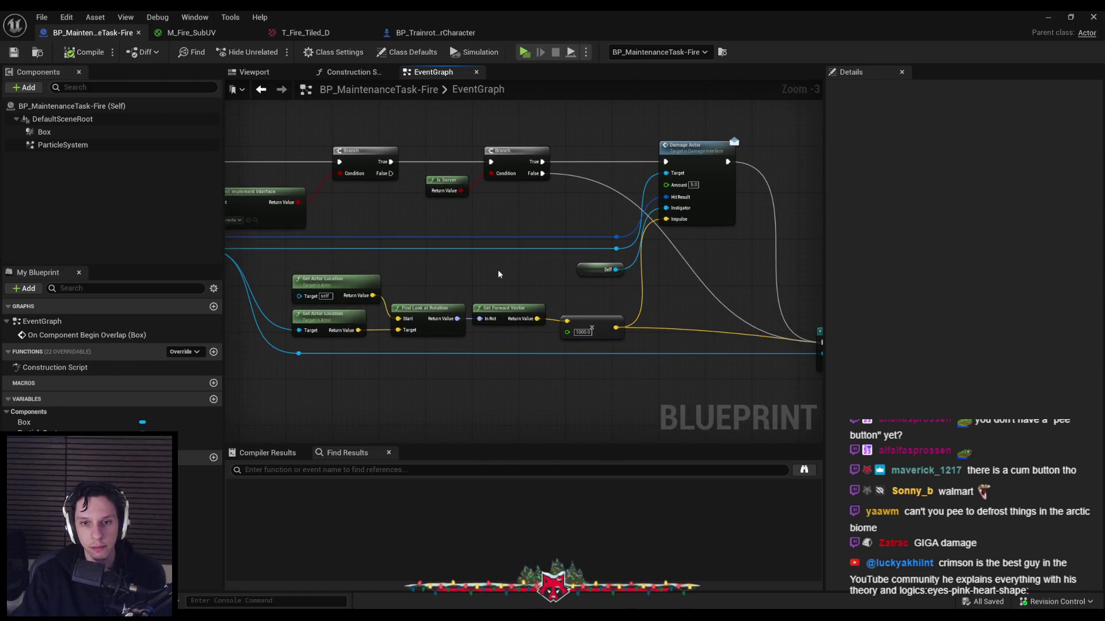
Select the reroute points, Self and multiply nodes to rearrange them
{"action": "left_click", "coordinate": [589, 326]}
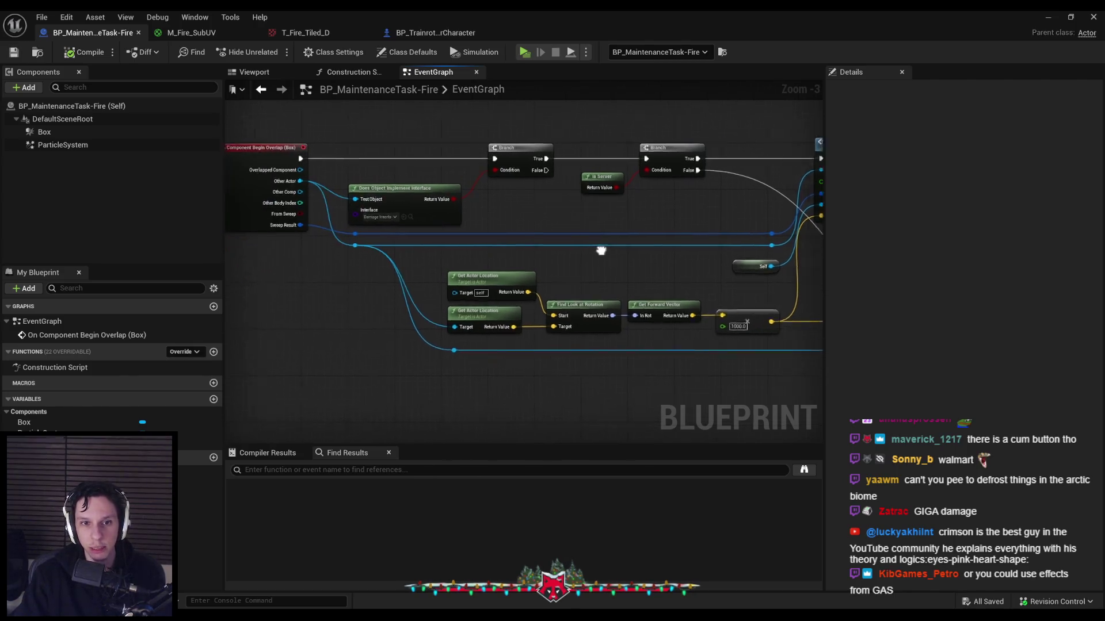
{"action": "scroll", "coordinate": [682, 265], "scroll_direction": "up", "scroll_amount": 1}
{"action": "mouse_move", "coordinate": [354, 209]}
{"action": "left_mouse_down"}
{"action": "mouse_move", "coordinate": [622, 240]}
{"action": "mouse_move", "coordinate": [413, 236]}
{"action": "mouse_move", "coordinate": [527, 247]}
{"action": "left_mouse_up"}
{"action": "scroll", "coordinate": [619, 240], "scroll_direction": "down", "scroll_amount": 1}
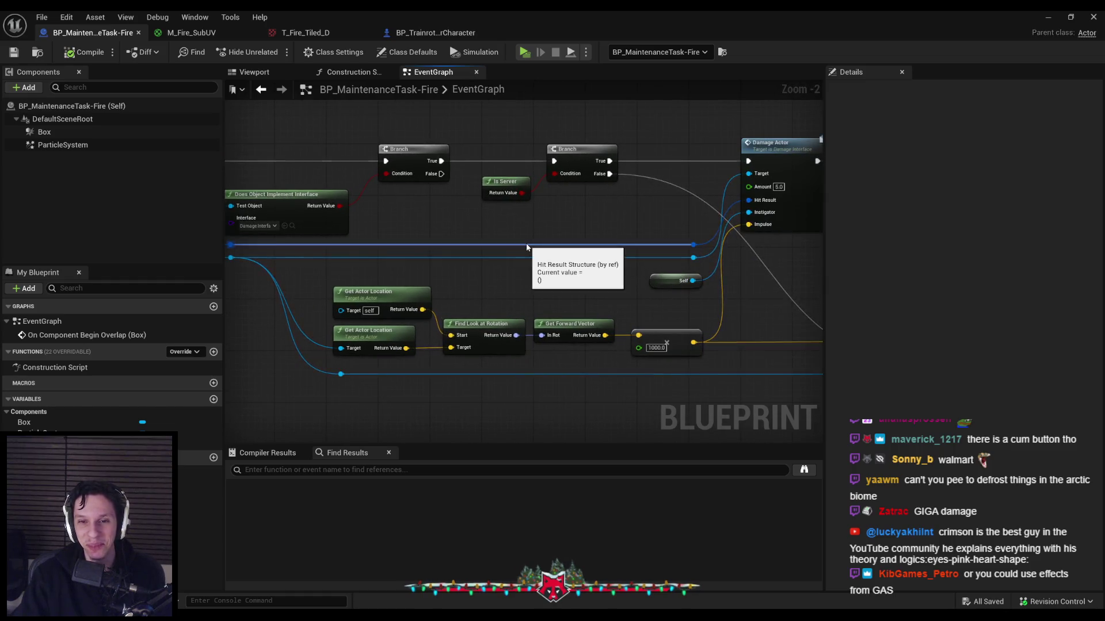
{"action": "left_click_drag", "start_coordinate": [611, 269], "coordinate": [519, 255]}
{"action": "left_click_drag", "start_coordinate": [550, 207], "coordinate": [620, 370]}
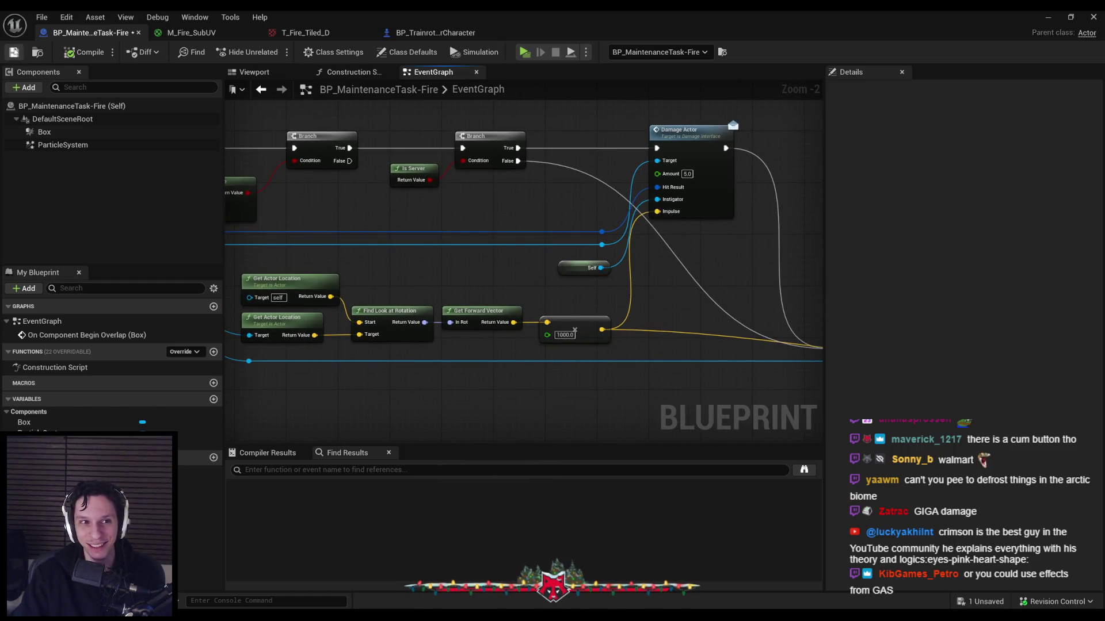
{"action": "left_click", "coordinate": [1047, 17]}
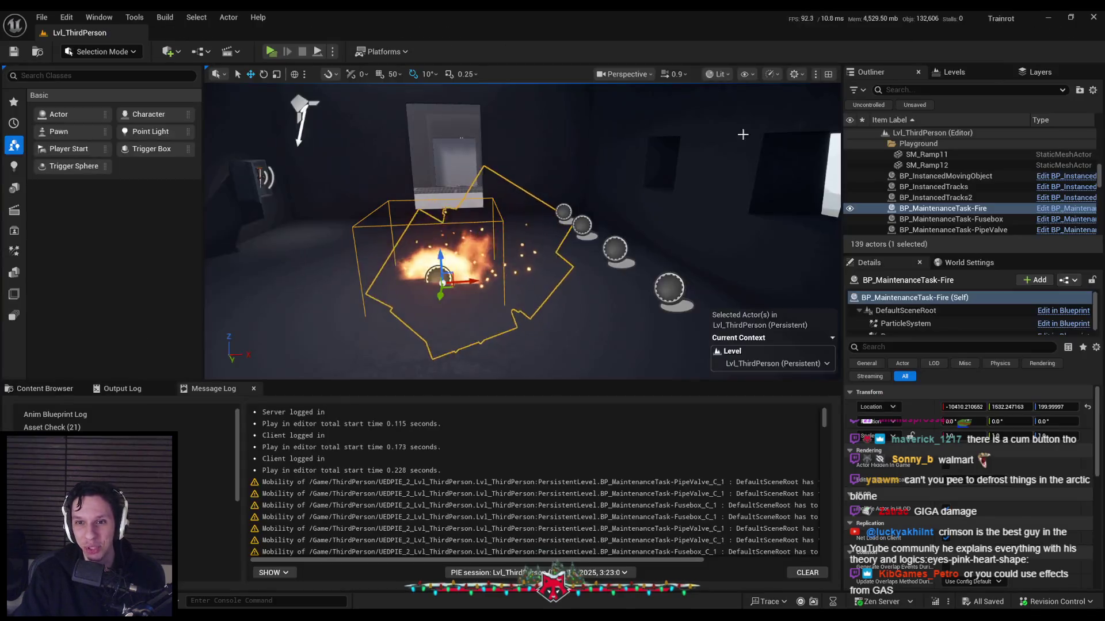
Walk the server character in and out of the 1000.0-impulse fire in a three-player session, then stop play
{"action": "key", "text": "alt+p"}
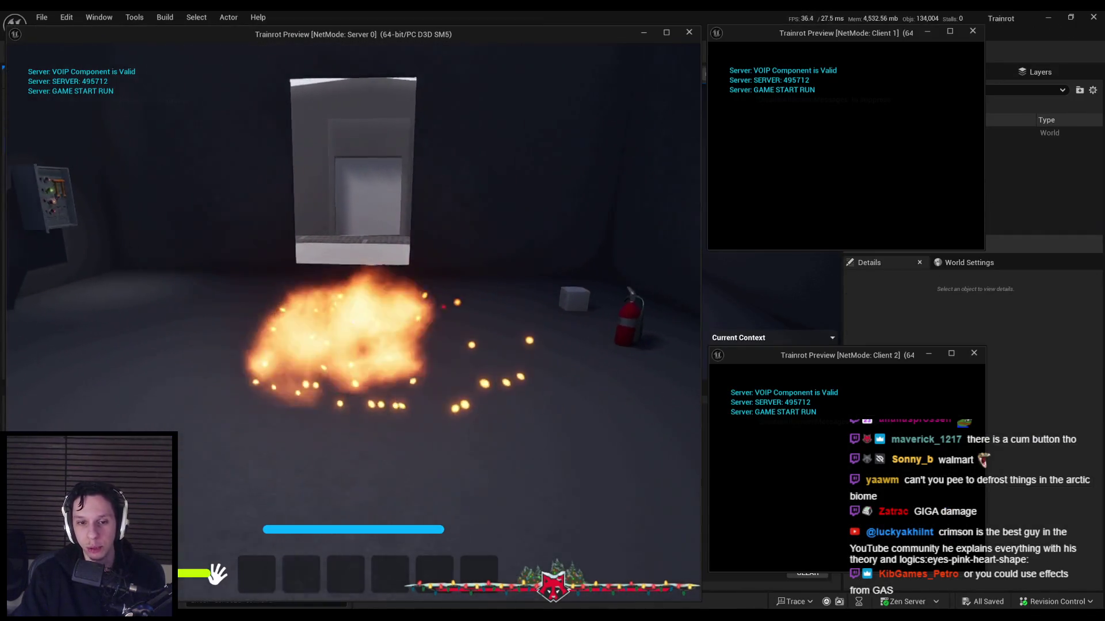
{"action": "key", "text": "w"}
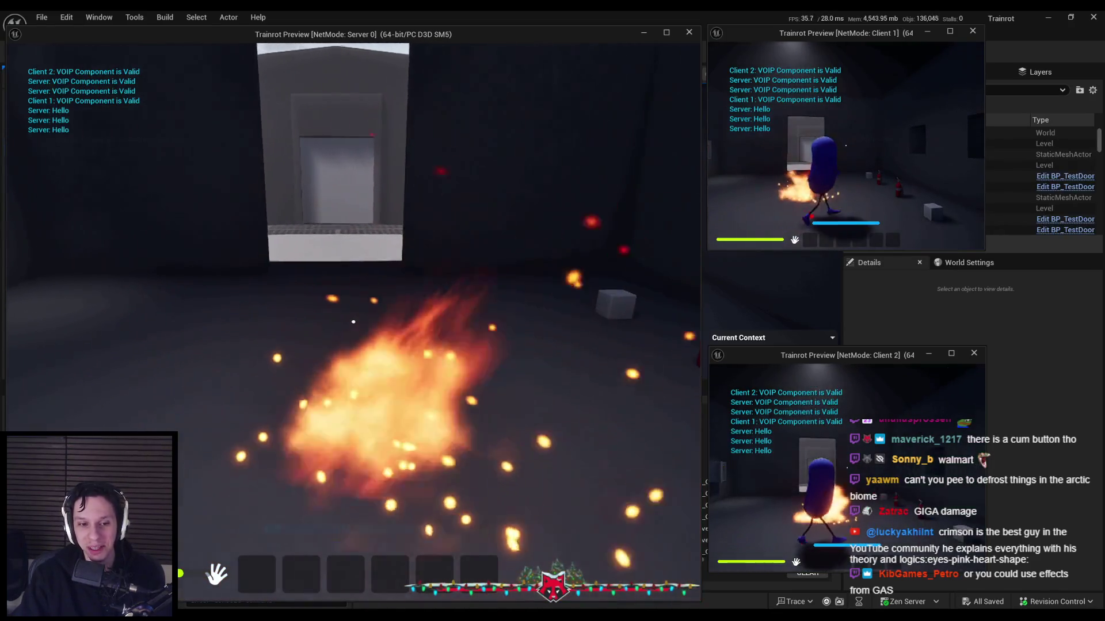
{"action": "key", "text": "w"}
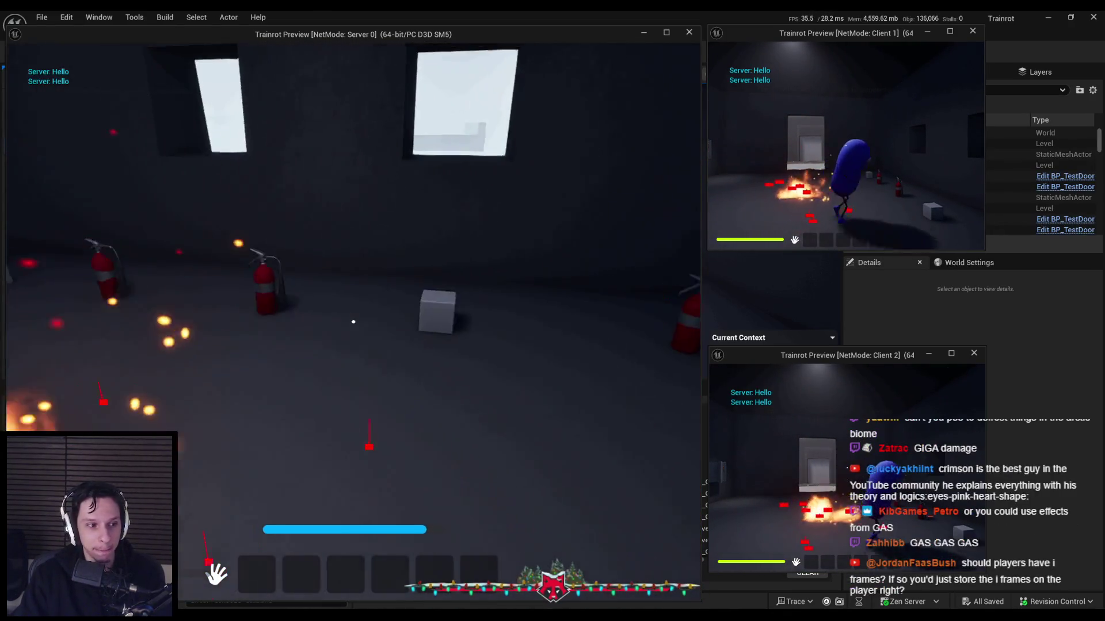
{"action": "left_click", "coordinate": [353, 321]}
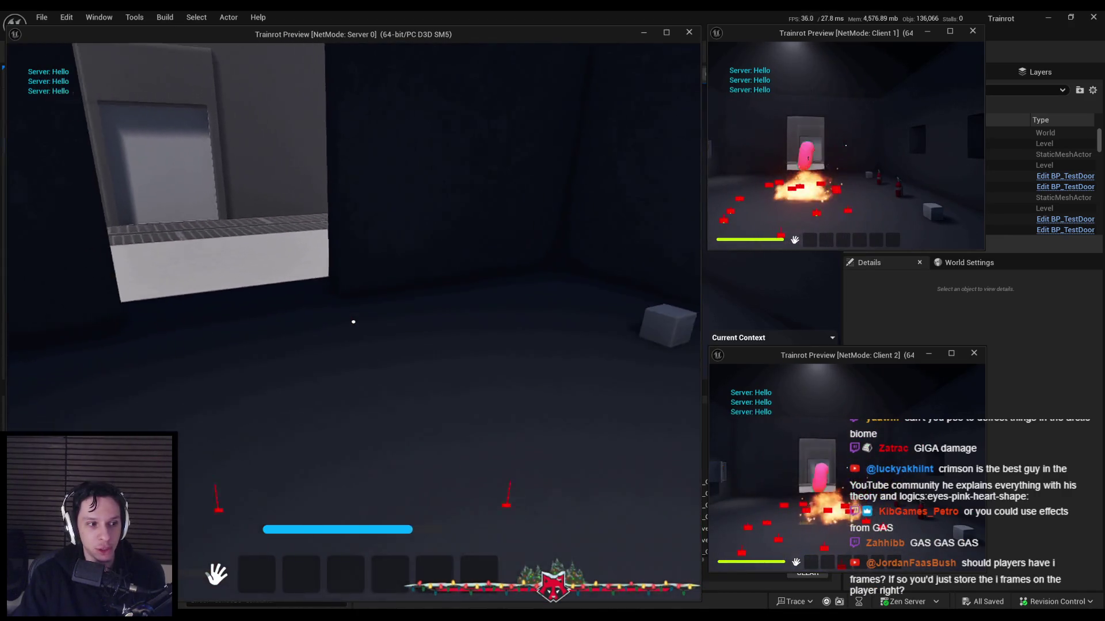
{"action": "left_click", "coordinate": [353, 321]}
{"action": "key", "text": "w"}
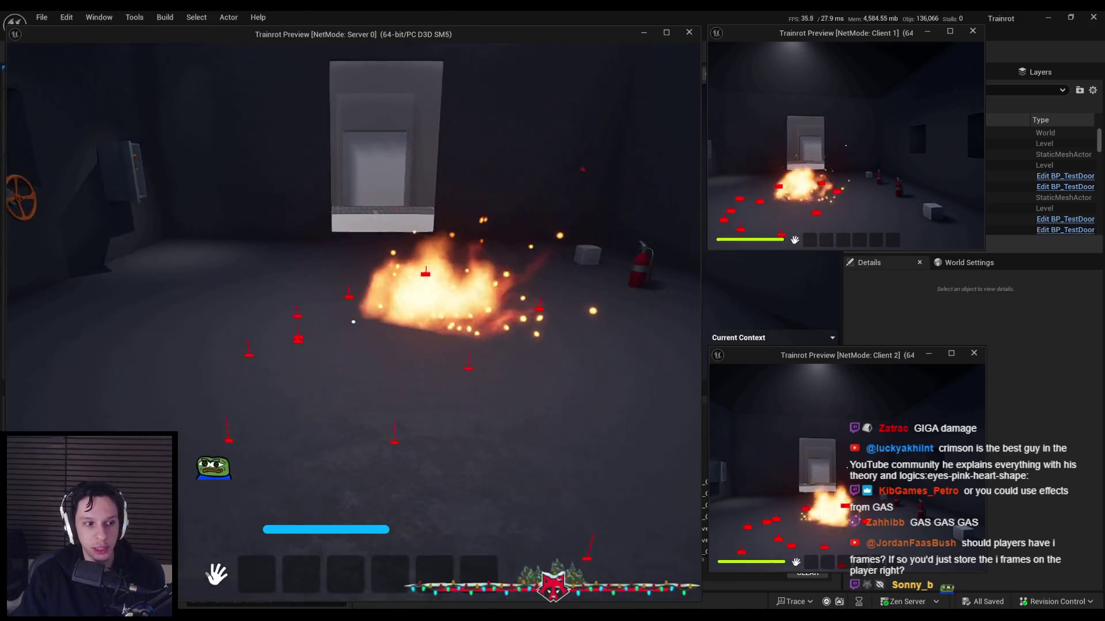
{"action": "left_click", "coordinate": [354, 321]}
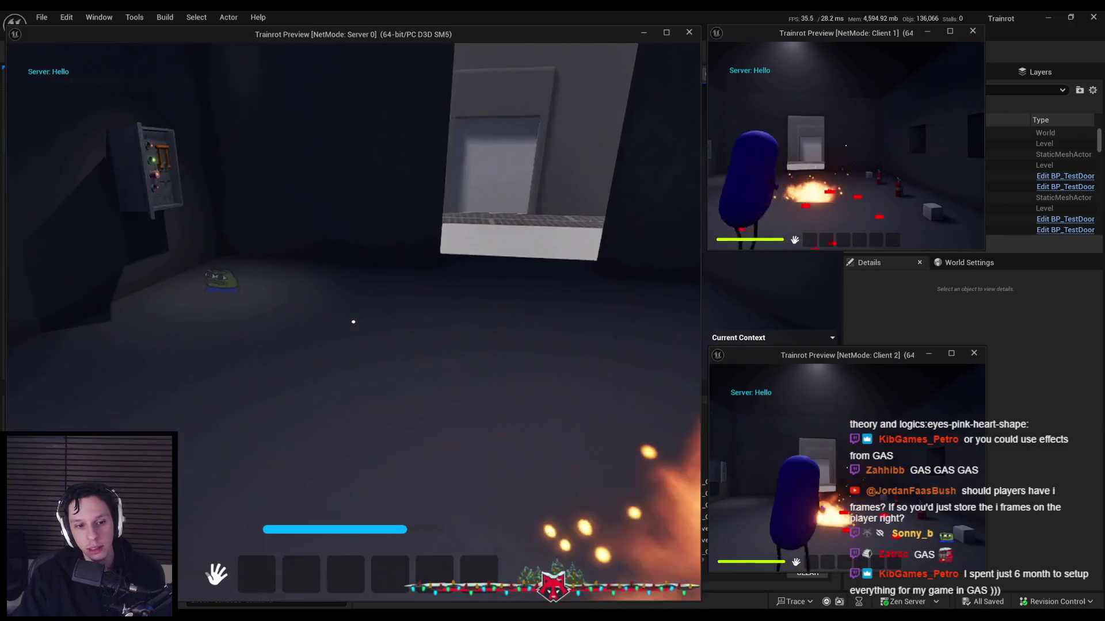
{"action": "left_click", "coordinate": [353, 322]}
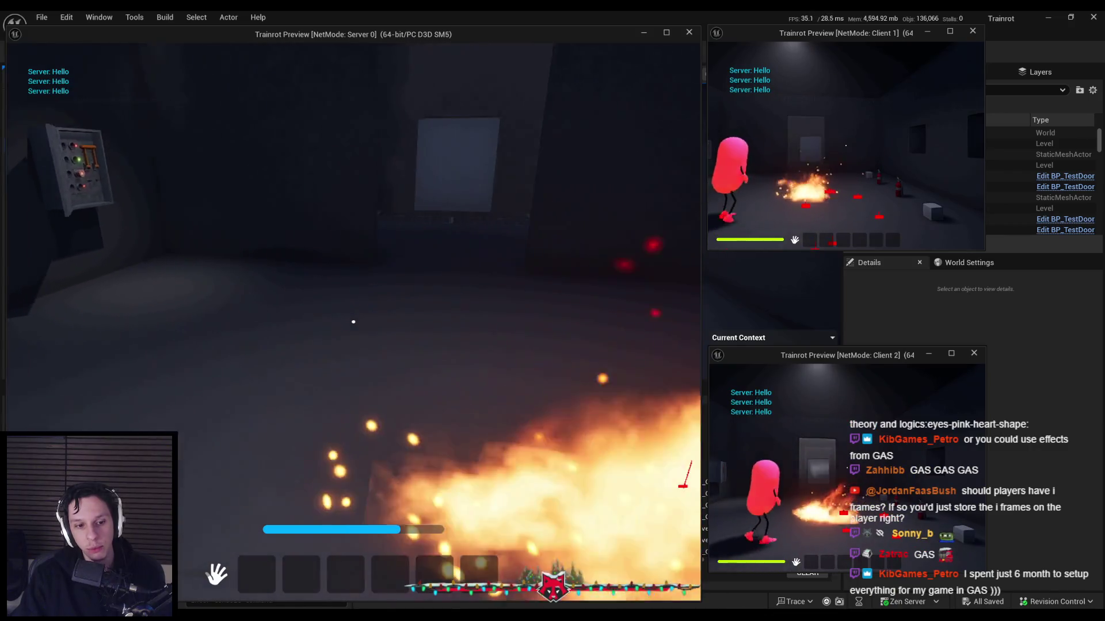
{"action": "key", "text": "w"}
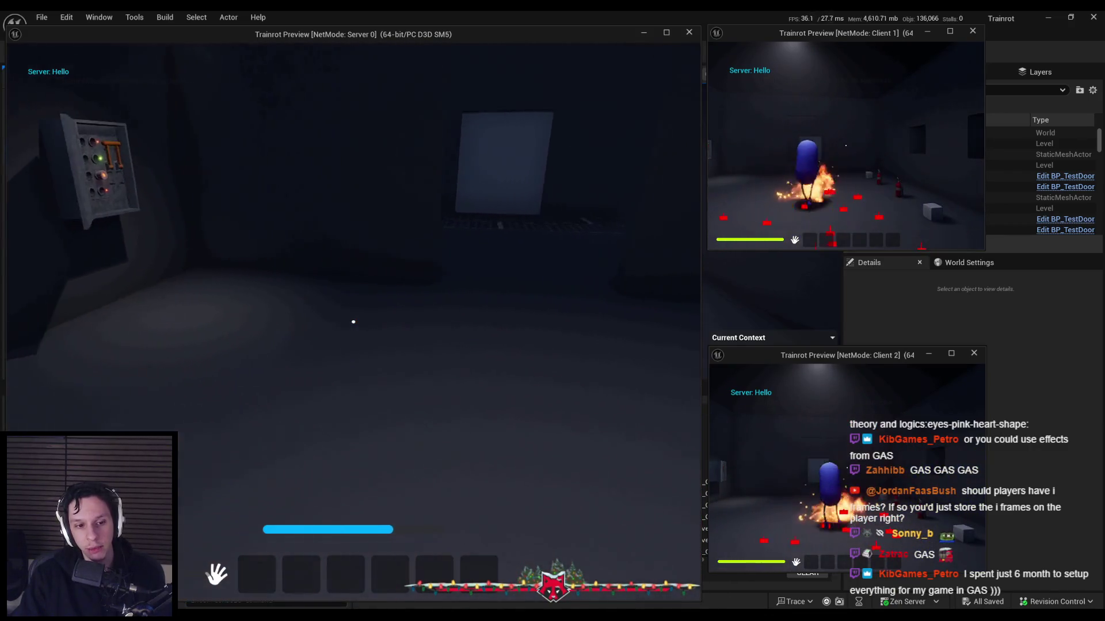
{"action": "key", "text": "w"}
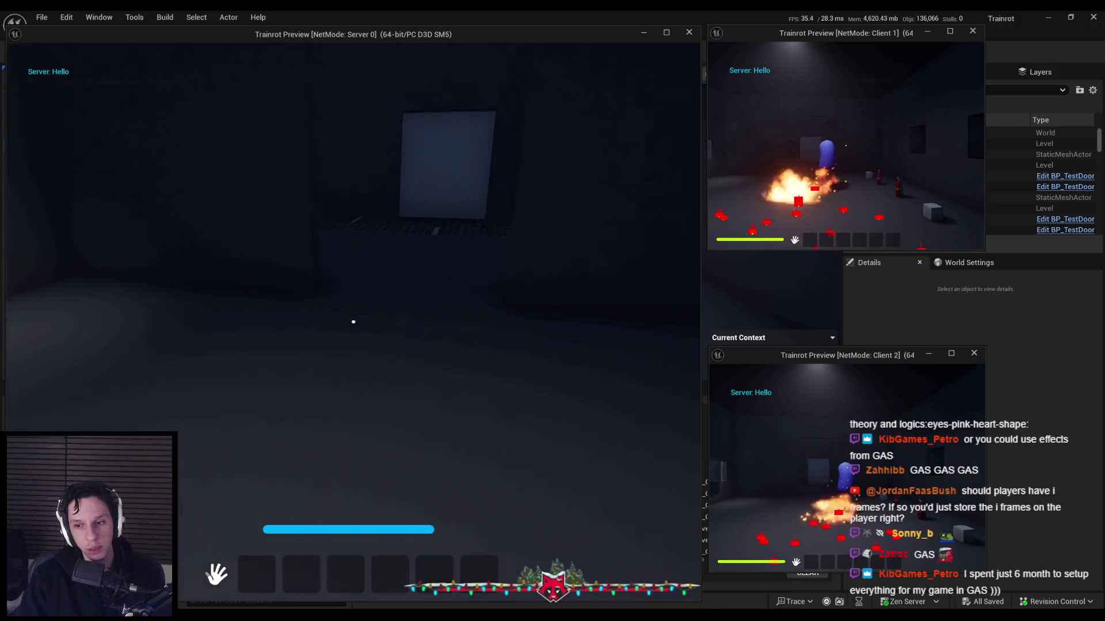
{"action": "left_click", "coordinate": [353, 322]}
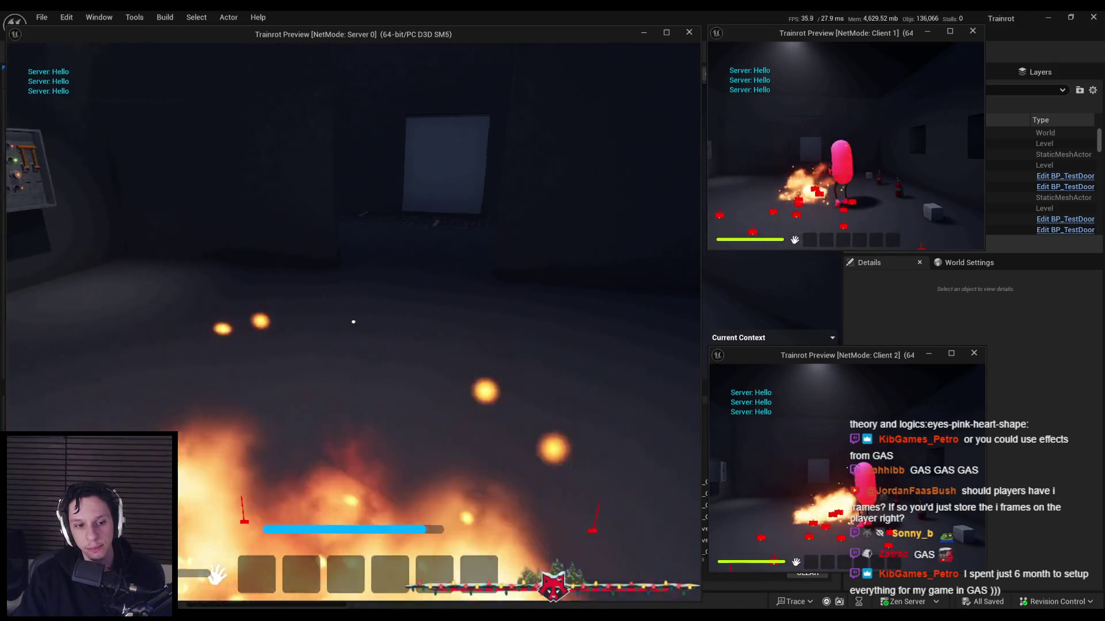
{"action": "key", "text": "Escape"}
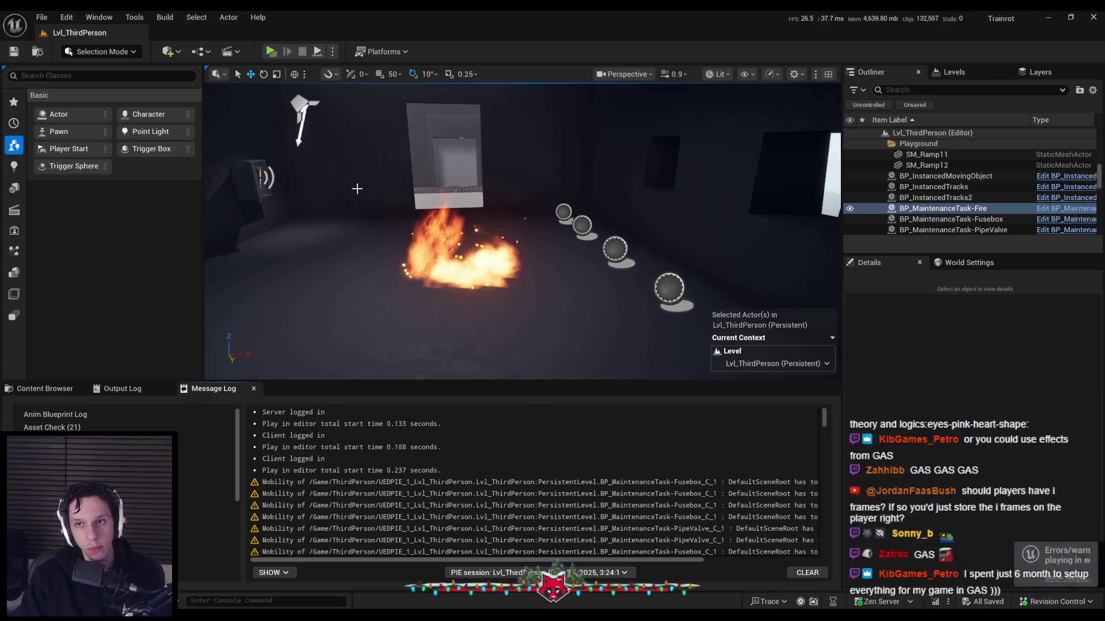
Walk characters back and forth through the fire in a new multiplayer session, then reopen the fire Blueprint
{"action": "key", "text": "alt+p"}
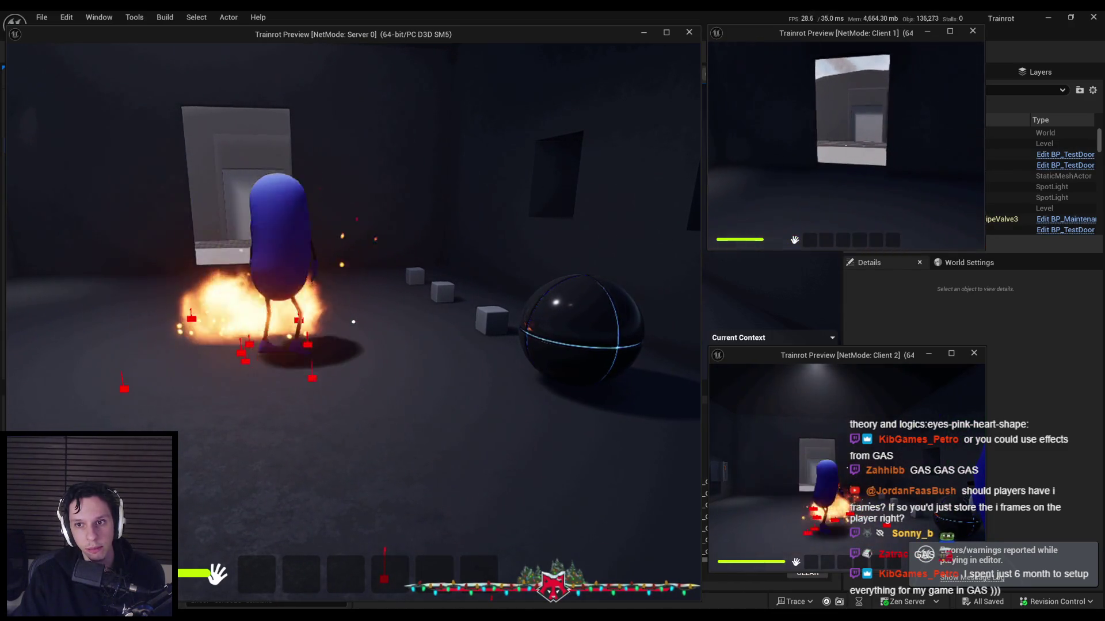
{"action": "key", "text": "w"}
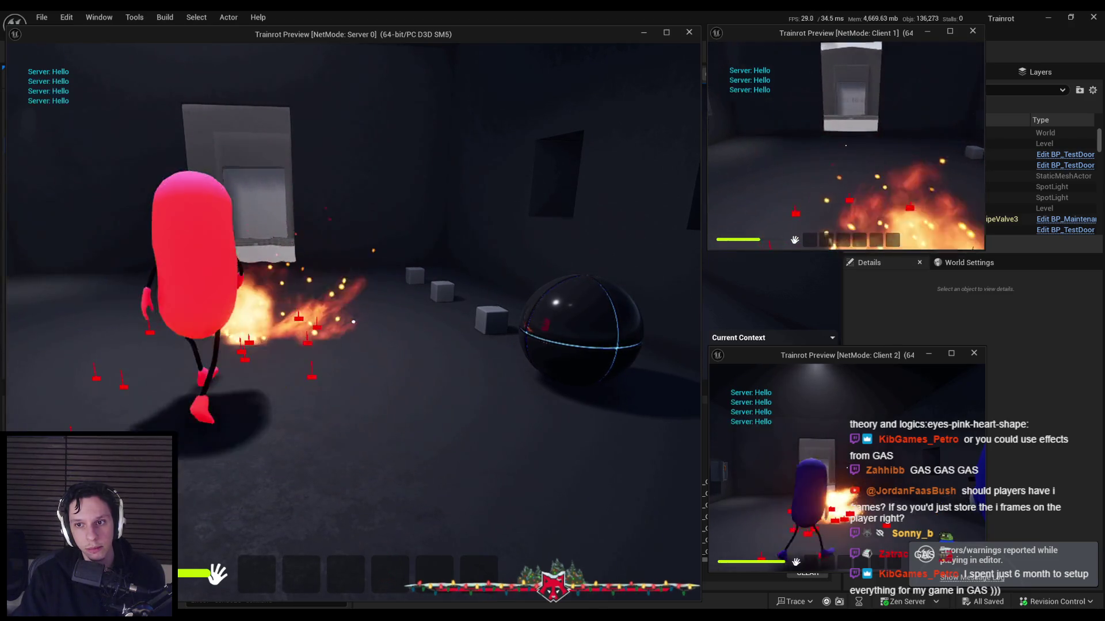
{"action": "key", "text": "s"}
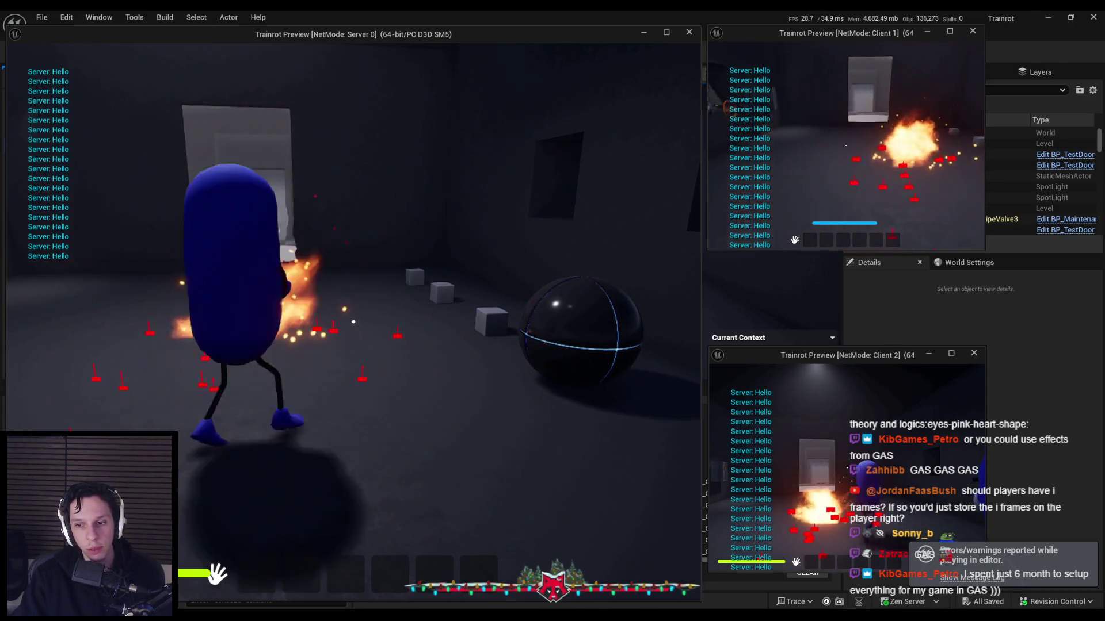
{"action": "key", "text": "w"}
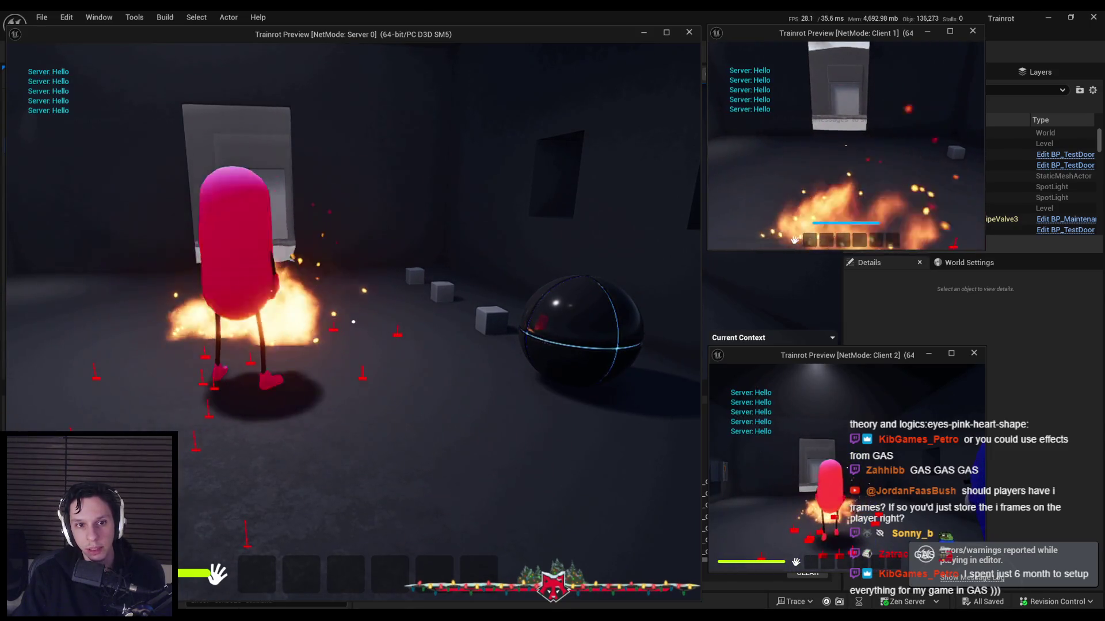
{"action": "key", "text": "d"}
{"action": "key", "text": "a"}
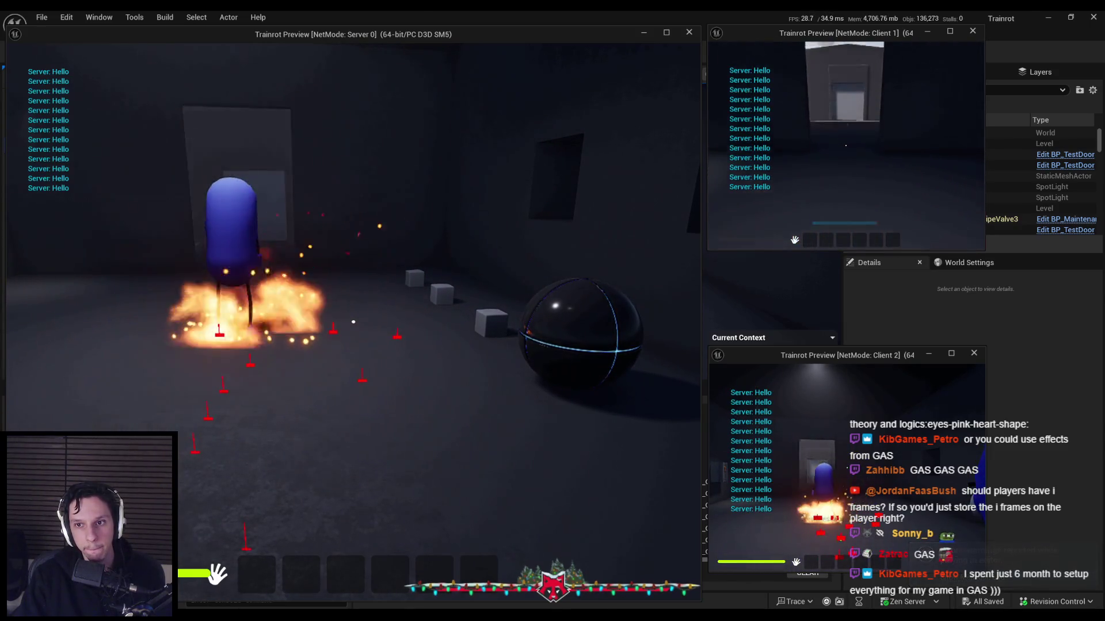
{"action": "key", "text": "w"}
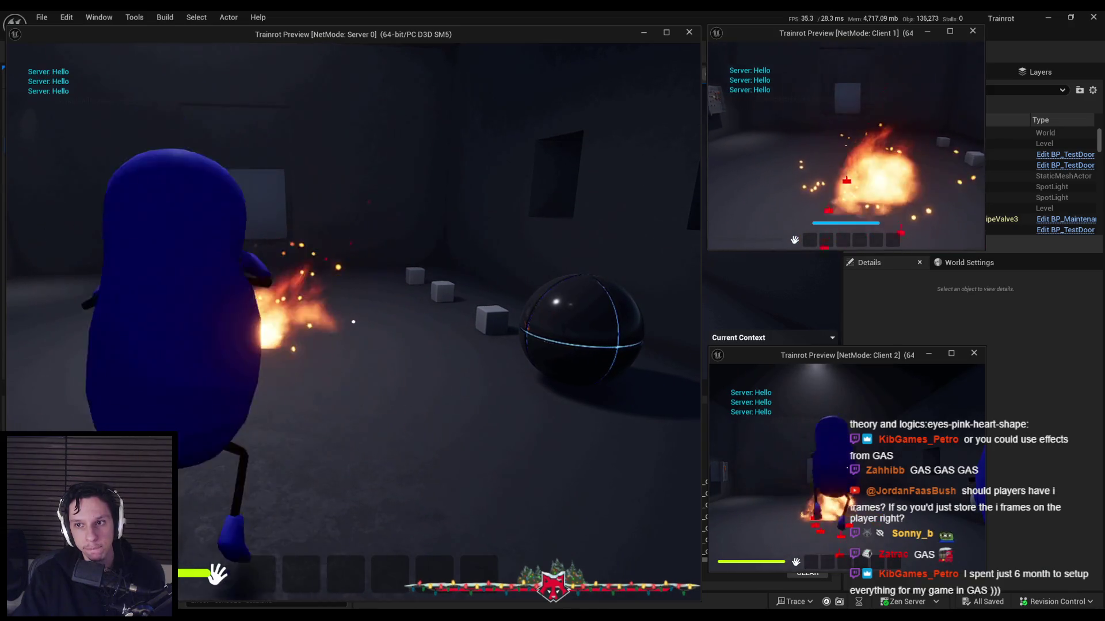
{"action": "key", "text": "w"}
{"action": "key", "text": "Escape"}
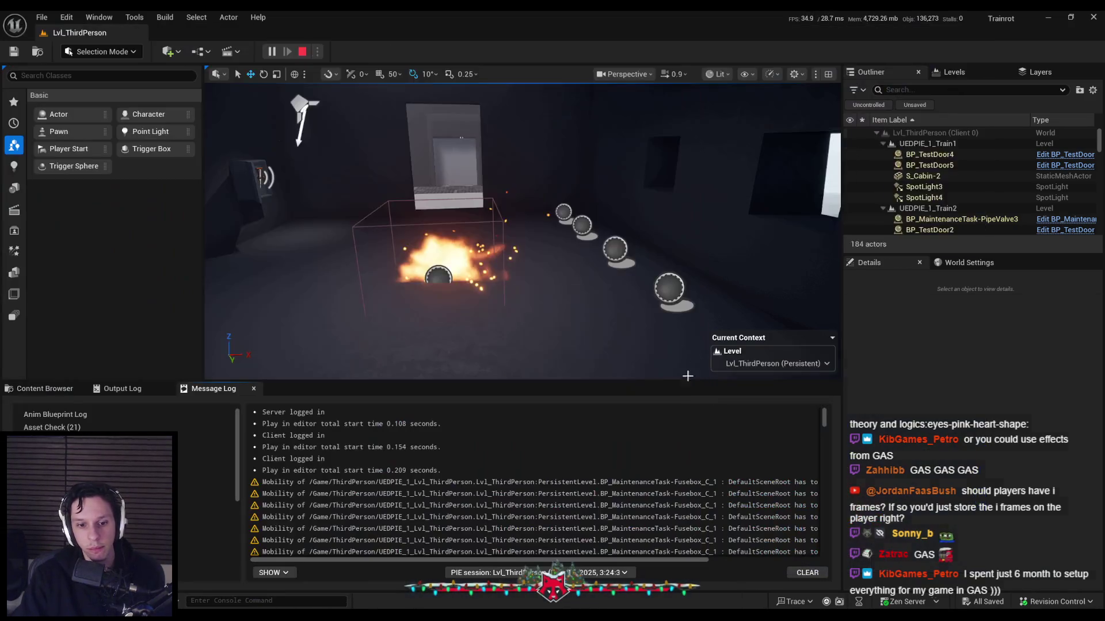
{"action": "left_click", "coordinate": [468, 259]}
{"action": "key", "text": "ctrl+e"}
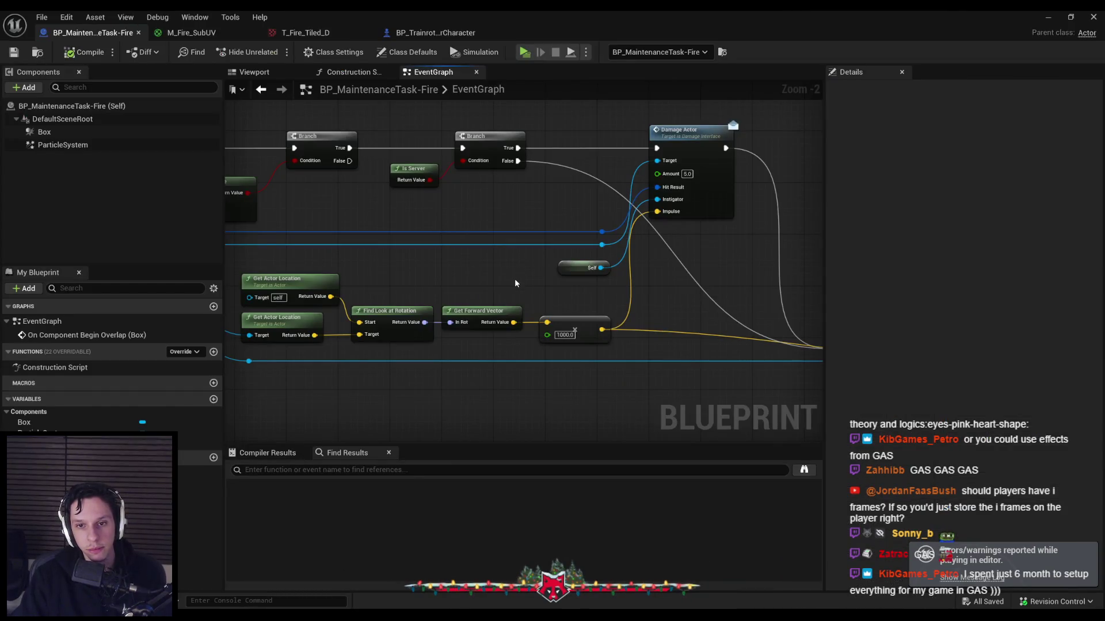
Raise the impulse multiplier to 1200.0 and launch a new multiplayer play session
{"action": "scroll", "coordinate": [552, 300], "scroll_direction": "up", "scroll_amount": 2}
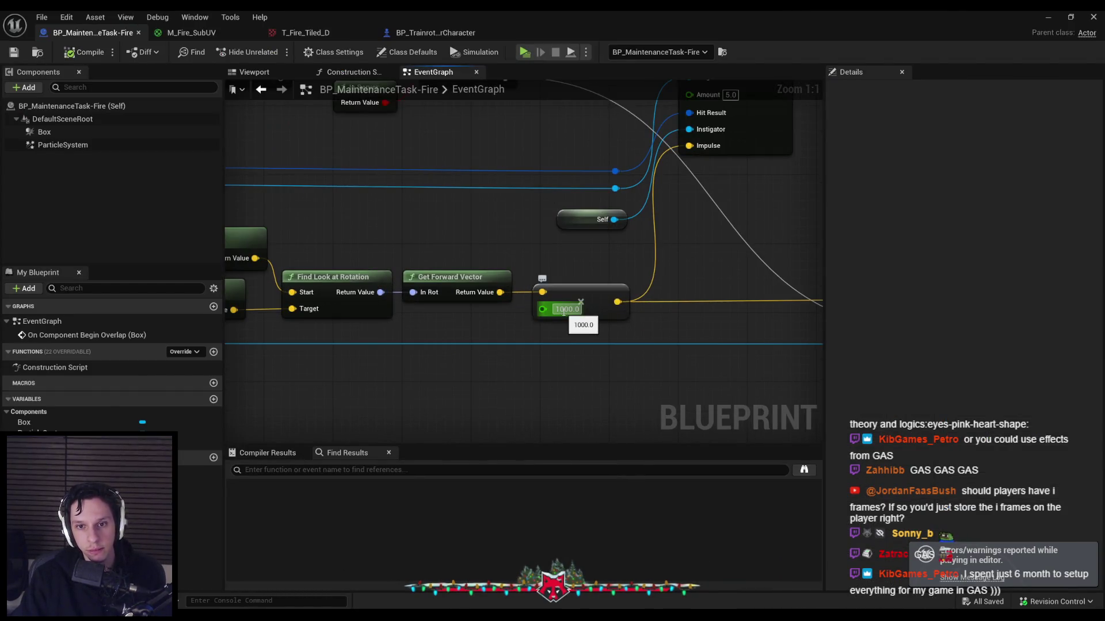
{"action": "scroll", "coordinate": [604, 247], "scroll_direction": "down", "scroll_amount": 2}
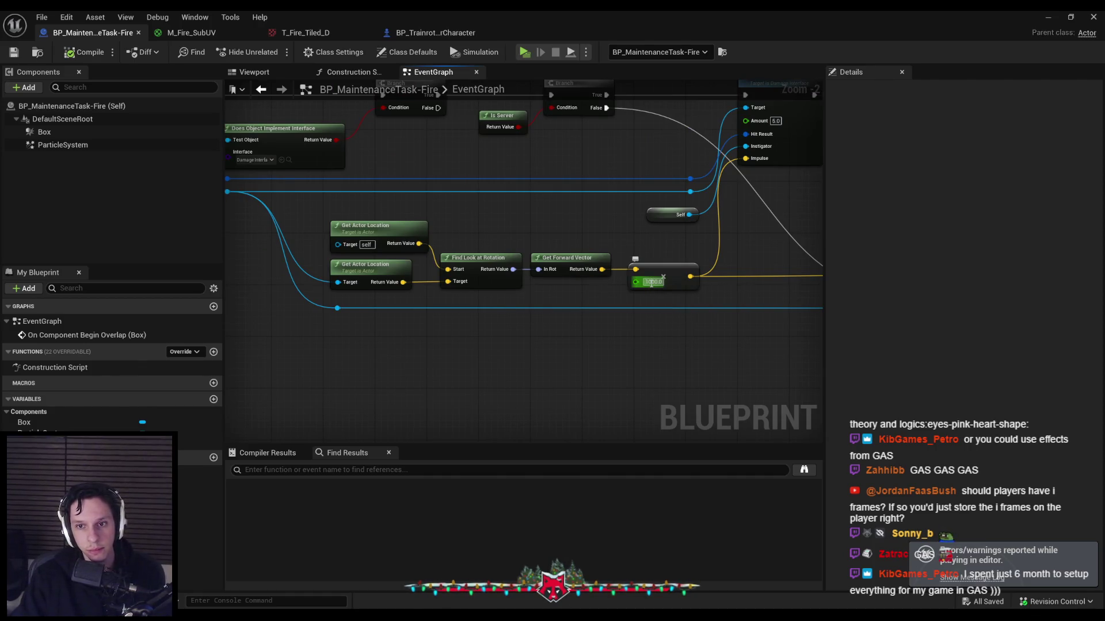
{"action": "left_click", "coordinate": [1048, 17]}
{"action": "left_click", "coordinate": [271, 52]}
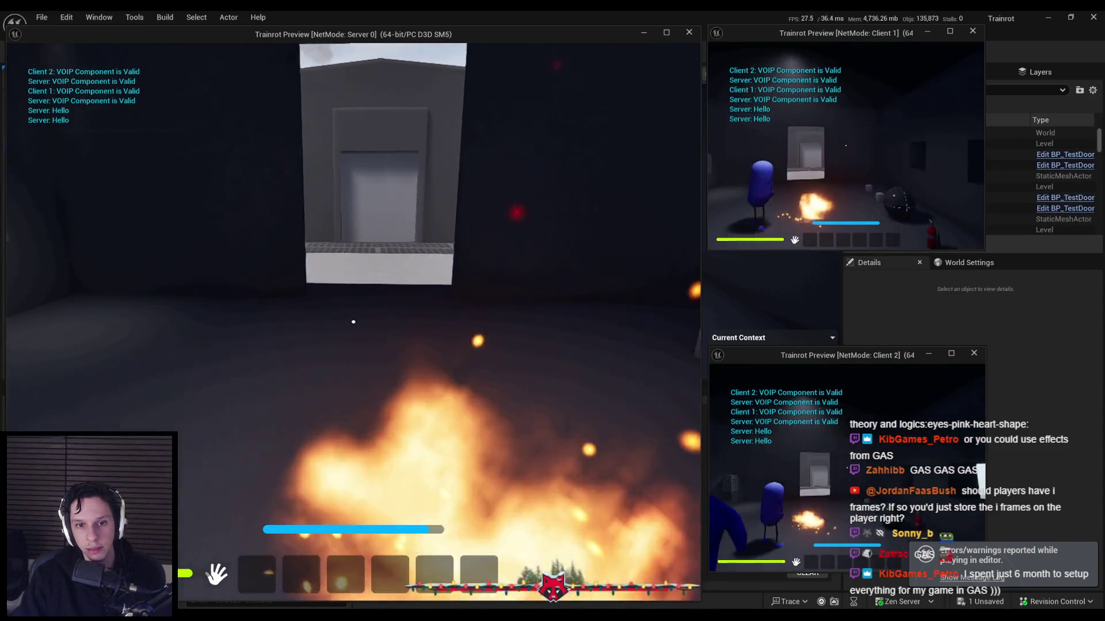
Walk a character into the fire and test the stronger push-back in play
{"action": "key", "text": "w"}
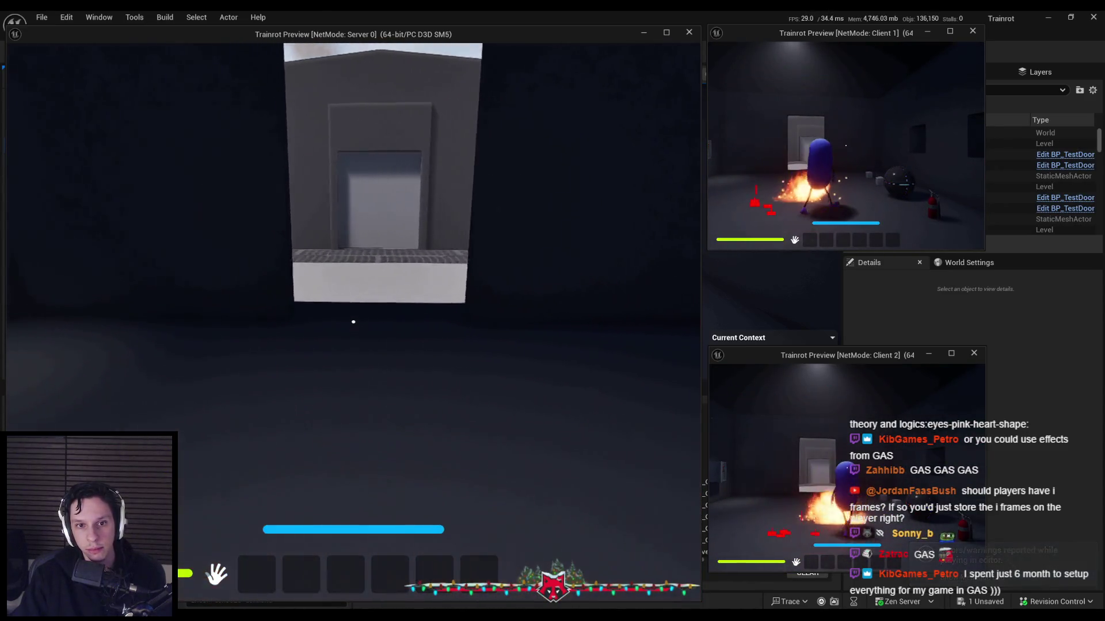
{"action": "left_click", "coordinate": [353, 321]}
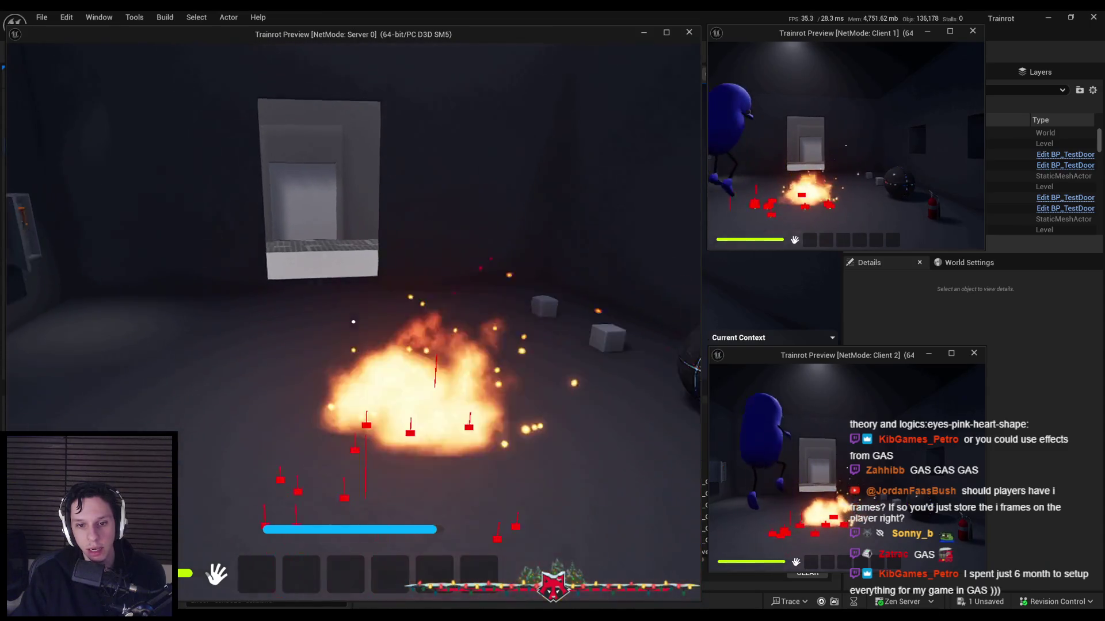
{"action": "left_click", "coordinate": [353, 322]}
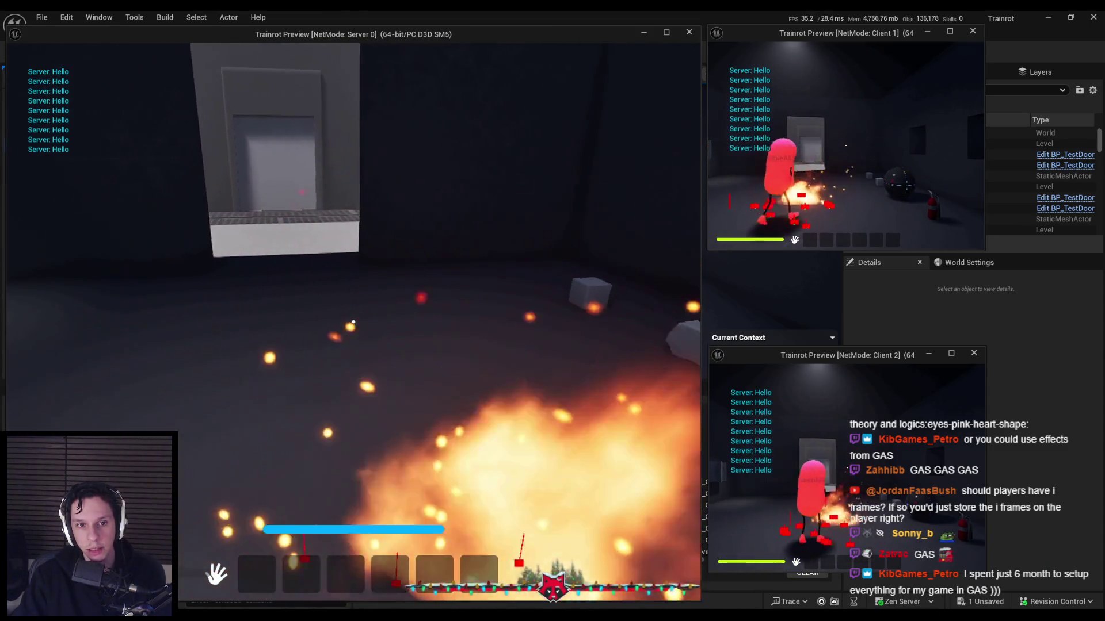
{"action": "key", "text": "Escape"}
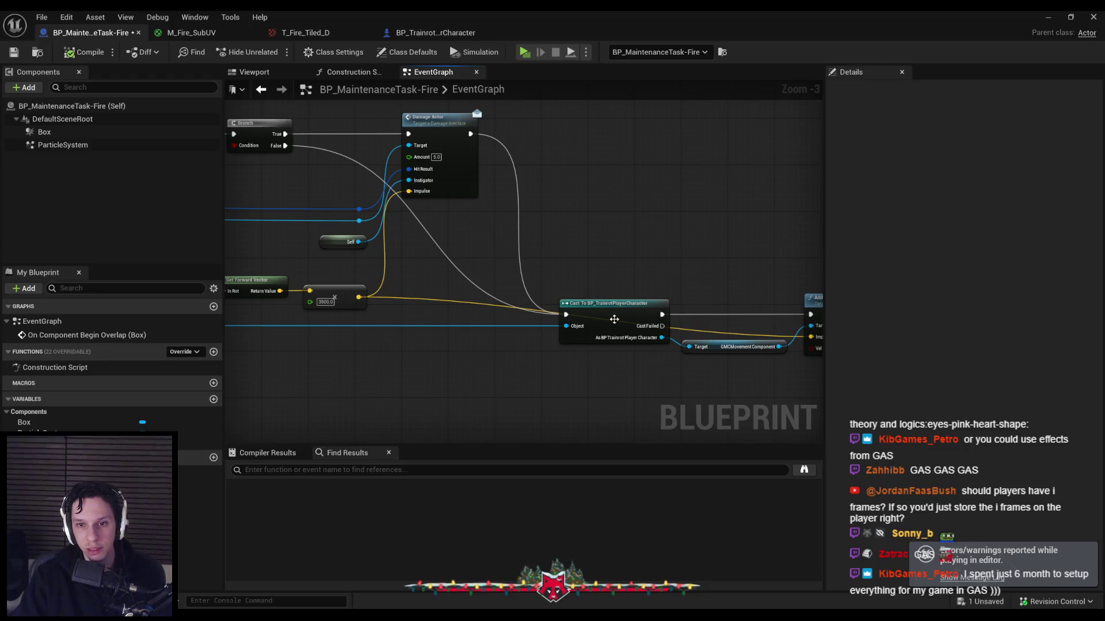
Run a second multiplayer play session, stop it, and return to the fire graph
{"action": "left_click", "coordinate": [1048, 17]}
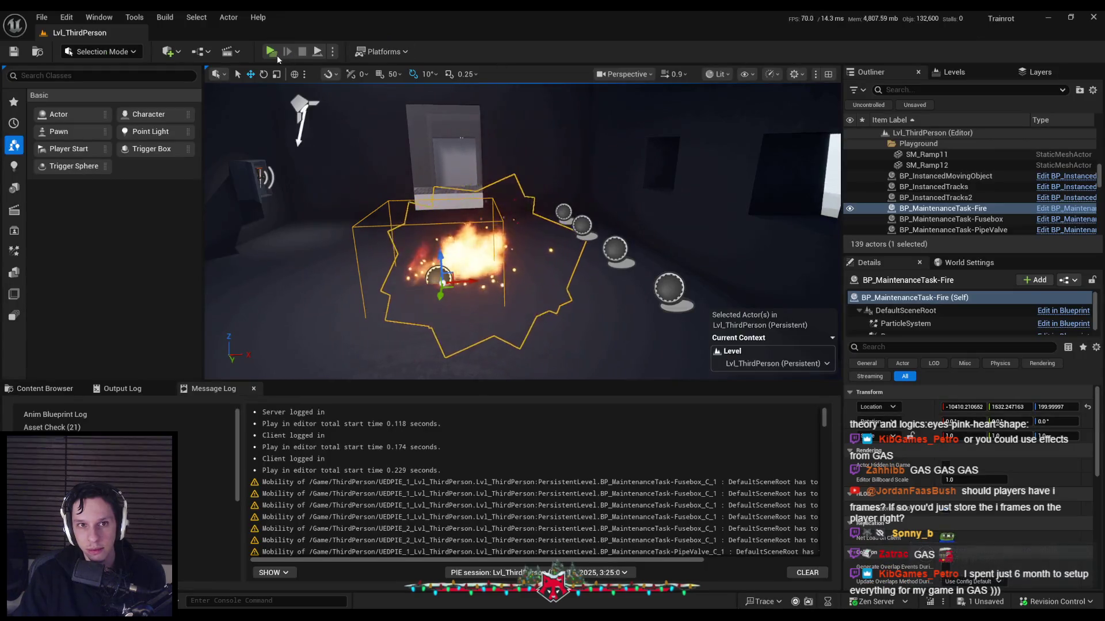
{"action": "left_click", "coordinate": [270, 53]}
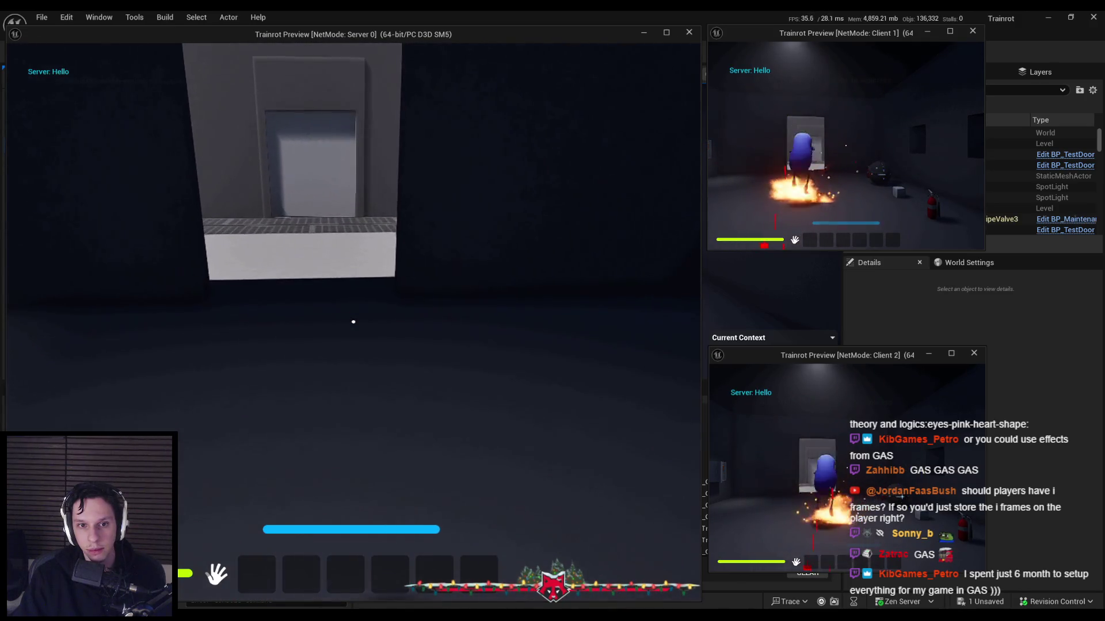
{"action": "key", "text": "Escape"}
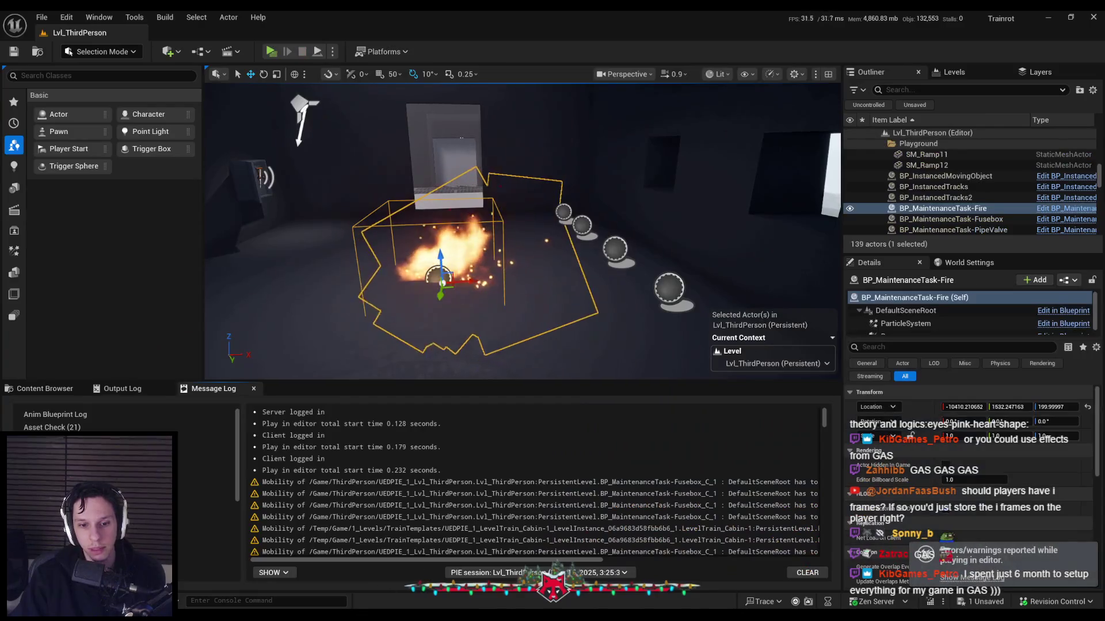
{"action": "scroll", "coordinate": [464, 199], "scroll_direction": "up", "scroll_amount": 2}
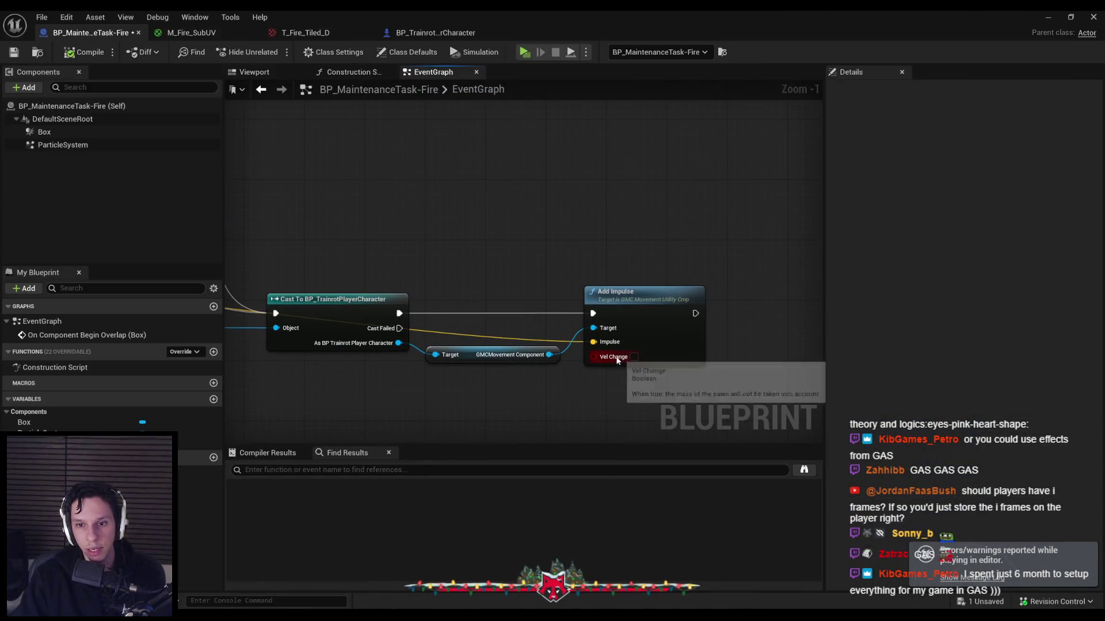
Set the Multiply node's impulse multiplier literal to 15000.0
{"action": "scroll", "coordinate": [616, 360], "scroll_direction": "down", "scroll_amount": 3}
{"action": "scroll", "coordinate": [557, 304], "scroll_direction": "up", "scroll_amount": 4}
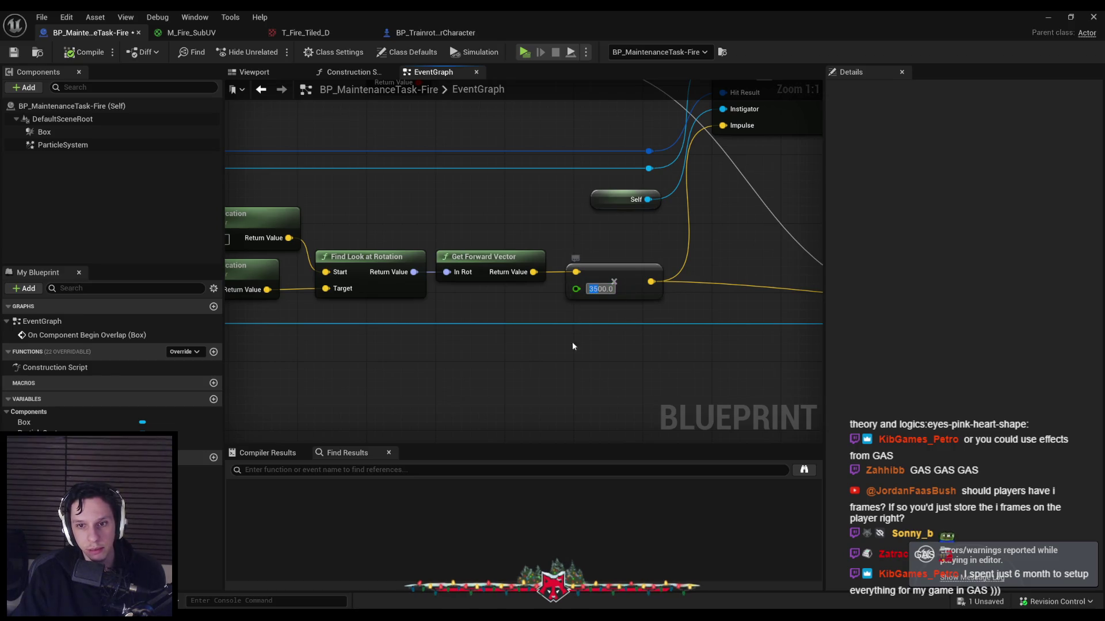
{"action": "type", "text": "15000"}
{"action": "key", "text": "Return"}
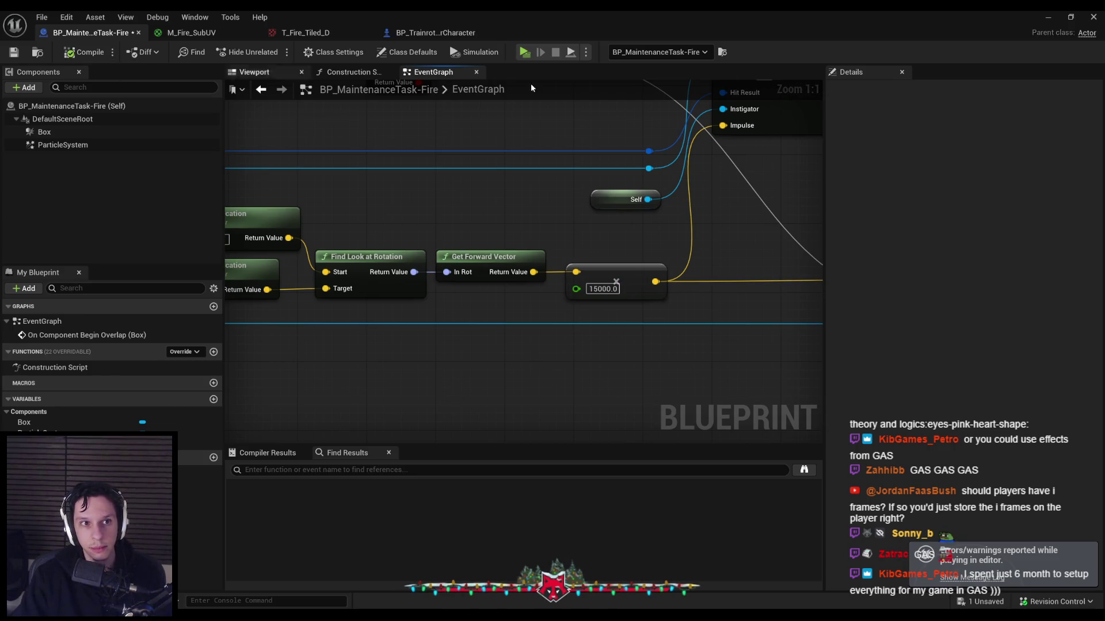
Playtest the 15000.0 multiplier, then bring the multiply node back into view in the graph
{"action": "left_click", "coordinate": [1054, 19]}
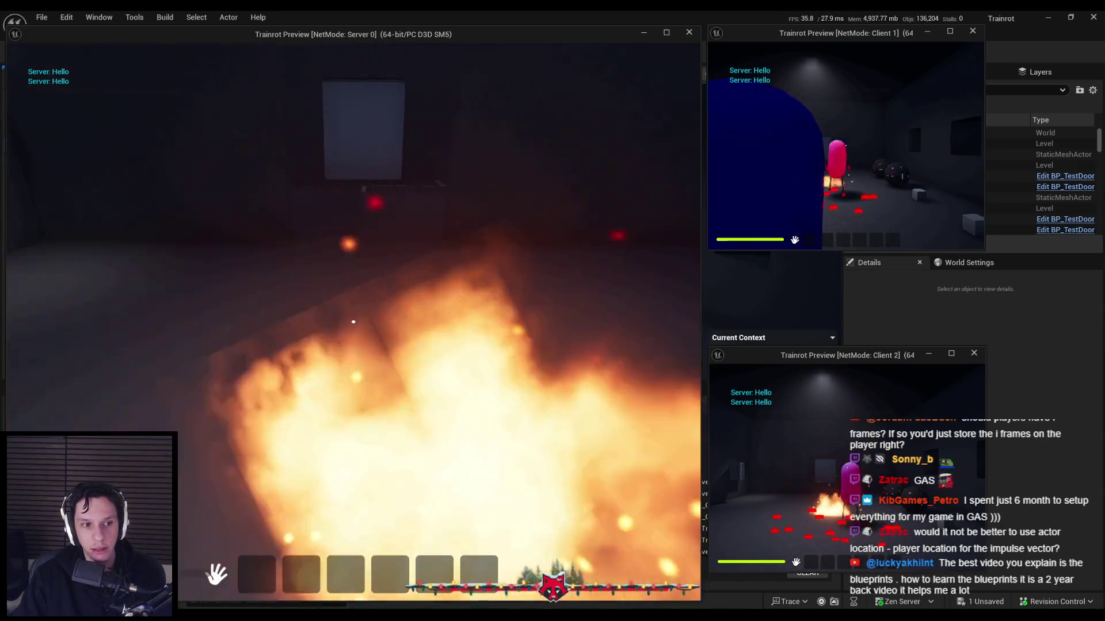
{"action": "key", "text": "Escape"}
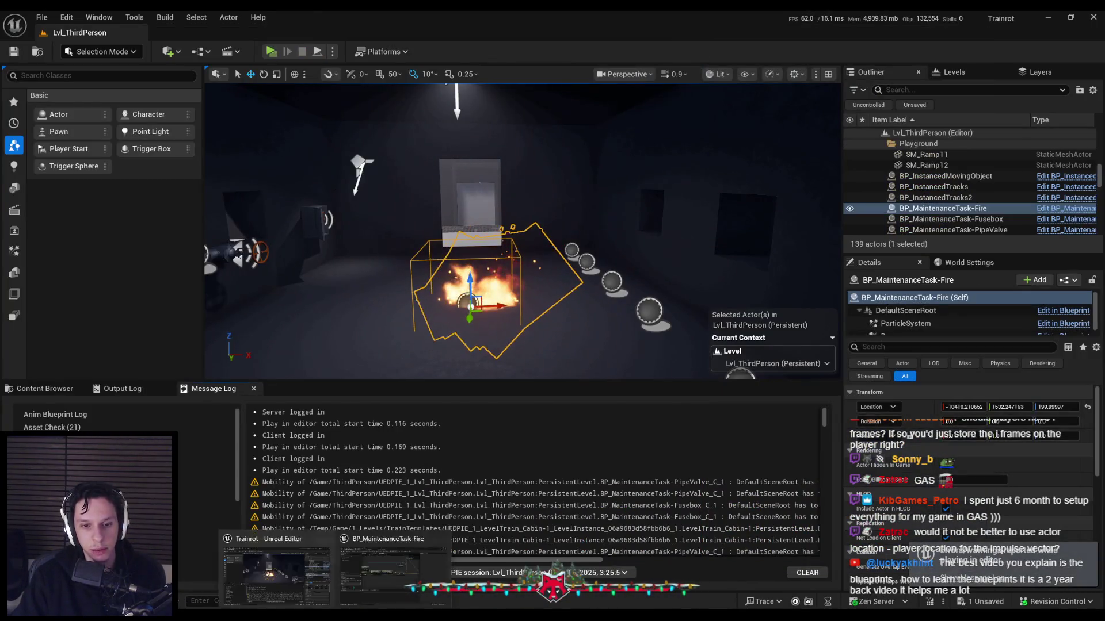
{"action": "key", "text": "alt+Tab"}
{"action": "scroll", "coordinate": [443, 328], "scroll_direction": "down", "scroll_amount": 1}
{"action": "left_click_drag", "start_coordinate": [443, 328], "coordinate": [542, 336]}
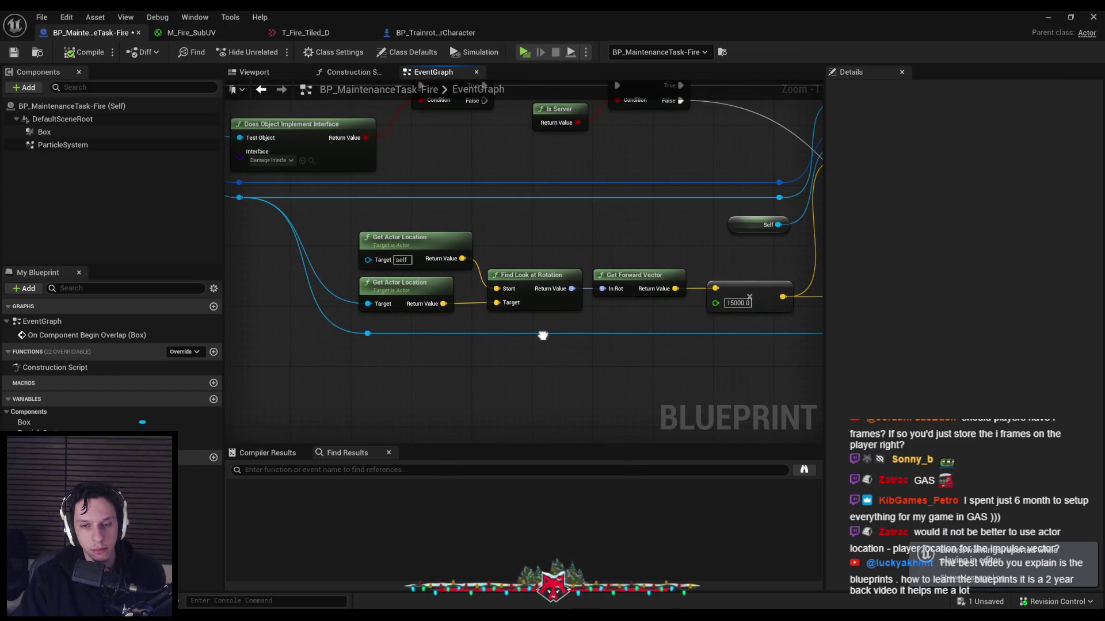
{"action": "scroll", "coordinate": [540, 340], "scroll_direction": "down", "scroll_amount": 1}
{"action": "mouse_move", "coordinate": [538, 342]}
{"action": "left_mouse_down"}
{"action": "mouse_move", "coordinate": [521, 356]}
{"action": "mouse_move", "coordinate": [447, 357]}
{"action": "mouse_move", "coordinate": [425, 316]}
{"action": "mouse_move", "coordinate": [399, 313]}
{"action": "left_mouse_up"}
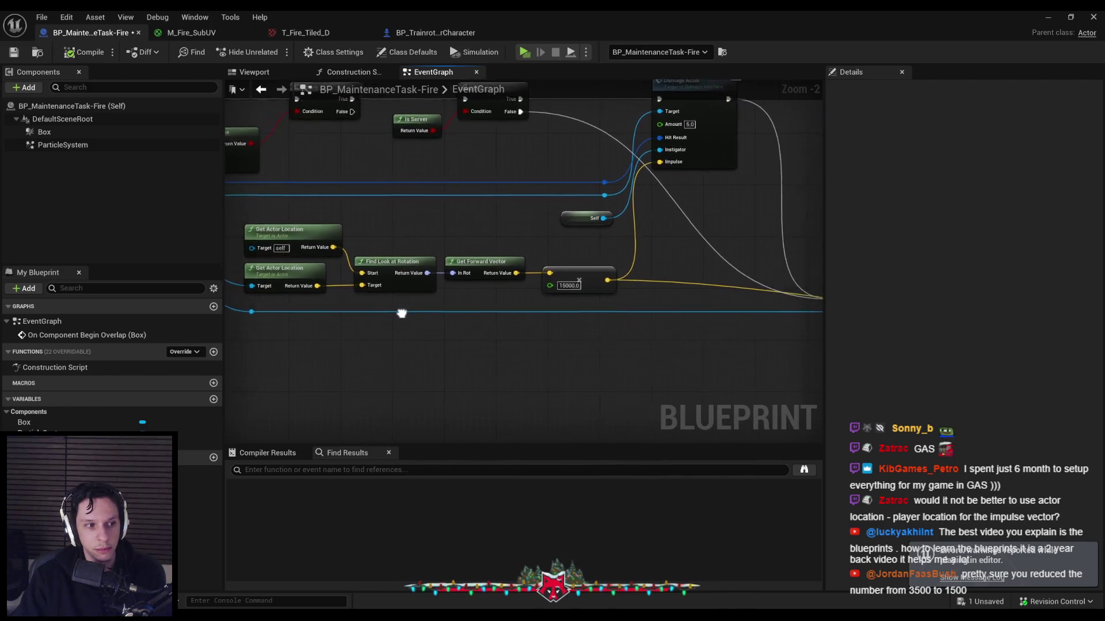
{"action": "scroll", "coordinate": [472, 288], "scroll_direction": "up", "scroll_amount": 2}
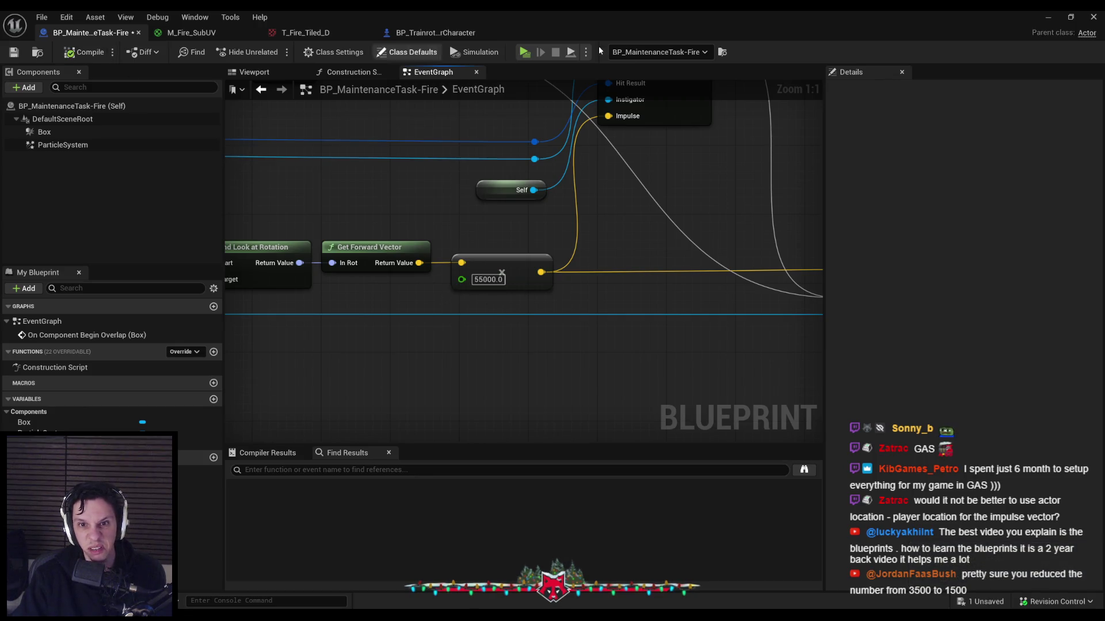
{"action": "left_click", "coordinate": [1047, 17]}
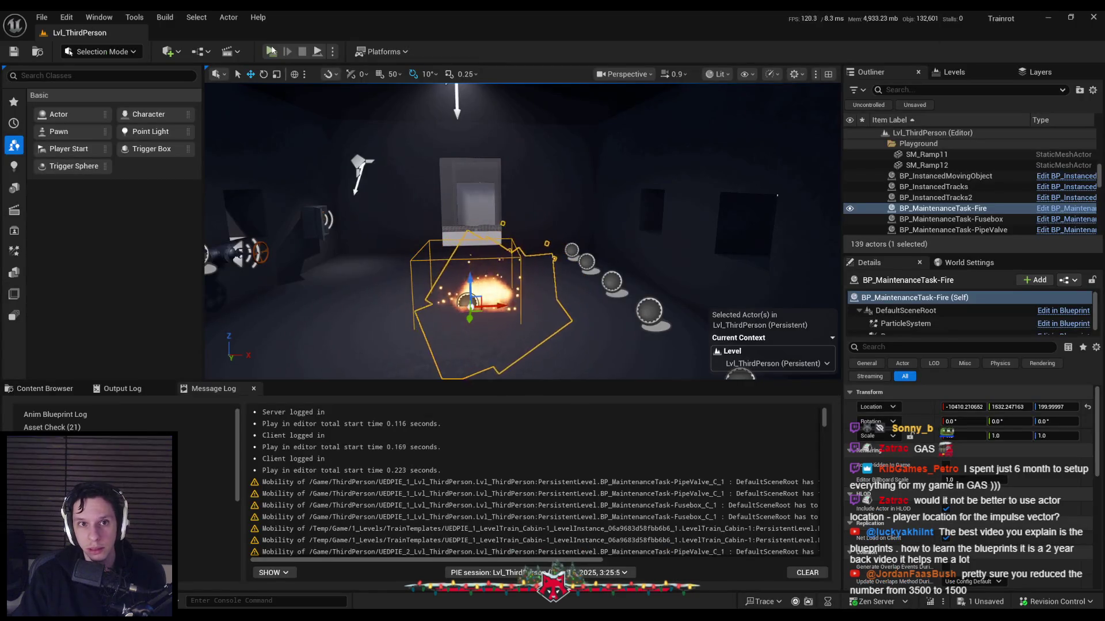
Playtest the fire with a server and two clients, then open BP_MaintenanceTask-Fire's event graph
{"action": "key", "text": "alt+p"}
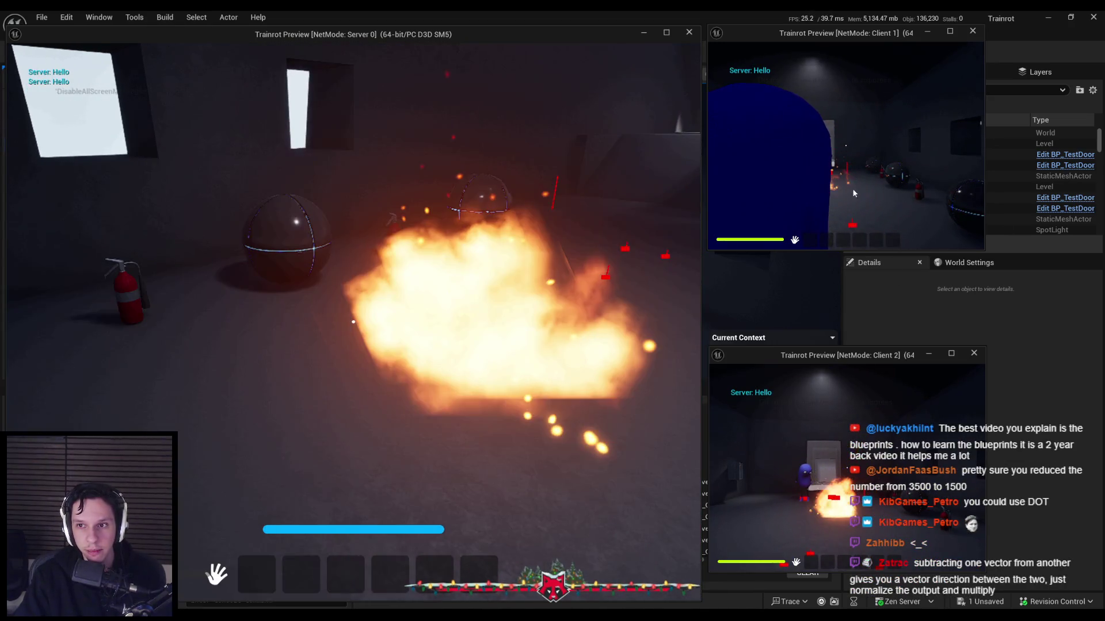
{"action": "left_click", "coordinate": [854, 193]}
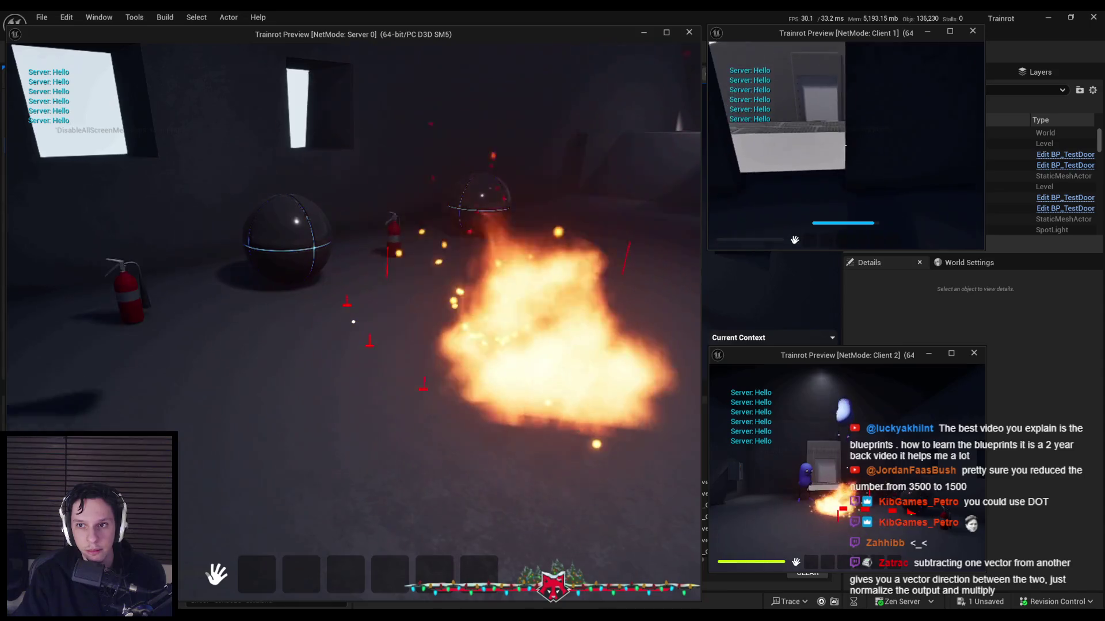
{"action": "key", "text": "Escape"}
{"action": "double_click", "coordinate": [482, 283]}
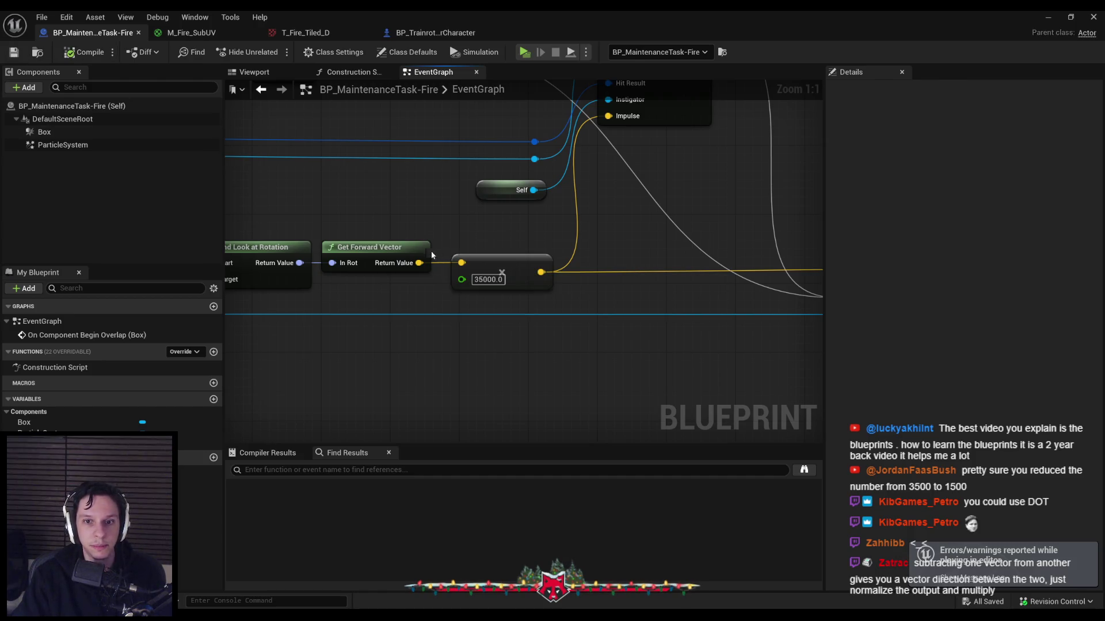
Playtest the 75000 multiplier, then launch a new multiplayer session with 95000
{"action": "scroll", "coordinate": [433, 255], "scroll_direction": "down", "scroll_amount": 3}
{"action": "scroll", "coordinate": [455, 314], "scroll_direction": "up", "scroll_amount": 3}
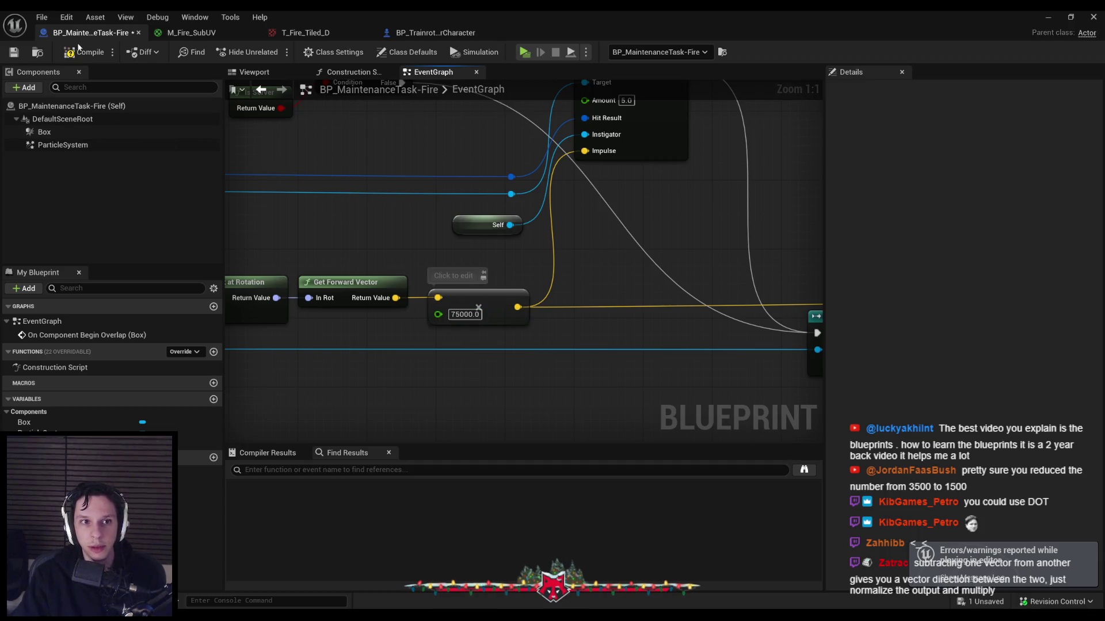
{"action": "left_click", "coordinate": [1056, 17]}
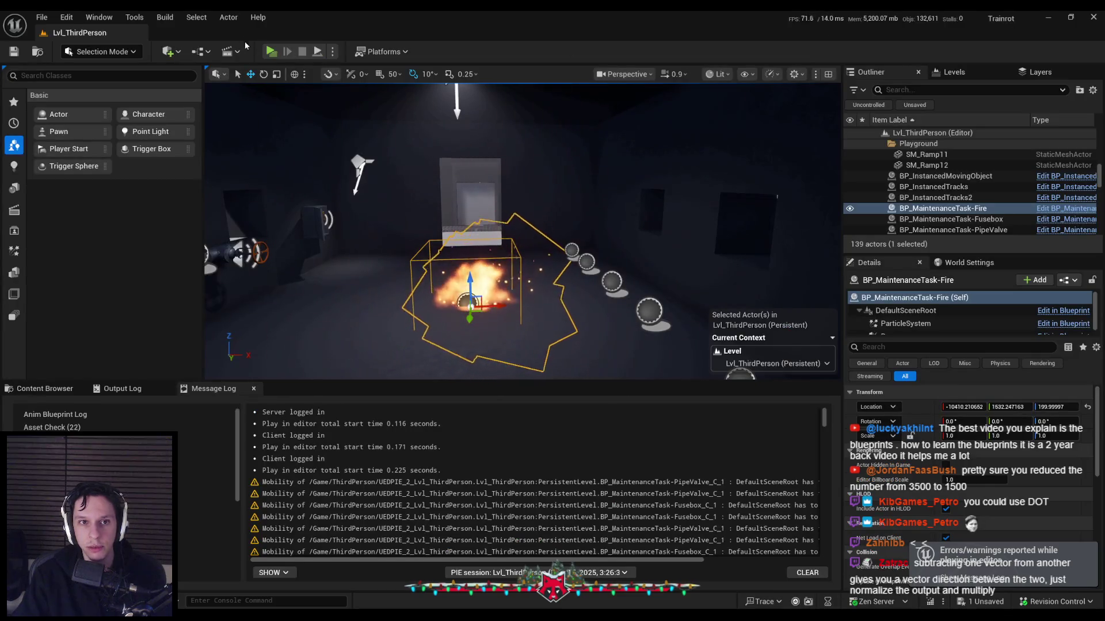
{"action": "key", "text": "alt+p"}
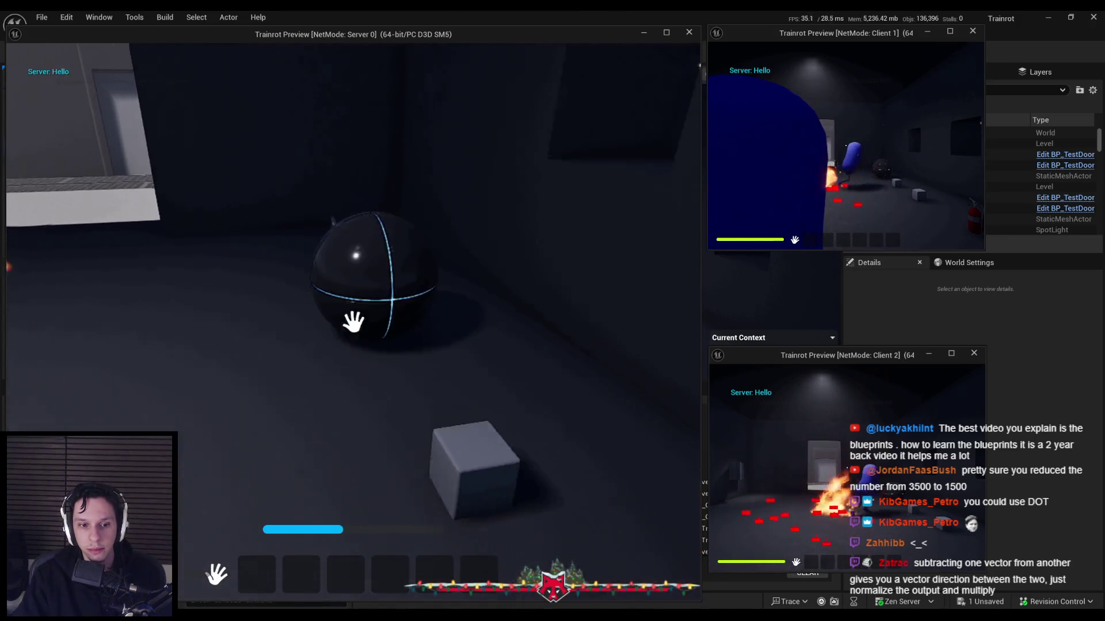
{"action": "key", "text": "Escape"}
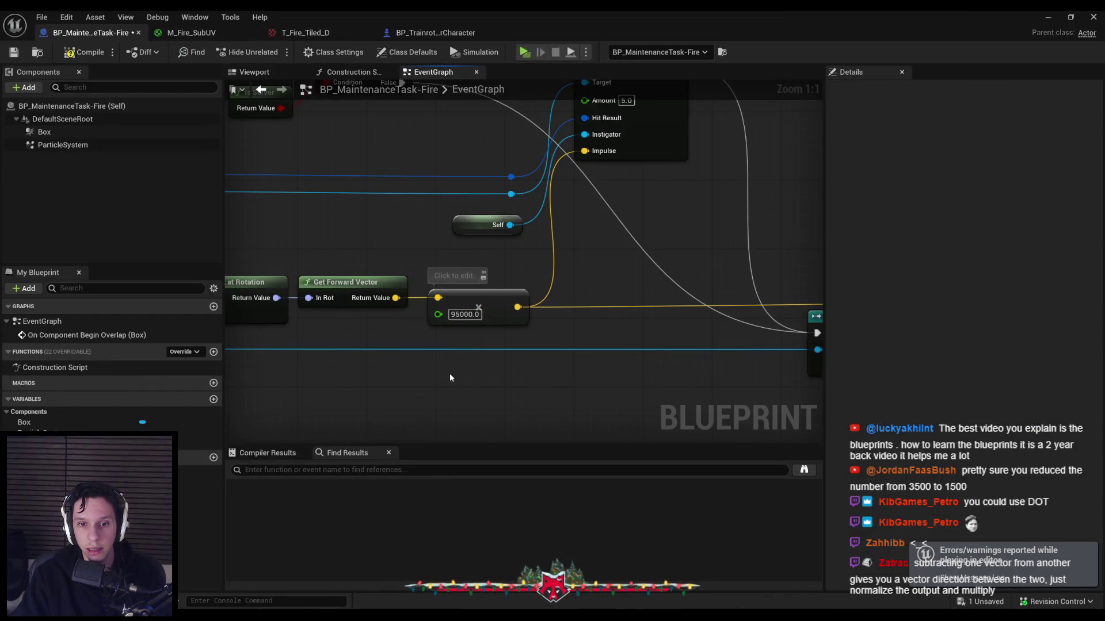
{"action": "key", "text": "alt+Tab"}
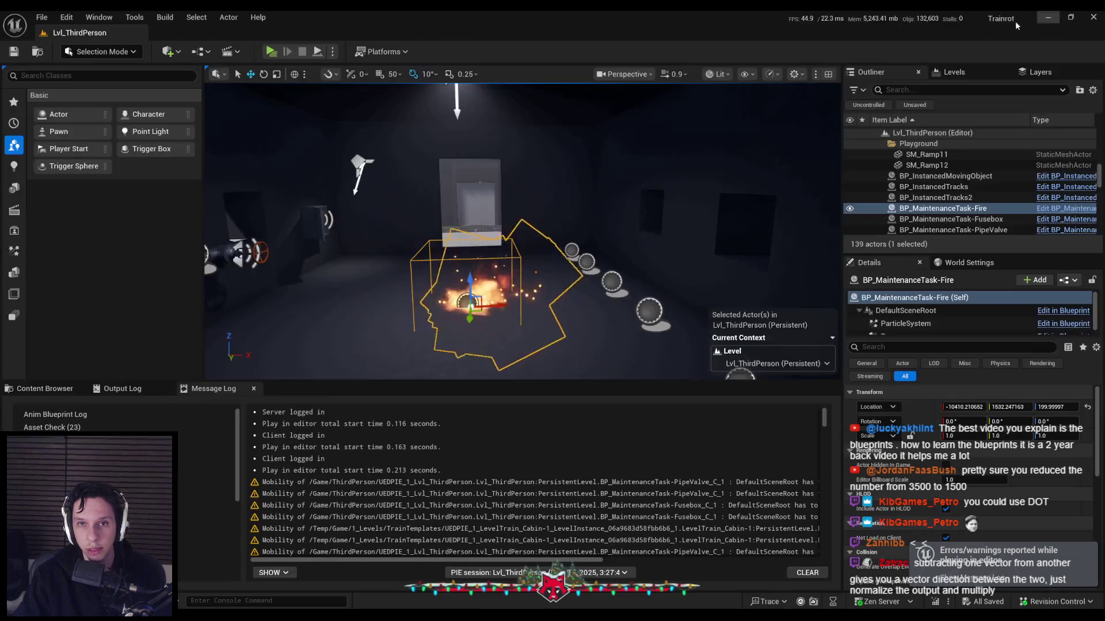
{"action": "key", "text": "alt+p"}
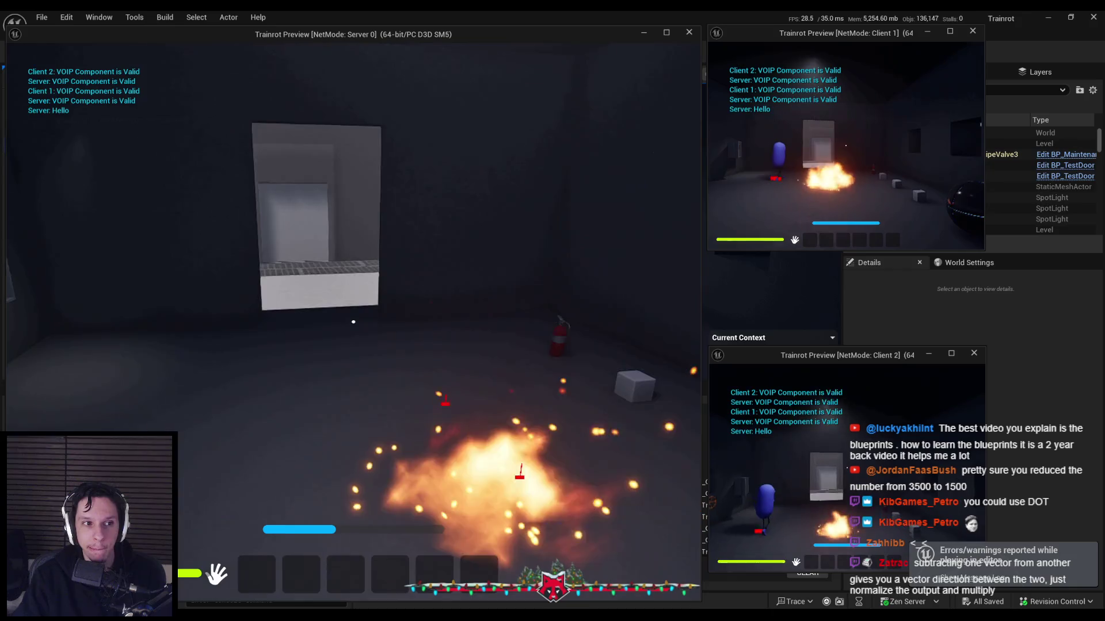
Walk a player toward the fire and back, then stop play
{"action": "key", "text": "w"}
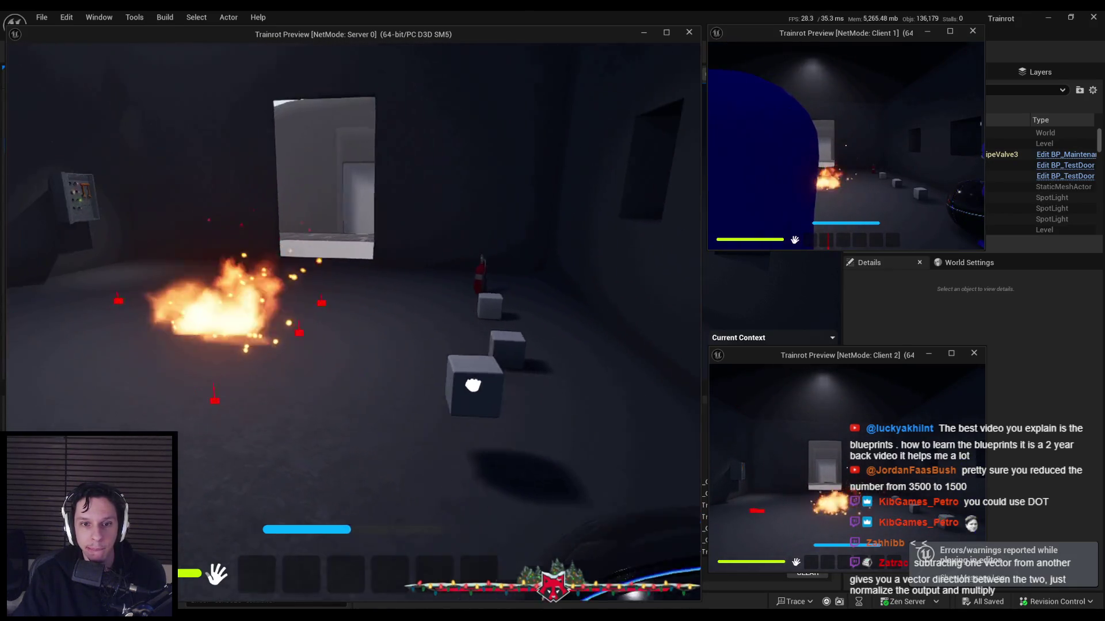
{"action": "key", "text": "s"}
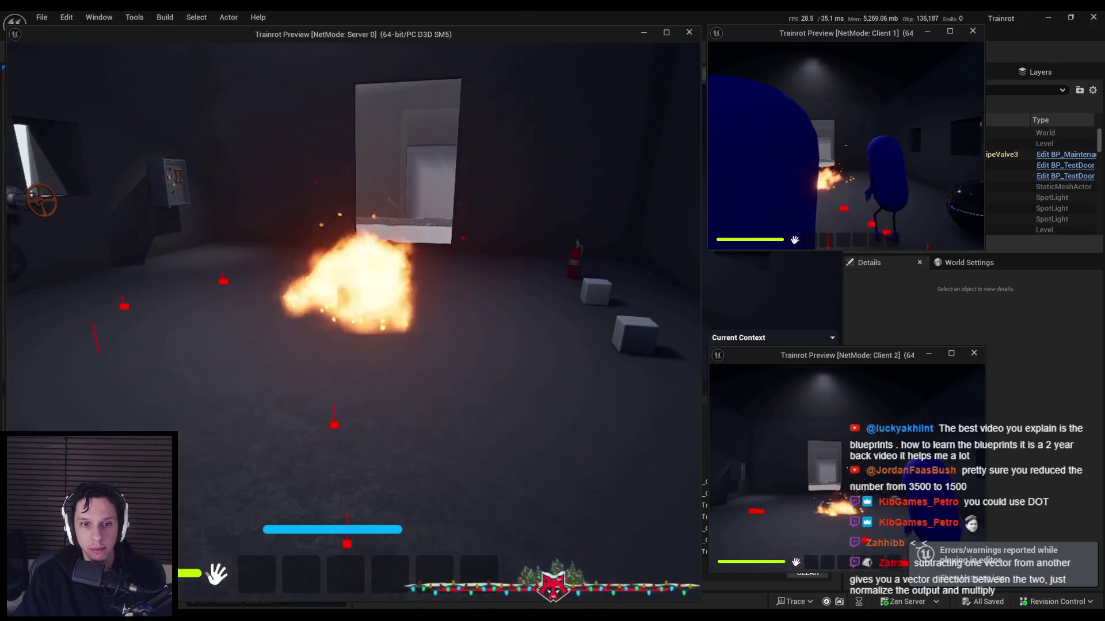
{"action": "key", "text": "Escape"}
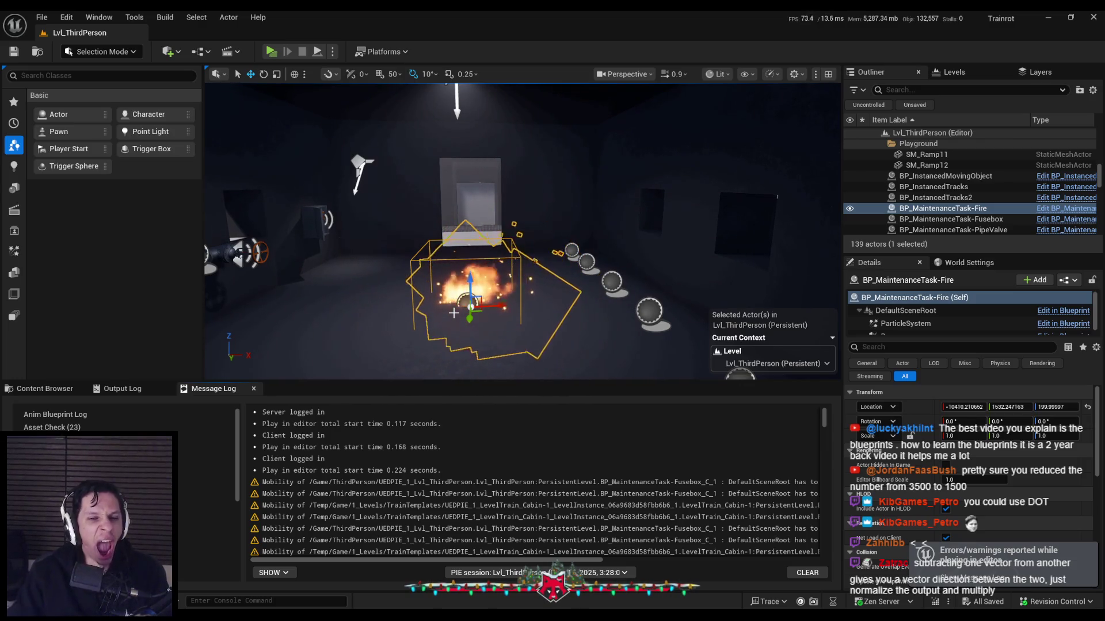
Restart multiplayer play, pick up the fire extinguisher, spray the fire, then end play
{"action": "left_click_drag", "start_coordinate": [661, 271], "coordinate": [632, 276]}
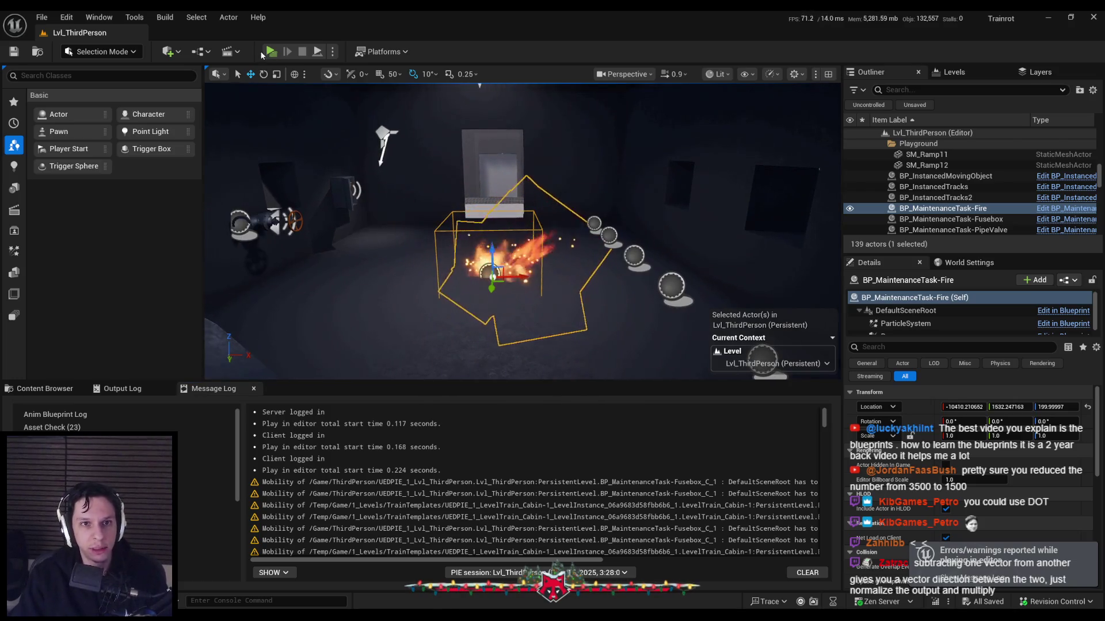
{"action": "key", "text": "alt+p"}
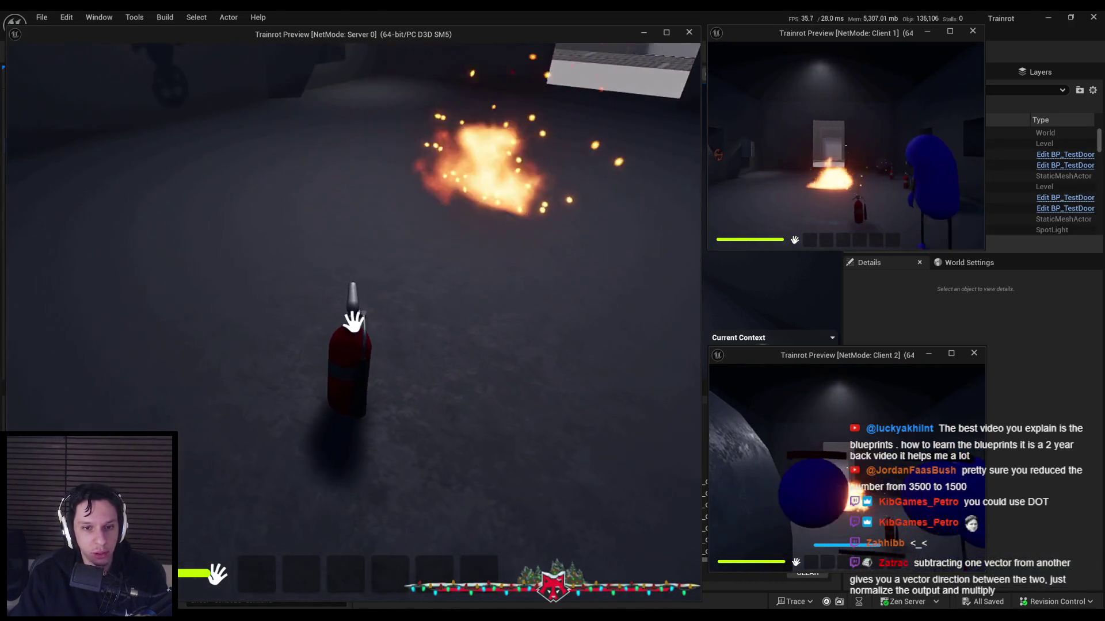
{"action": "left_click", "coordinate": [353, 322]}
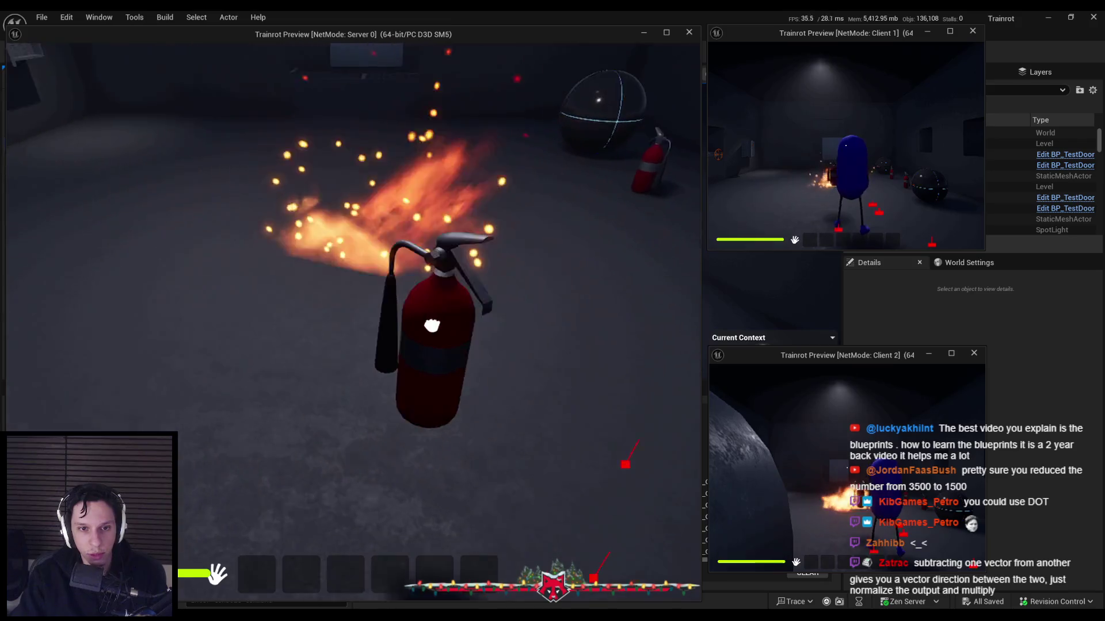
{"action": "key", "text": "e"}
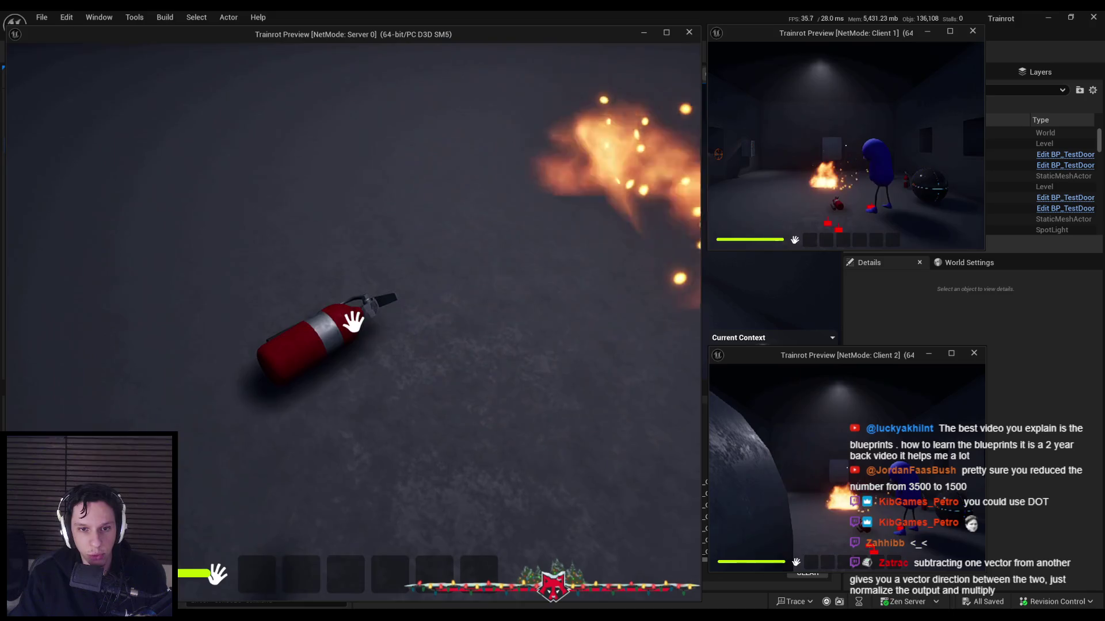
{"action": "key", "text": "e"}
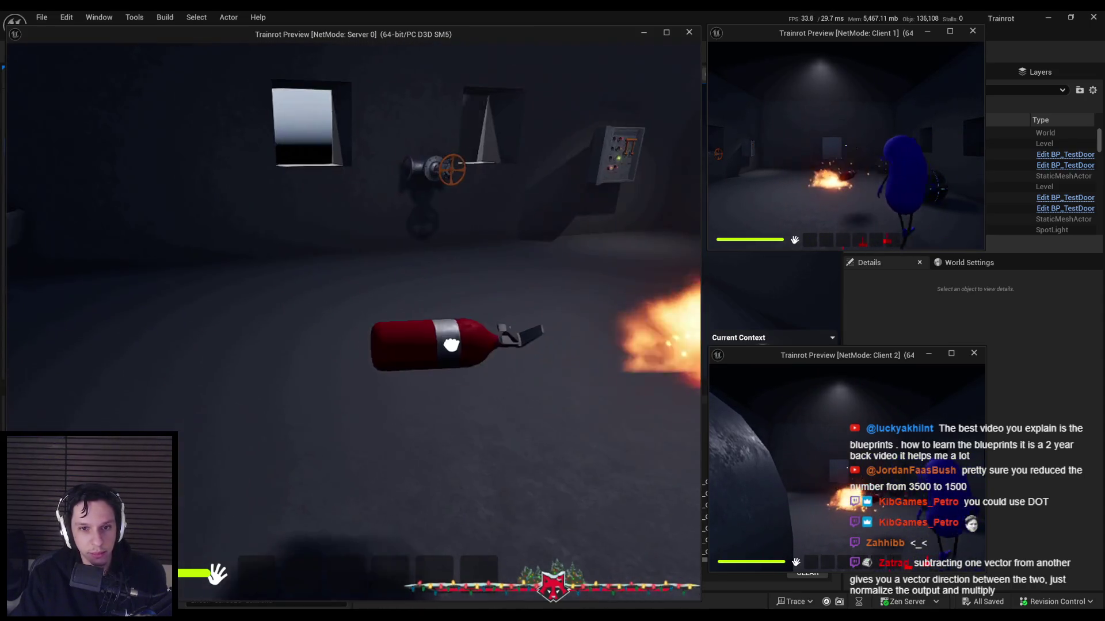
{"action": "left_click", "coordinate": [378, 344]}
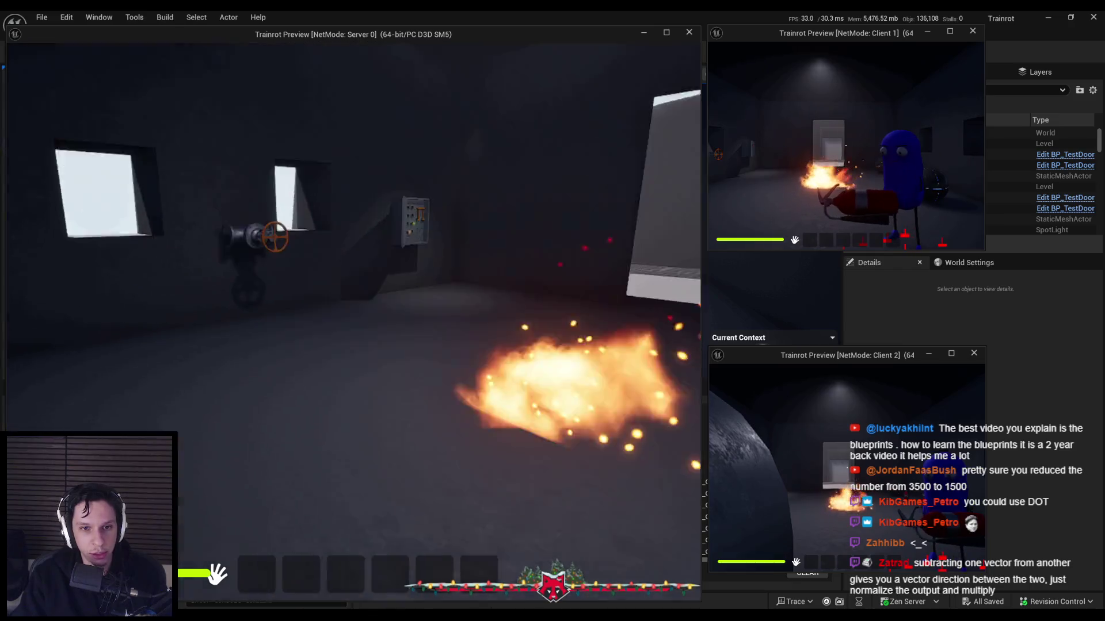
{"action": "left_click", "coordinate": [368, 308]}
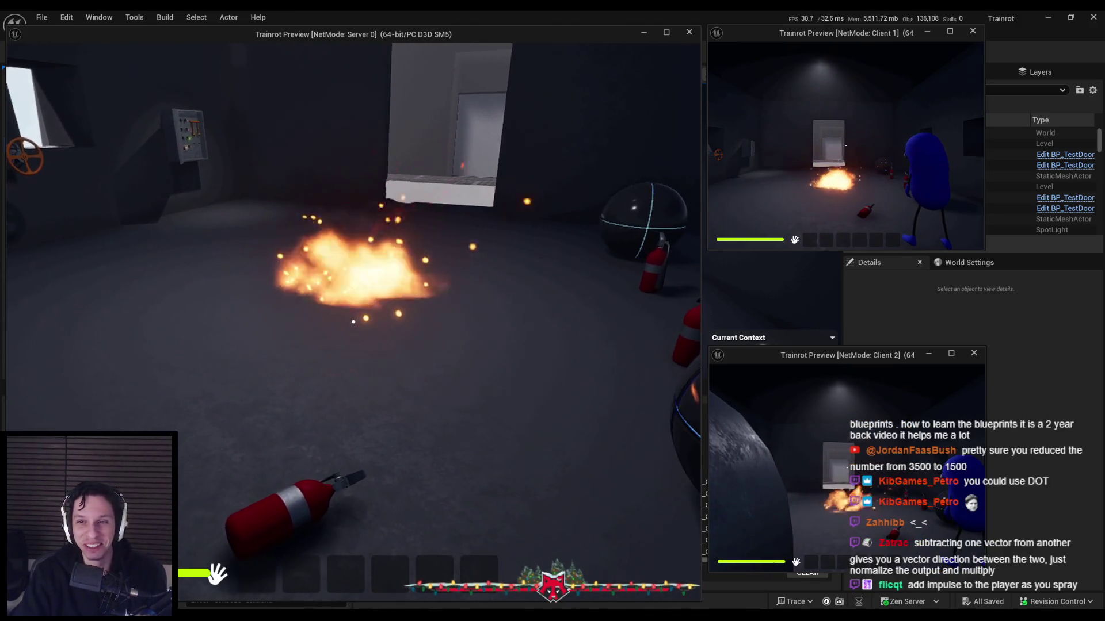
{"action": "key", "text": "Escape"}
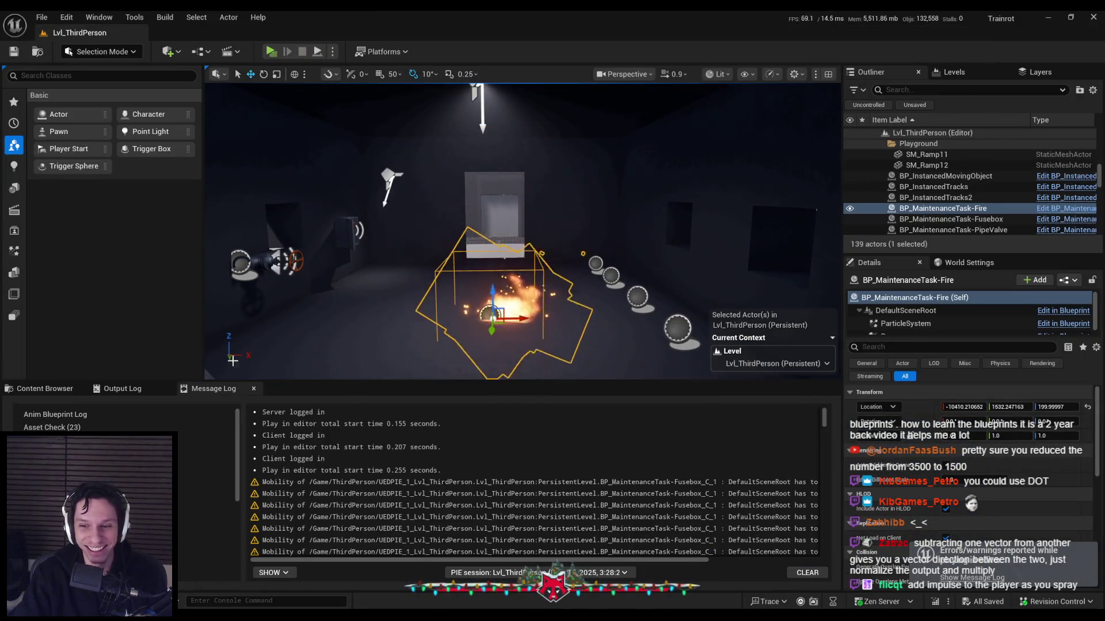
Show the 0_Core assets and frame the fire actor up close in the viewport
{"action": "left_click", "coordinate": [59, 390]}
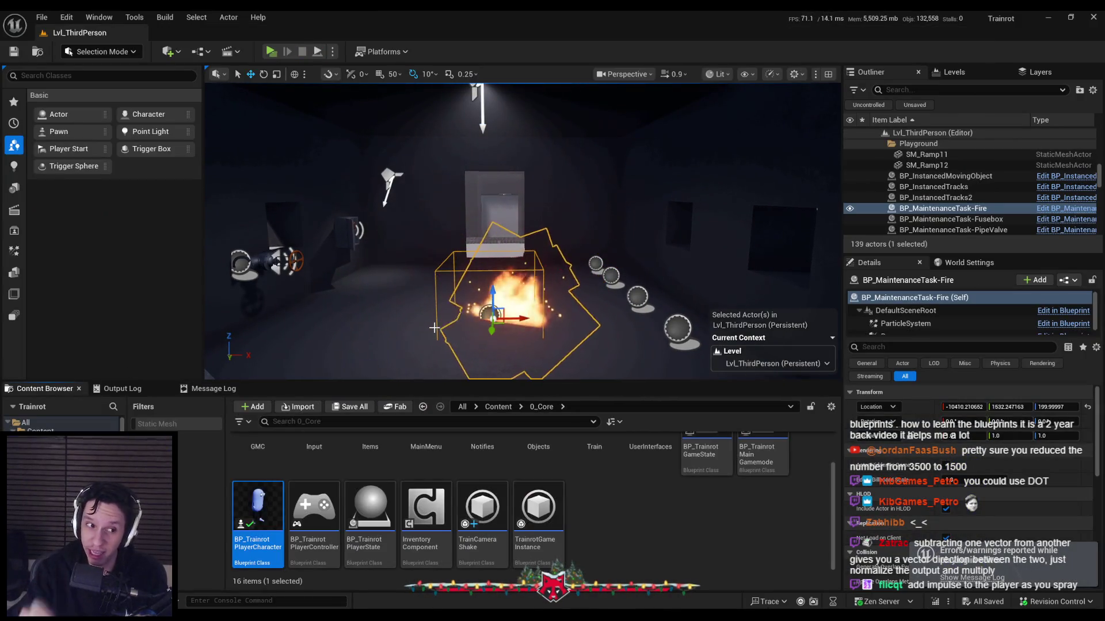
{"action": "left_click_drag", "start_coordinate": [424, 374], "coordinate": [424, 373]}
{"action": "left_click_drag", "start_coordinate": [435, 305], "coordinate": [437, 276]}
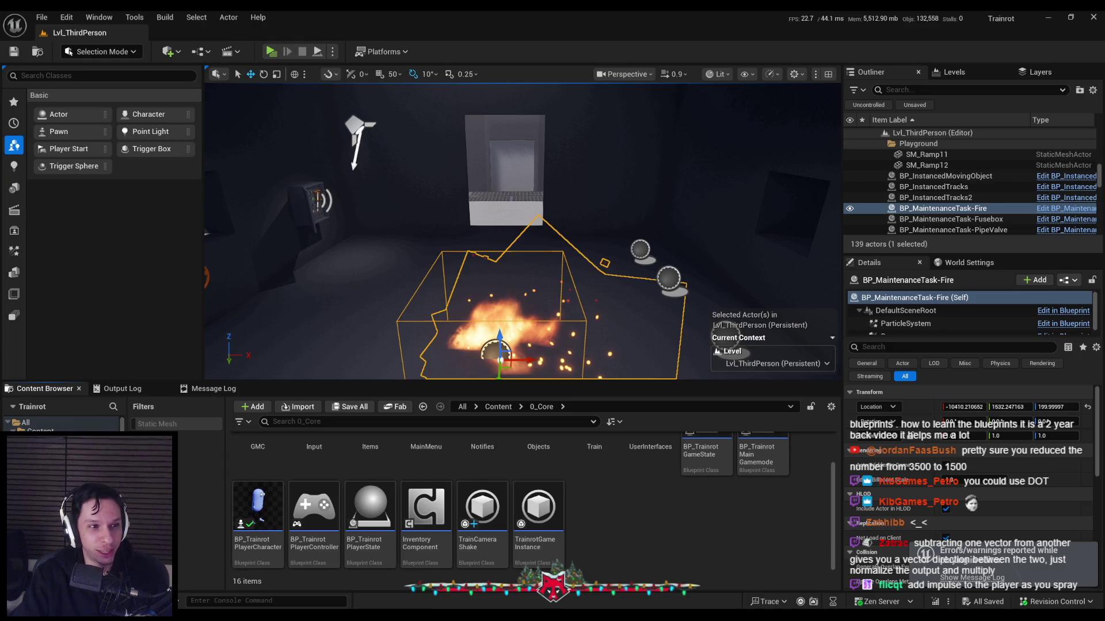
{"action": "key", "text": "f"}
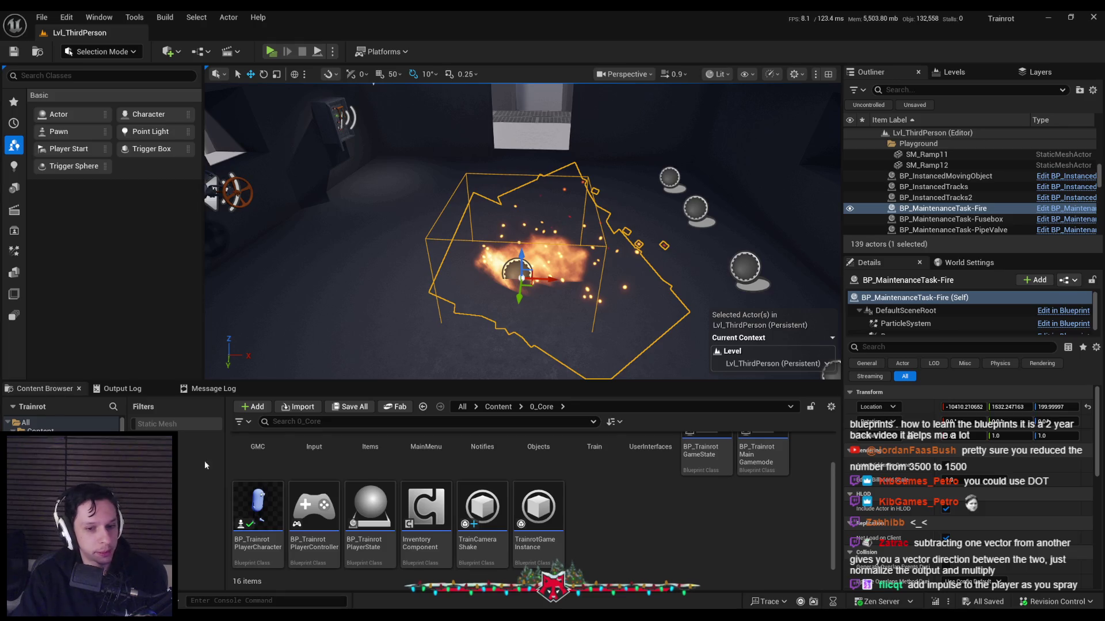
{"action": "left_click_drag", "start_coordinate": [403, 259], "coordinate": [449, 230]}
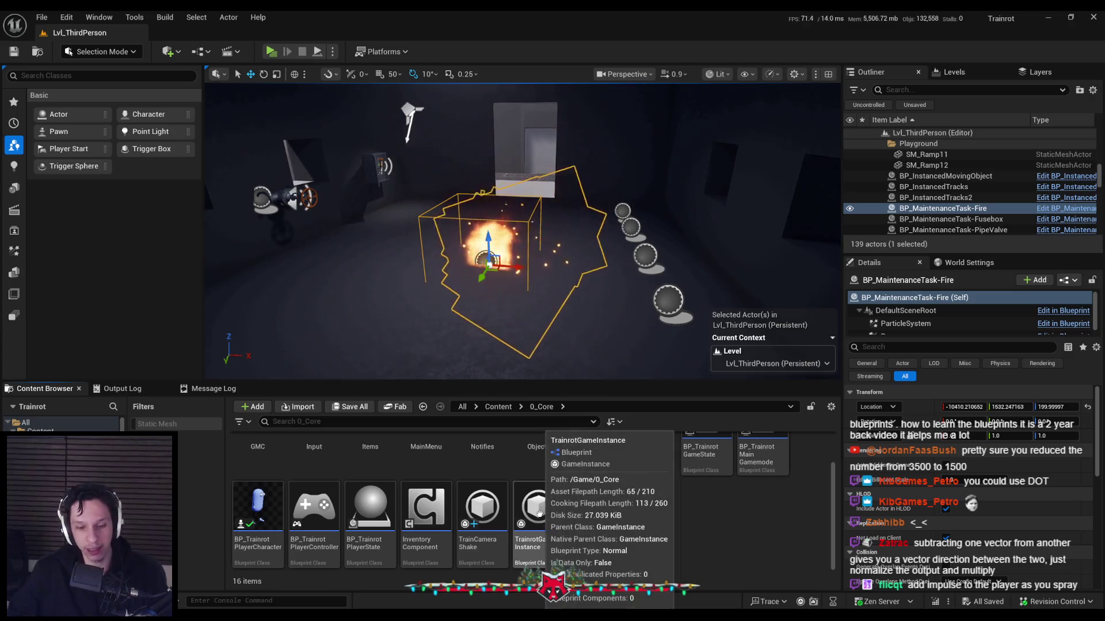
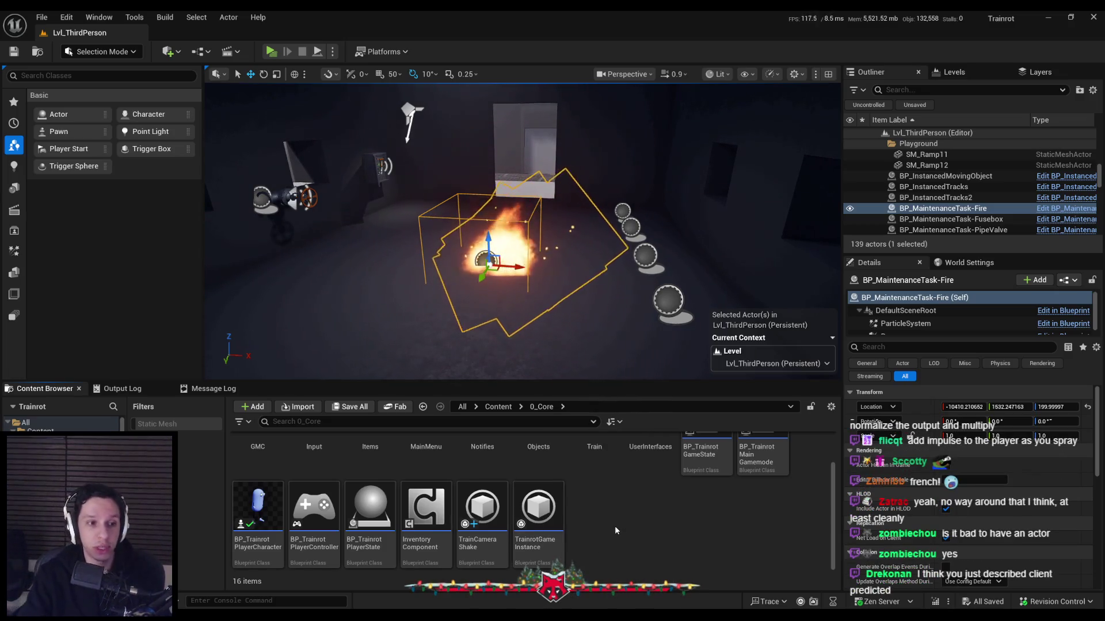
Open the 0_Core/Items folder to show Item_FireExtinguisher and the other two item data assets
{"action": "scroll", "coordinate": [623, 537], "scroll_direction": "up", "scroll_amount": 2}
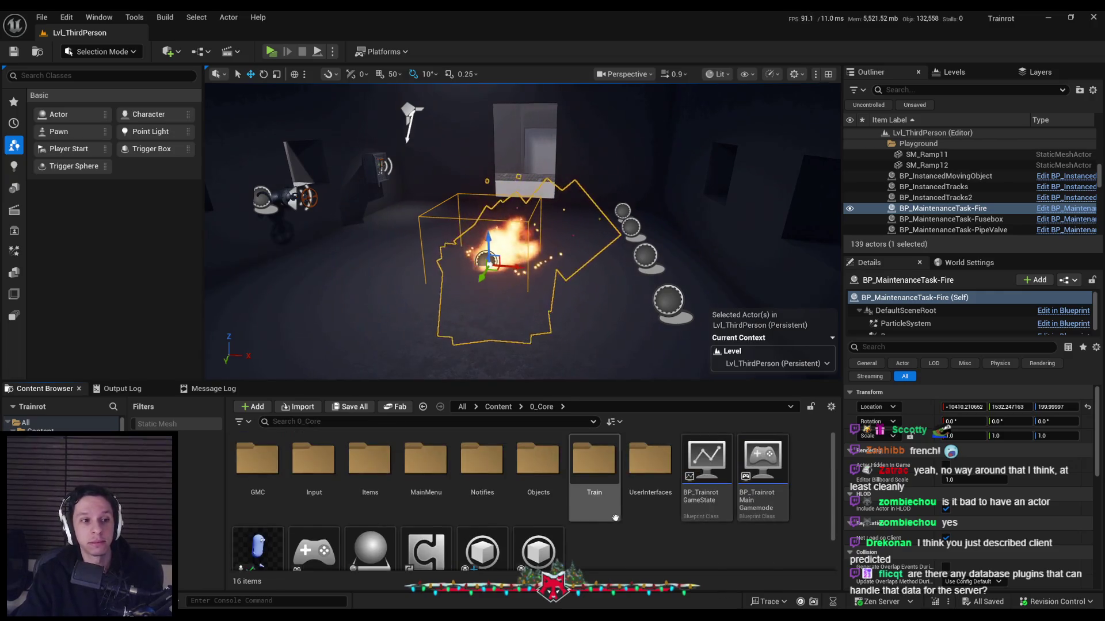
{"action": "scroll", "coordinate": [636, 550], "scroll_direction": "down", "scroll_amount": 1}
{"action": "scroll", "coordinate": [631, 546], "scroll_direction": "up", "scroll_amount": 1}
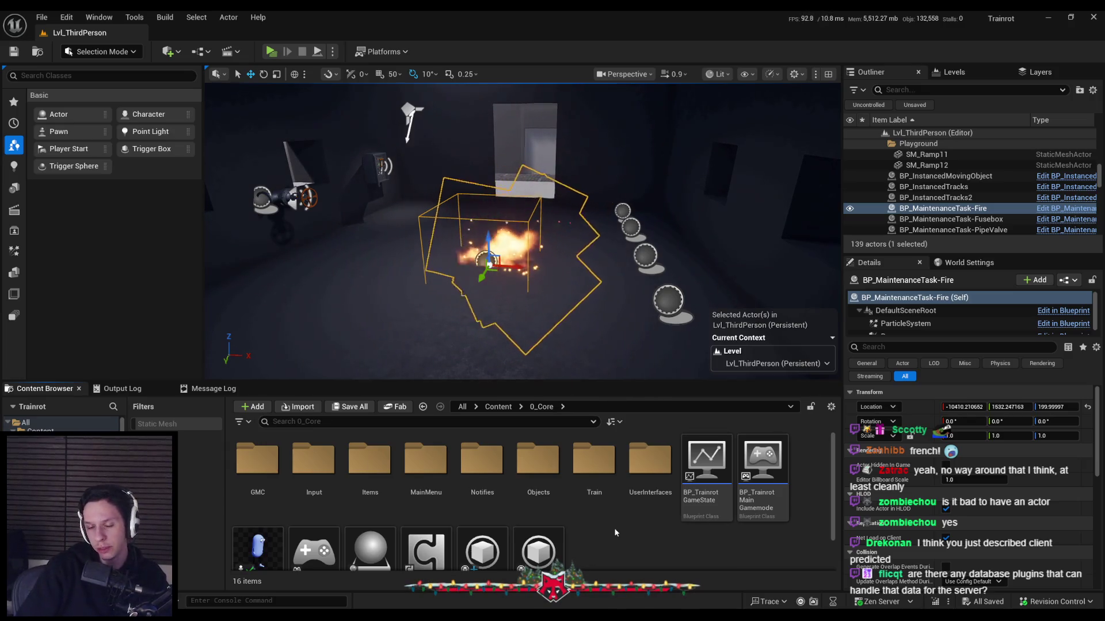
{"action": "double_click", "coordinate": [370, 460]}
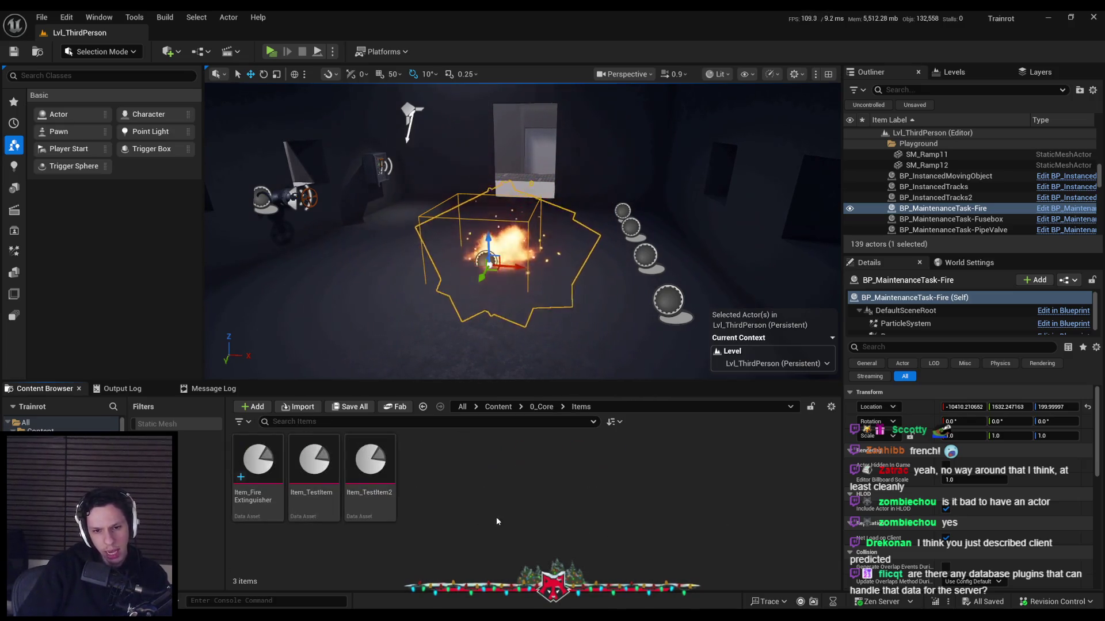
Create an Actor Blueprint named BP_Item_FireExtinguisher in the Items folder and open it
{"action": "right_click", "coordinate": [502, 509]}
{"action": "left_click", "coordinate": [551, 197]}
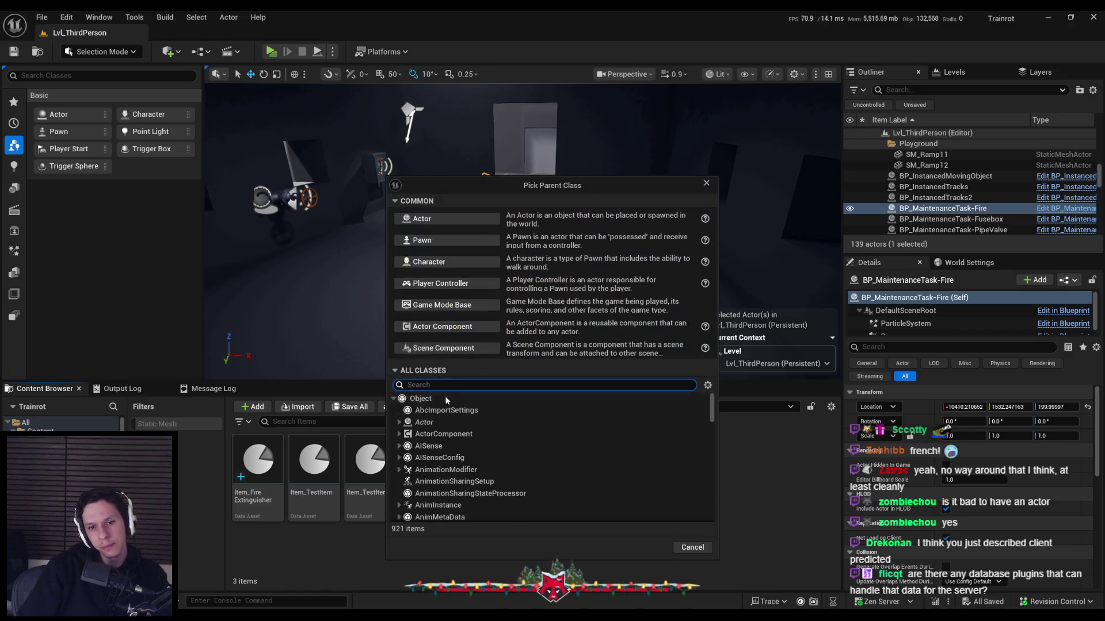
{"action": "left_click", "coordinate": [432, 220]}
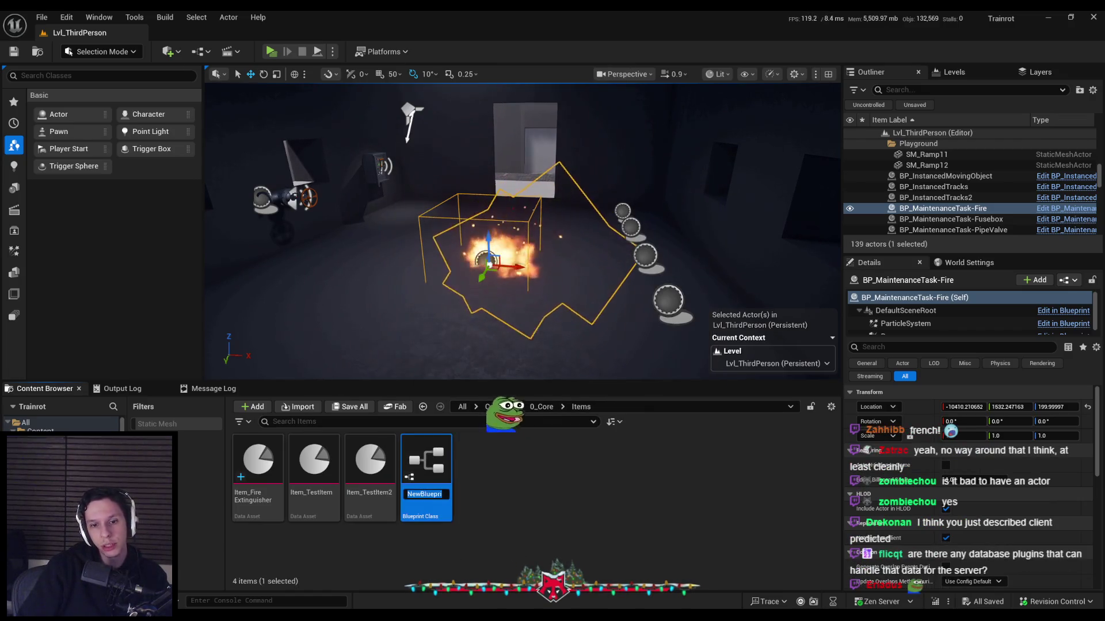
{"action": "type", "text": "BP_Item-"}
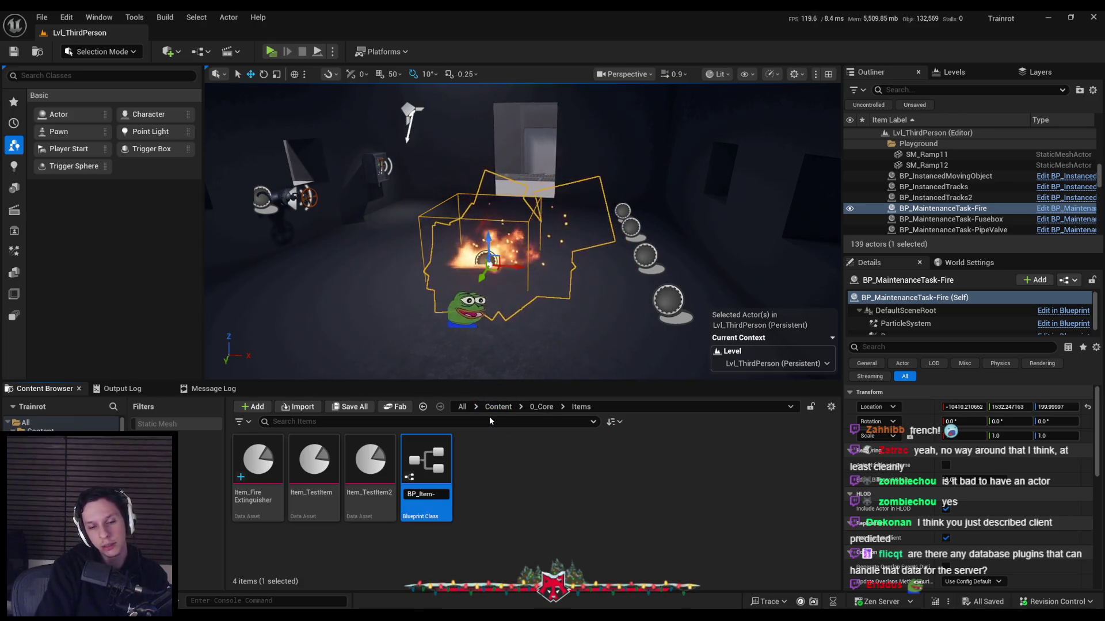
{"action": "type", "text": "_FireExtinguisher"}
{"action": "key", "text": "Return"}
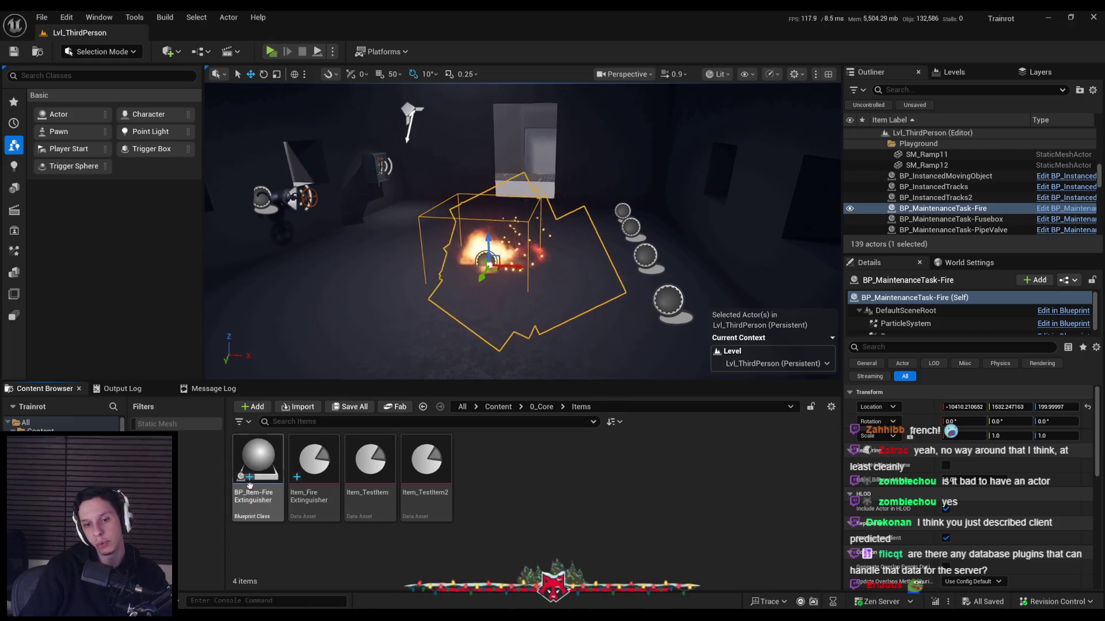
{"action": "double_click", "coordinate": [251, 479]}
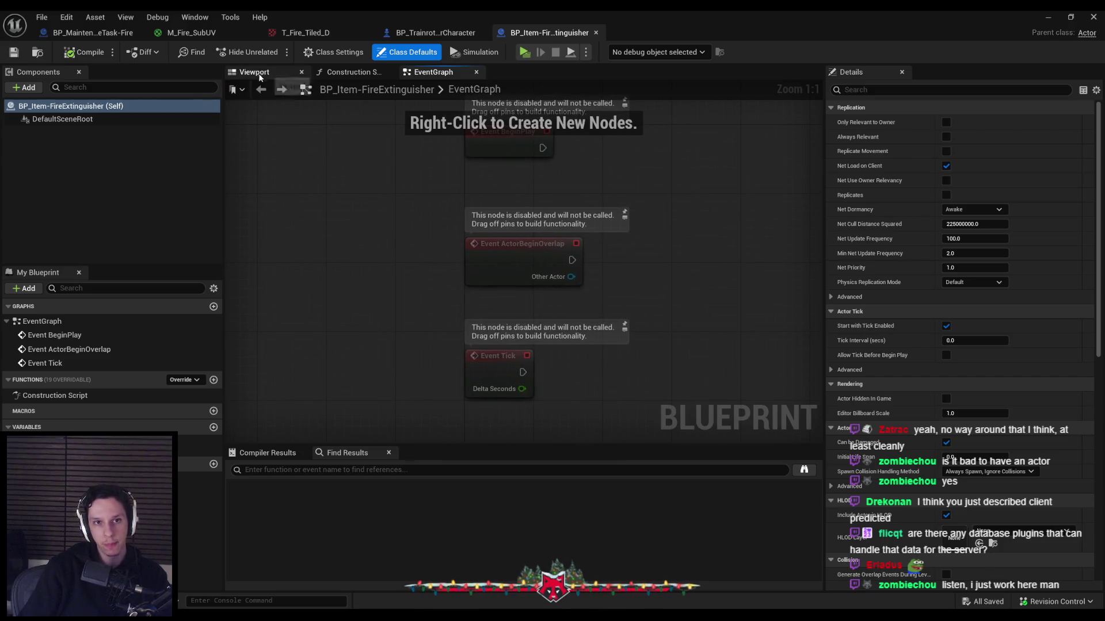
Add a StaticMesh component using the S_FireExtinguisher mesh
{"action": "left_click", "coordinate": [254, 72]}
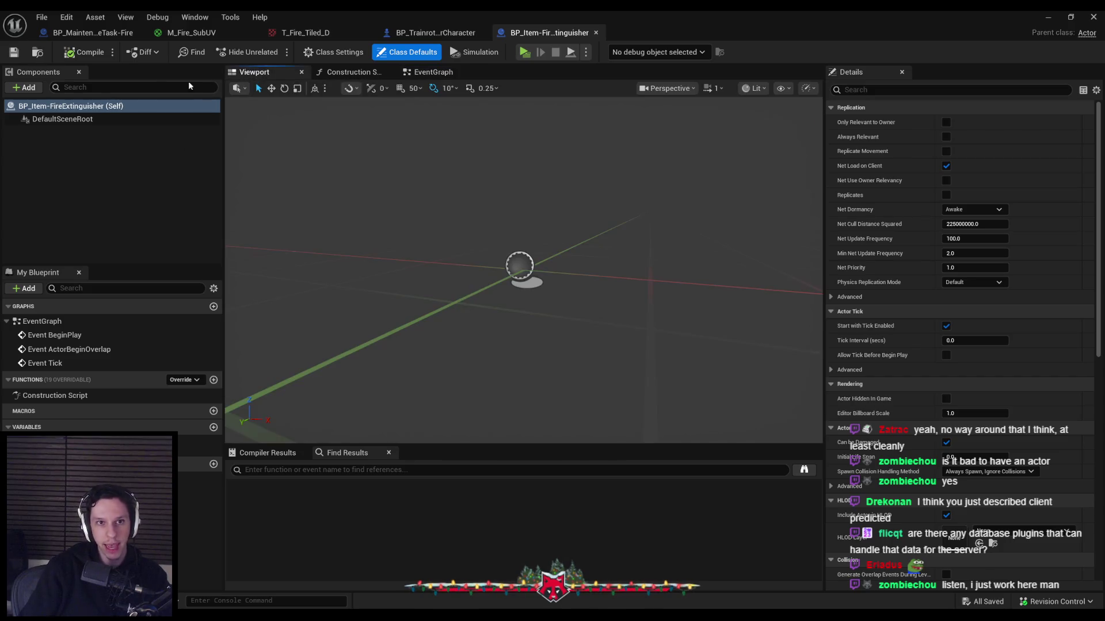
{"action": "left_click", "coordinate": [26, 88]}
{"action": "type", "text": "static mes"}
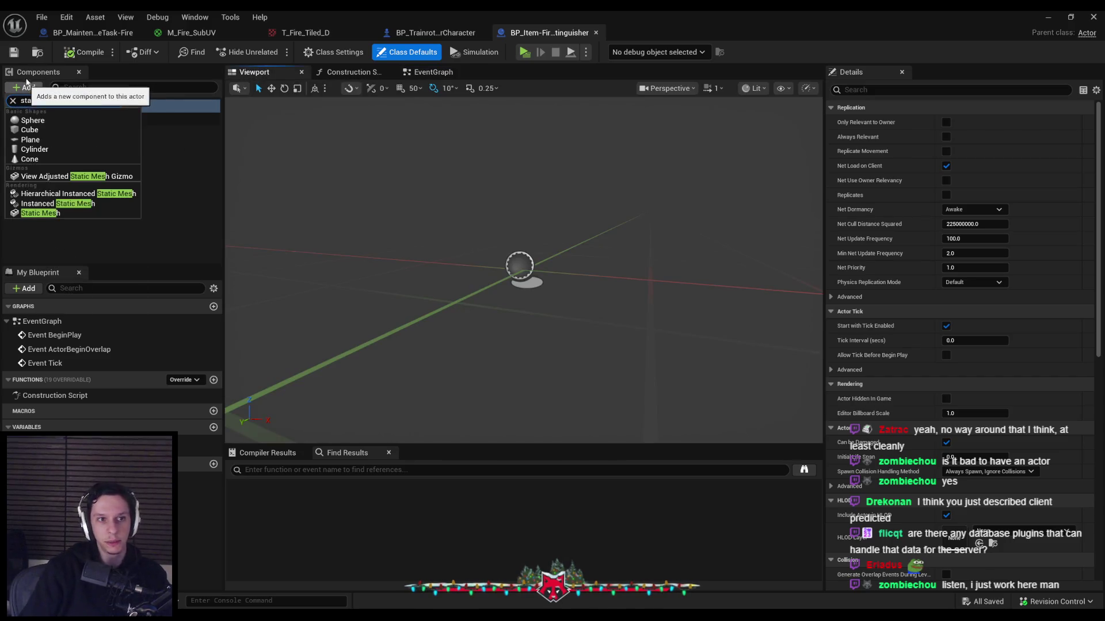
{"action": "left_click", "coordinate": [57, 208]}
{"action": "key", "text": "Return"}
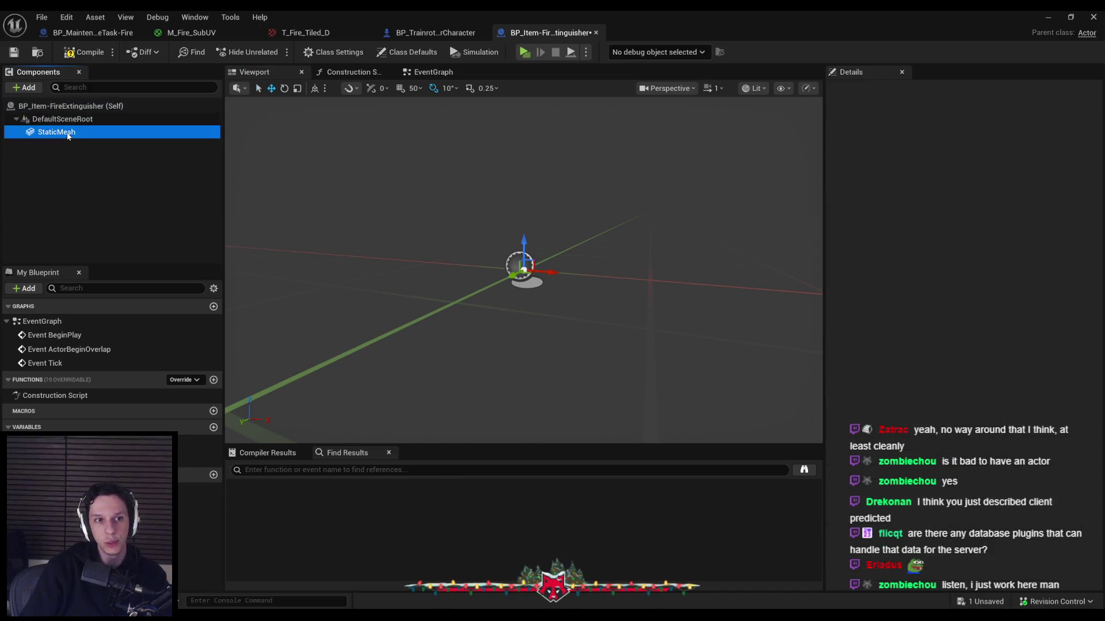
{"action": "left_click", "coordinate": [1002, 298]}
{"action": "type", "text": "fire exti"}
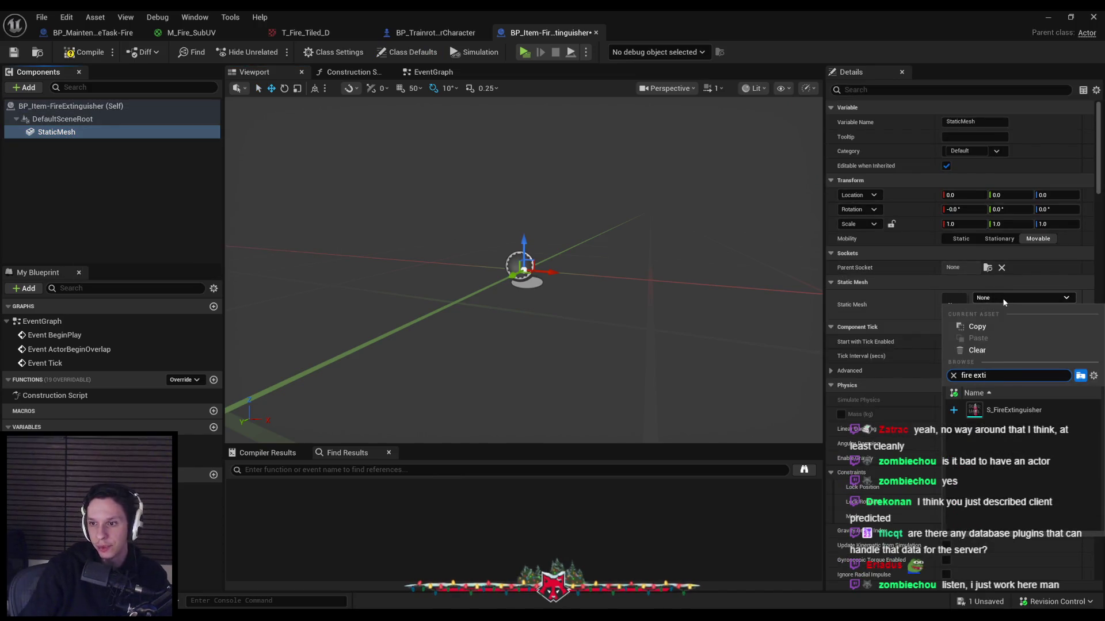
{"action": "key", "text": "Return"}
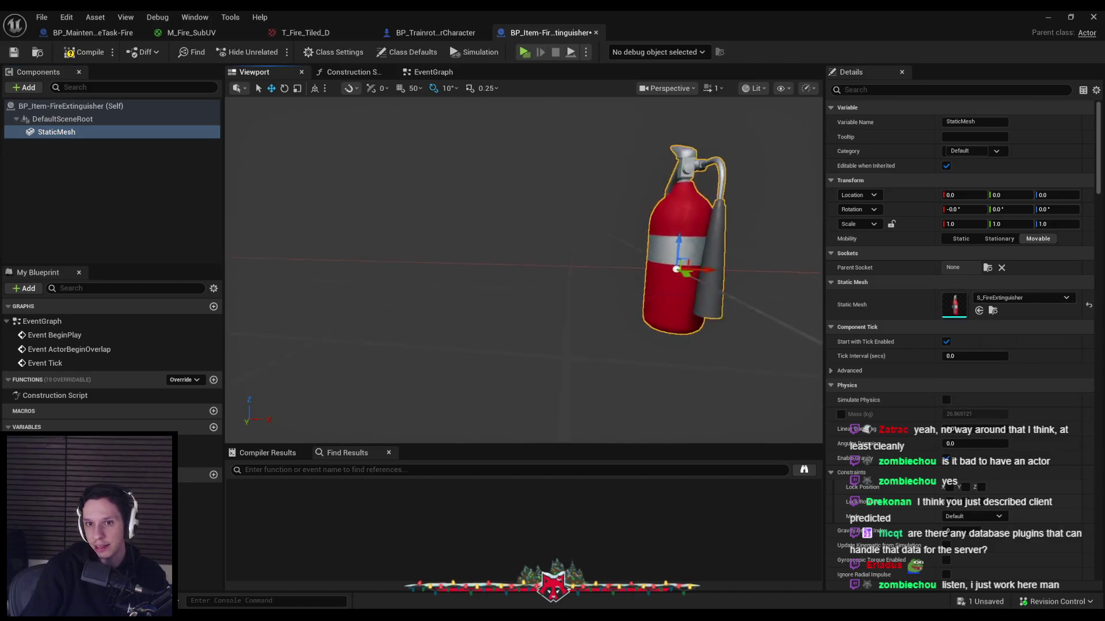
Rotate the extinguisher onto its side at -90 degrees and move it forward and down from the origin
{"action": "mouse_move", "coordinate": [523, 271]}
{"action": "left_mouse_down"}
{"action": "mouse_move", "coordinate": [621, 248]}
{"action": "mouse_move", "coordinate": [599, 253]}
{"action": "mouse_move", "coordinate": [627, 319]}
{"action": "mouse_move", "coordinate": [517, 357]}
{"action": "left_mouse_up"}
{"action": "key", "text": "e"}
{"action": "mouse_move", "coordinate": [500, 311]}
{"action": "left_mouse_down"}
{"action": "mouse_move", "coordinate": [547, 351]}
{"action": "mouse_move", "coordinate": [537, 371]}
{"action": "mouse_move", "coordinate": [555, 371]}
{"action": "left_mouse_up"}
{"action": "key", "text": "w"}
{"action": "left_click_drag", "start_coordinate": [690, 374], "coordinate": [633, 362]}
{"action": "mouse_move", "coordinate": [573, 275]}
{"action": "left_mouse_down"}
{"action": "mouse_move", "coordinate": [528, 257]}
{"action": "mouse_move", "coordinate": [607, 291]}
{"action": "mouse_move", "coordinate": [526, 281]}
{"action": "mouse_move", "coordinate": [662, 288]}
{"action": "left_mouse_up"}
{"action": "left_click_drag", "start_coordinate": [552, 314], "coordinate": [530, 314]}
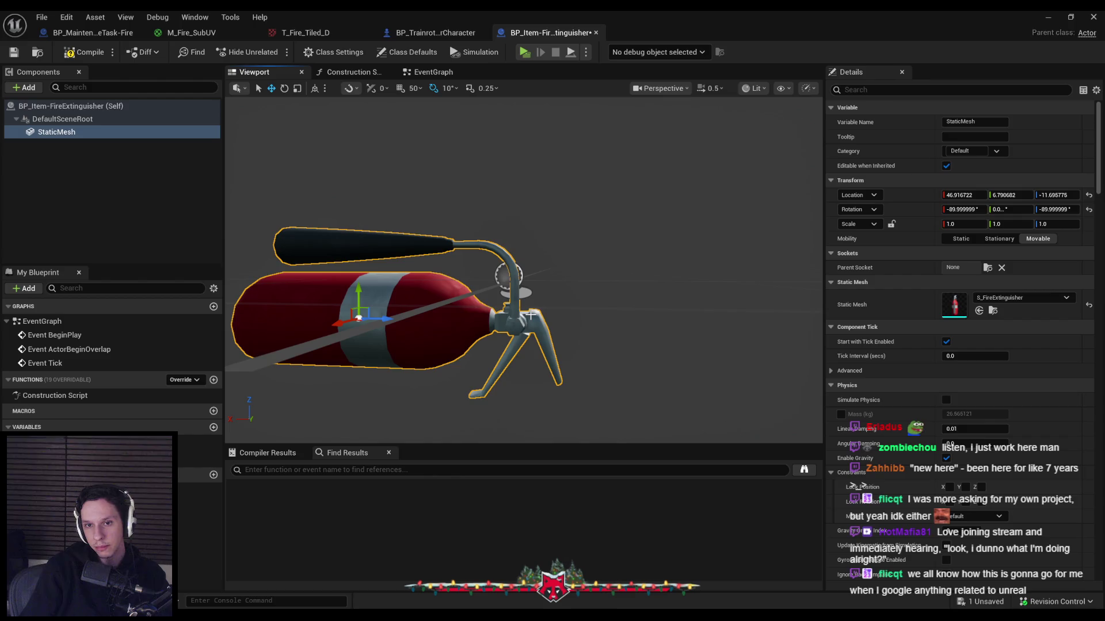
{"action": "mouse_move", "coordinate": [480, 314]}
{"action": "left_mouse_down"}
{"action": "mouse_move", "coordinate": [391, 316]}
{"action": "mouse_move", "coordinate": [484, 298]}
{"action": "left_mouse_up"}
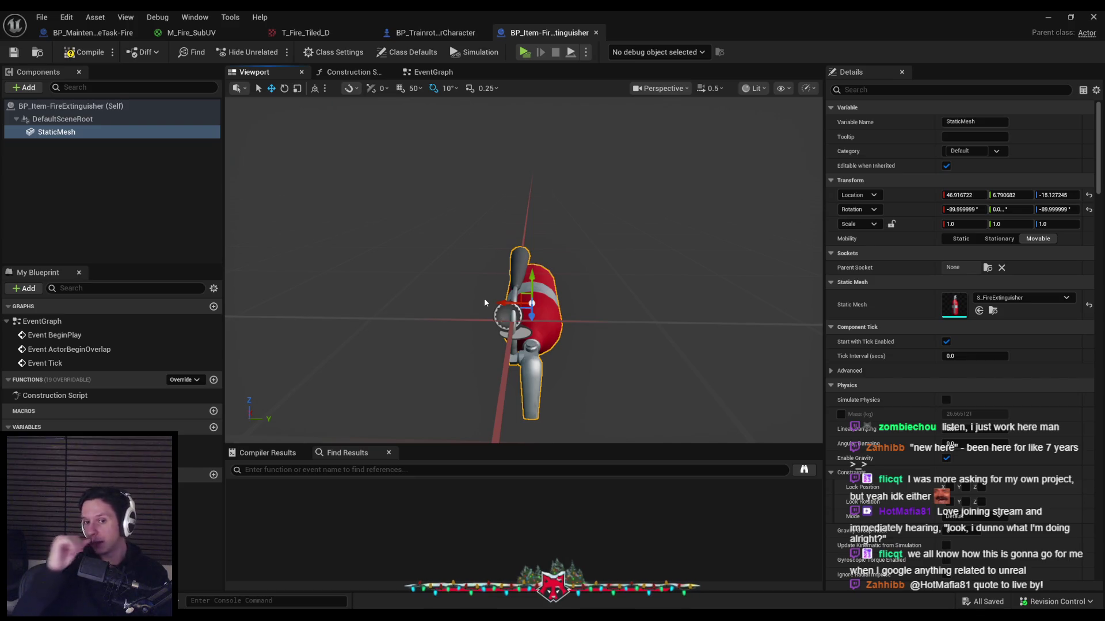
{"action": "left_click_drag", "start_coordinate": [485, 298], "coordinate": [506, 268]}
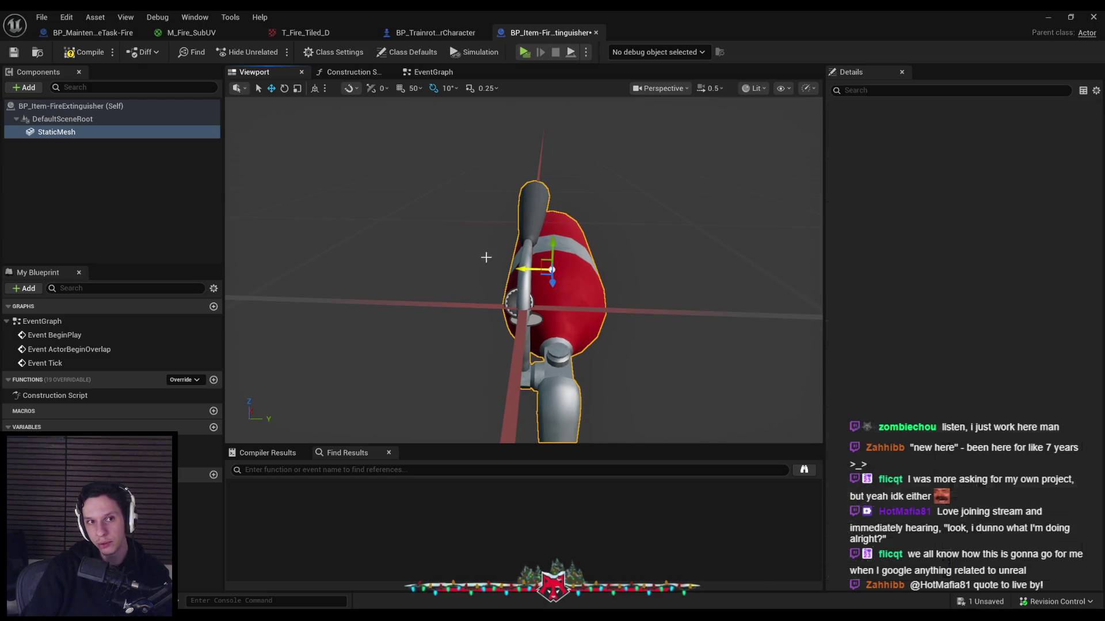
Compile and save the fire extinguisher Blueprint
{"action": "left_click", "coordinate": [90, 52]}
{"action": "left_click", "coordinate": [425, 229]}
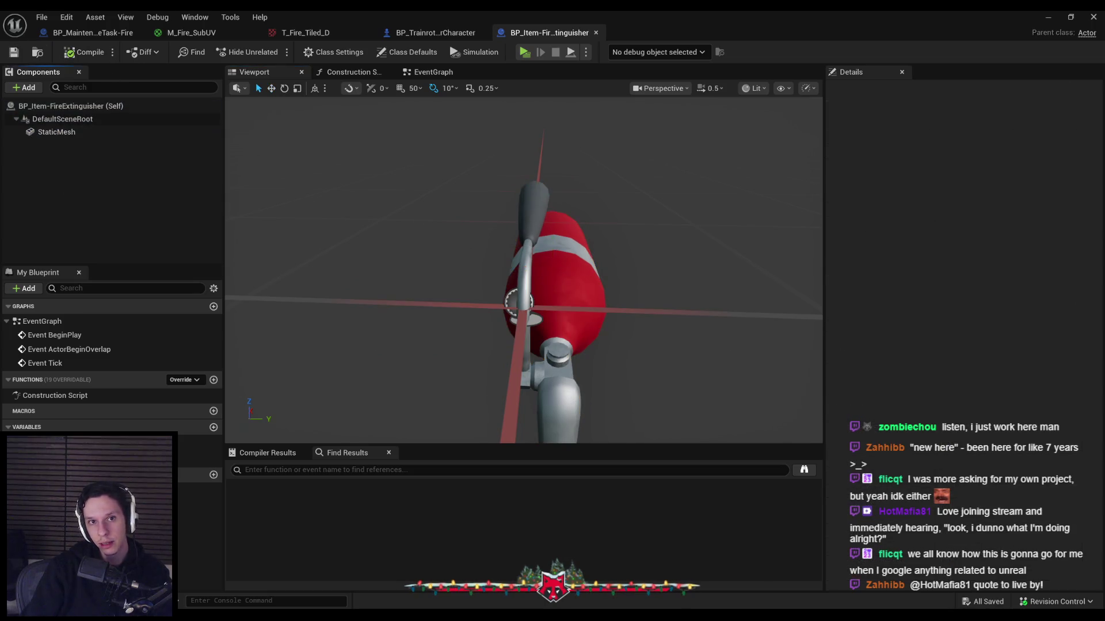
{"action": "mouse_move", "coordinate": [433, 259]}
{"action": "left_mouse_down"}
{"action": "mouse_move", "coordinate": [446, 251]}
{"action": "mouse_move", "coordinate": [428, 266]}
{"action": "left_mouse_up"}
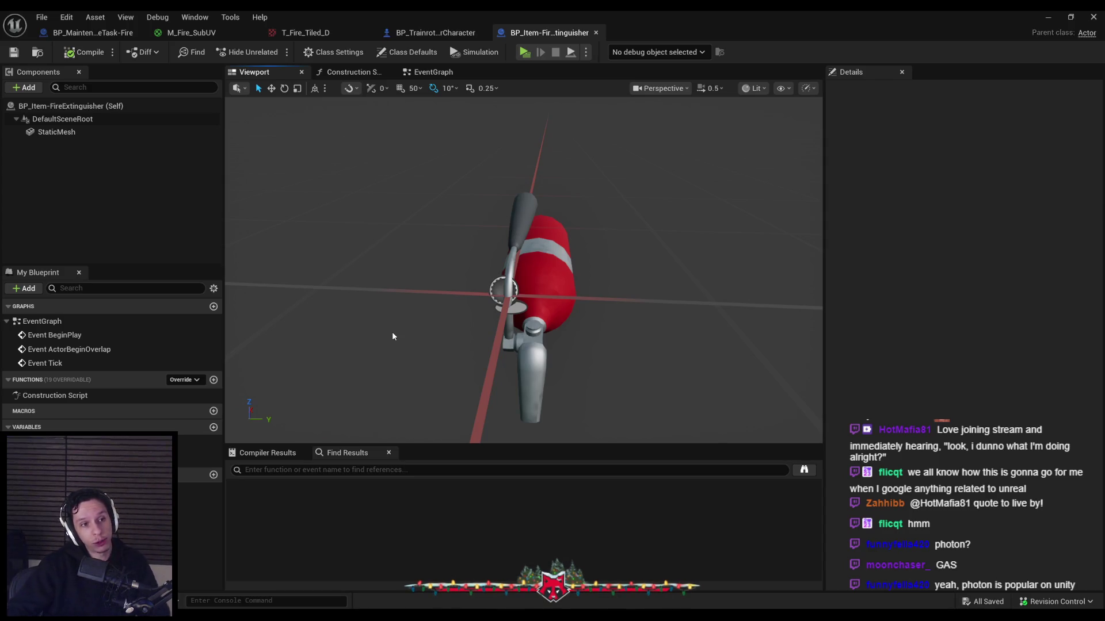
{"action": "left_click_drag", "start_coordinate": [435, 300], "coordinate": [437, 270]}
{"action": "mouse_move", "coordinate": [453, 317]}
{"action": "left_mouse_down"}
{"action": "mouse_move", "coordinate": [454, 299]}
{"action": "mouse_move", "coordinate": [460, 317]}
{"action": "mouse_move", "coordinate": [435, 288]}
{"action": "mouse_move", "coordinate": [410, 290]}
{"action": "mouse_move", "coordinate": [640, 228]}
{"action": "left_mouse_up"}
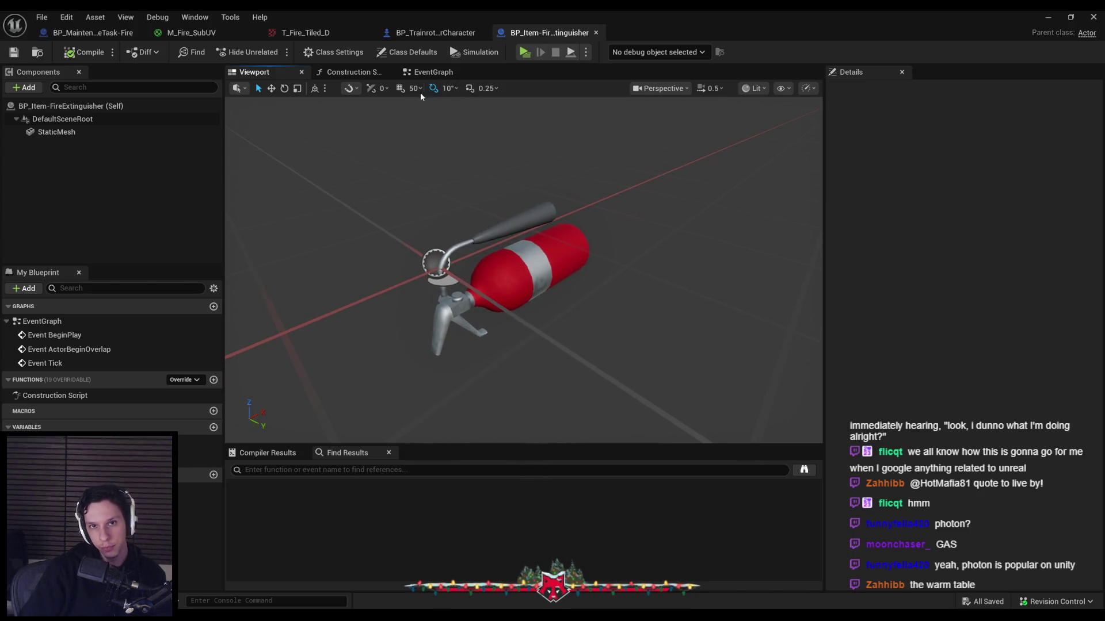
{"action": "left_click_drag", "start_coordinate": [412, 108], "coordinate": [471, 182]}
{"action": "left_click", "coordinate": [179, 163]}
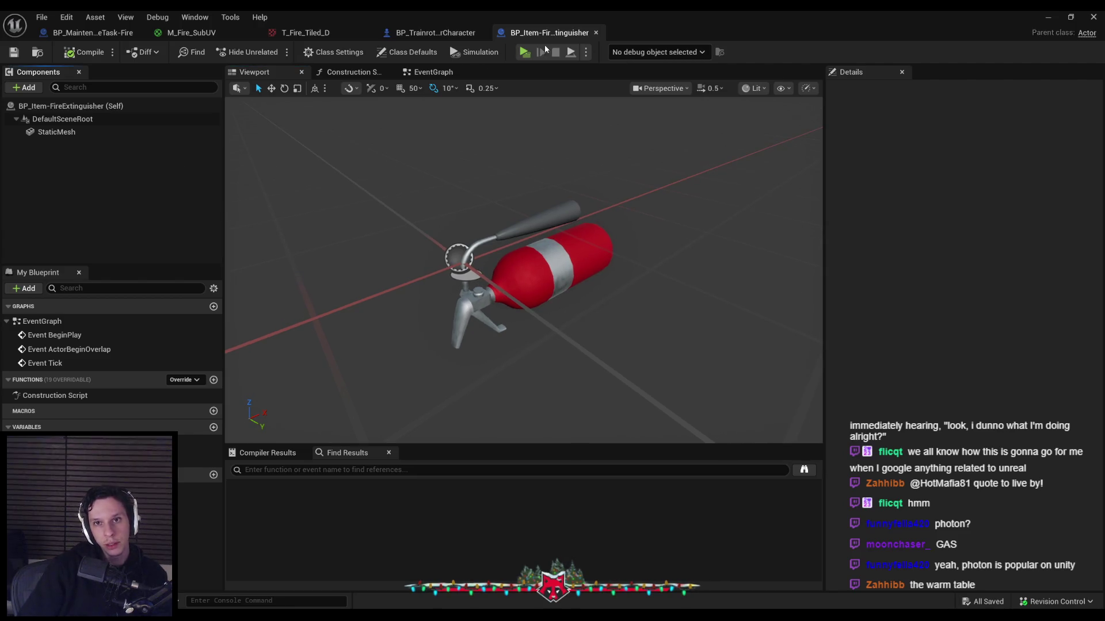
Tick Replicates in BP_Item_FireExtinguisher's Class Defaults, then compile and save
{"action": "left_click", "coordinate": [421, 73]}
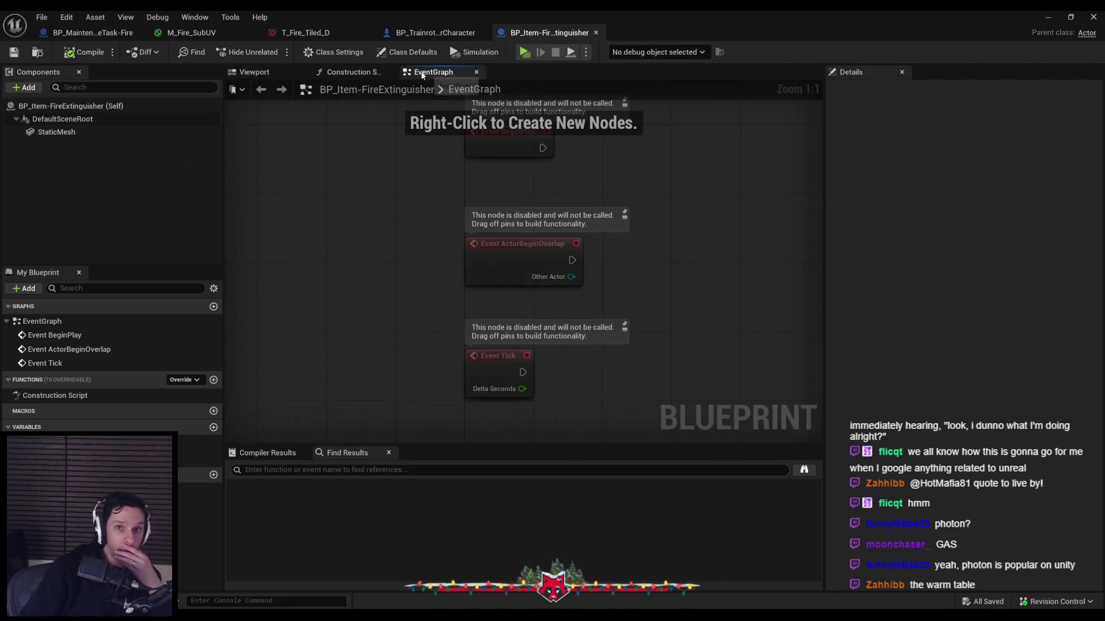
{"action": "left_click", "coordinate": [413, 53]}
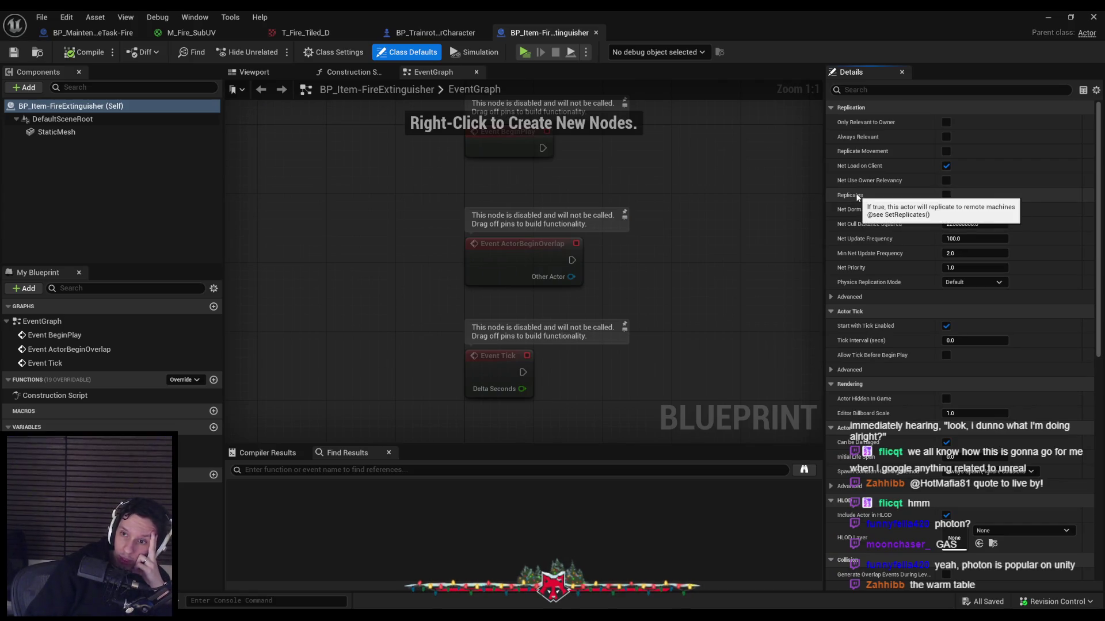
{"action": "left_click", "coordinate": [946, 196]}
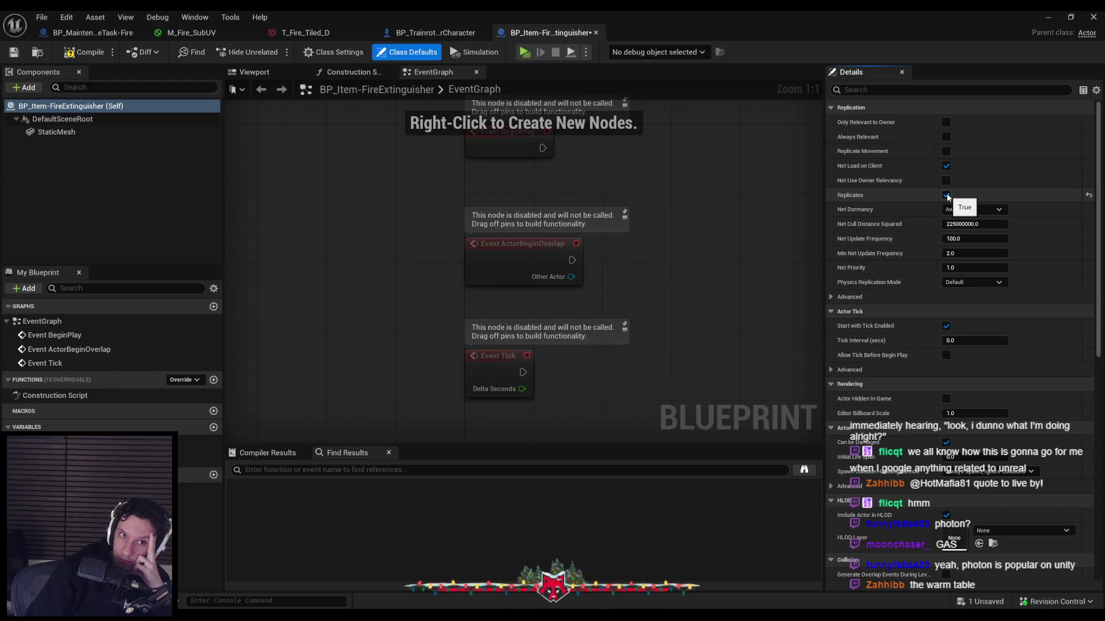
{"action": "left_click", "coordinate": [83, 51]}
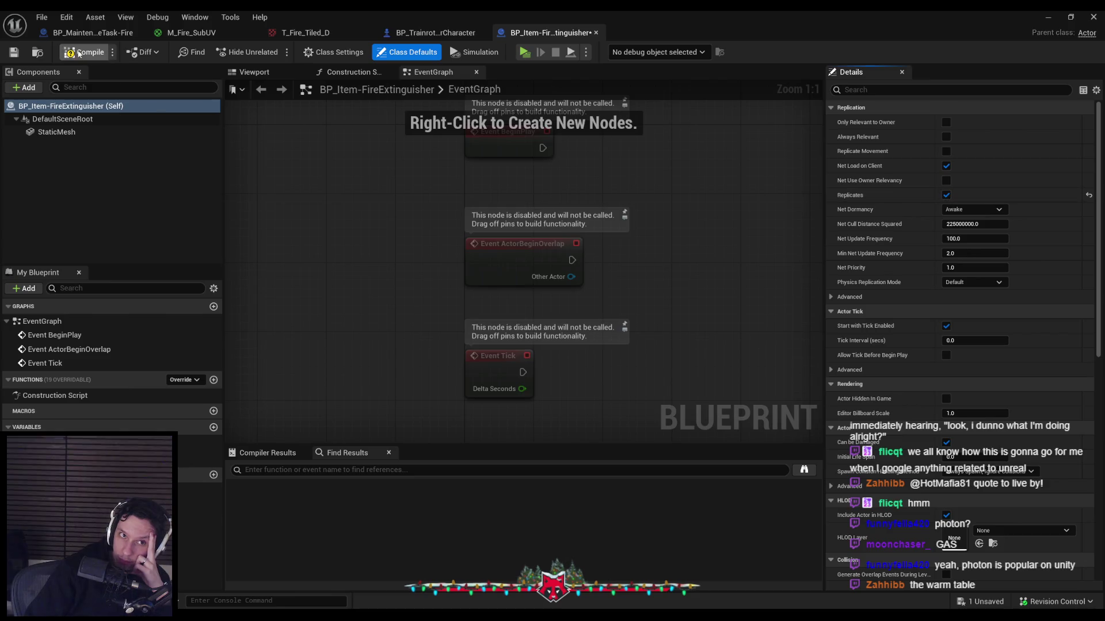
{"action": "left_click", "coordinate": [16, 52]}
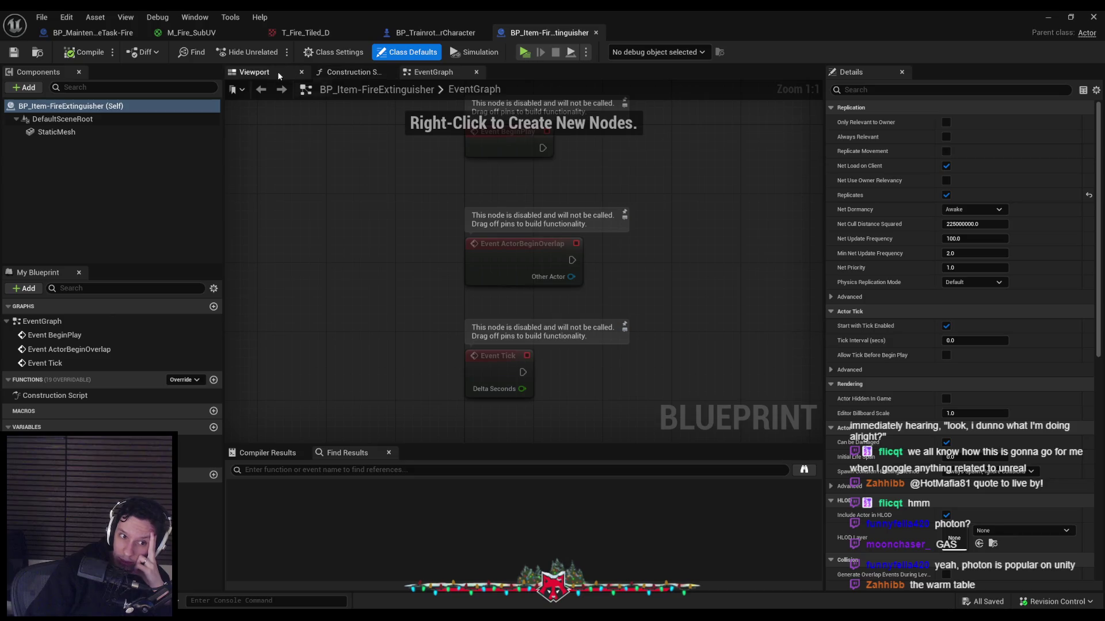
Switch to the player character Blueprint and look over its event graph
{"action": "left_click", "coordinate": [422, 36]}
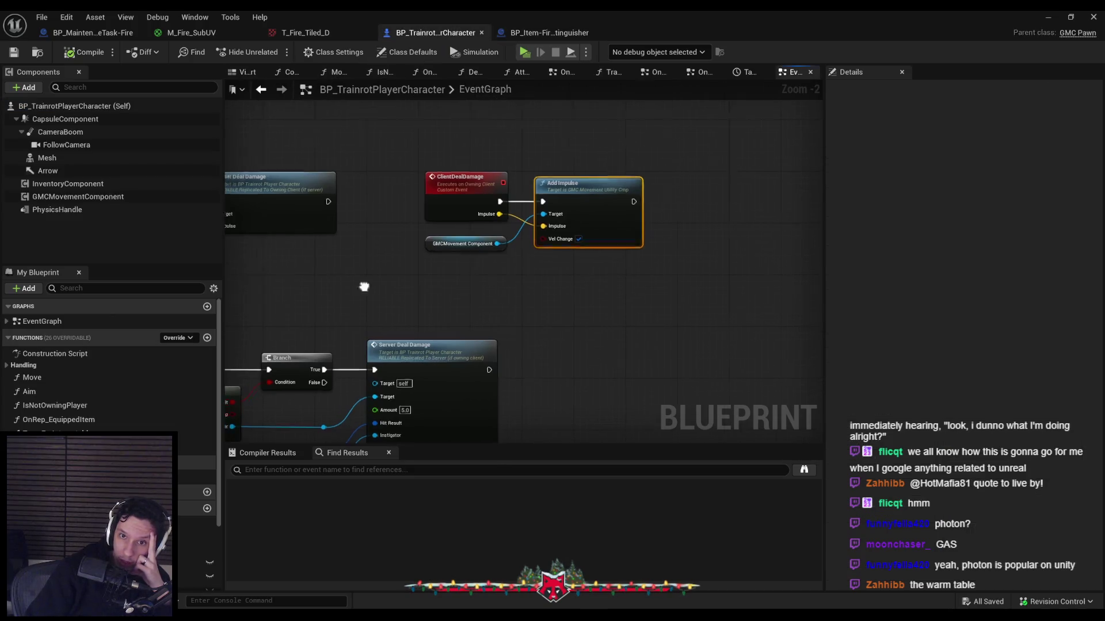
{"action": "scroll", "coordinate": [569, 229], "scroll_direction": "down", "scroll_amount": 2}
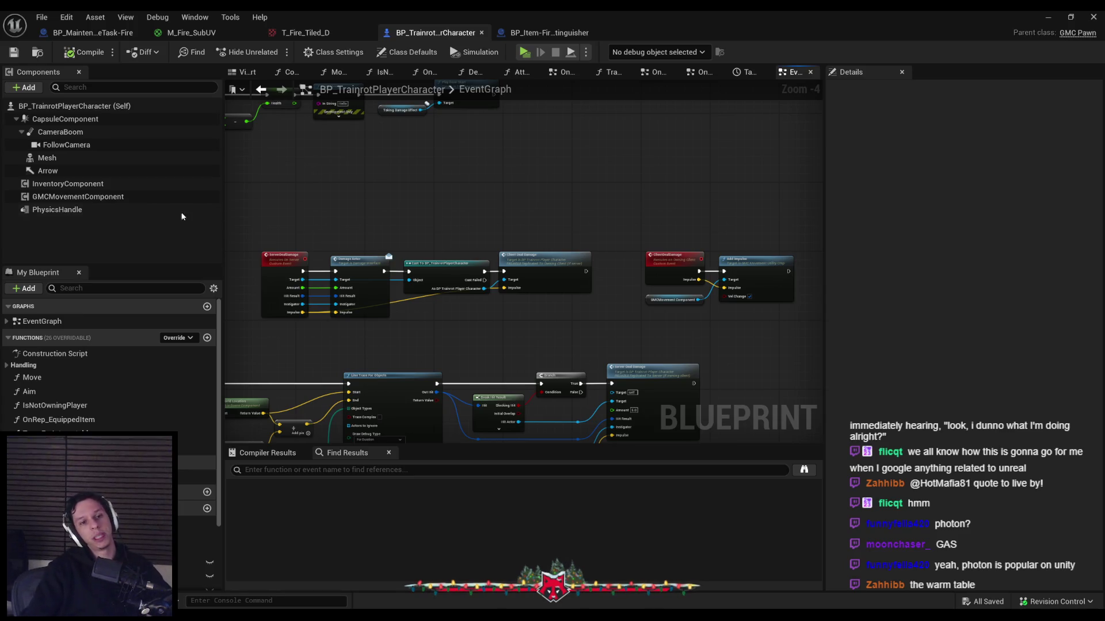
{"action": "scroll", "coordinate": [358, 229], "scroll_direction": "down", "scroll_amount": 1}
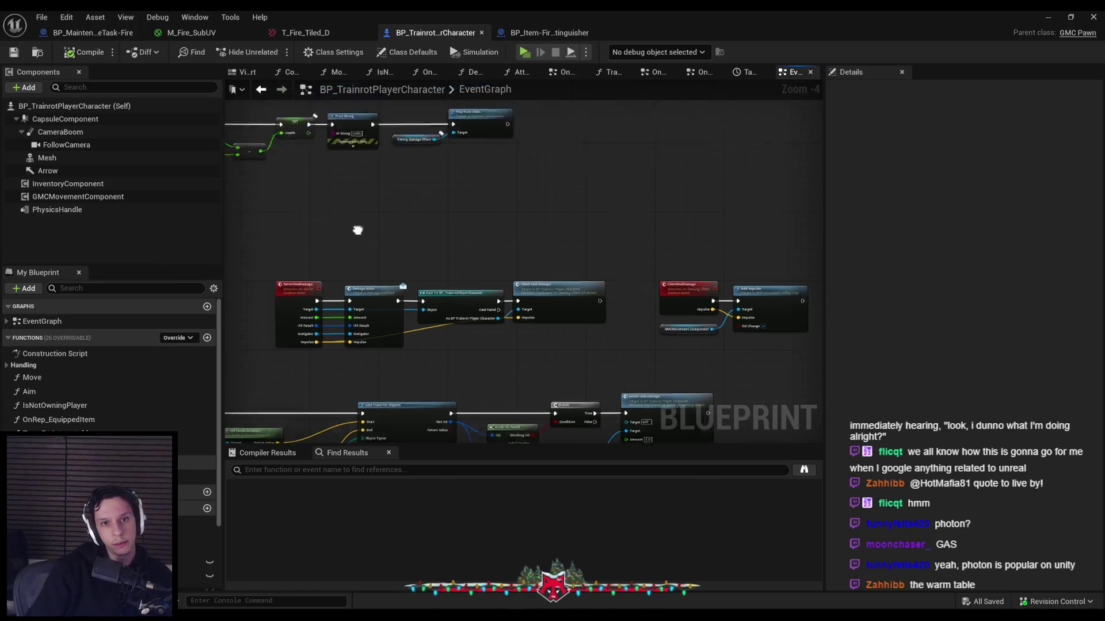
{"action": "scroll", "coordinate": [498, 230], "scroll_direction": "up", "scroll_amount": 1}
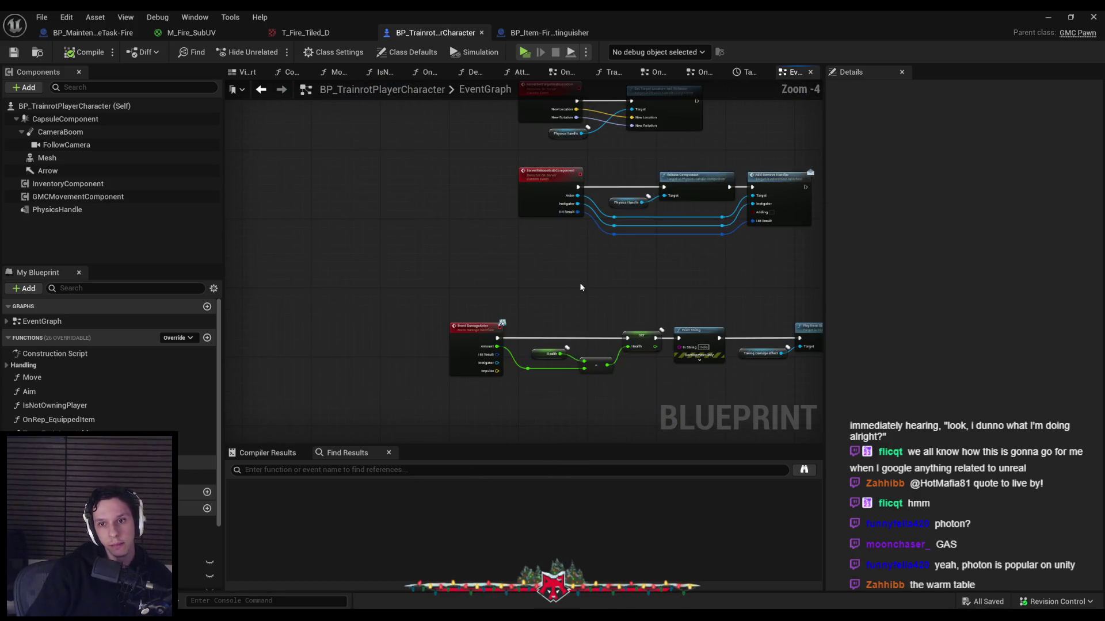
{"action": "scroll", "coordinate": [403, 293], "scroll_direction": "up", "scroll_amount": 4}
{"action": "scroll", "coordinate": [392, 315], "scroll_direction": "down", "scroll_amount": 8}
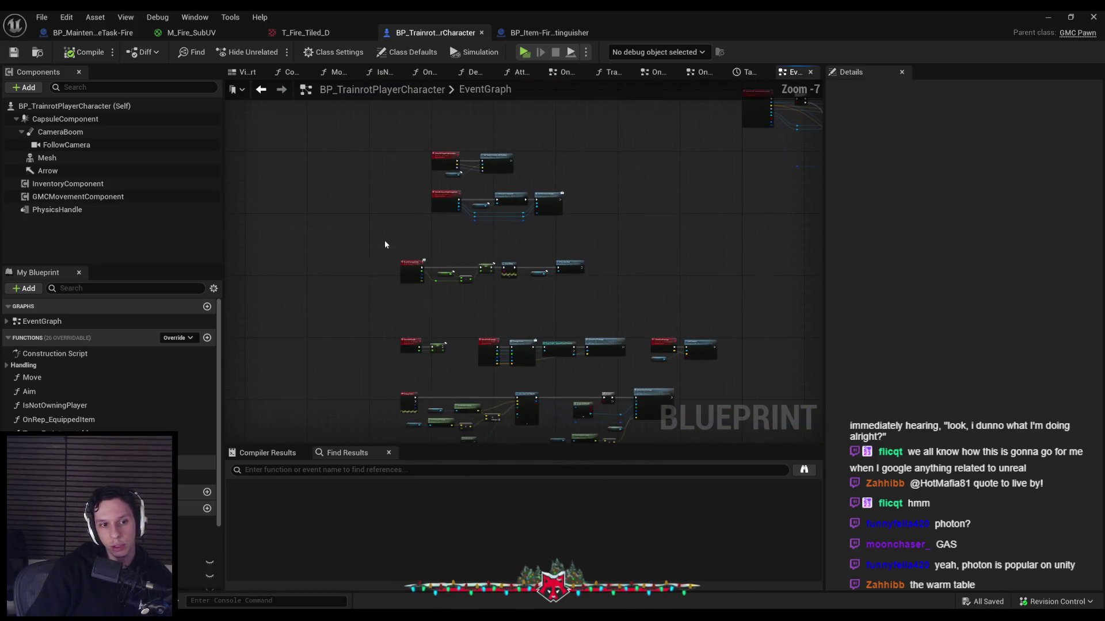
{"action": "scroll", "coordinate": [149, 421], "scroll_direction": "down", "scroll_amount": 2}
{"action": "scroll", "coordinate": [149, 422], "scroll_direction": "down", "scroll_amount": 2}
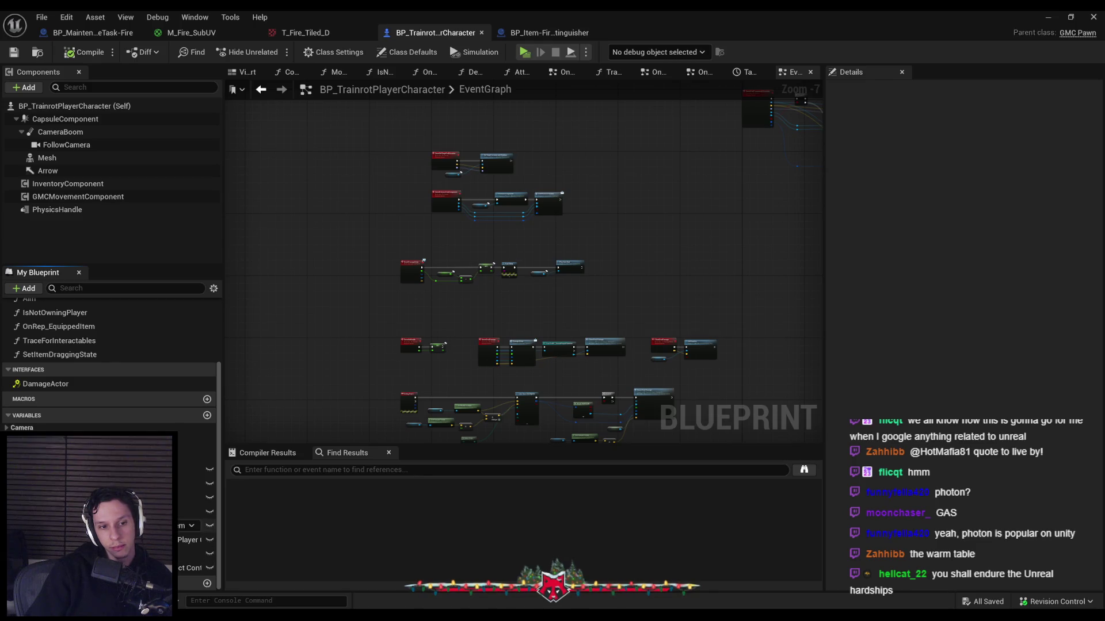
{"action": "scroll", "coordinate": [331, 258], "scroll_direction": "down", "scroll_amount": 3}
{"action": "mouse_move", "coordinate": [331, 257]}
{"action": "left_mouse_down"}
{"action": "mouse_move", "coordinate": [388, 365]}
{"action": "mouse_move", "coordinate": [463, 390]}
{"action": "left_mouse_up"}
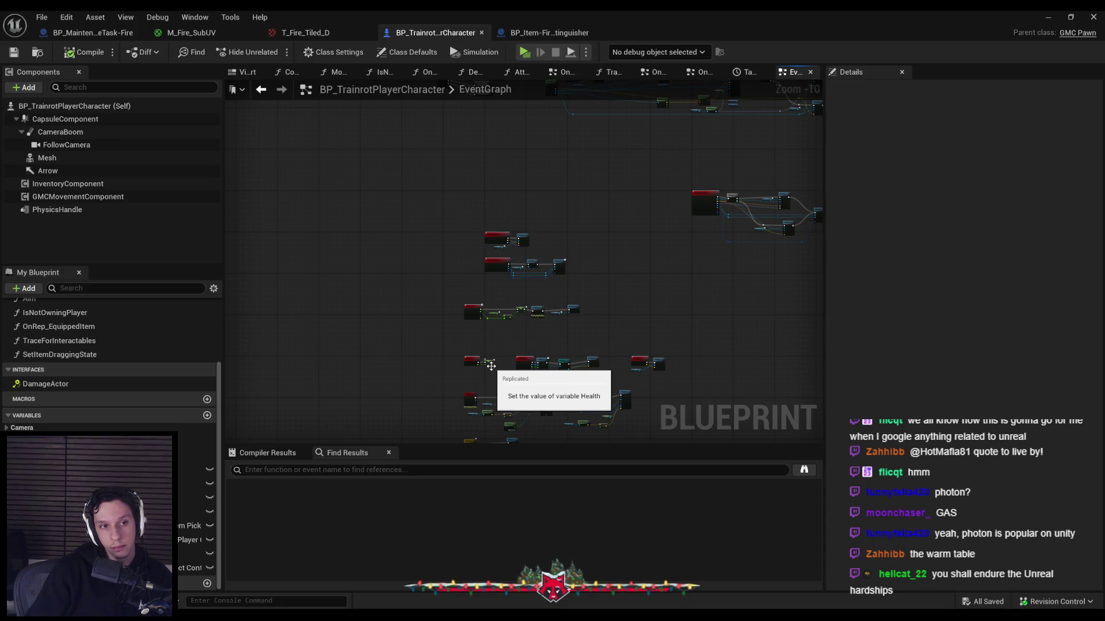
Open the InventoryComponent's Blueprint from the Components panel
{"action": "left_click", "coordinate": [130, 183]}
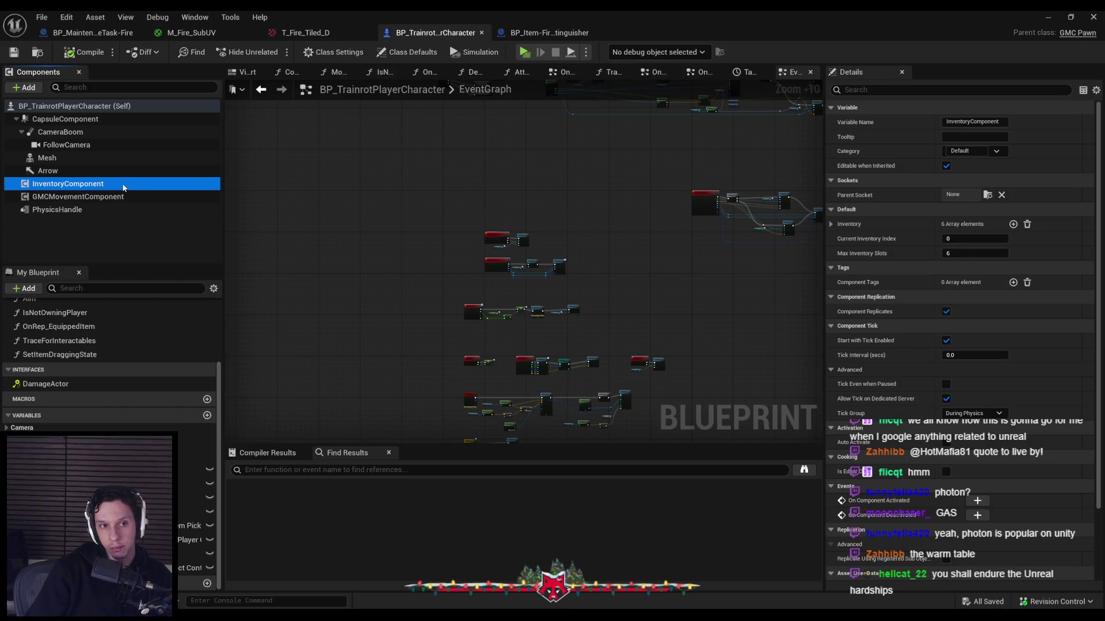
{"action": "right_click", "coordinate": [122, 183]}
{"action": "left_click", "coordinate": [180, 346]}
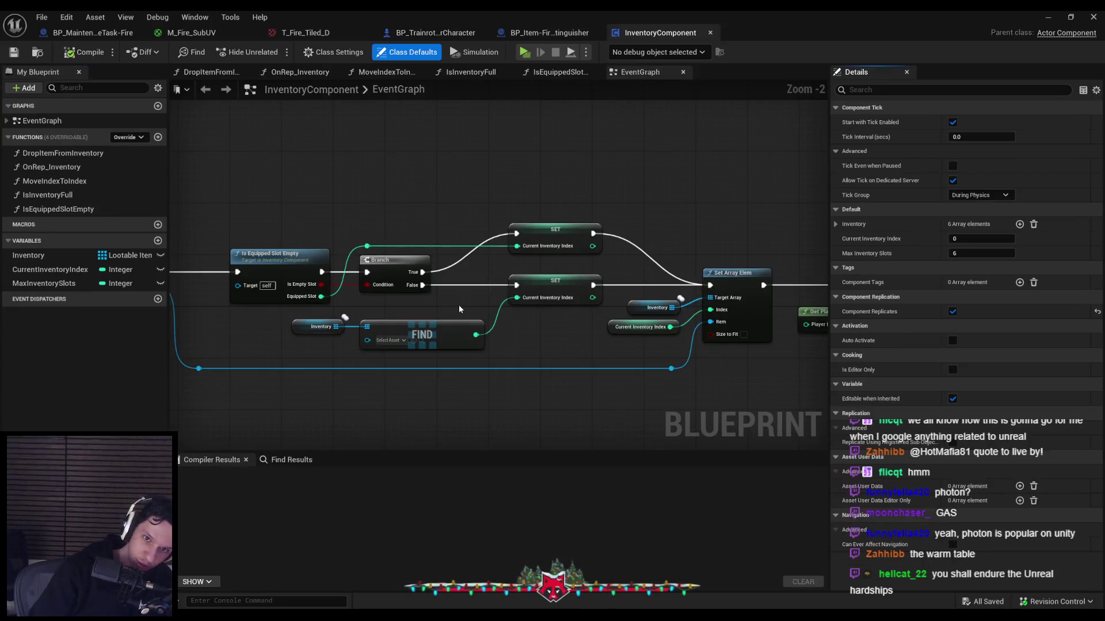
Pan and zoom through the InventoryComponent's inventory slot logic
{"action": "scroll", "coordinate": [468, 318], "scroll_direction": "down", "scroll_amount": 3}
{"action": "left_click_drag", "start_coordinate": [469, 318], "coordinate": [352, 303]}
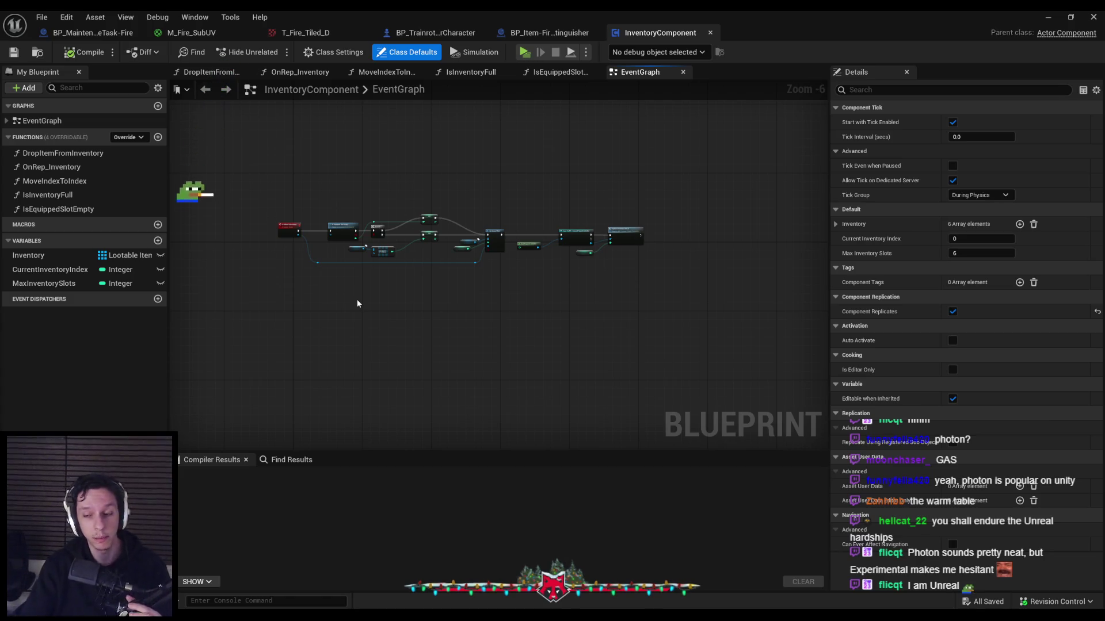
{"action": "scroll", "coordinate": [412, 268], "scroll_direction": "up", "scroll_amount": 2}
{"action": "scroll", "coordinate": [443, 311], "scroll_direction": "up", "scroll_amount": 3}
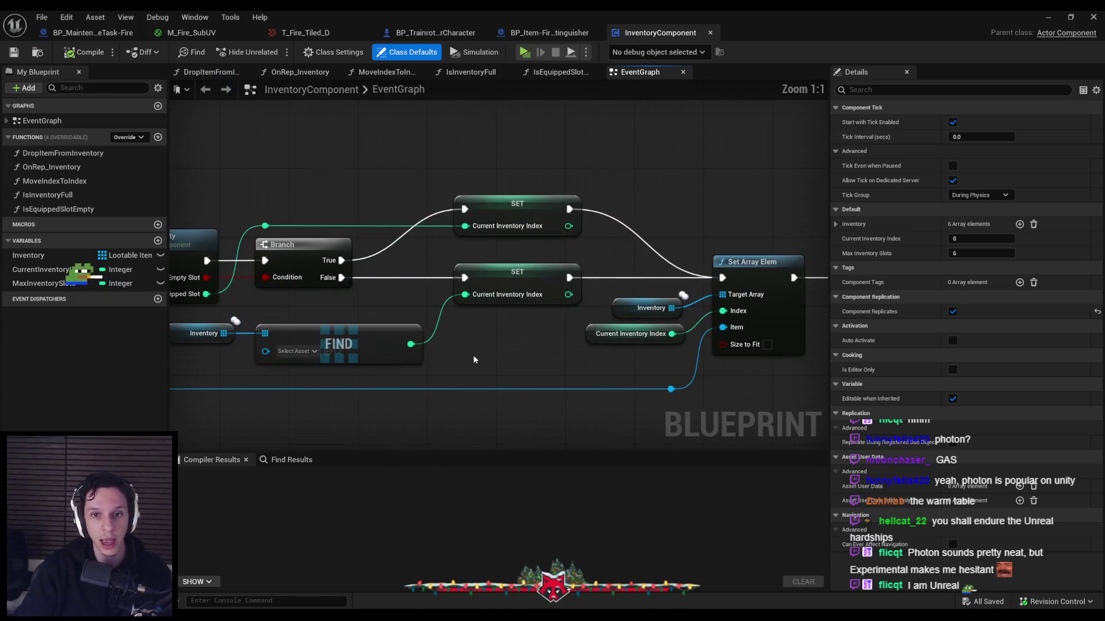
{"action": "scroll", "coordinate": [498, 362], "scroll_direction": "down", "scroll_amount": 4}
{"action": "scroll", "coordinate": [492, 361], "scroll_direction": "down", "scroll_amount": 2}
{"action": "scroll", "coordinate": [490, 348], "scroll_direction": "up", "scroll_amount": 2}
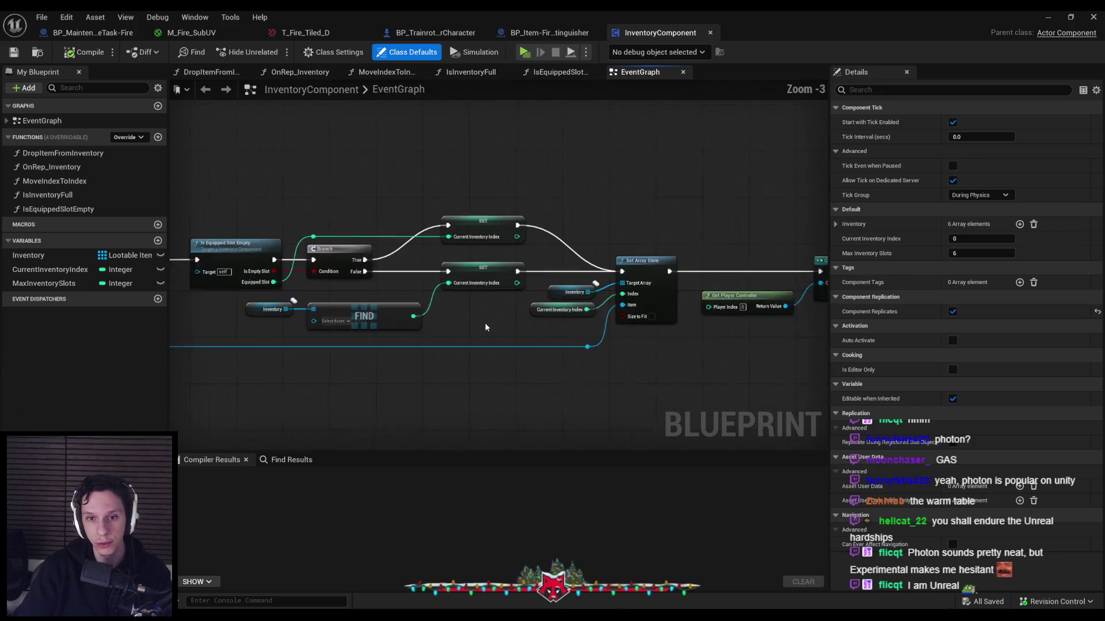
{"action": "mouse_move", "coordinate": [492, 296]}
{"action": "left_mouse_down"}
{"action": "mouse_move", "coordinate": [436, 336]}
{"action": "mouse_move", "coordinate": [458, 315]}
{"action": "mouse_move", "coordinate": [646, 306]}
{"action": "left_mouse_up"}
{"action": "scroll", "coordinate": [646, 307], "scroll_direction": "down", "scroll_amount": 2}
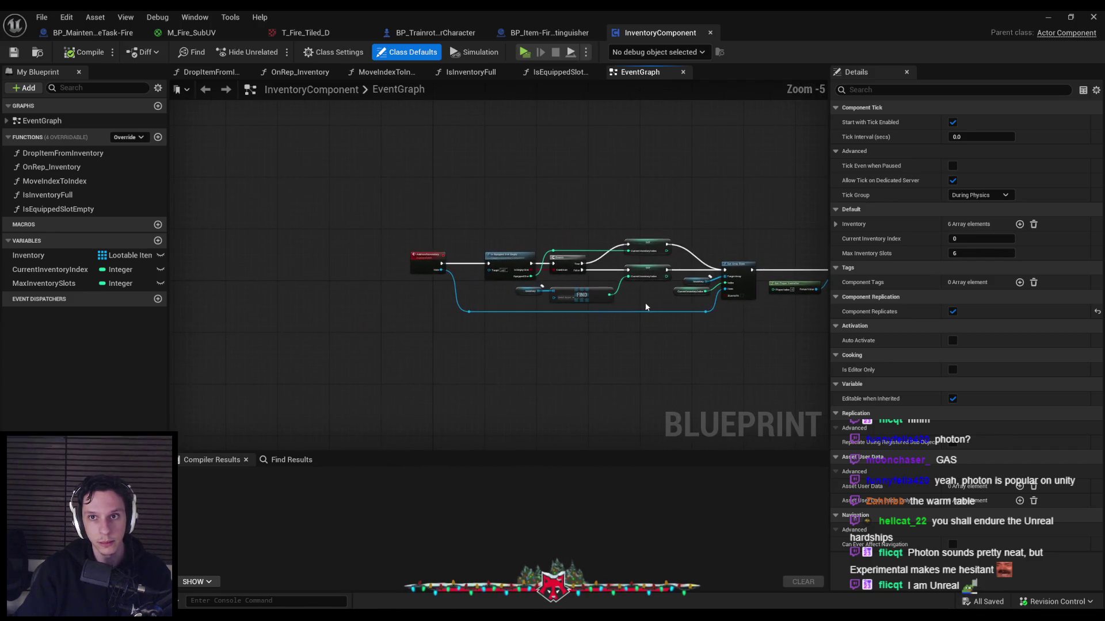
{"action": "scroll", "coordinate": [428, 250], "scroll_direction": "up", "scroll_amount": 4}
{"action": "scroll", "coordinate": [358, 321], "scroll_direction": "down", "scroll_amount": 5}
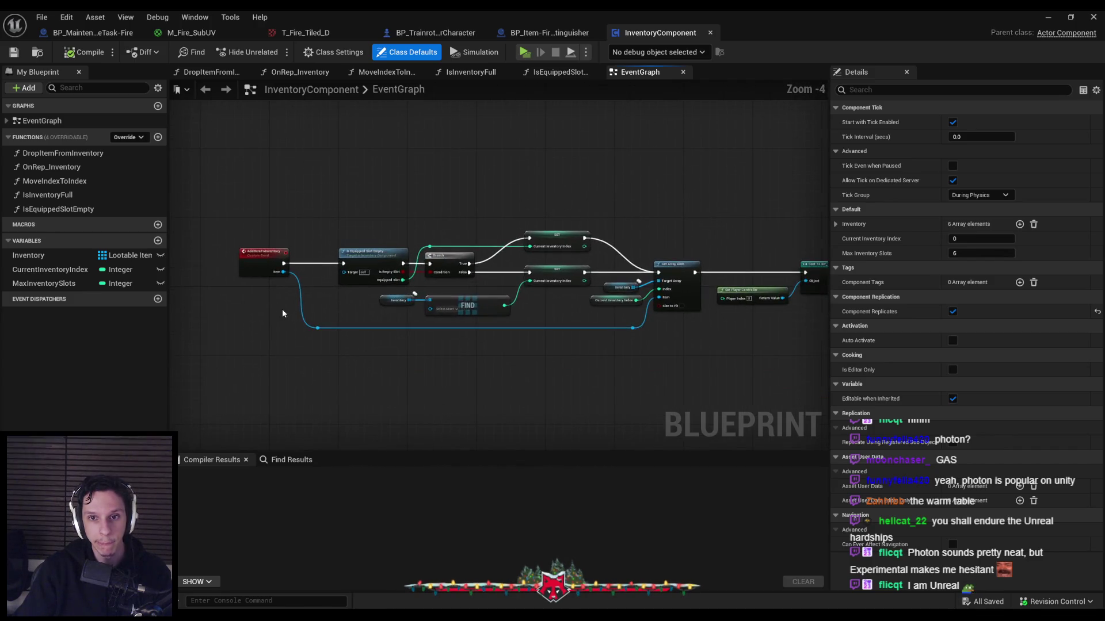
{"action": "scroll", "coordinate": [388, 229], "scroll_direction": "up", "scroll_amount": 4}
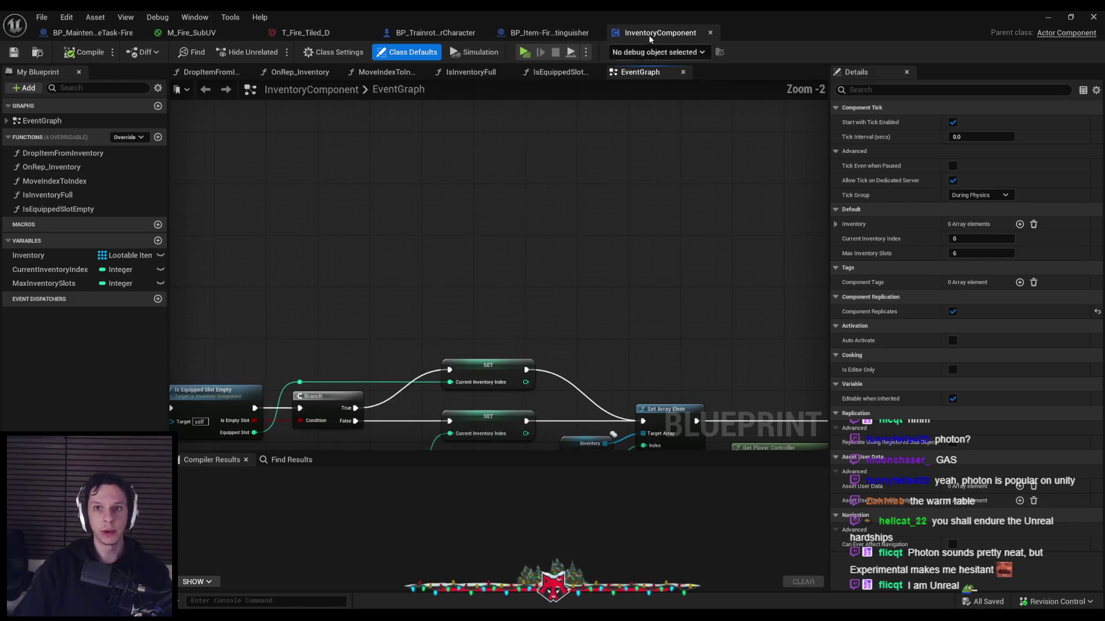
Close the InventoryComponent and shift all player character event graph nodes up and left
{"action": "left_click", "coordinate": [430, 33]}
{"action": "scroll", "coordinate": [405, 157], "scroll_direction": "up", "scroll_amount": 11}
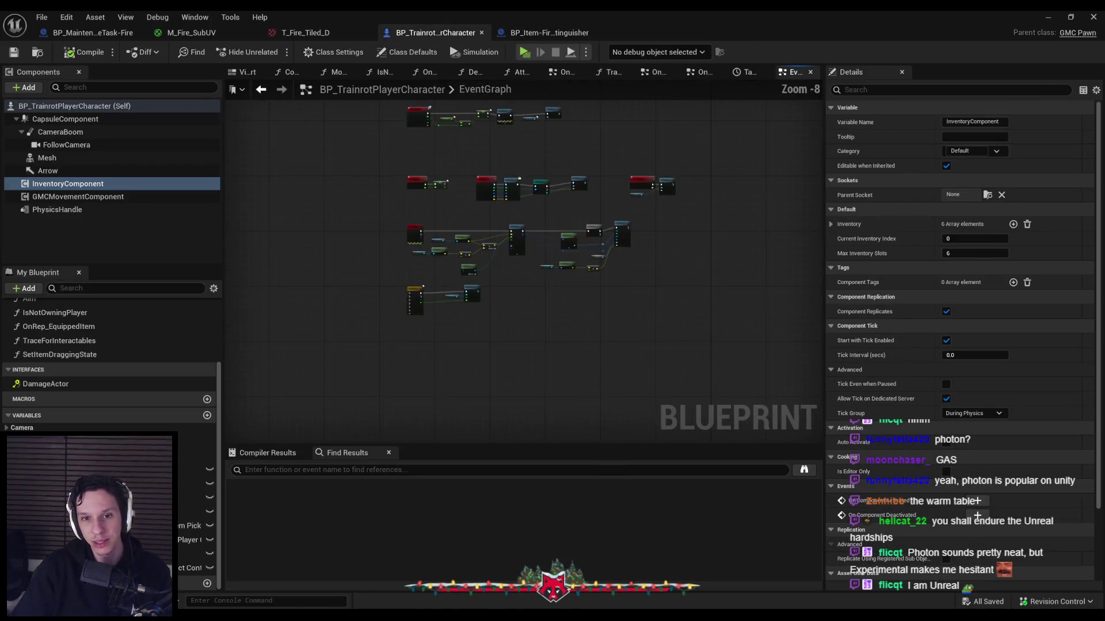
{"action": "key", "text": "ctrl+a"}
{"action": "mouse_move", "coordinate": [471, 230]}
{"action": "left_mouse_down"}
{"action": "mouse_move", "coordinate": [391, 224]}
{"action": "mouse_move", "coordinate": [403, 191]}
{"action": "left_mouse_up"}
Clear the node selection and save the player character Blueprint
{"action": "scroll", "coordinate": [391, 224], "scroll_direction": "down", "scroll_amount": 1}
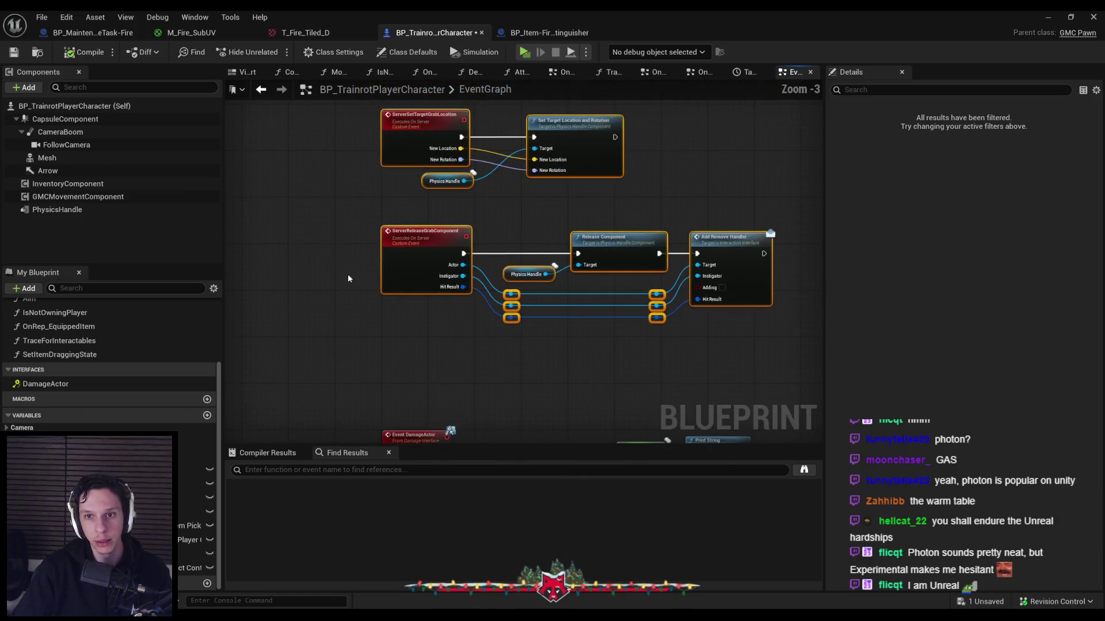
{"action": "left_click", "coordinate": [347, 274]}
{"action": "key", "text": "ctrl+s"}
Open the OnRep_EquippedItem function graph
{"action": "scroll", "coordinate": [344, 263], "scroll_direction": "down", "scroll_amount": 2}
{"action": "scroll", "coordinate": [469, 265], "scroll_direction": "up", "scroll_amount": 2}
{"action": "scroll", "coordinate": [469, 265], "scroll_direction": "down", "scroll_amount": 3}
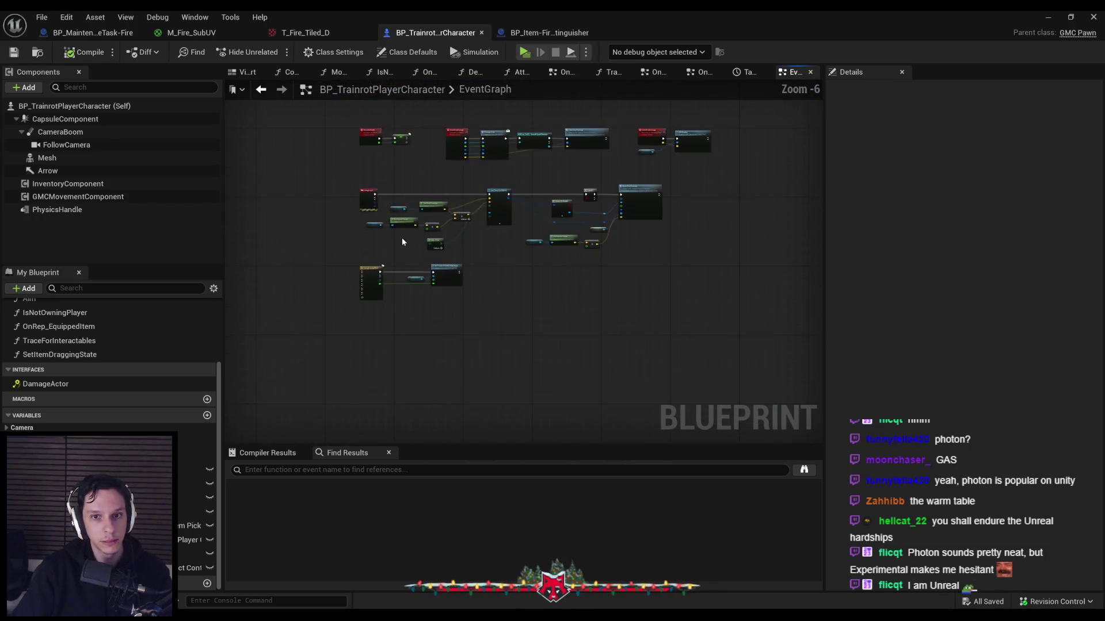
{"action": "scroll", "coordinate": [389, 369], "scroll_direction": "up", "scroll_amount": 1}
{"action": "left_click_drag", "start_coordinate": [389, 370], "coordinate": [393, 234]}
{"action": "scroll", "coordinate": [348, 293], "scroll_direction": "up", "scroll_amount": 1}
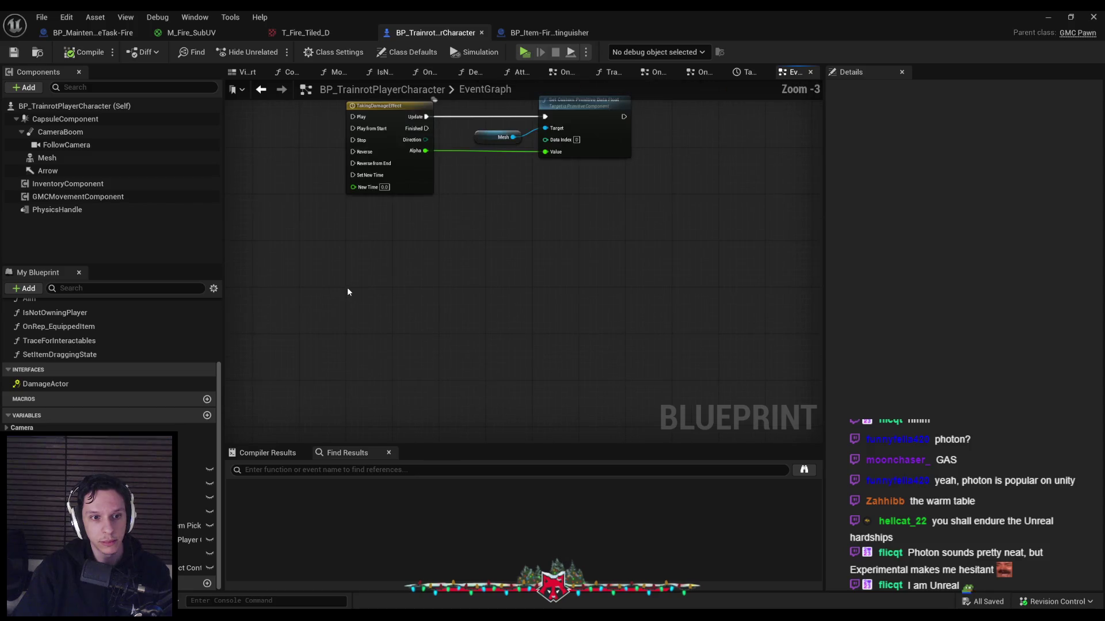
{"action": "double_click", "coordinate": [89, 327]}
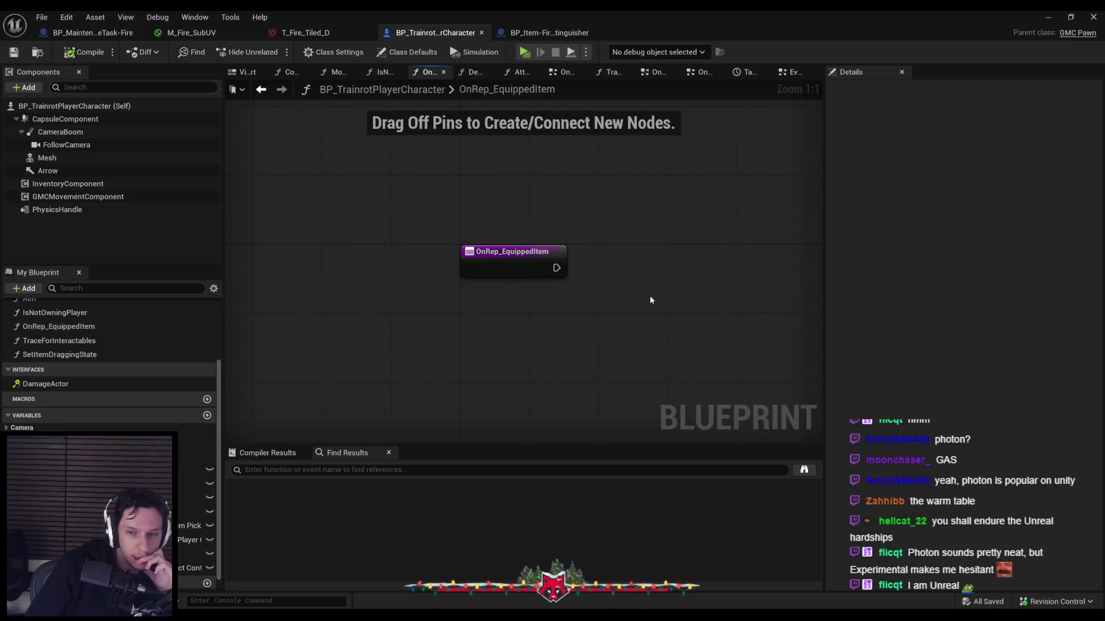
Find all references to the EquippedItem variable by name
{"action": "scroll", "coordinate": [99, 386], "scroll_direction": "up", "scroll_amount": 5}
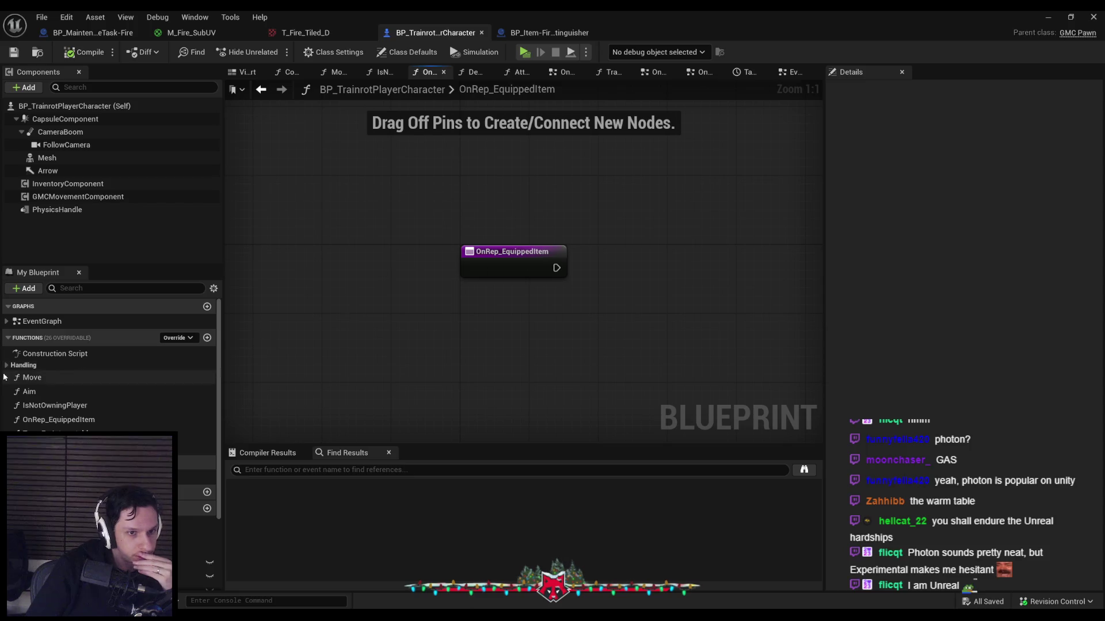
{"action": "scroll", "coordinate": [9, 327], "scroll_direction": "down", "scroll_amount": 3}
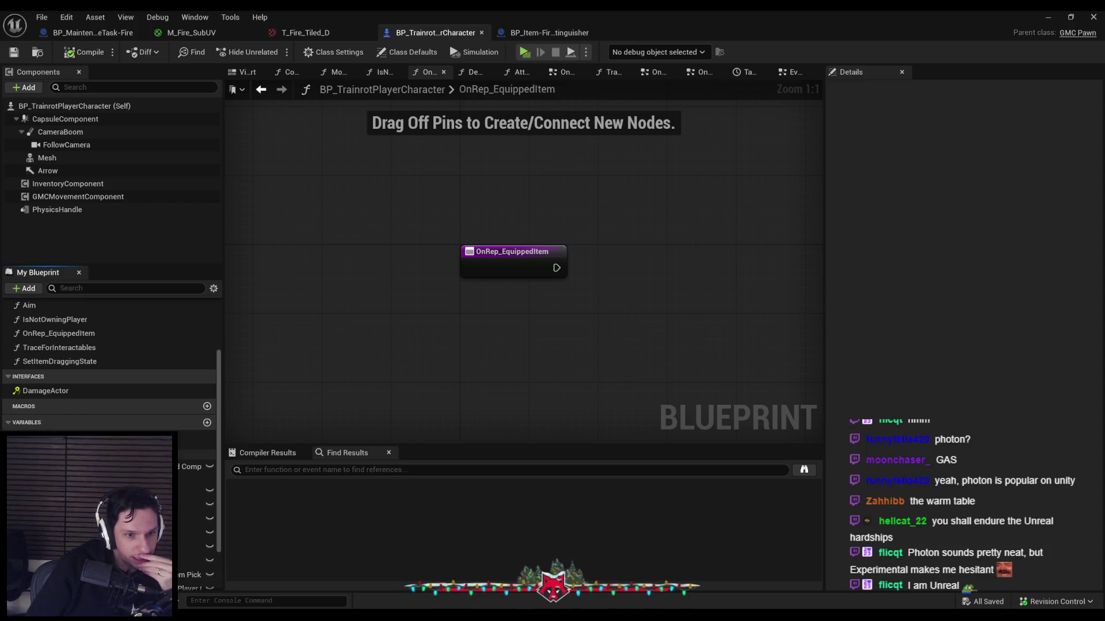
{"action": "scroll", "coordinate": [109, 356], "scroll_direction": "down", "scroll_amount": 2}
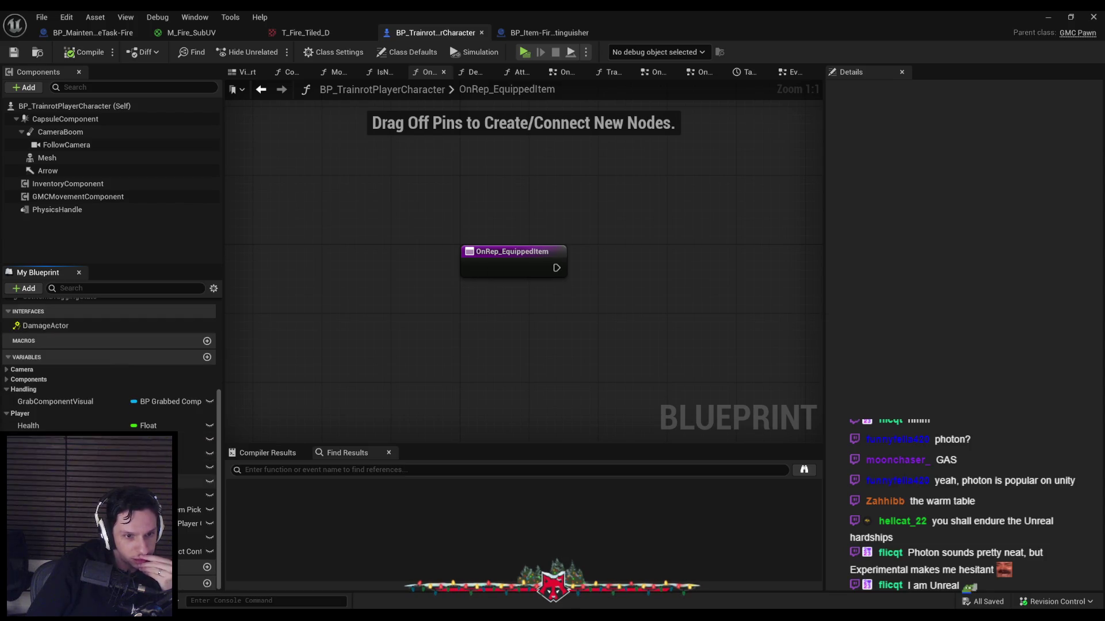
{"action": "left_click", "coordinate": [196, 481]}
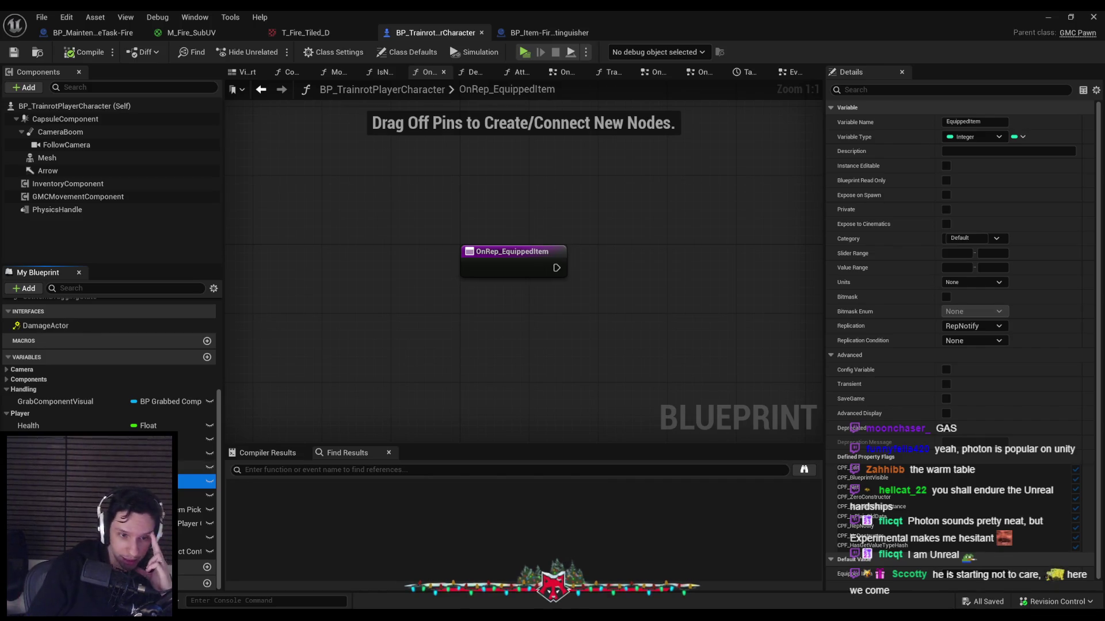
{"action": "right_click", "coordinate": [115, 481]}
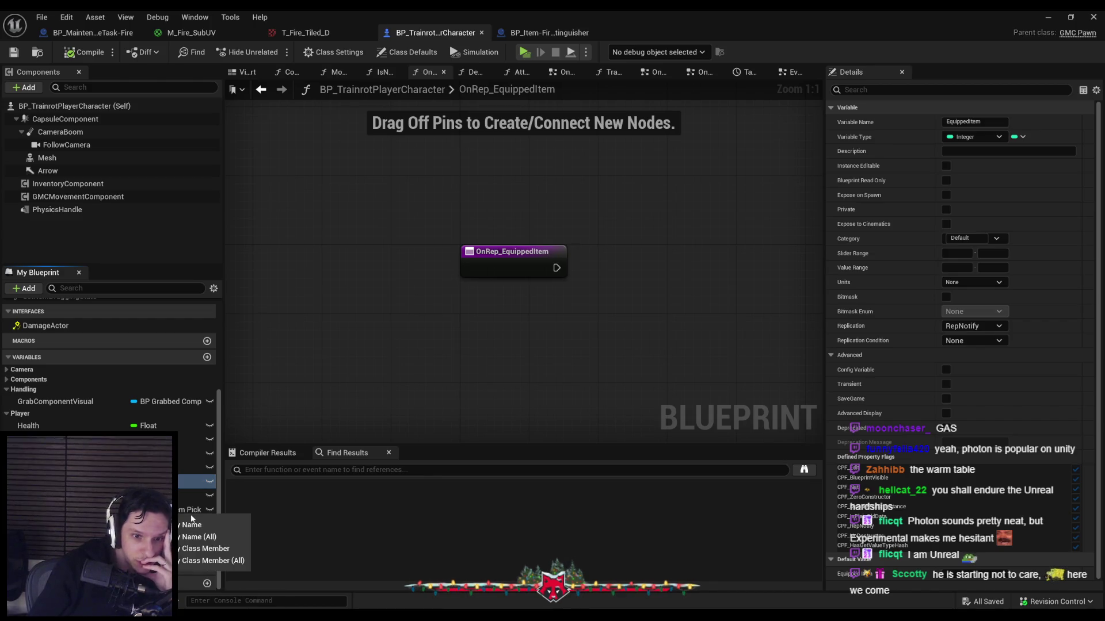
{"action": "left_click", "coordinate": [195, 524]}
Jump to the first Get EquippedItem result near Server Player Drop Item
{"action": "double_click", "coordinate": [279, 510]}
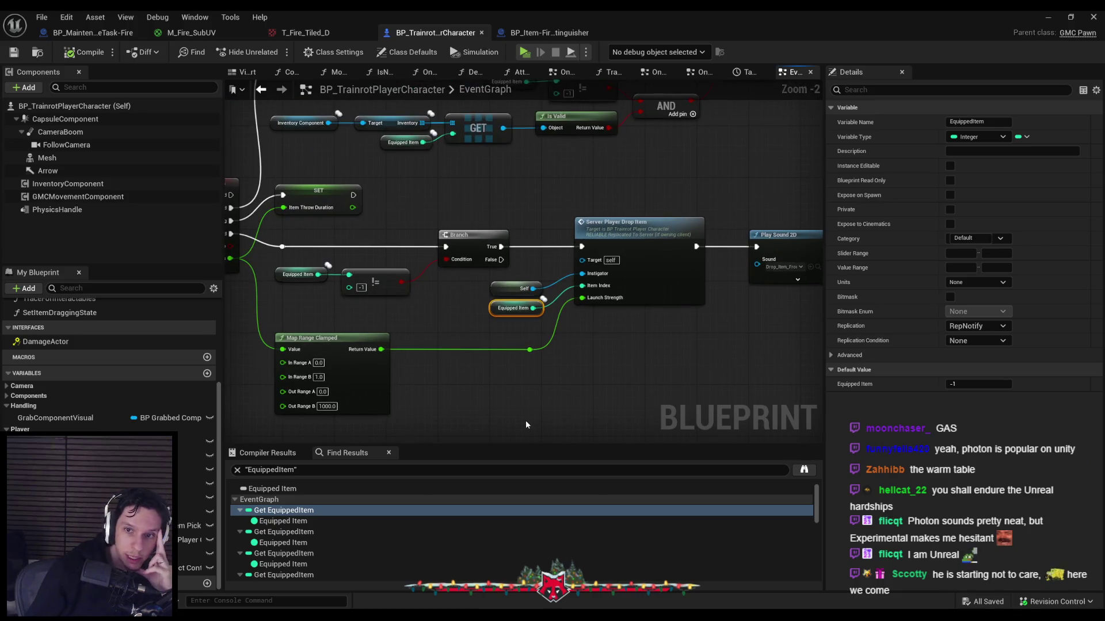
{"action": "mouse_move", "coordinate": [429, 392]}
{"action": "left_mouse_down"}
{"action": "mouse_move", "coordinate": [607, 377]}
{"action": "mouse_move", "coordinate": [422, 382]}
{"action": "left_mouse_up"}
{"action": "mouse_move", "coordinate": [636, 335]}
{"action": "left_mouse_down"}
{"action": "mouse_move", "coordinate": [343, 342]}
{"action": "mouse_move", "coordinate": [719, 428]}
{"action": "left_mouse_up"}
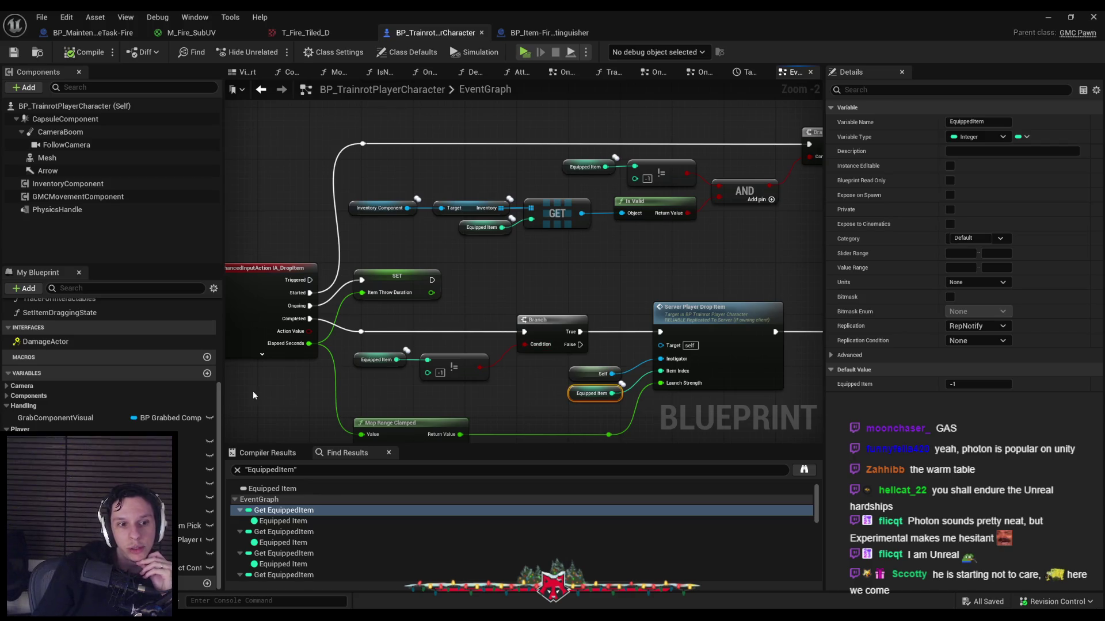
{"action": "scroll", "coordinate": [95, 412], "scroll_direction": "up", "scroll_amount": 10}
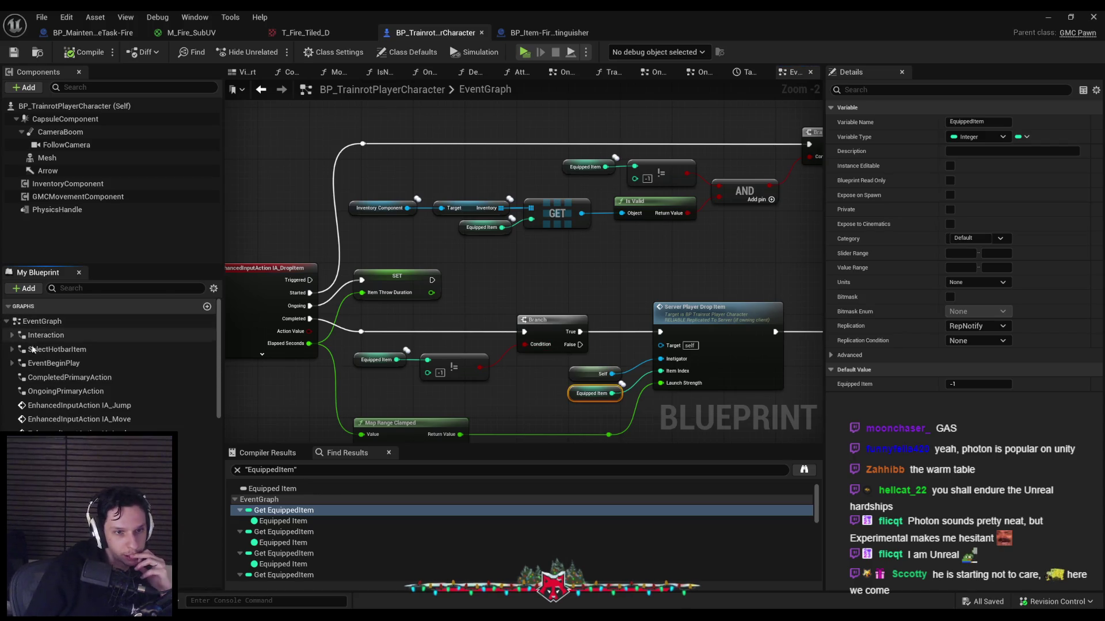
Open SelectHotbarItem and follow SetSelectedItem through Cast To and Delay to Server Set Selected Item
{"action": "double_click", "coordinate": [57, 349]}
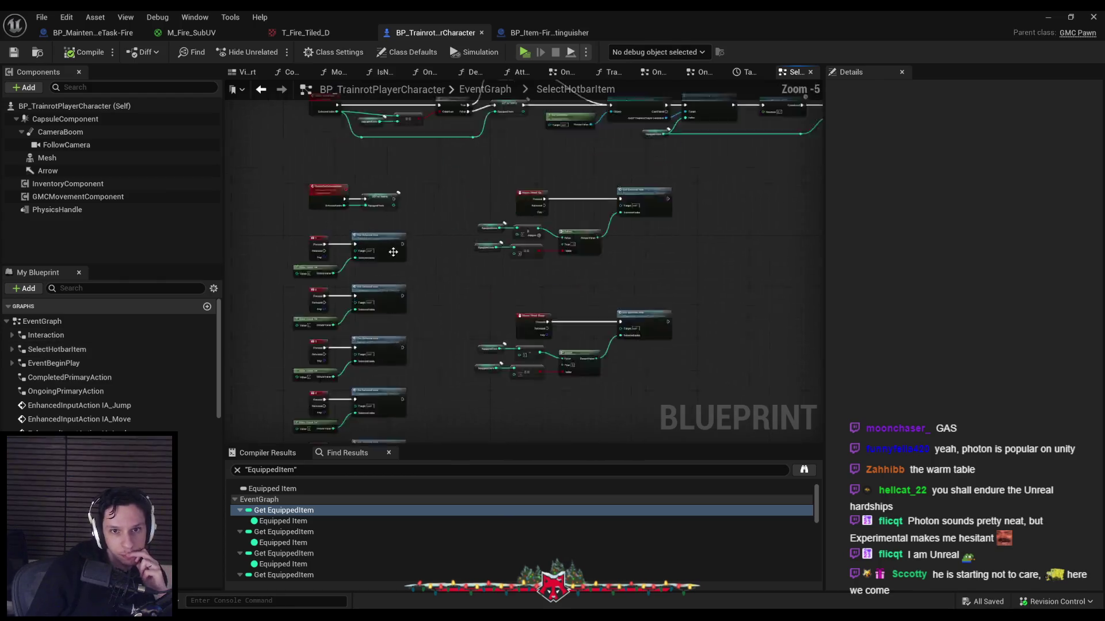
{"action": "scroll", "coordinate": [393, 252], "scroll_direction": "up", "scroll_amount": 2}
{"action": "left_click_drag", "start_coordinate": [329, 302], "coordinate": [358, 373]}
{"action": "mouse_move", "coordinate": [391, 323]}
{"action": "left_mouse_down"}
{"action": "mouse_move", "coordinate": [399, 333]}
{"action": "mouse_move", "coordinate": [381, 366]}
{"action": "left_mouse_up"}
{"action": "left_click", "coordinate": [259, 147]}
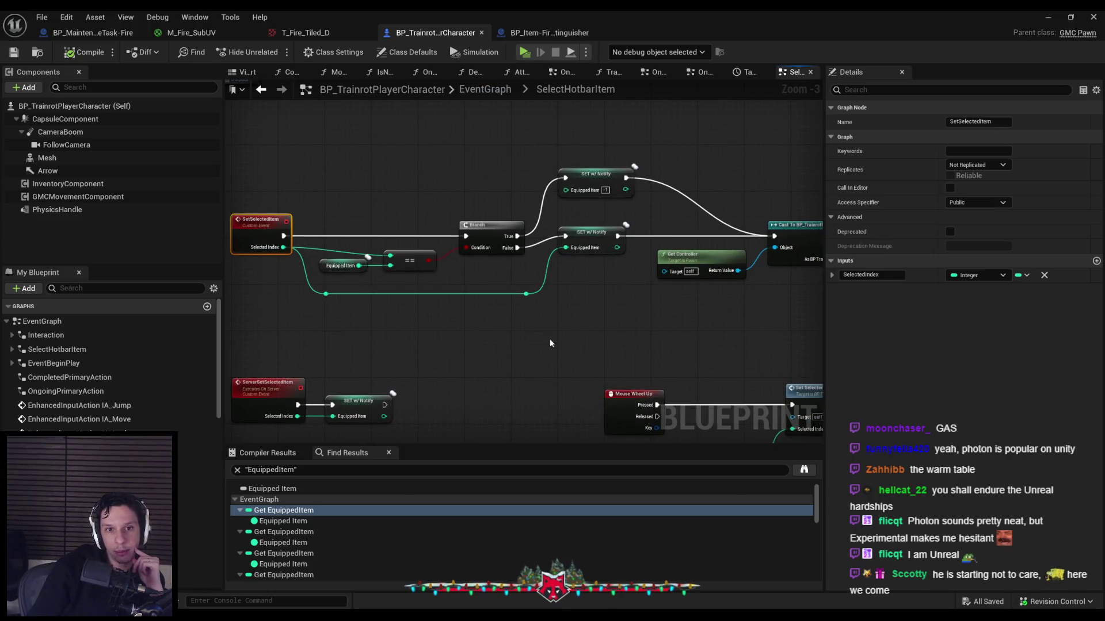
{"action": "scroll", "coordinate": [368, 257], "scroll_direction": "up", "scroll_amount": 1}
{"action": "mouse_move", "coordinate": [667, 267]}
{"action": "left_mouse_down"}
{"action": "mouse_move", "coordinate": [436, 275]}
{"action": "mouse_move", "coordinate": [364, 305]}
{"action": "mouse_move", "coordinate": [258, 310]}
{"action": "left_mouse_up"}
{"action": "mouse_move", "coordinate": [465, 311]}
{"action": "left_mouse_down"}
{"action": "mouse_move", "coordinate": [353, 321]}
{"action": "mouse_move", "coordinate": [765, 335]}
{"action": "left_mouse_up"}
{"action": "mouse_move", "coordinate": [498, 315]}
{"action": "left_mouse_down"}
{"action": "mouse_move", "coordinate": [757, 310]}
{"action": "mouse_move", "coordinate": [450, 313]}
{"action": "left_mouse_up"}
{"action": "left_click", "coordinate": [758, 309]}
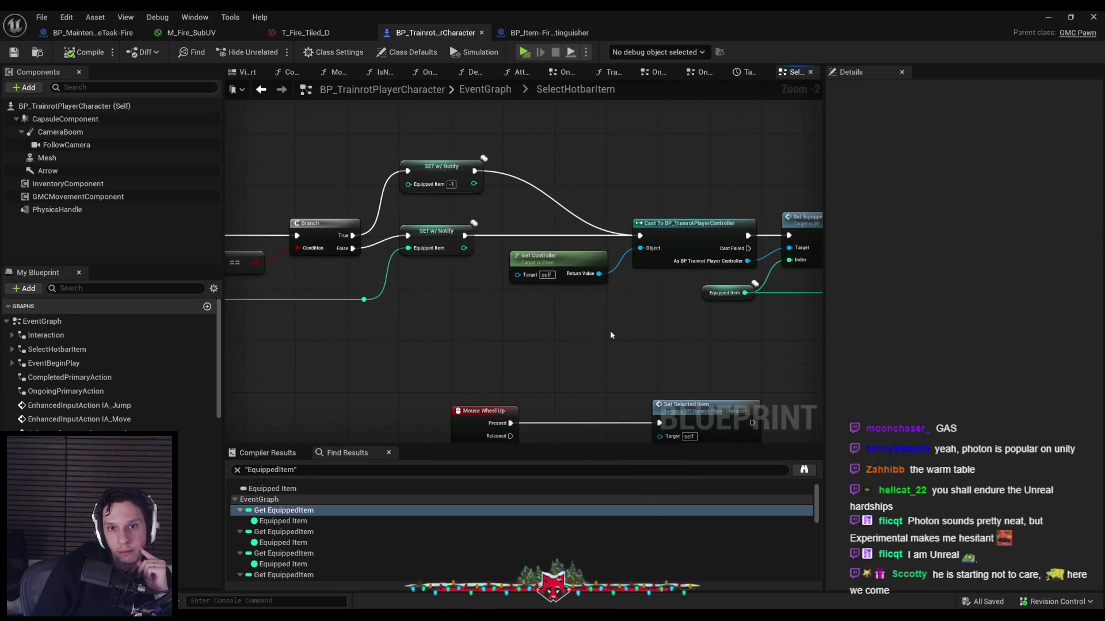
{"action": "left_click_drag", "start_coordinate": [612, 332], "coordinate": [415, 331]}
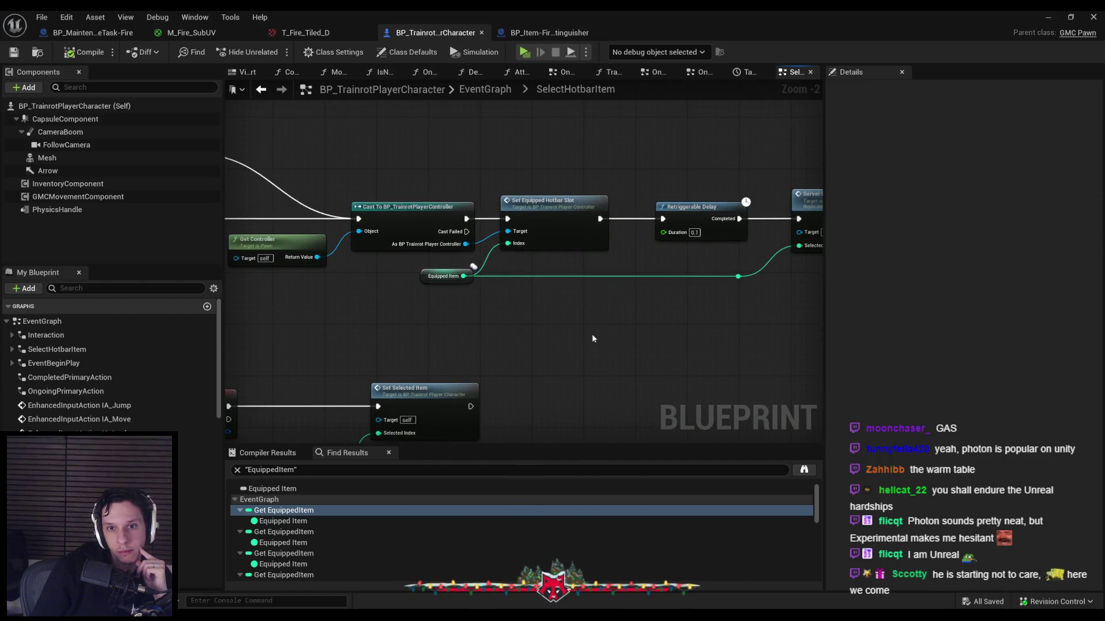
{"action": "left_click_drag", "start_coordinate": [641, 341], "coordinate": [499, 344]}
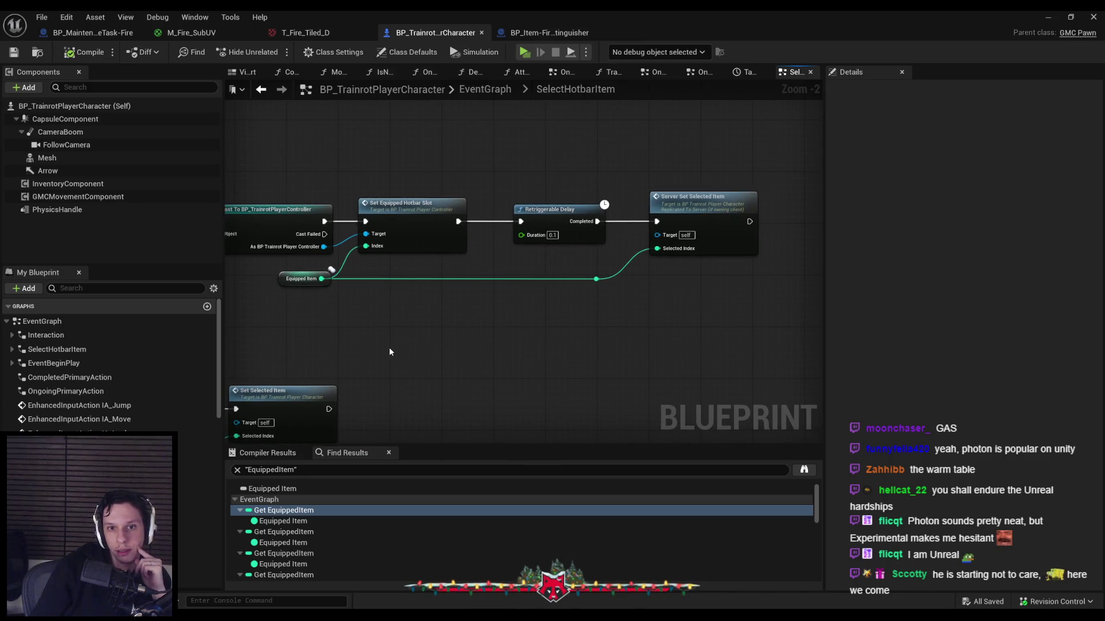
{"action": "left_click_drag", "start_coordinate": [410, 343], "coordinate": [462, 316]}
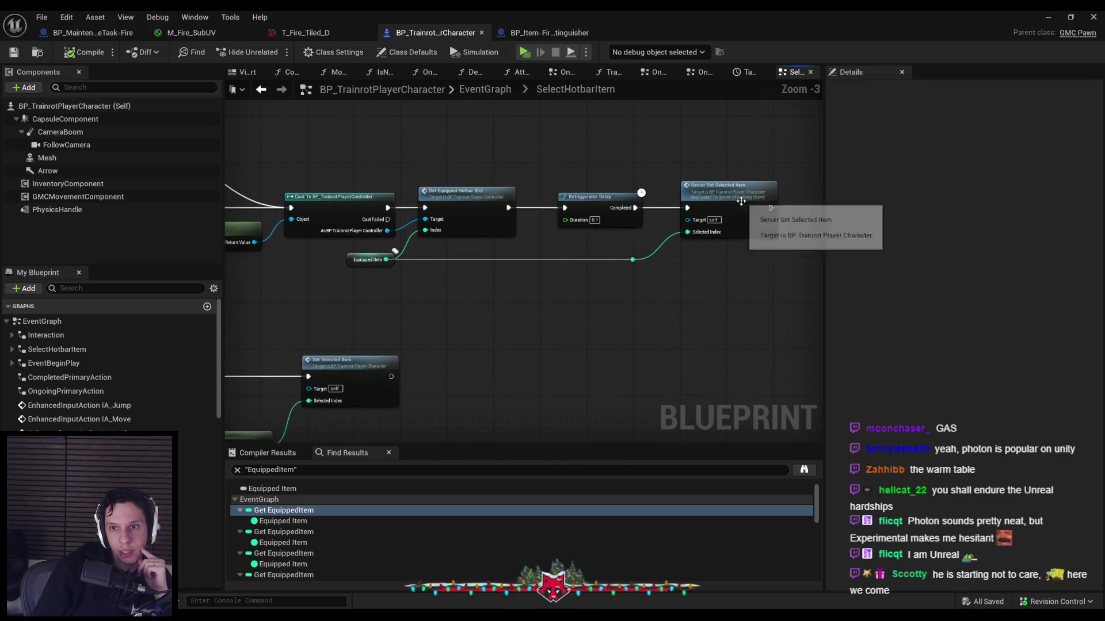
Jump to the ServerSetSelectedItem event and review the mouse-wheel selection nodes
{"action": "double_click", "coordinate": [742, 214]}
{"action": "mouse_move", "coordinate": [647, 263]}
{"action": "left_mouse_down"}
{"action": "mouse_move", "coordinate": [530, 245]}
{"action": "mouse_move", "coordinate": [570, 259]}
{"action": "mouse_move", "coordinate": [696, 242]}
{"action": "left_mouse_up"}
{"action": "scroll", "coordinate": [529, 245], "scroll_direction": "down", "scroll_amount": 1}
{"action": "scroll", "coordinate": [611, 263], "scroll_direction": "up", "scroll_amount": 3}
{"action": "scroll", "coordinate": [601, 257], "scroll_direction": "down", "scroll_amount": 1}
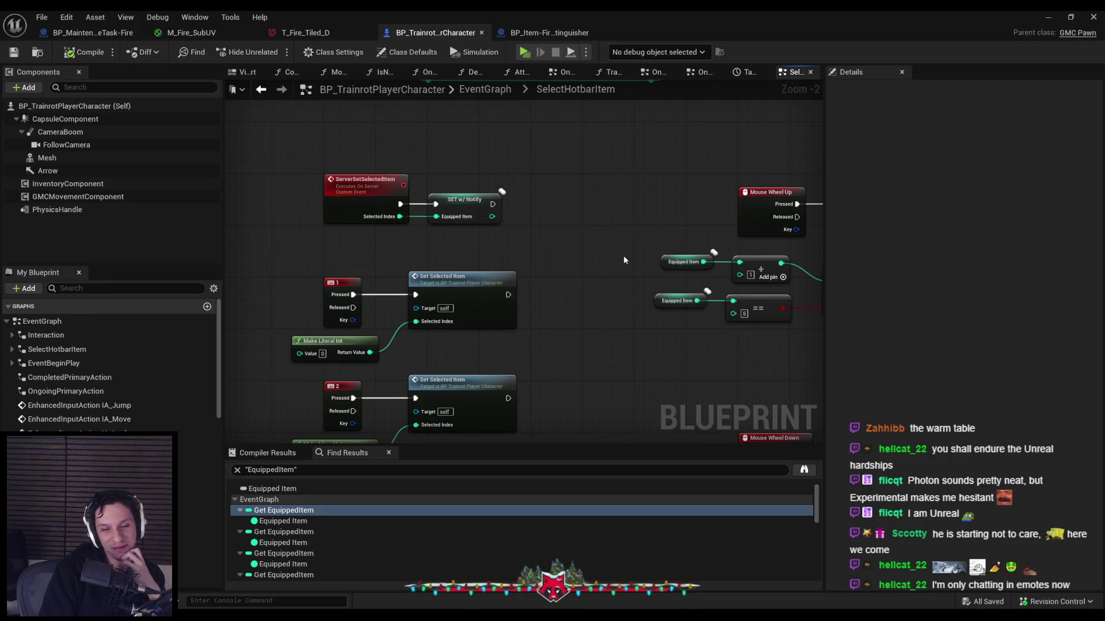
Scroll the SelectHotbarItem graph to review the number-key and mouse-wheel EquippedItem logic
{"action": "scroll", "coordinate": [623, 256], "scroll_direction": "down", "scroll_amount": 3}
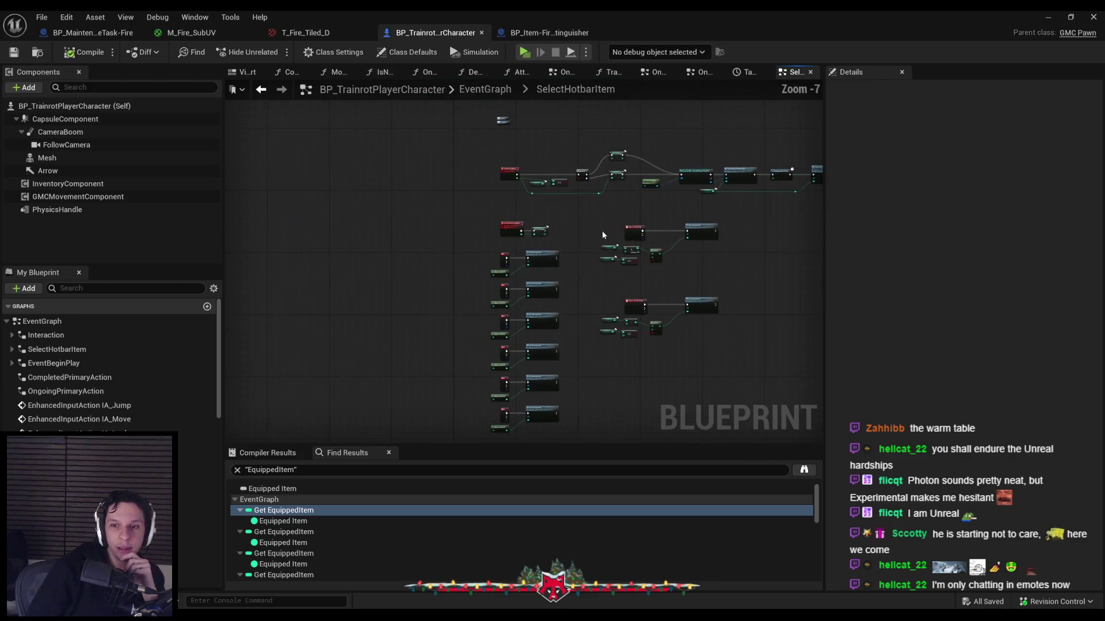
Move the Retriggerable Delay, Server Set Selected Item and reroute nodes leftward to tighten the chain
{"action": "scroll", "coordinate": [556, 266], "scroll_direction": "up", "scroll_amount": 2}
{"action": "scroll", "coordinate": [571, 271], "scroll_direction": "down", "scroll_amount": 2}
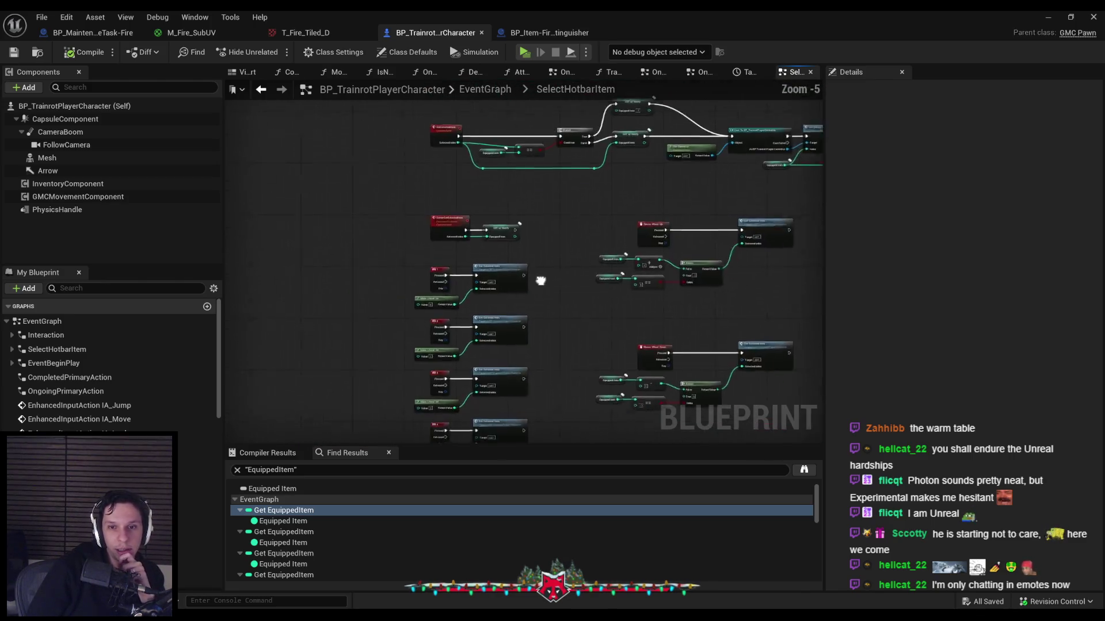
{"action": "scroll", "coordinate": [468, 297], "scroll_direction": "up", "scroll_amount": 2}
{"action": "scroll", "coordinate": [473, 294], "scroll_direction": "down", "scroll_amount": 2}
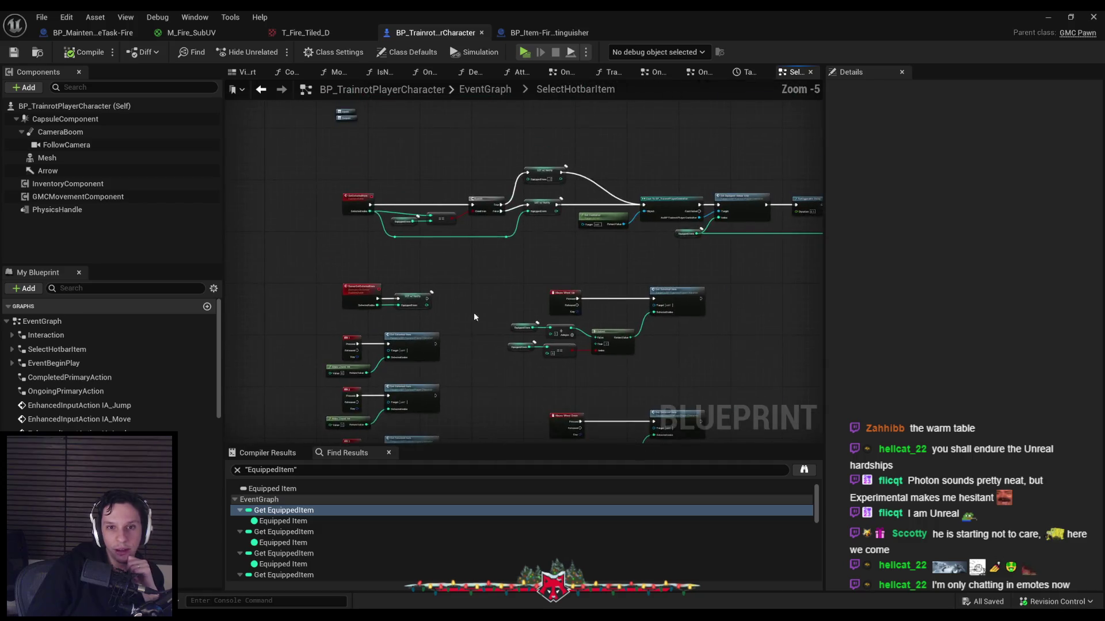
{"action": "scroll", "coordinate": [557, 280], "scroll_direction": "up", "scroll_amount": 2}
{"action": "scroll", "coordinate": [557, 280], "scroll_direction": "down", "scroll_amount": 2}
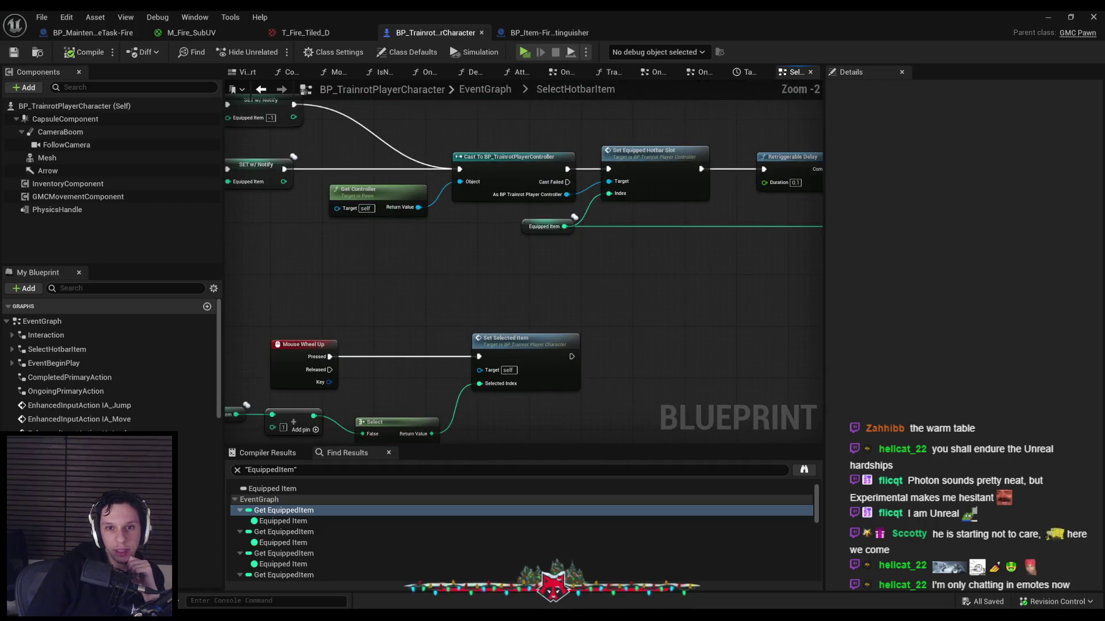
{"action": "scroll", "coordinate": [599, 239], "scroll_direction": "up", "scroll_amount": 4}
{"action": "left_click_drag", "start_coordinate": [685, 261], "coordinate": [333, 304]}
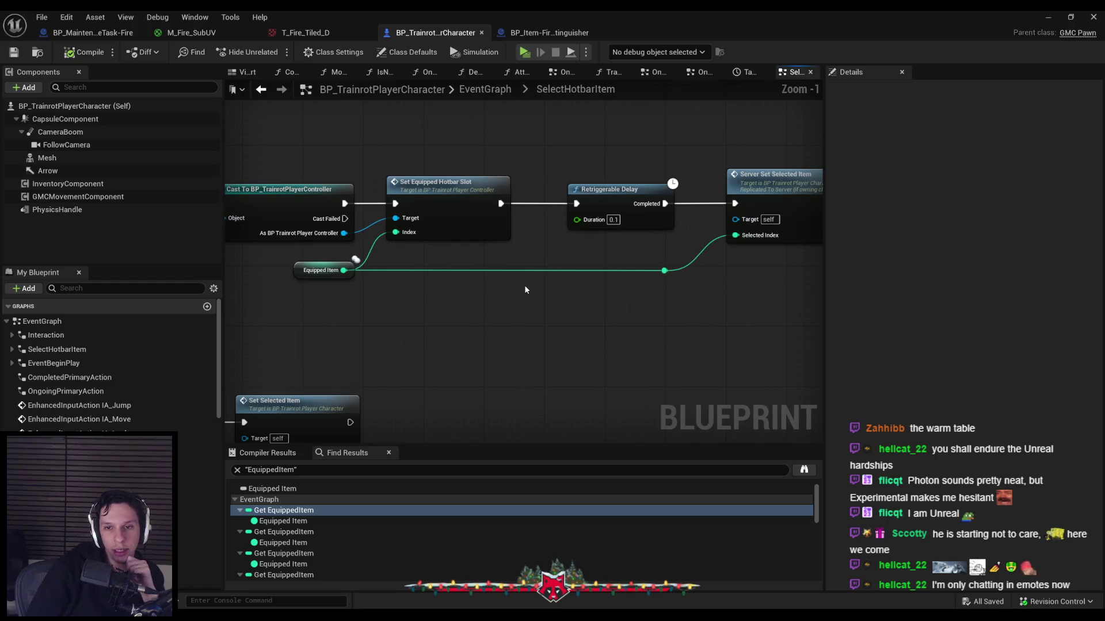
{"action": "left_click_drag", "start_coordinate": [699, 282], "coordinate": [557, 313]}
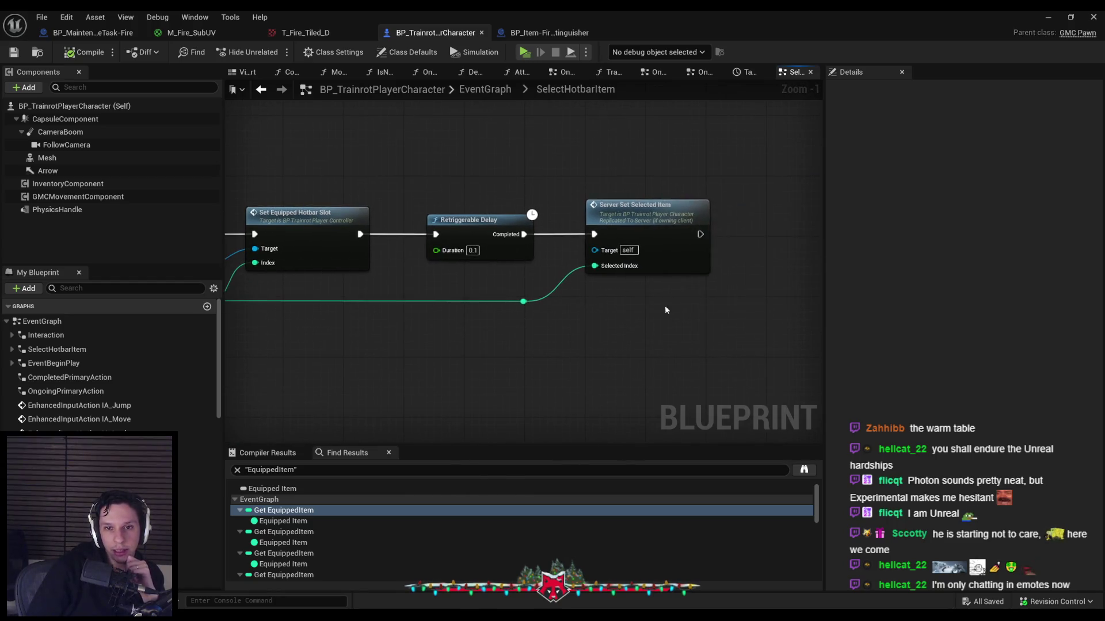
{"action": "mouse_move", "coordinate": [664, 305]}
{"action": "left_mouse_down"}
{"action": "mouse_move", "coordinate": [489, 214]}
{"action": "mouse_move", "coordinate": [466, 214]}
{"action": "left_mouse_up"}
{"action": "left_click", "coordinate": [598, 205]}
{"action": "left_click_drag", "start_coordinate": [598, 206], "coordinate": [583, 206]}
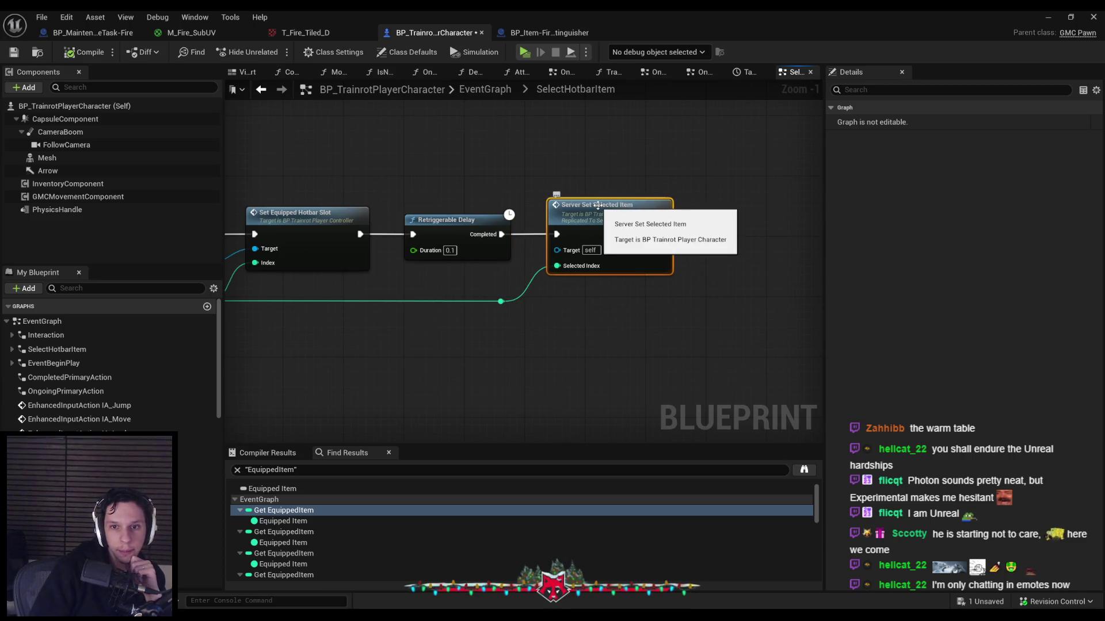
Compile and save the player character Blueprint
{"action": "left_click", "coordinate": [352, 136]}
{"action": "key", "text": "ctrl+s"}
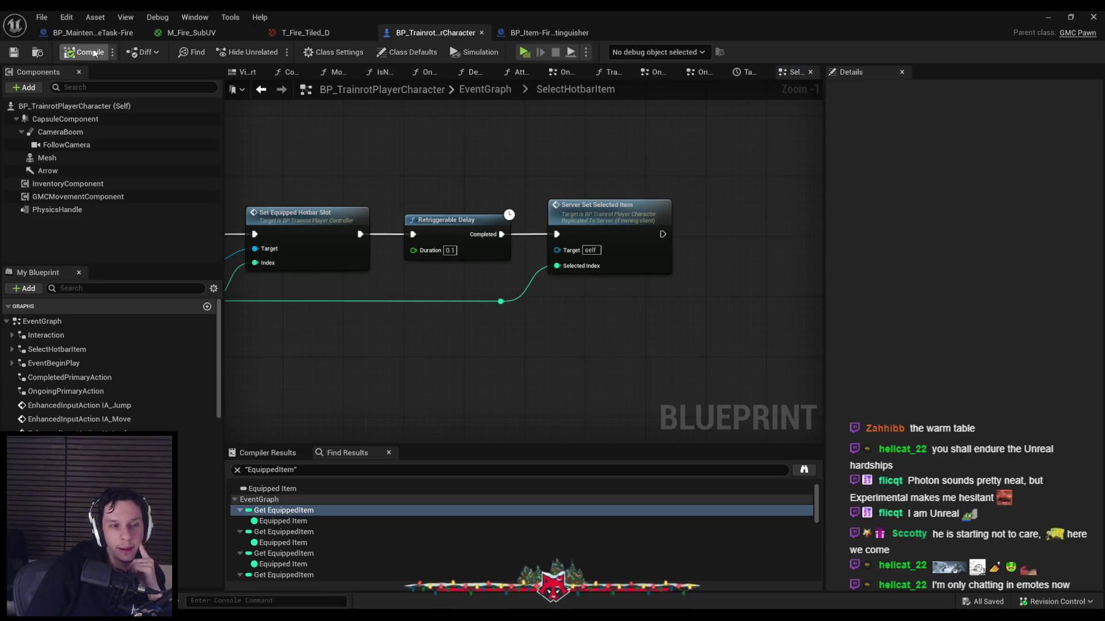
{"action": "scroll", "coordinate": [356, 297], "scroll_direction": "down", "scroll_amount": 3}
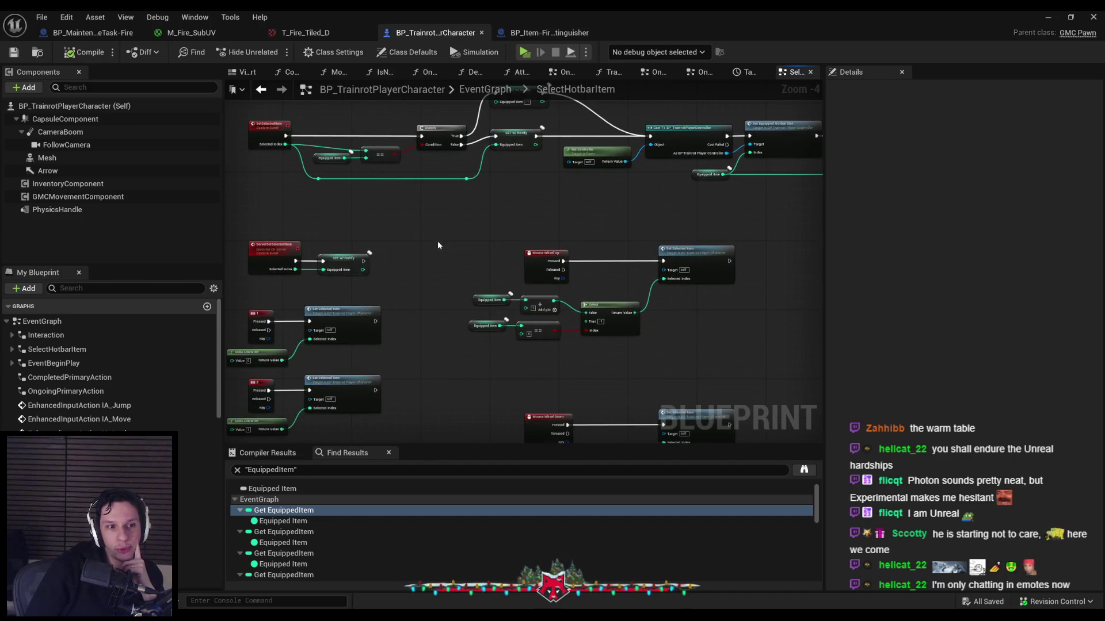
{"action": "scroll", "coordinate": [578, 174], "scroll_direction": "down", "scroll_amount": 2}
{"action": "scroll", "coordinate": [564, 183], "scroll_direction": "up", "scroll_amount": 2}
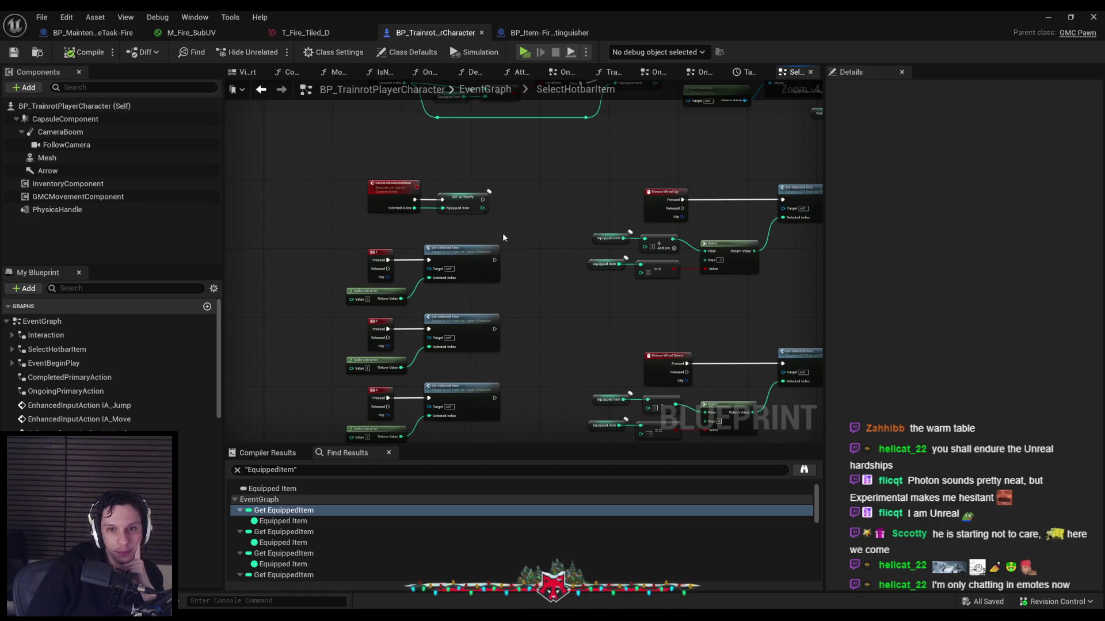
{"action": "scroll", "coordinate": [331, 268], "scroll_direction": "down", "scroll_amount": 1}
{"action": "scroll", "coordinate": [367, 247], "scroll_direction": "up", "scroll_amount": 2}
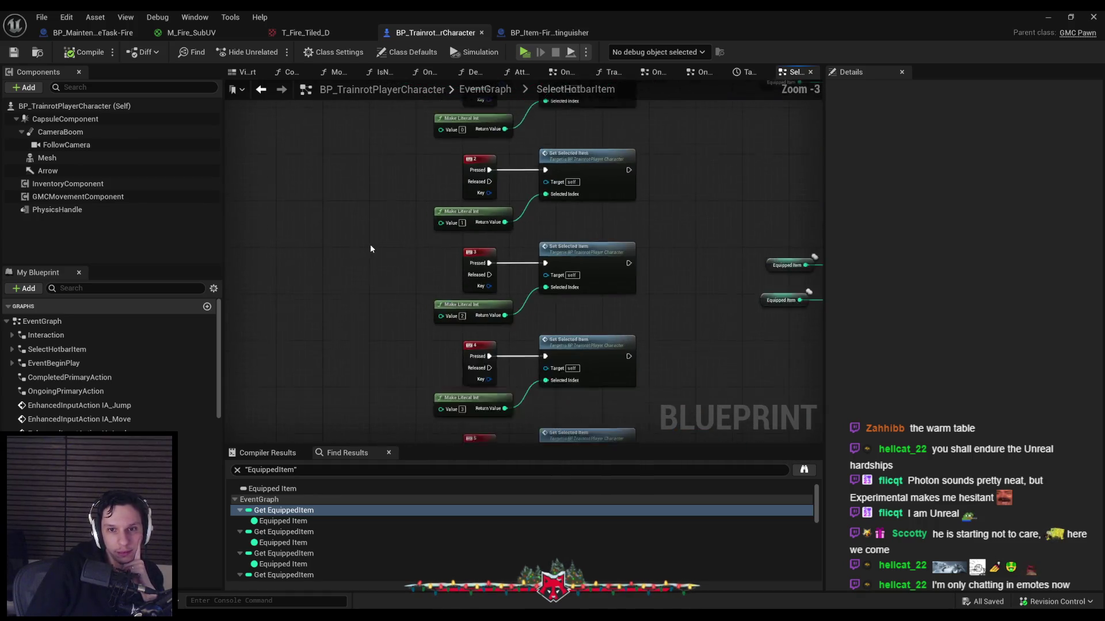
{"action": "scroll", "coordinate": [428, 296], "scroll_direction": "up", "scroll_amount": 1}
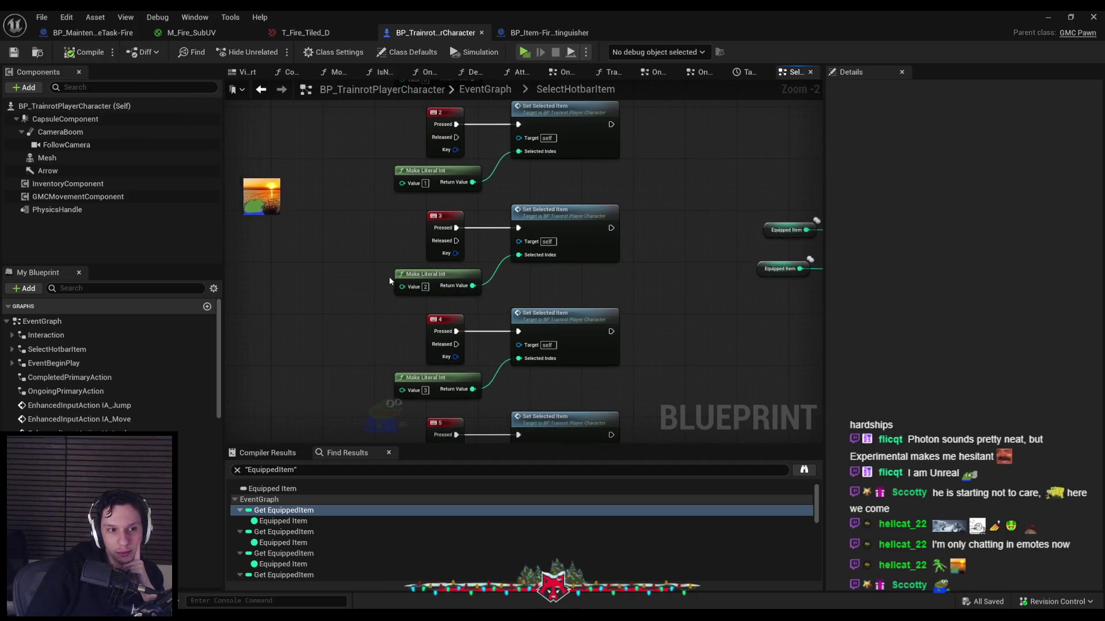
{"action": "scroll", "coordinate": [389, 276], "scroll_direction": "down", "scroll_amount": 2}
{"action": "scroll", "coordinate": [368, 270], "scroll_direction": "up", "scroll_amount": 1}
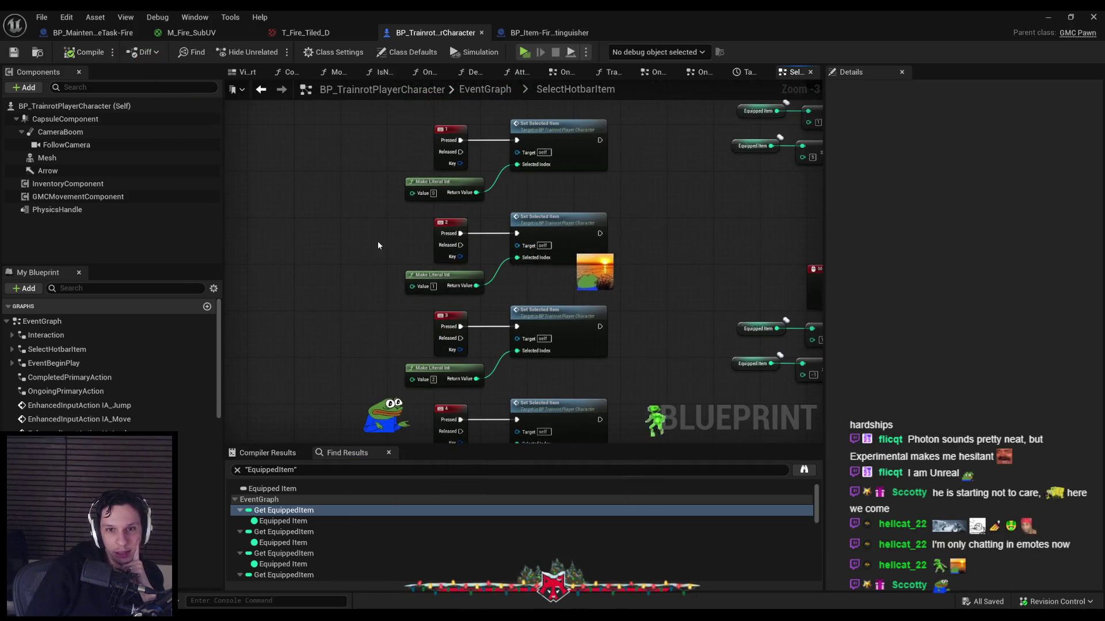
{"action": "left_click_drag", "start_coordinate": [378, 240], "coordinate": [373, 295]}
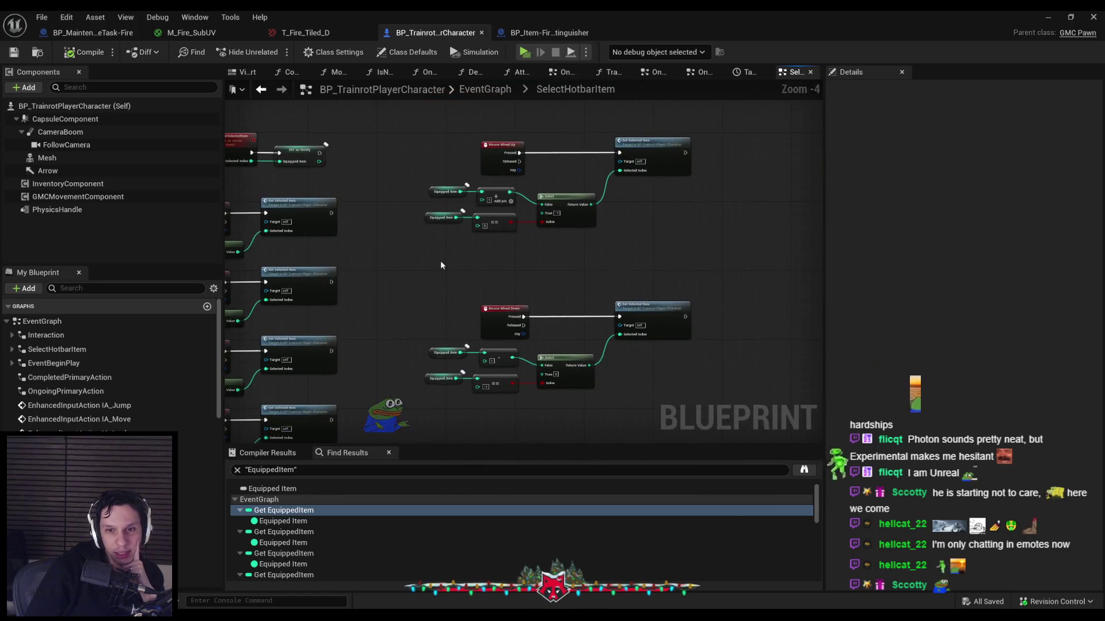
{"action": "scroll", "coordinate": [582, 289], "scroll_direction": "up", "scroll_amount": 1}
{"action": "scroll", "coordinate": [379, 252], "scroll_direction": "up", "scroll_amount": 1}
{"action": "scroll", "coordinate": [380, 252], "scroll_direction": "down", "scroll_amount": 3}
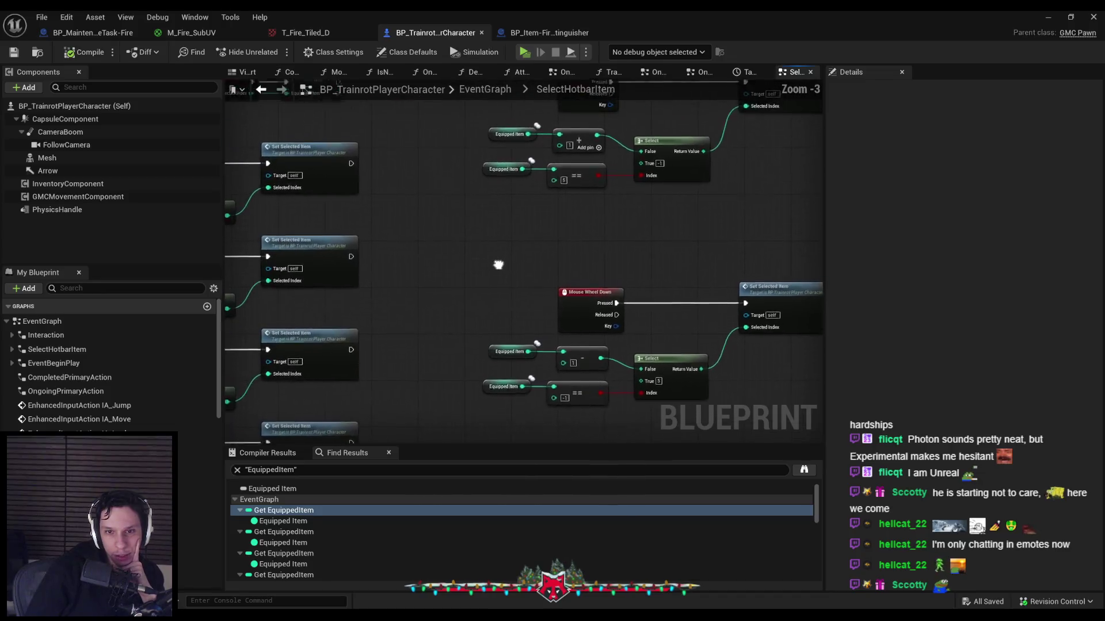
{"action": "scroll", "coordinate": [450, 251], "scroll_direction": "up", "scroll_amount": 2}
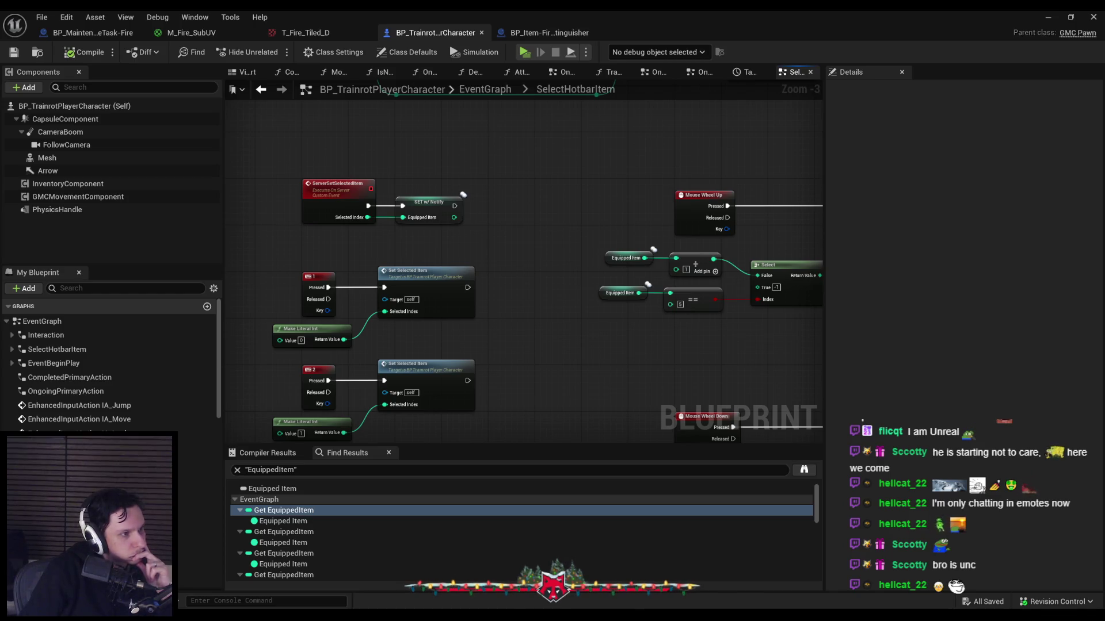
Read the replies in the 'Is using locally spawned objects in multiplayer possible?' thread, then return to Unreal
{"action": "key", "text": "alt+Tab"}
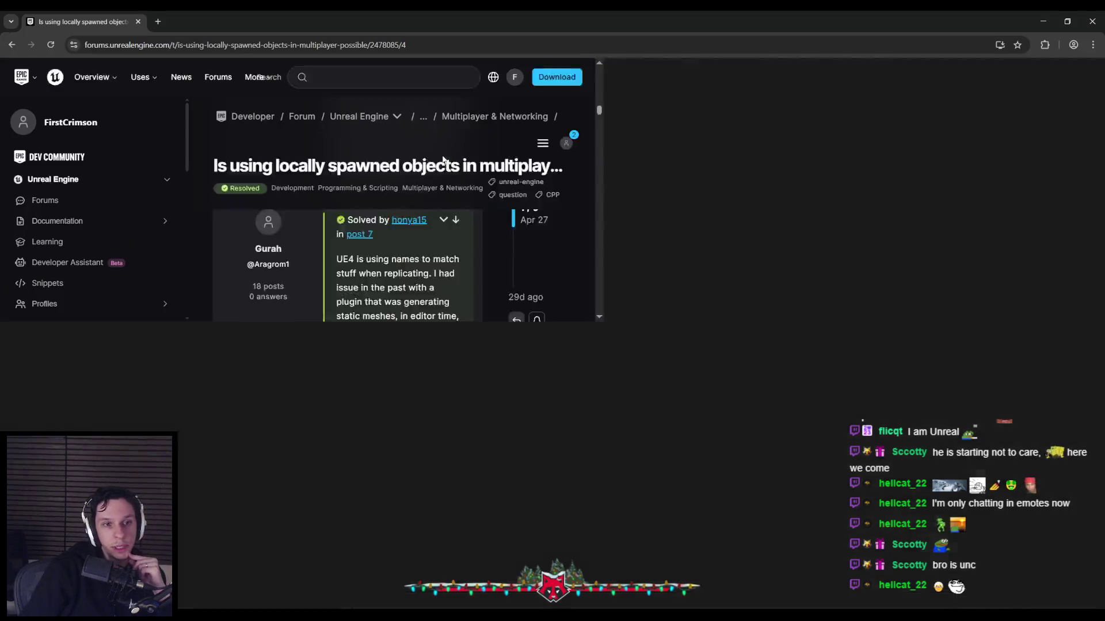
{"action": "scroll", "coordinate": [324, 423], "scroll_direction": "down", "scroll_amount": 3}
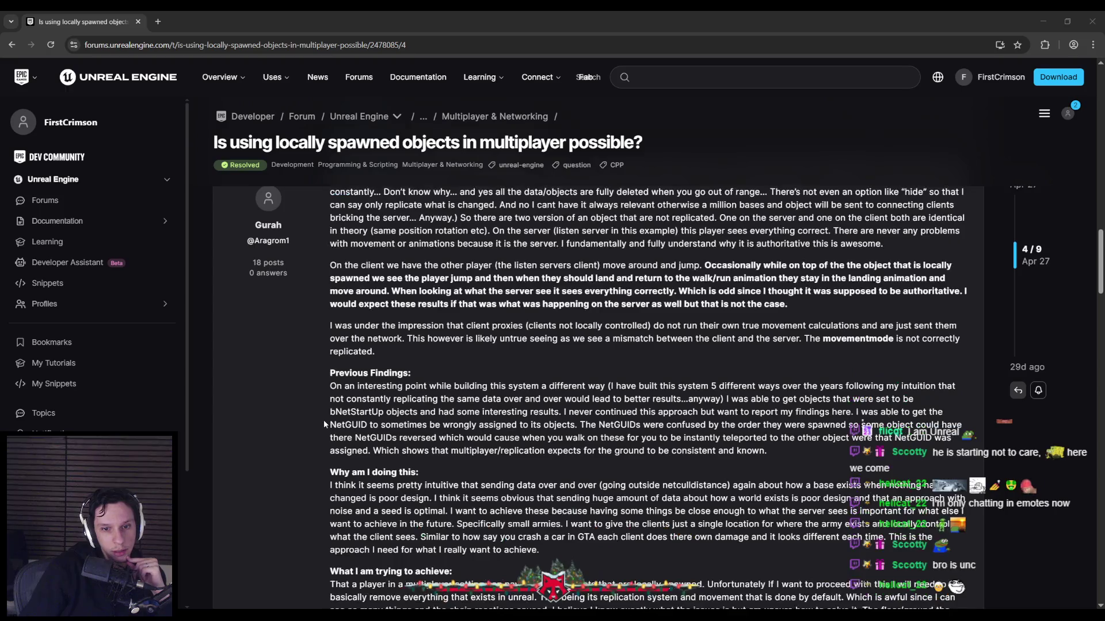
{"action": "scroll", "coordinate": [324, 424], "scroll_direction": "down", "scroll_amount": 2}
{"action": "scroll", "coordinate": [324, 424], "scroll_direction": "up", "scroll_amount": 2}
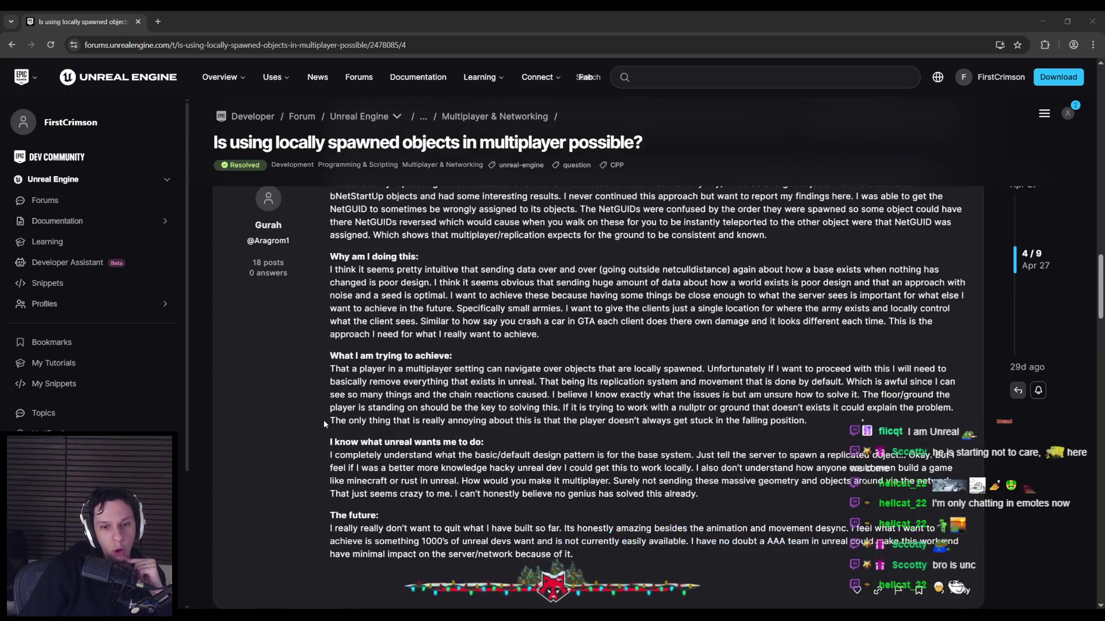
{"action": "scroll", "coordinate": [324, 424], "scroll_direction": "up", "scroll_amount": 5}
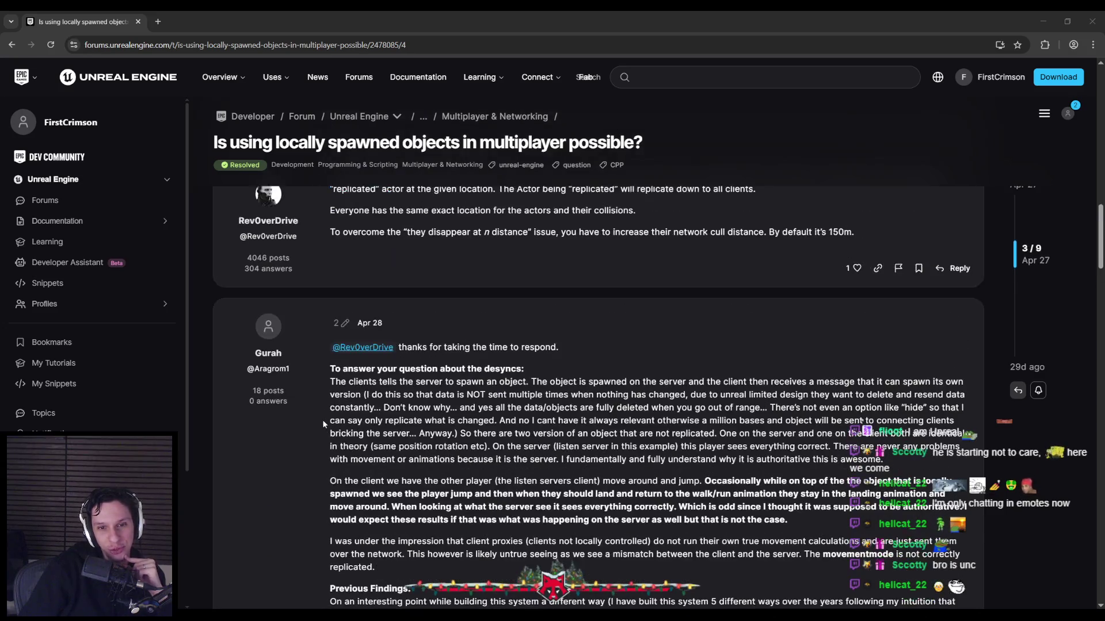
{"action": "scroll", "coordinate": [322, 420], "scroll_direction": "down", "scroll_amount": 8}
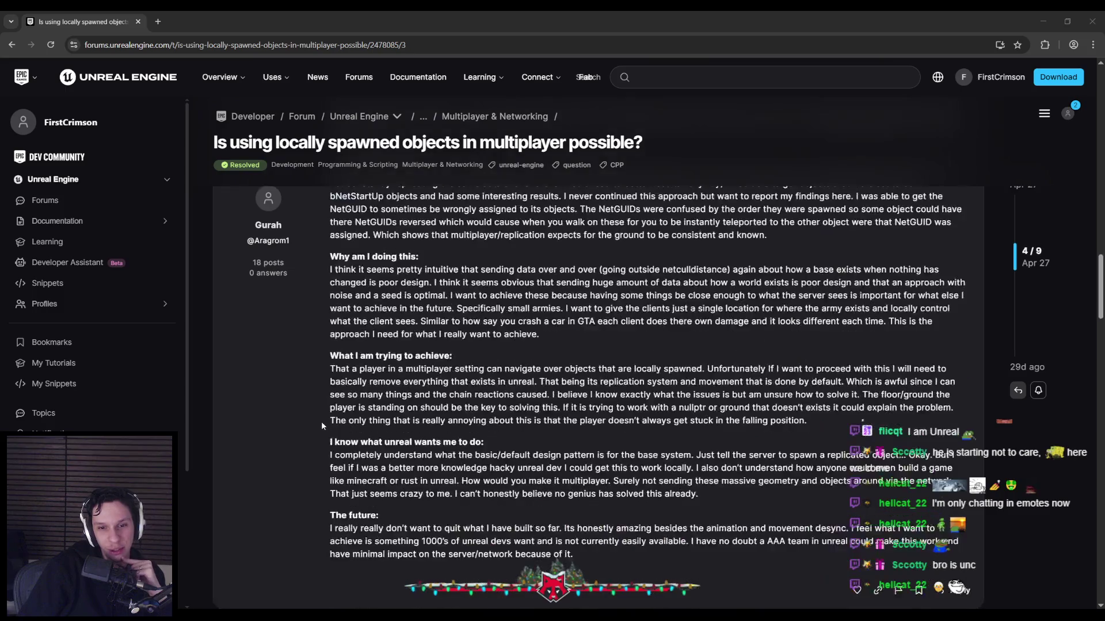
{"action": "scroll", "coordinate": [321, 421], "scroll_direction": "up", "scroll_amount": 2}
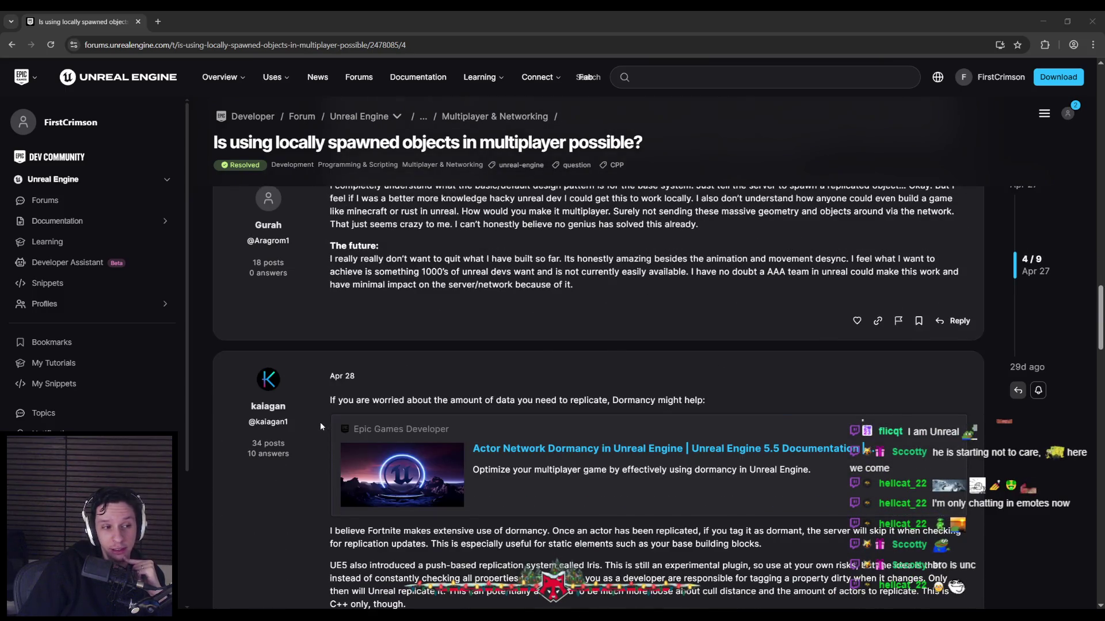
{"action": "scroll", "coordinate": [320, 422], "scroll_direction": "up", "scroll_amount": 3}
{"action": "scroll", "coordinate": [320, 422], "scroll_direction": "up", "scroll_amount": 4}
{"action": "scroll", "coordinate": [320, 422], "scroll_direction": "down", "scroll_amount": 9}
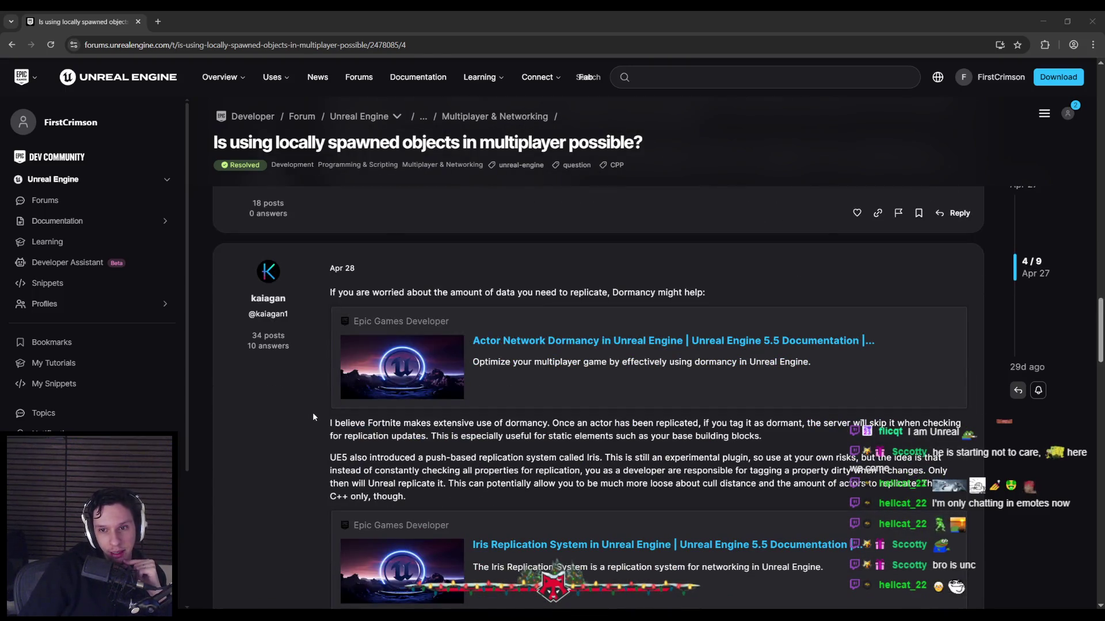
{"action": "scroll", "coordinate": [313, 417], "scroll_direction": "down", "scroll_amount": 1}
{"action": "scroll", "coordinate": [313, 417], "scroll_direction": "down", "scroll_amount": 5}
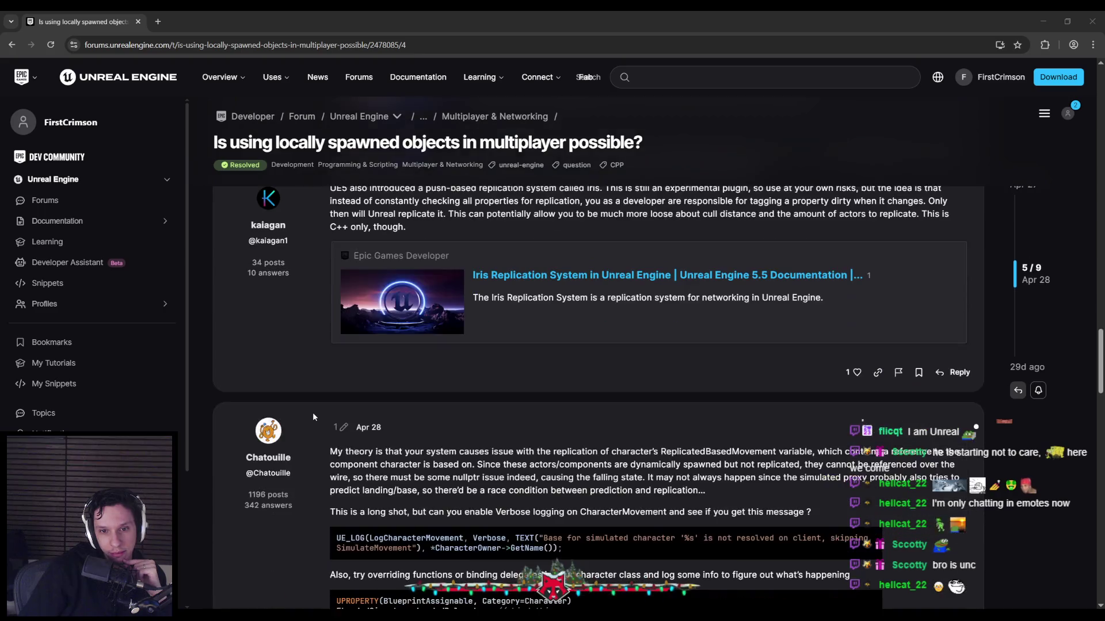
{"action": "scroll", "coordinate": [313, 416], "scroll_direction": "down", "scroll_amount": 5}
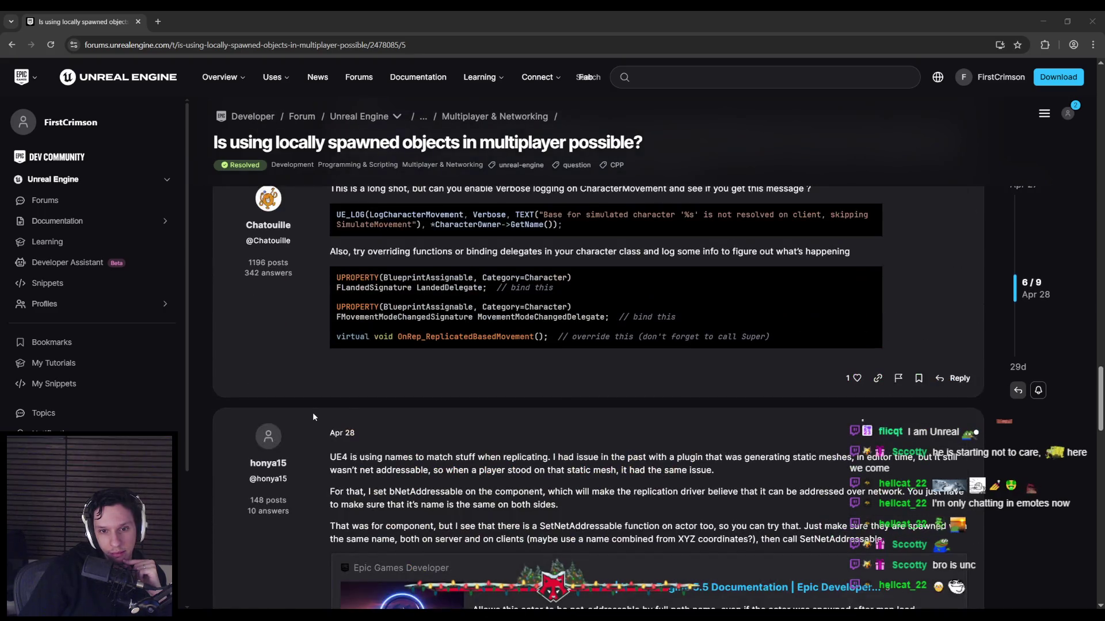
{"action": "scroll", "coordinate": [313, 416], "scroll_direction": "down", "scroll_amount": 3}
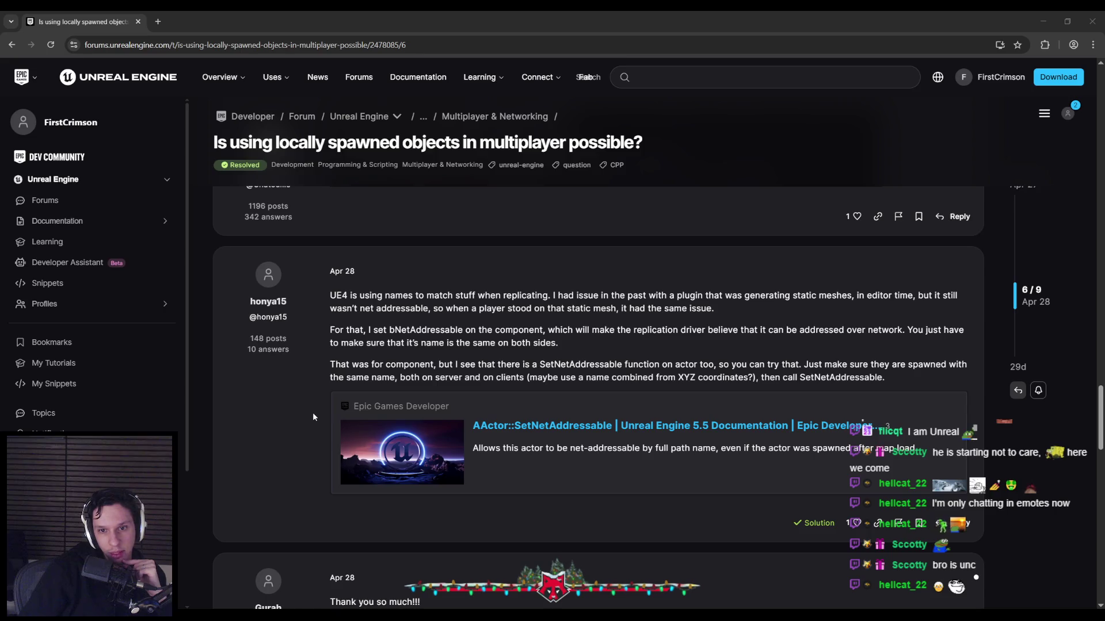
{"action": "scroll", "coordinate": [313, 412], "scroll_direction": "down", "scroll_amount": 3}
{"action": "scroll", "coordinate": [312, 412], "scroll_direction": "down", "scroll_amount": 2}
{"action": "scroll", "coordinate": [313, 412], "scroll_direction": "down", "scroll_amount": 2}
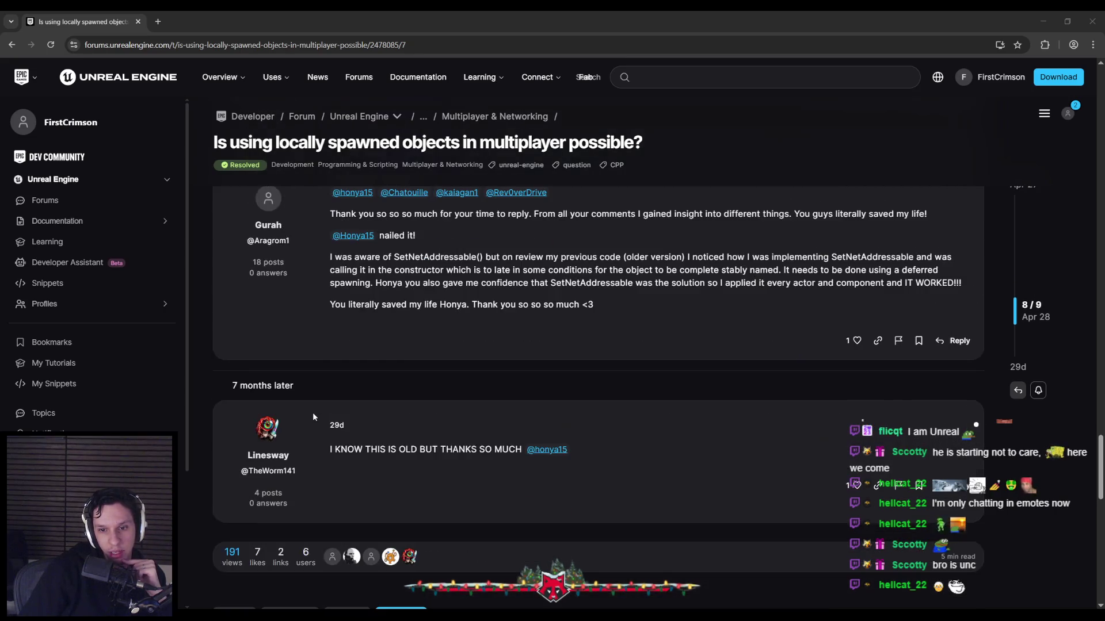
{"action": "scroll", "coordinate": [312, 412], "scroll_direction": "up", "scroll_amount": 9}
{"action": "scroll", "coordinate": [313, 414], "scroll_direction": "up", "scroll_amount": 3}
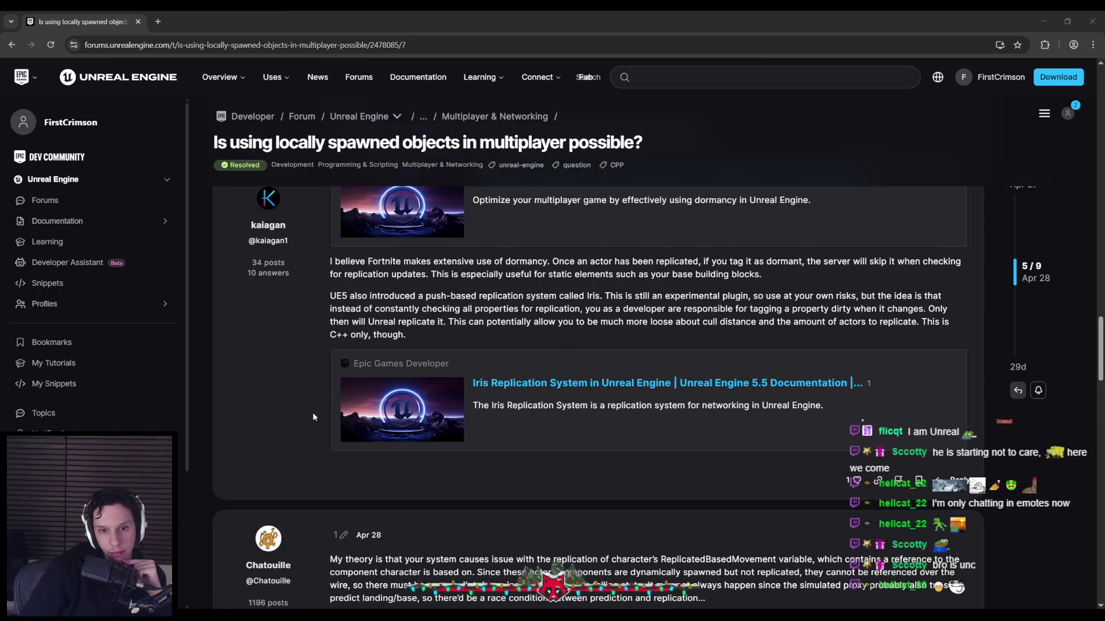
{"action": "scroll", "coordinate": [313, 414], "scroll_direction": "down", "scroll_amount": 3}
{"action": "scroll", "coordinate": [313, 414], "scroll_direction": "down", "scroll_amount": 6}
{"action": "scroll", "coordinate": [313, 415], "scroll_direction": "down", "scroll_amount": 3}
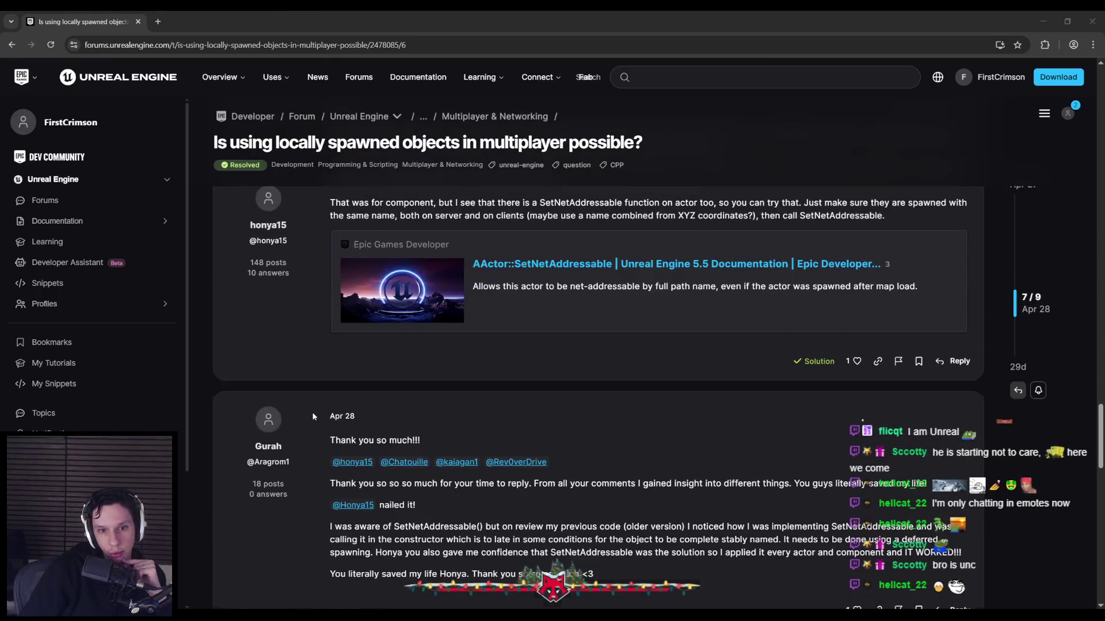
{"action": "scroll", "coordinate": [313, 415], "scroll_direction": "up", "scroll_amount": 10}
{"action": "scroll", "coordinate": [313, 416], "scroll_direction": "up", "scroll_amount": 7}
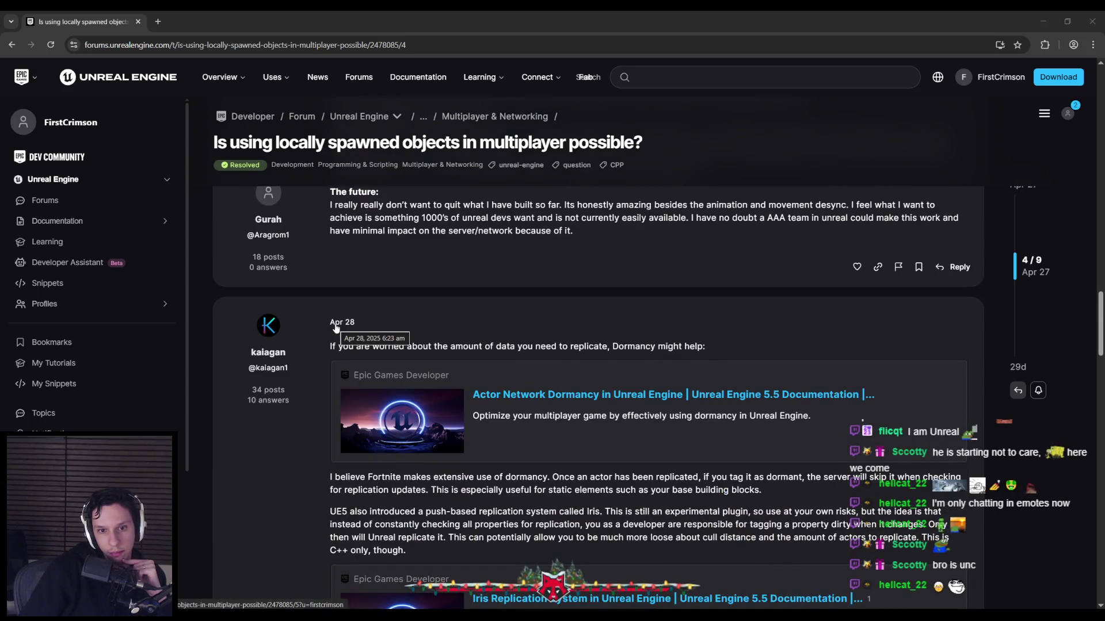
{"action": "scroll", "coordinate": [315, 382], "scroll_direction": "up", "scroll_amount": 7}
{"action": "scroll", "coordinate": [315, 388], "scroll_direction": "up", "scroll_amount": 15}
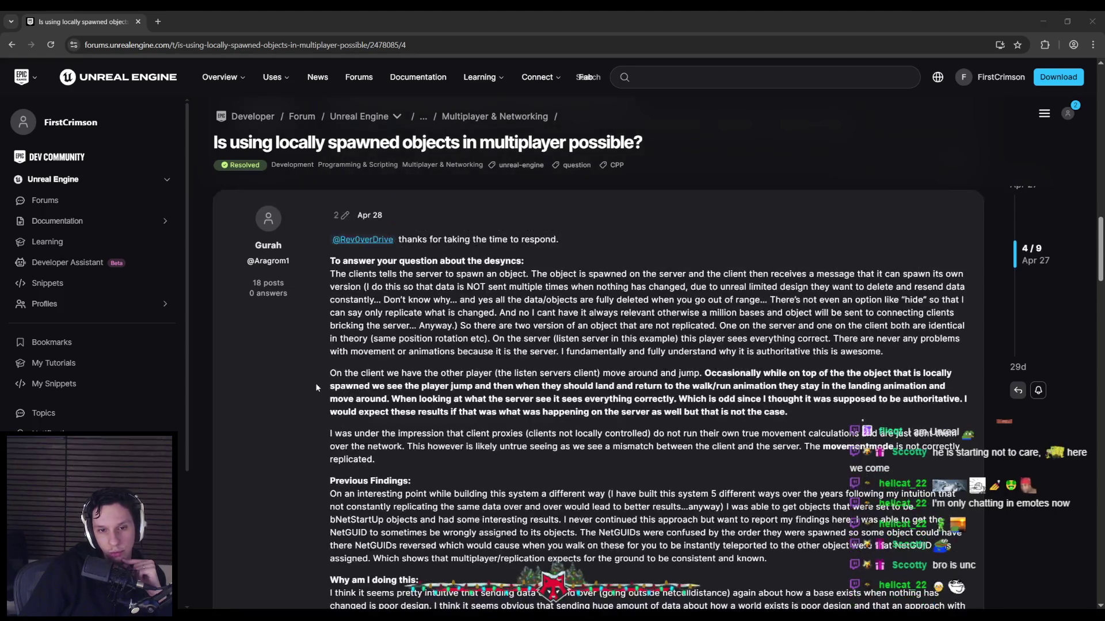
{"action": "scroll", "coordinate": [316, 387], "scroll_direction": "up", "scroll_amount": 15}
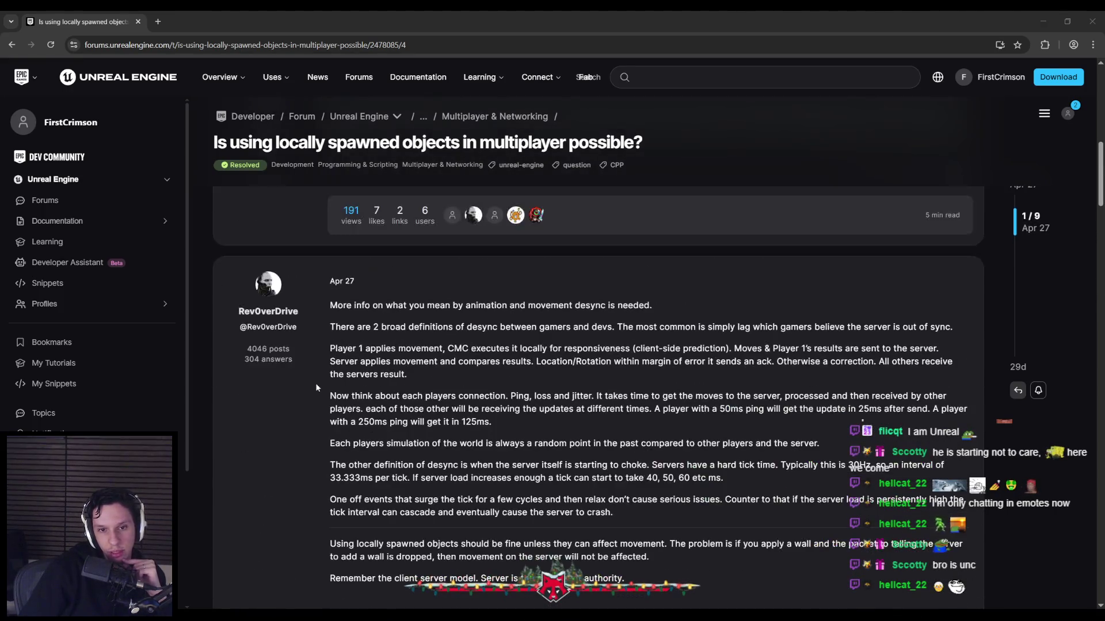
{"action": "scroll", "coordinate": [316, 387], "scroll_direction": "up", "scroll_amount": 2}
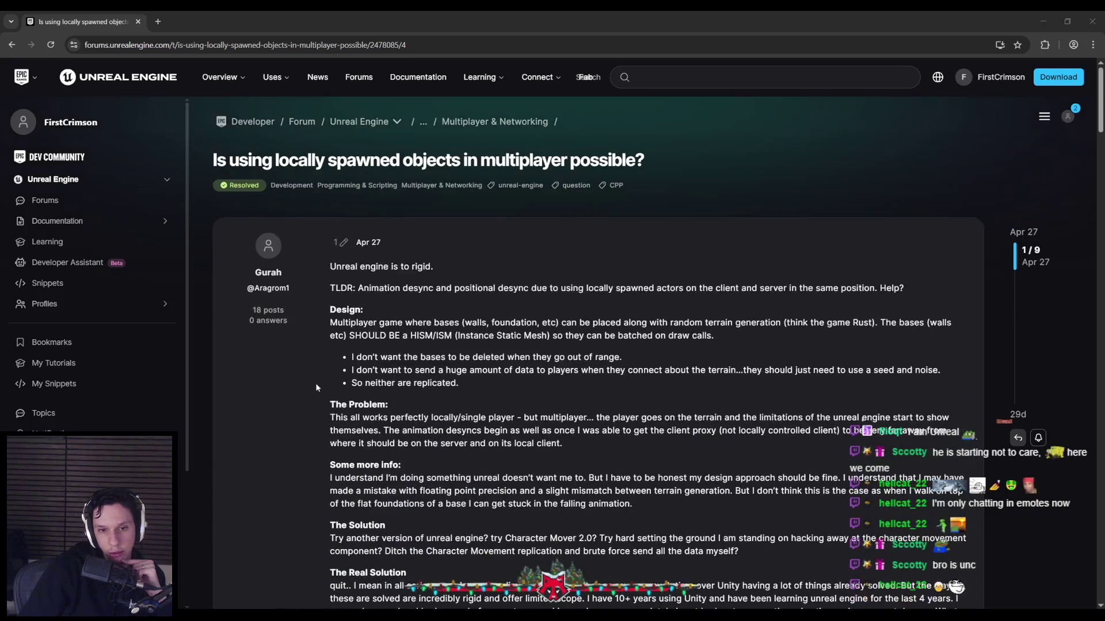
{"action": "scroll", "coordinate": [316, 388], "scroll_direction": "down", "scroll_amount": 3}
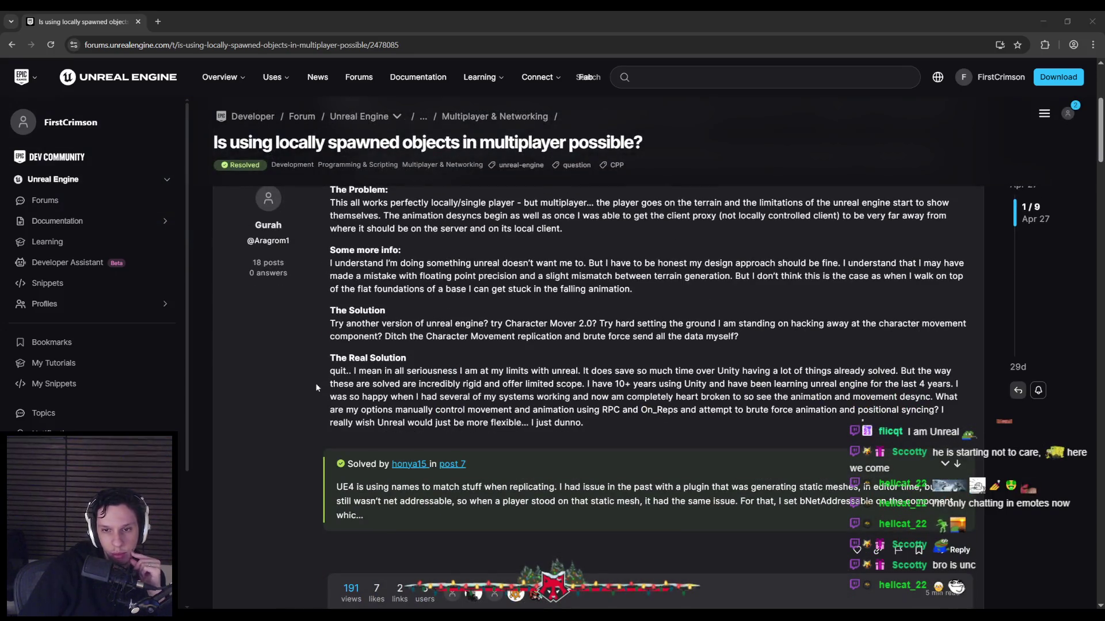
{"action": "scroll", "coordinate": [316, 388], "scroll_direction": "down", "scroll_amount": 3}
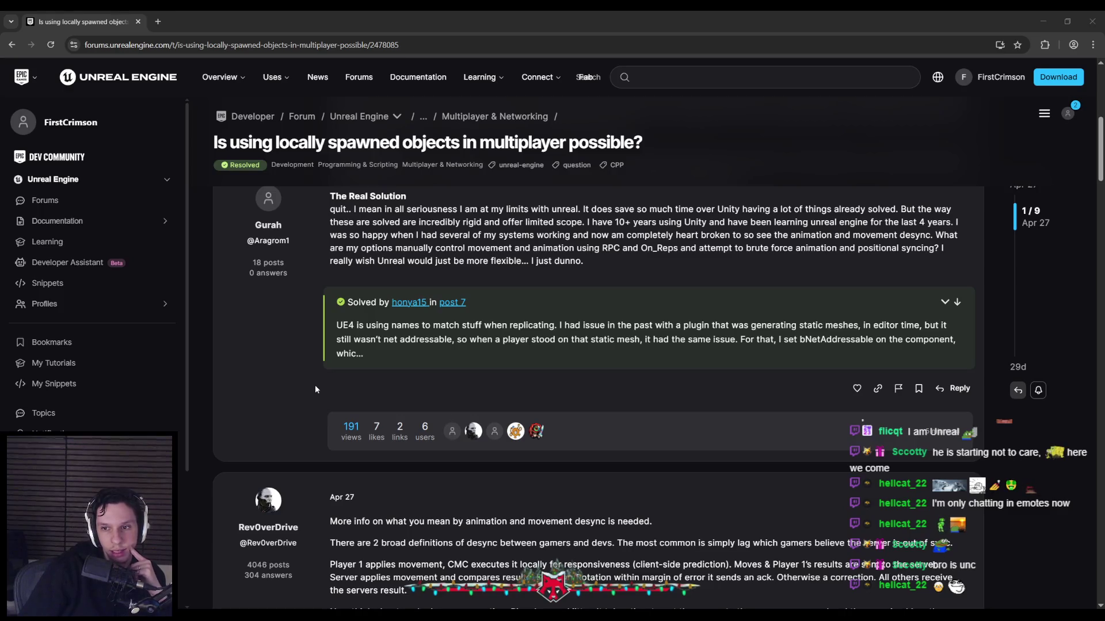
{"action": "scroll", "coordinate": [315, 385], "scroll_direction": "down", "scroll_amount": 5}
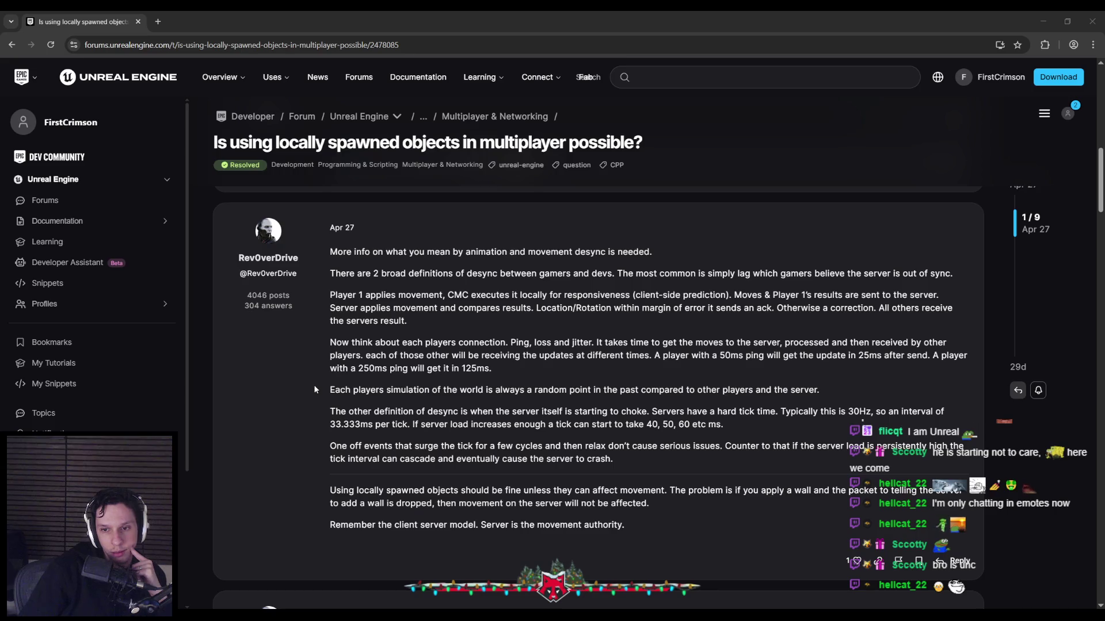
{"action": "scroll", "coordinate": [314, 390], "scroll_direction": "down", "scroll_amount": 3}
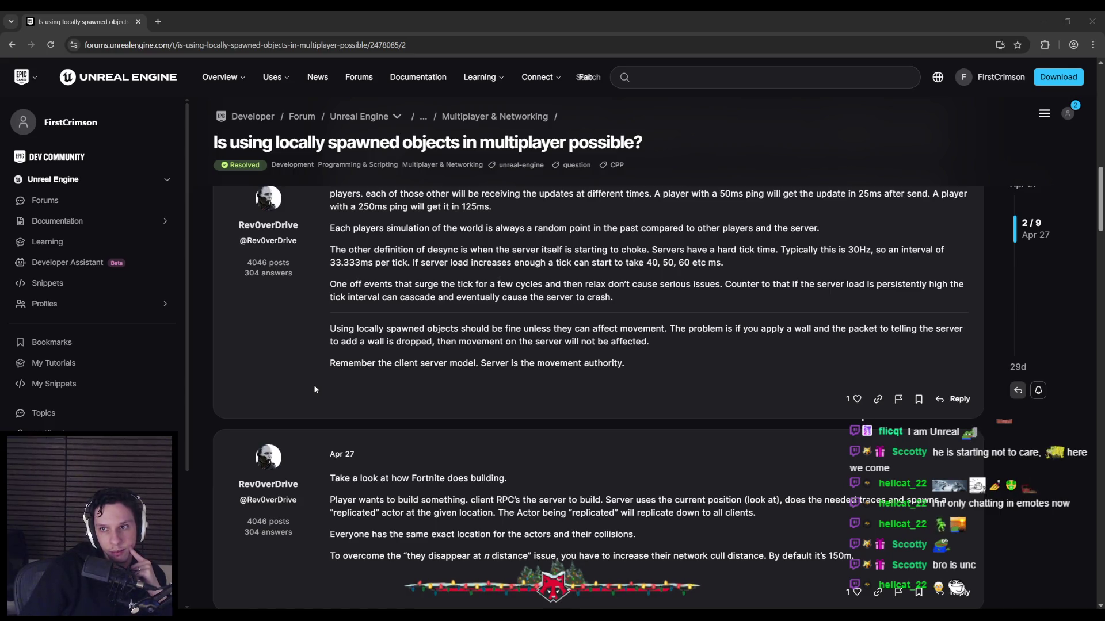
{"action": "scroll", "coordinate": [314, 390], "scroll_direction": "down", "scroll_amount": 3}
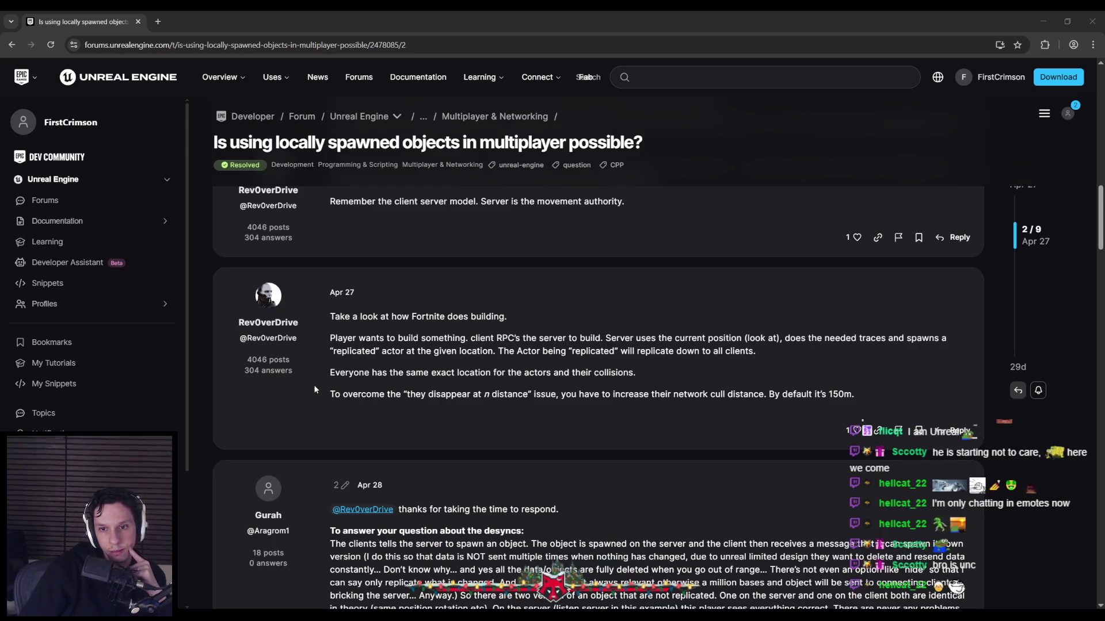
{"action": "scroll", "coordinate": [314, 390], "scroll_direction": "down", "scroll_amount": 2}
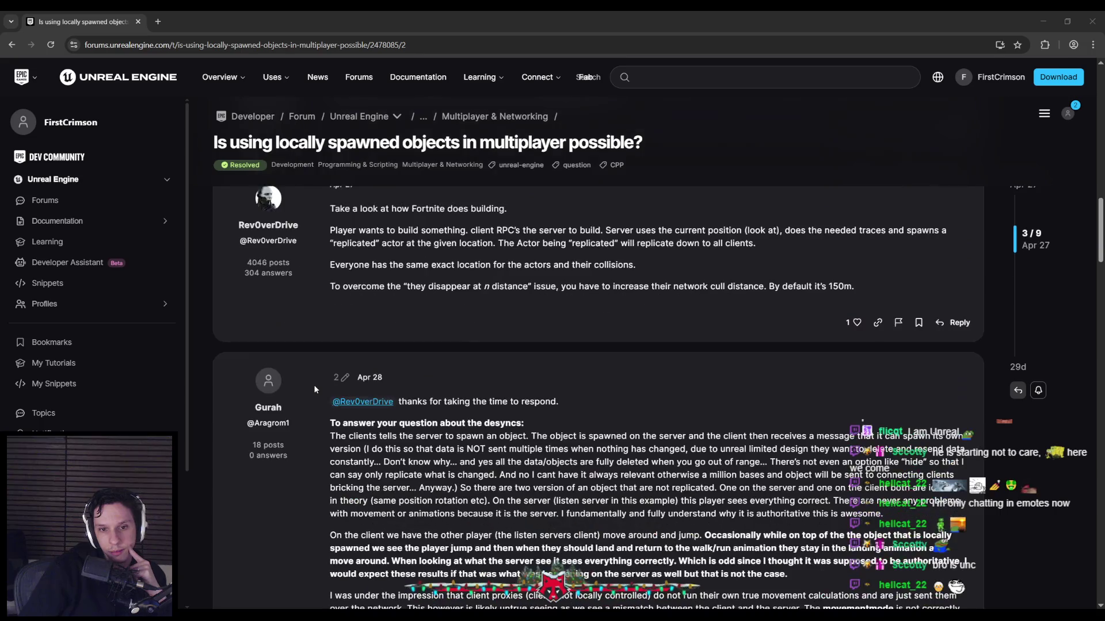
{"action": "scroll", "coordinate": [314, 391], "scroll_direction": "down", "scroll_amount": 4}
{"action": "key", "text": "alt+Tab"}
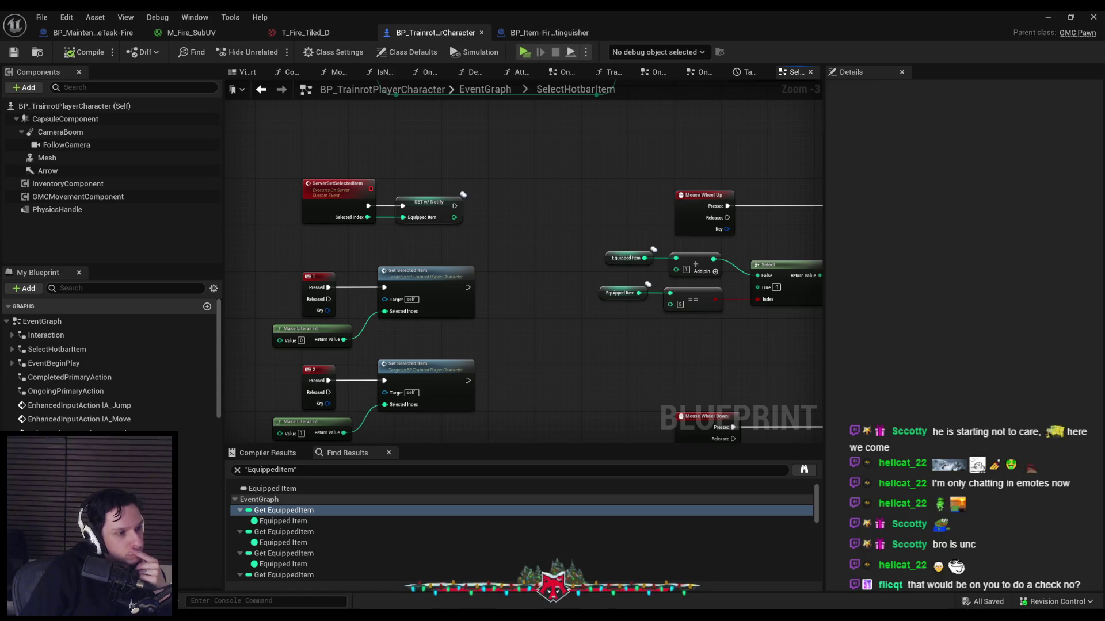
Bring up the 'Spawning Item On Server To Clients' forum thread in the browser
{"action": "key", "text": "alt+Tab"}
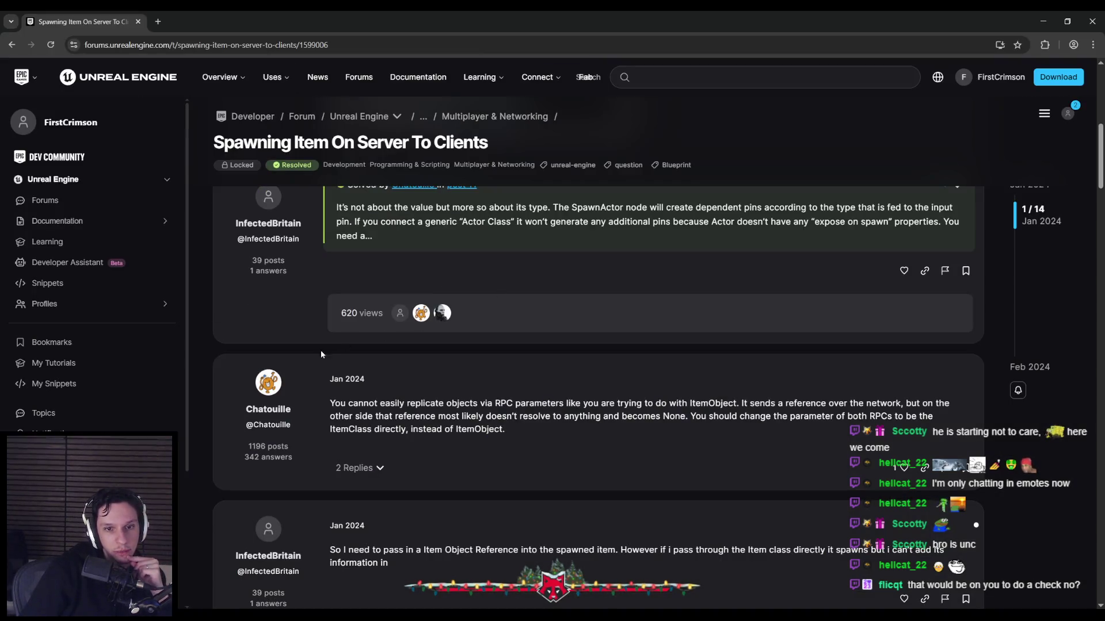
Read the 'Spawning Item On Server To Clients' replies down to the closing notice, then return to Unreal
{"action": "scroll", "coordinate": [308, 361], "scroll_direction": "down", "scroll_amount": 2}
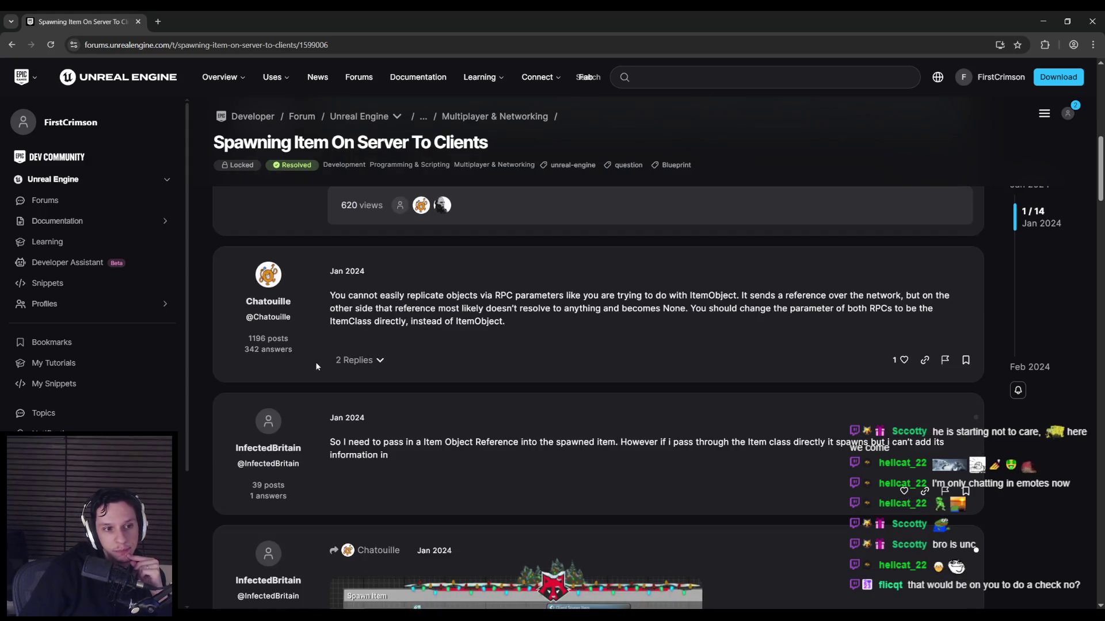
{"action": "scroll", "coordinate": [316, 366], "scroll_direction": "down", "scroll_amount": 3}
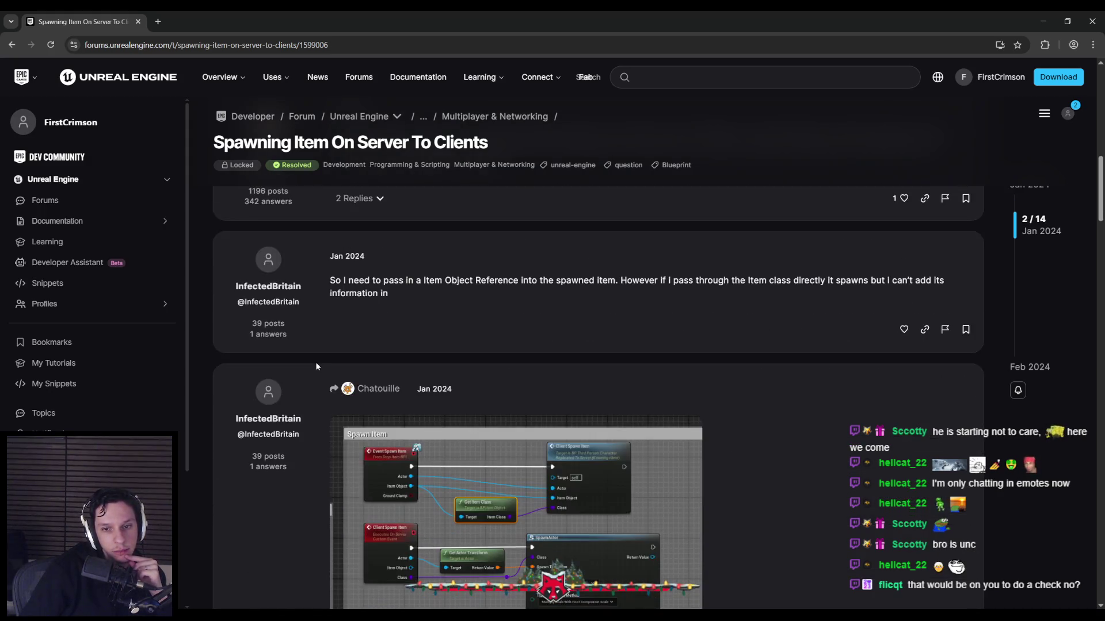
{"action": "scroll", "coordinate": [316, 366], "scroll_direction": "up", "scroll_amount": 2}
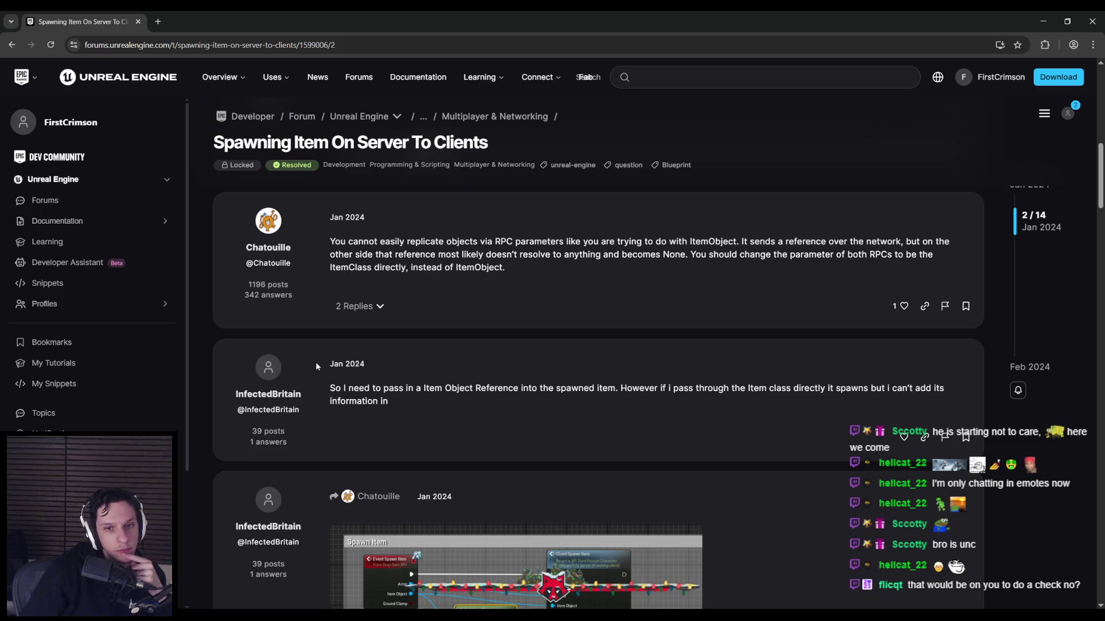
{"action": "scroll", "coordinate": [317, 367], "scroll_direction": "down", "scroll_amount": 5}
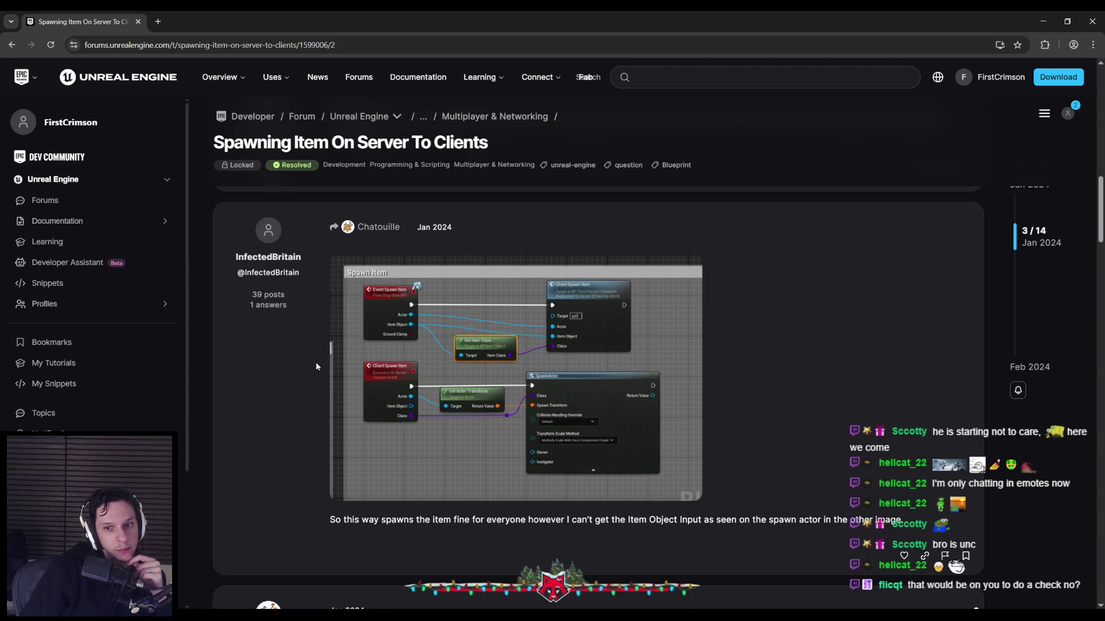
{"action": "scroll", "coordinate": [317, 366], "scroll_direction": "down", "scroll_amount": 3}
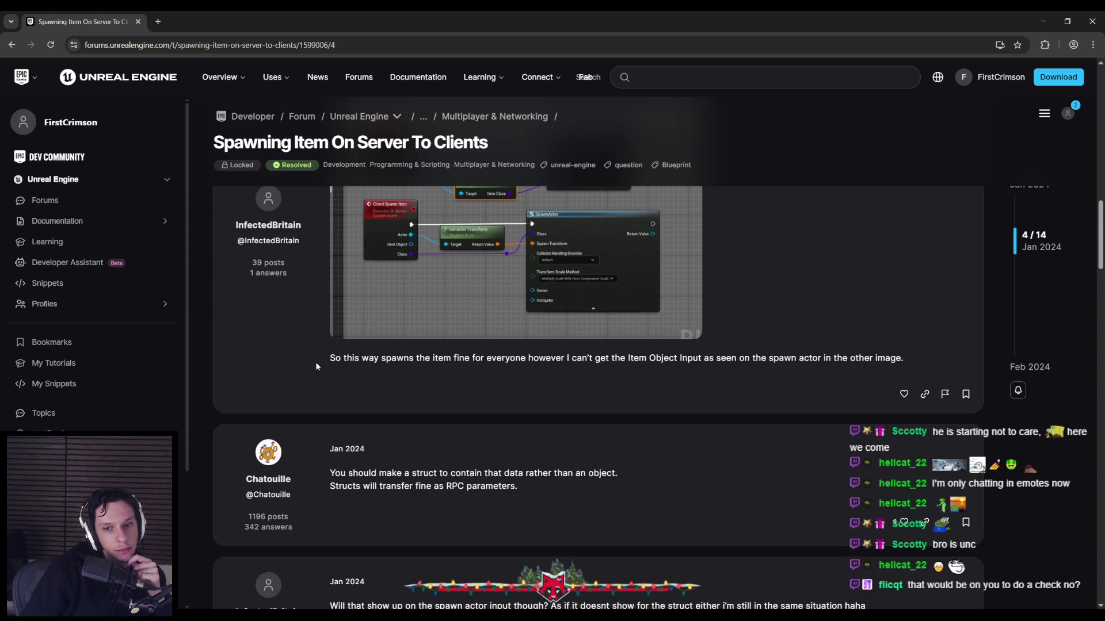
{"action": "scroll", "coordinate": [315, 364], "scroll_direction": "up", "scroll_amount": 2}
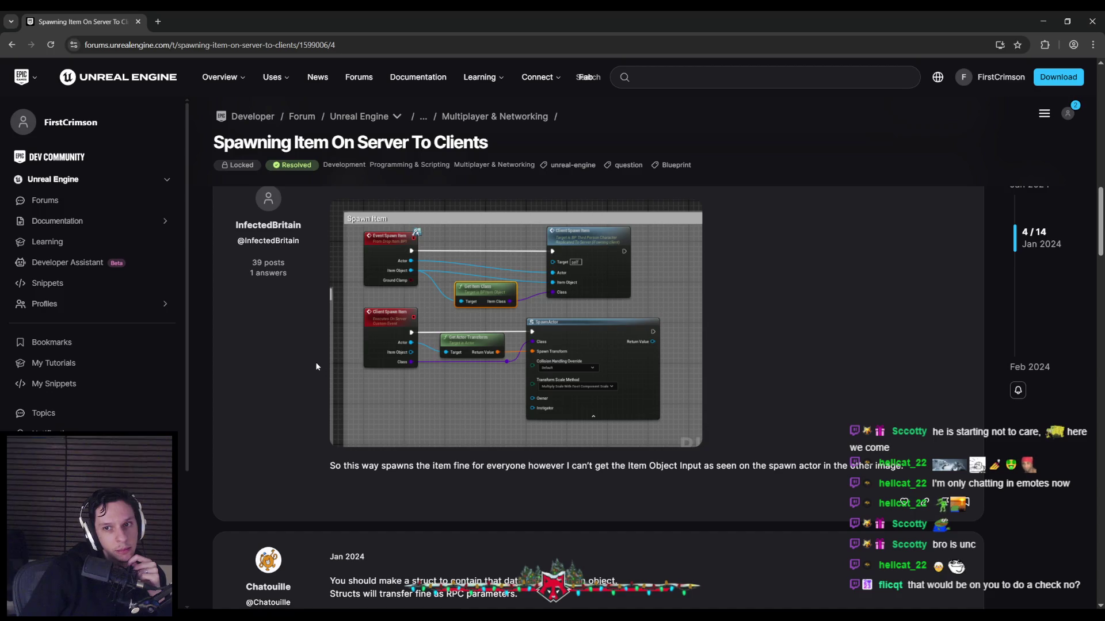
{"action": "scroll", "coordinate": [316, 366], "scroll_direction": "down", "scroll_amount": 5}
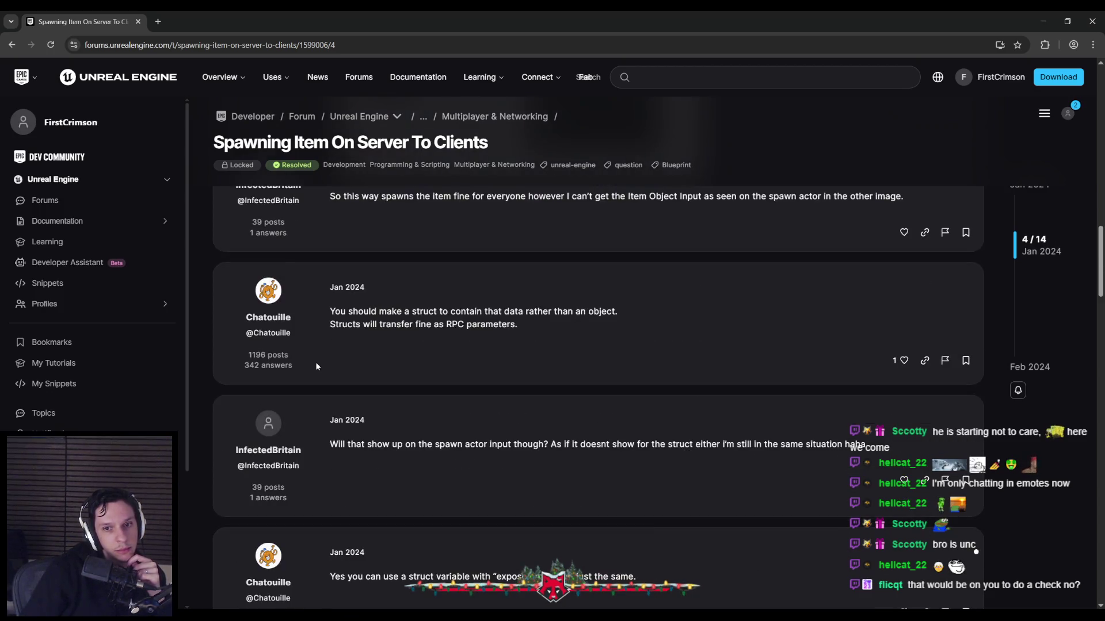
{"action": "scroll", "coordinate": [316, 367], "scroll_direction": "down", "scroll_amount": 2}
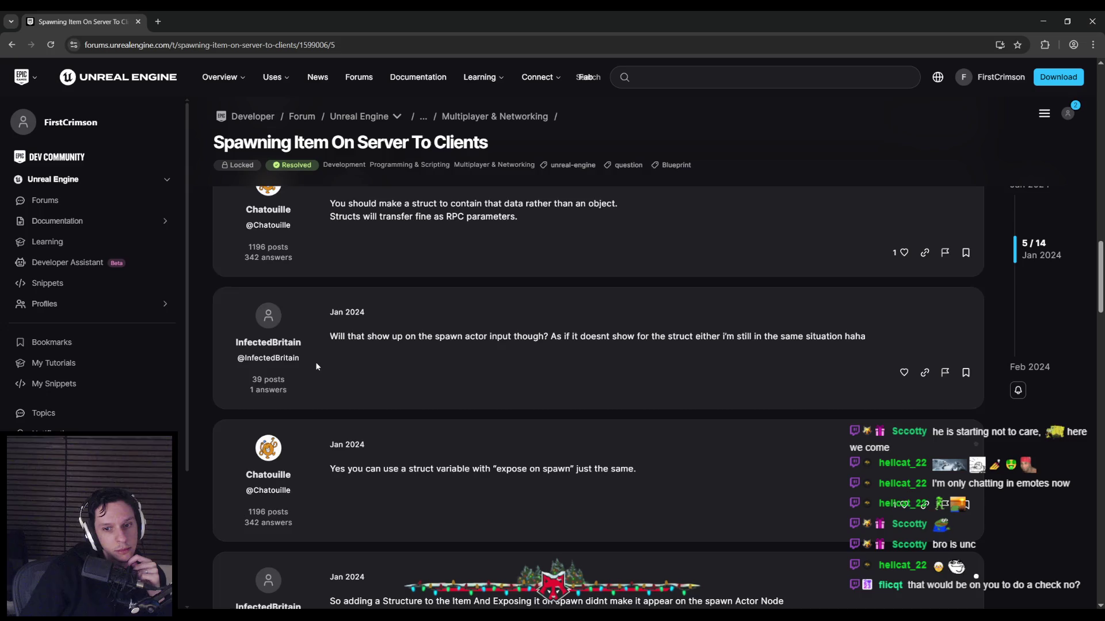
{"action": "scroll", "coordinate": [316, 366], "scroll_direction": "down", "scroll_amount": 1}
{"action": "scroll", "coordinate": [315, 367], "scroll_direction": "down", "scroll_amount": 8}
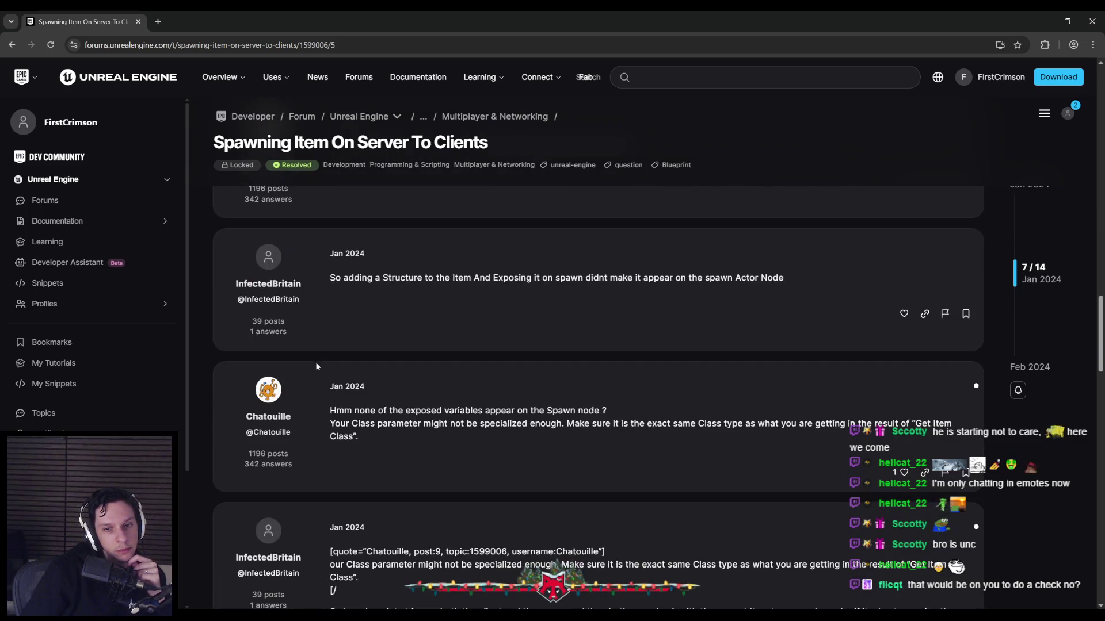
{"action": "scroll", "coordinate": [316, 367], "scroll_direction": "down", "scroll_amount": 3}
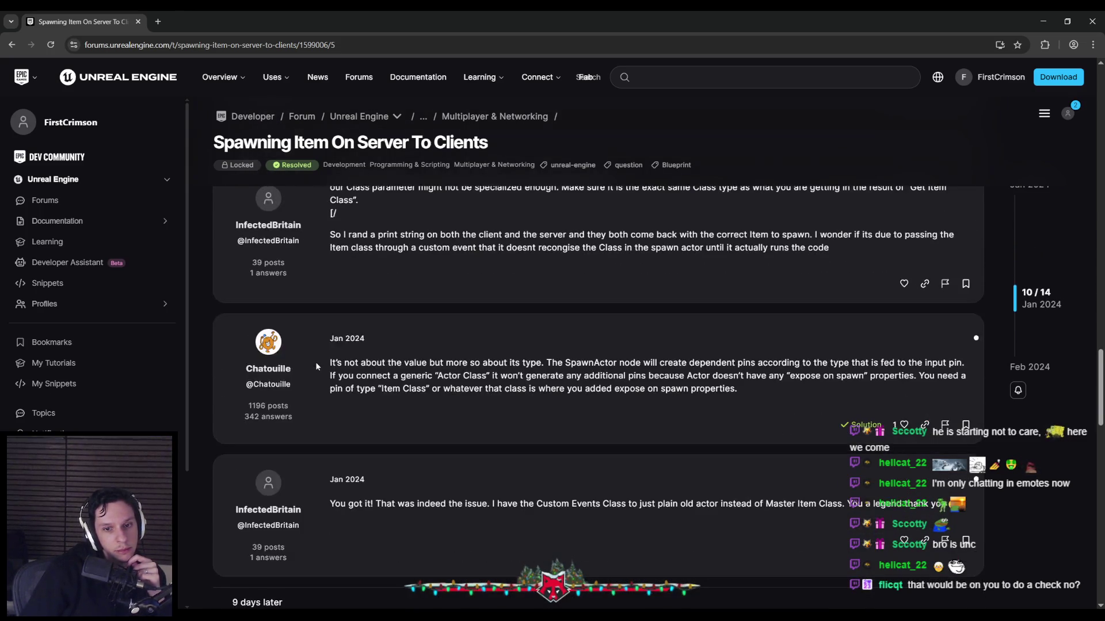
{"action": "scroll", "coordinate": [316, 366], "scroll_direction": "down", "scroll_amount": 2}
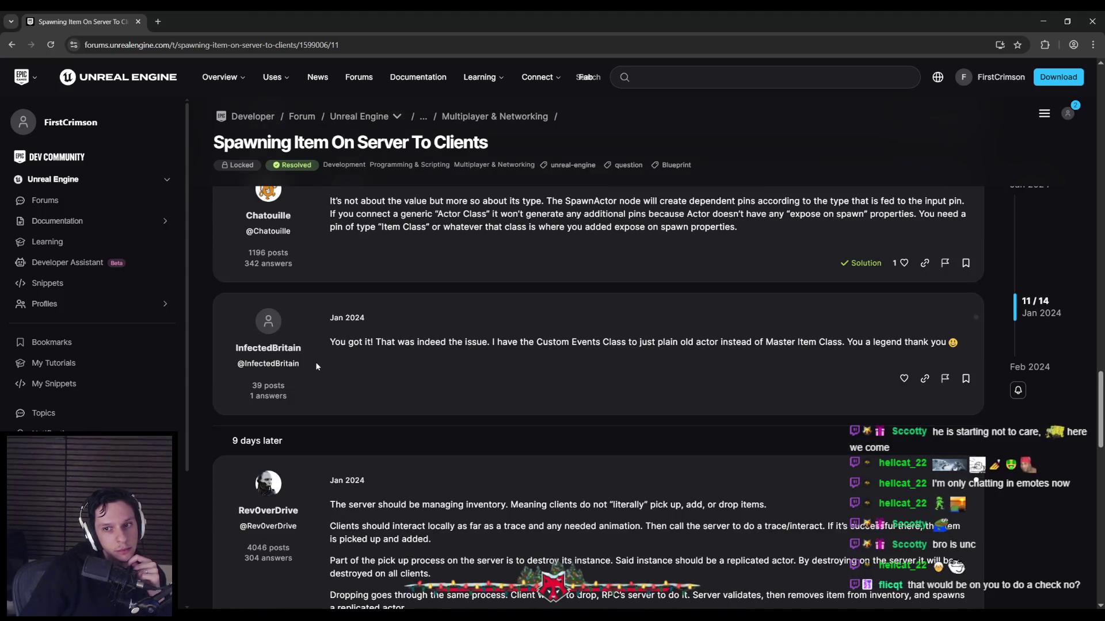
{"action": "scroll", "coordinate": [317, 366], "scroll_direction": "down", "scroll_amount": 3}
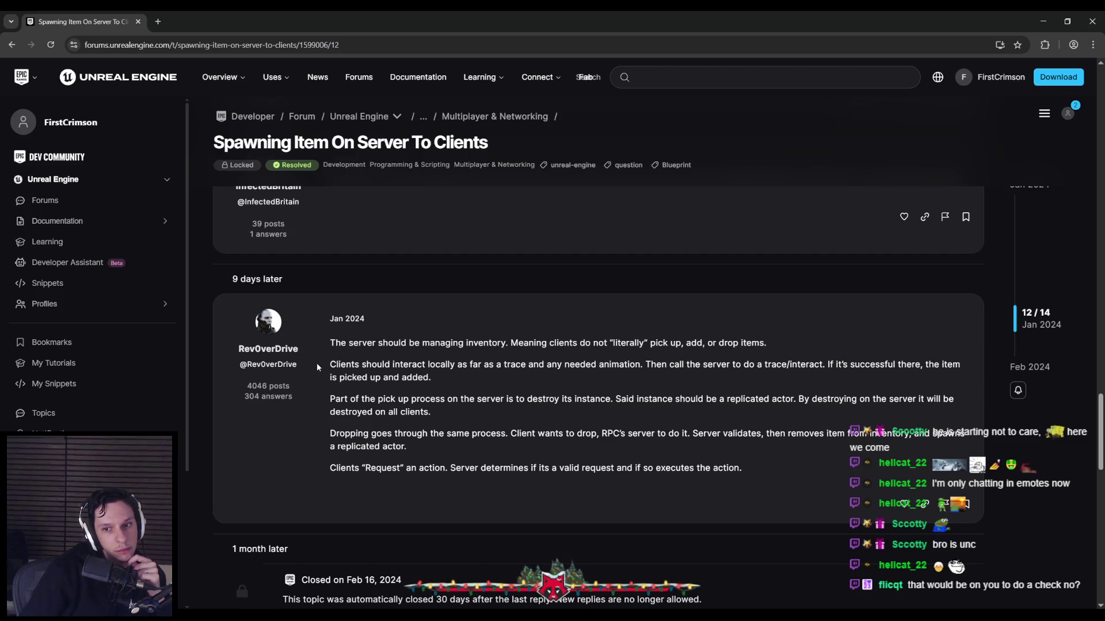
{"action": "scroll", "coordinate": [316, 363], "scroll_direction": "down", "scroll_amount": 2}
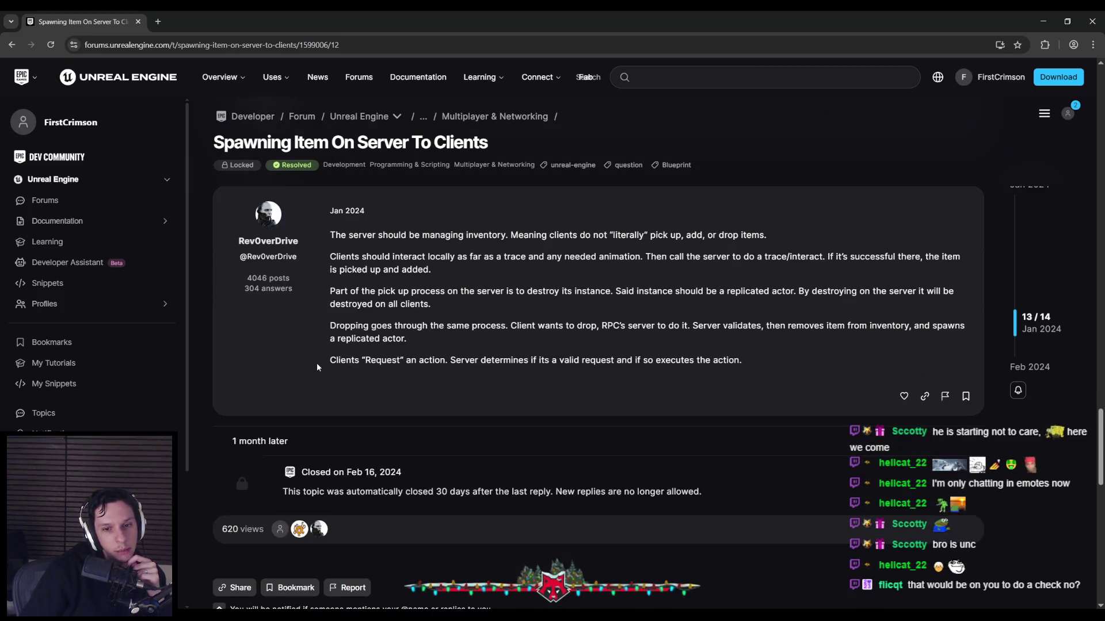
{"action": "key", "text": "alt+Tab"}
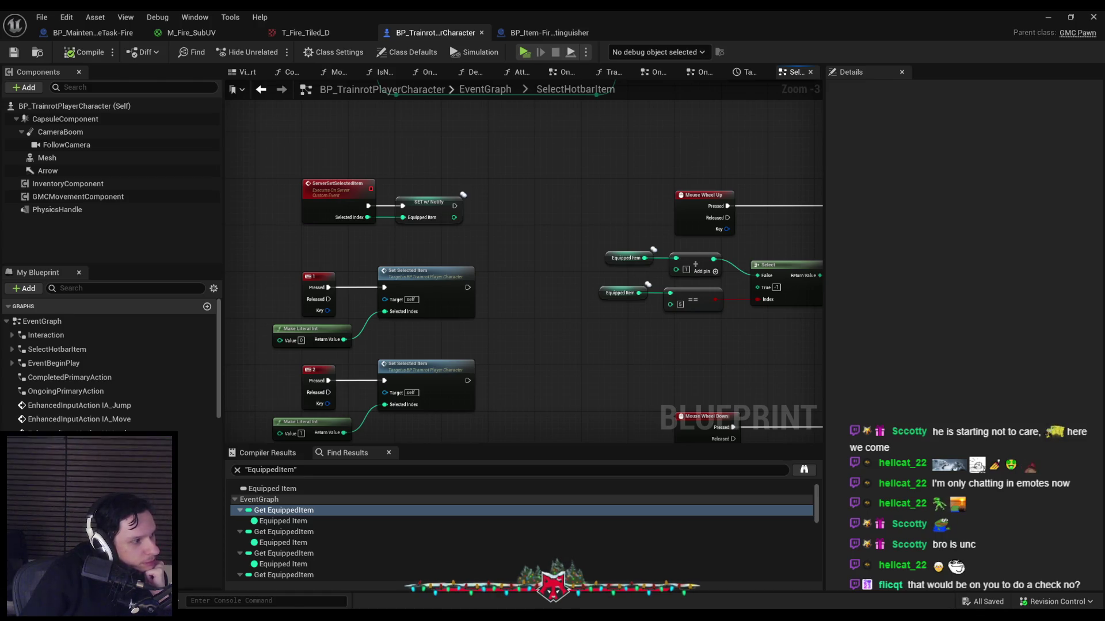
Bring up the Reddit r/UnrealEngine5 thread about replicating a weapon system in multiplayer
{"action": "key", "text": "alt+Tab"}
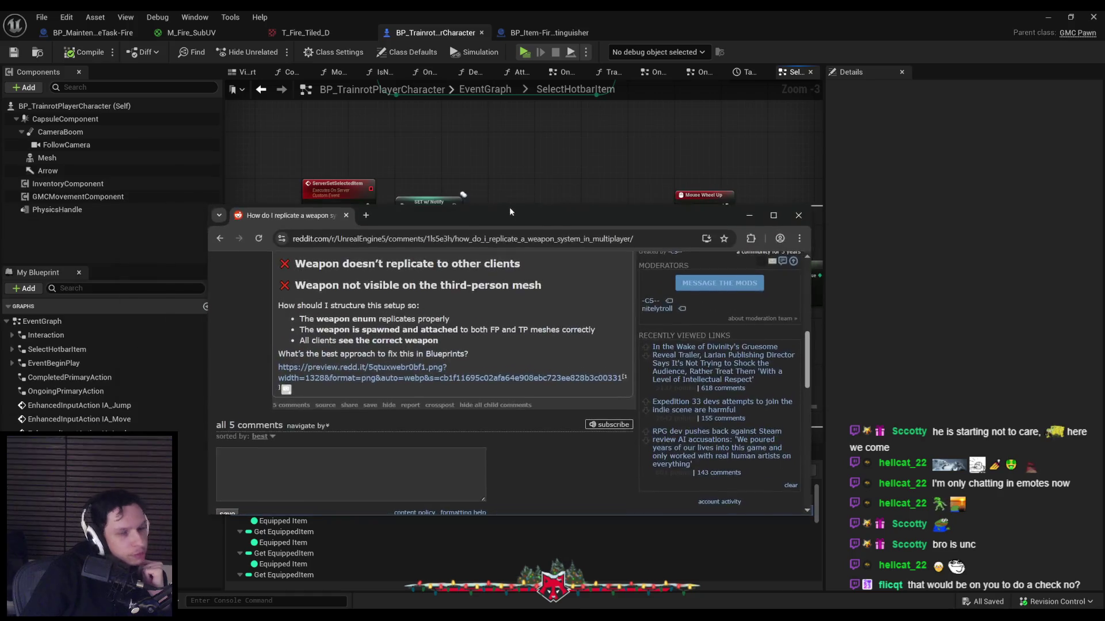
Maximize the Reddit window, read the top reply's mesh-replacement advice, then jump back to the post's top
{"action": "double_click", "coordinate": [510, 207]}
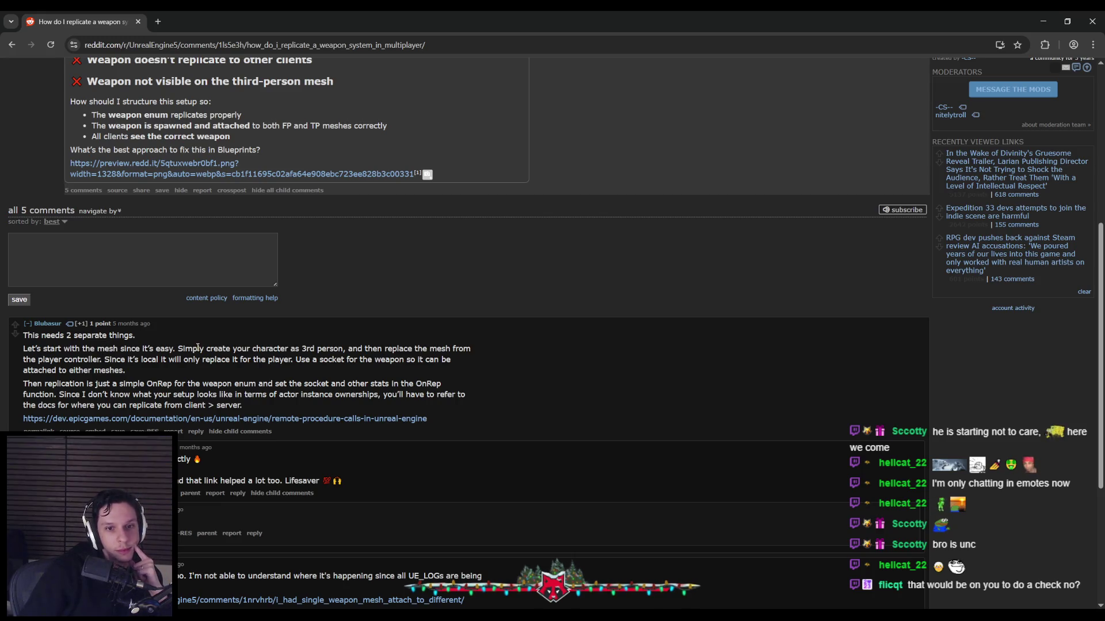
{"action": "mouse_move", "coordinate": [357, 349]}
{"action": "left_mouse_down"}
{"action": "mouse_move", "coordinate": [107, 358]}
{"action": "mouse_move", "coordinate": [364, 363]}
{"action": "mouse_move", "coordinate": [183, 371]}
{"action": "mouse_move", "coordinate": [167, 382]}
{"action": "mouse_move", "coordinate": [429, 385]}
{"action": "mouse_move", "coordinate": [114, 397]}
{"action": "left_mouse_up"}
{"action": "left_click", "coordinate": [110, 396]}
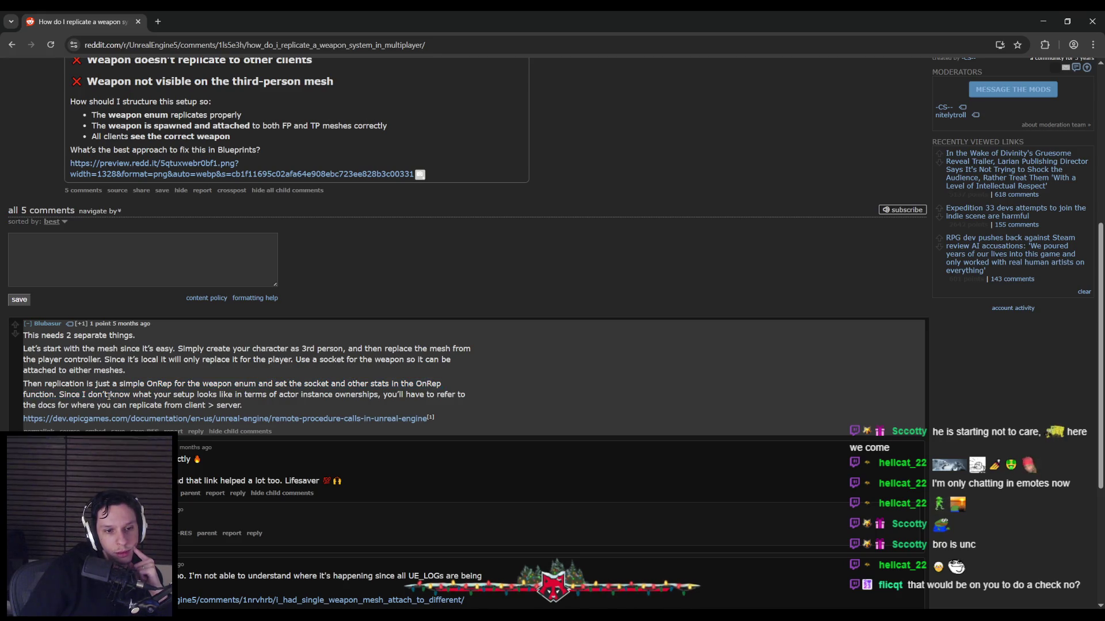
{"action": "scroll", "coordinate": [87, 394], "scroll_direction": "down", "scroll_amount": 4}
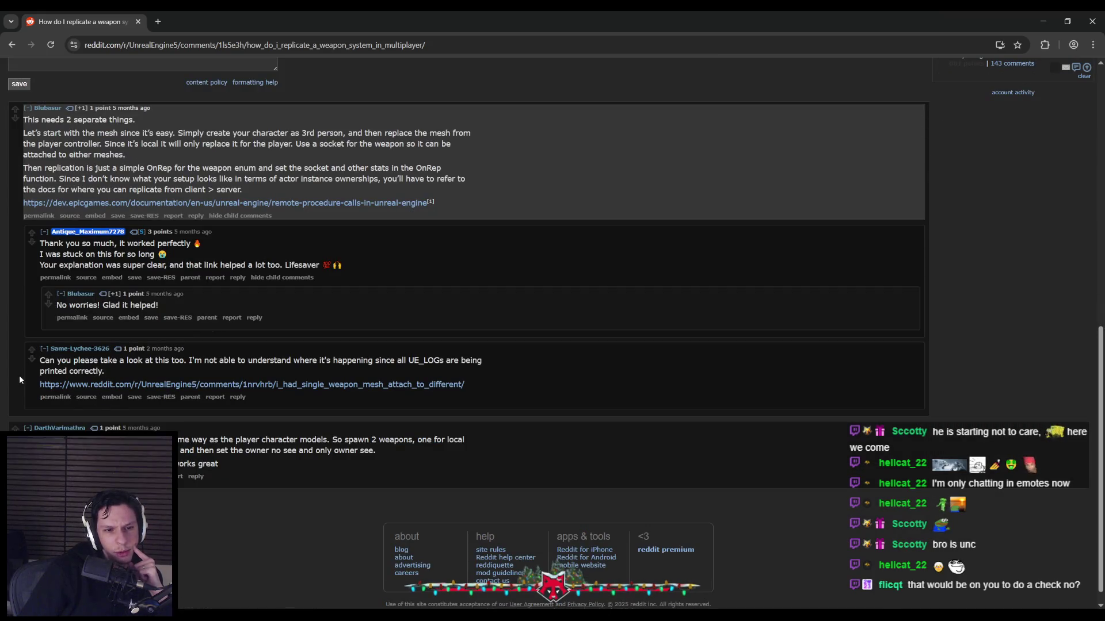
{"action": "key", "text": "Home"}
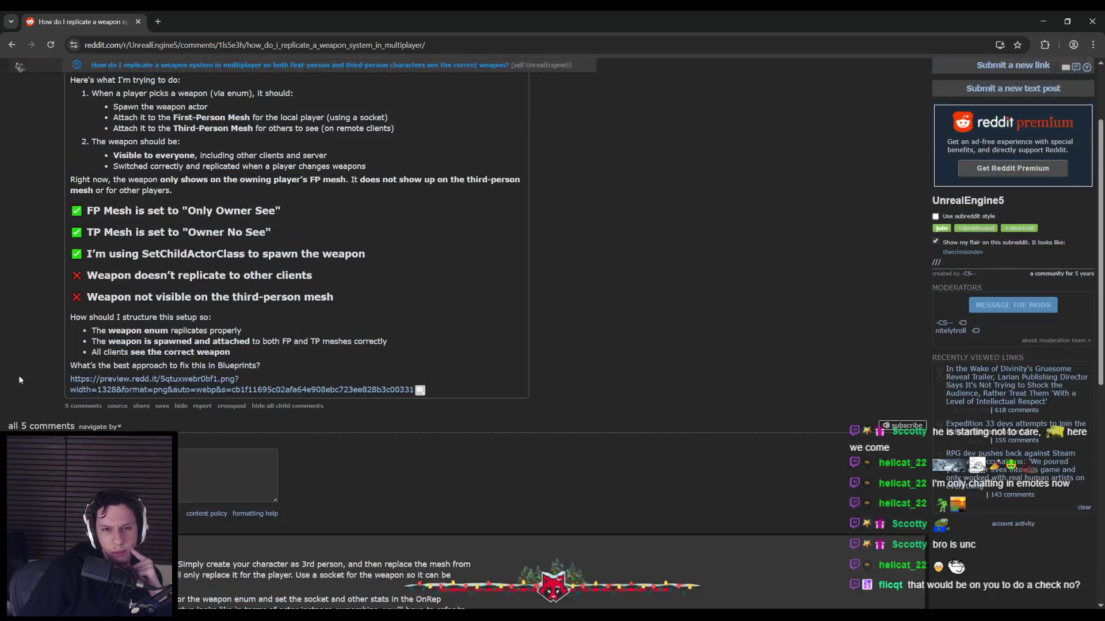
In Unreal, look over the BP_Item-FireExtinguisher blueprint, then return to the player character blueprint
{"action": "key", "text": "alt+Tab"}
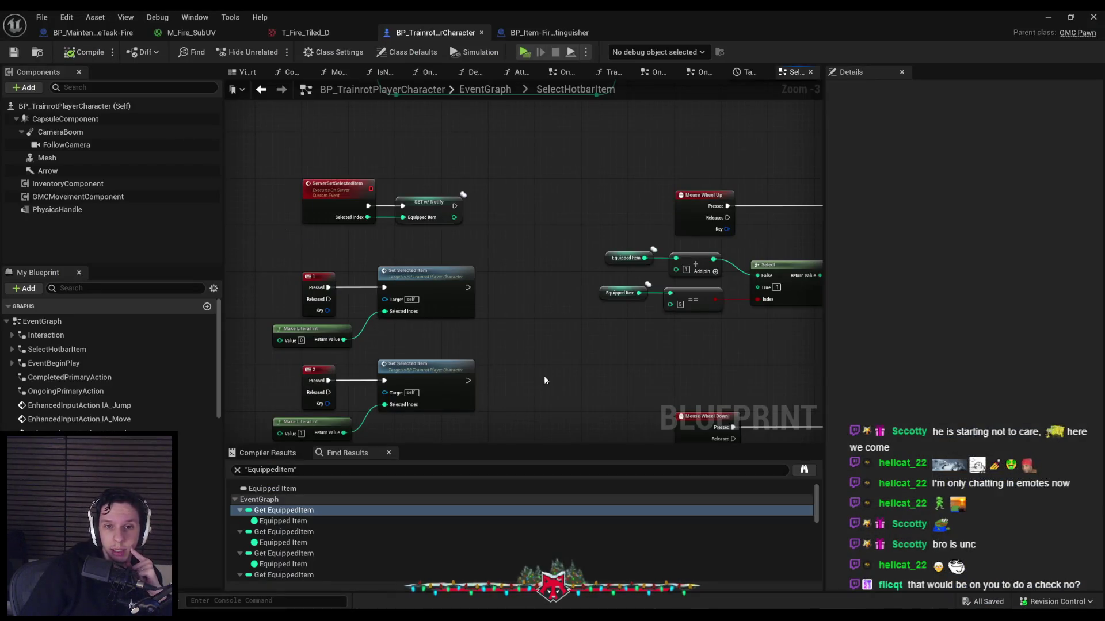
{"action": "scroll", "coordinate": [494, 290], "scroll_direction": "up", "scroll_amount": 4}
{"action": "left_click", "coordinate": [465, 268]}
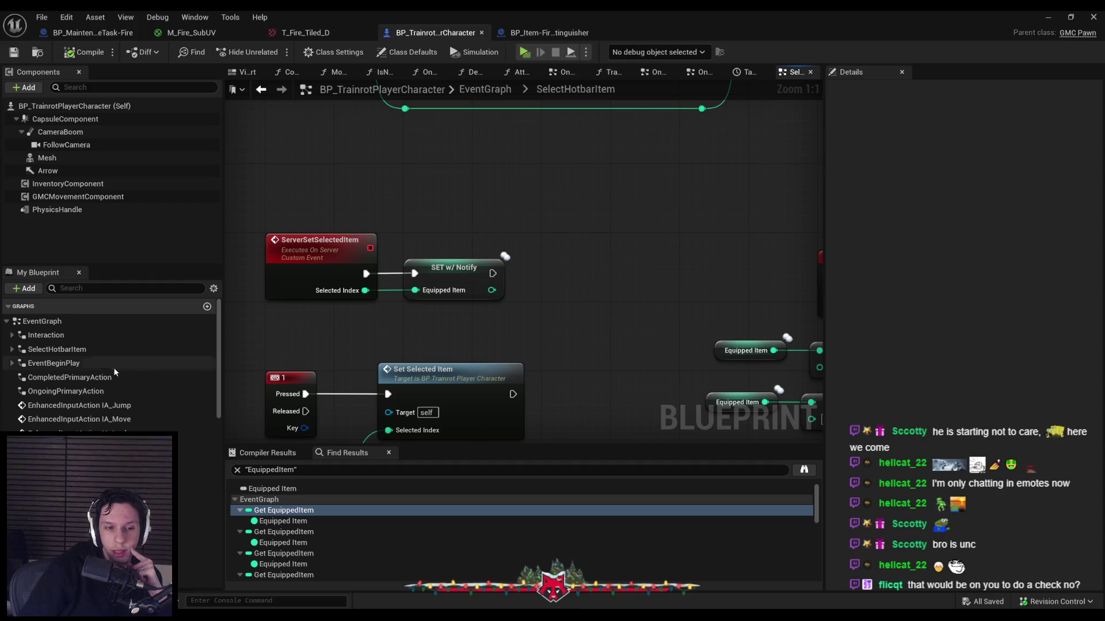
{"action": "scroll", "coordinate": [99, 392], "scroll_direction": "down", "scroll_amount": 3}
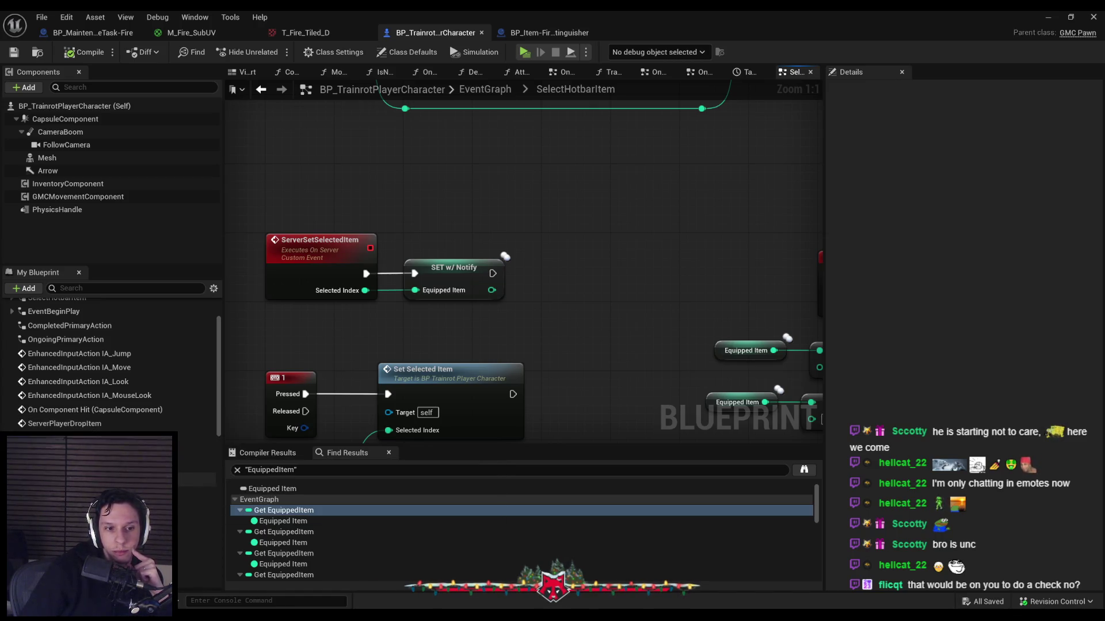
{"action": "scroll", "coordinate": [115, 374], "scroll_direction": "down", "scroll_amount": 3}
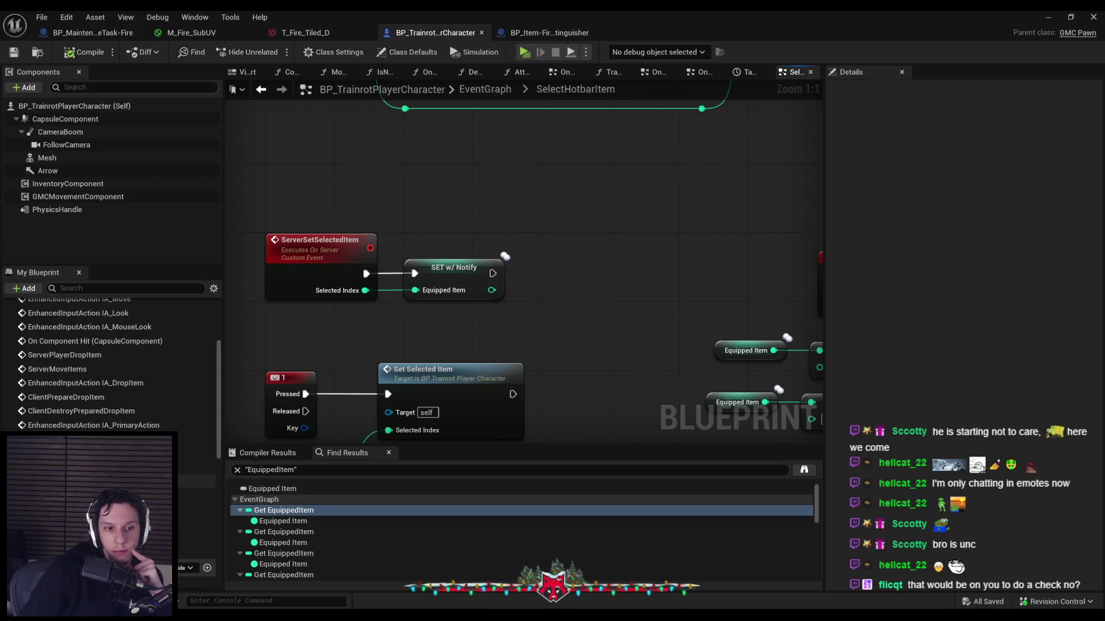
{"action": "scroll", "coordinate": [115, 374], "scroll_direction": "up", "scroll_amount": 5}
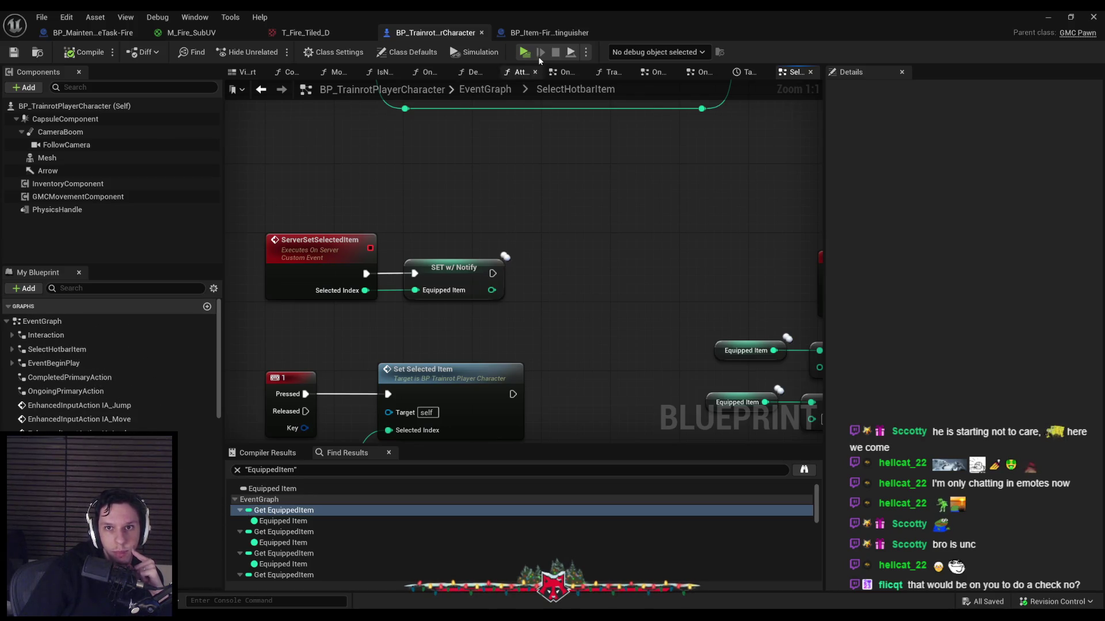
{"action": "left_click", "coordinate": [549, 33]}
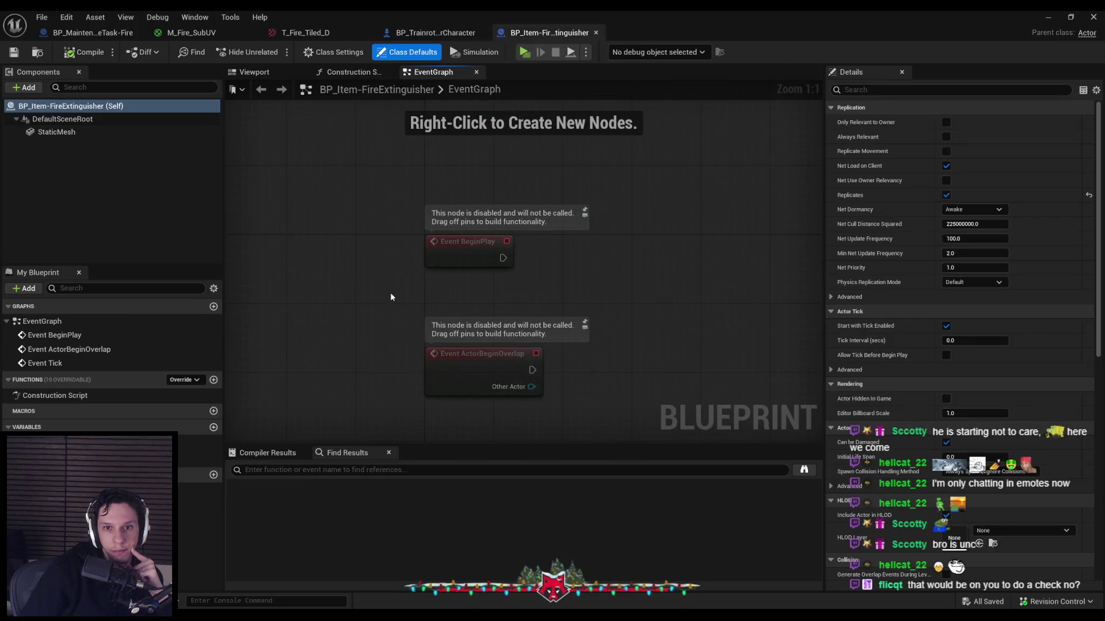
{"action": "left_click", "coordinate": [423, 29]}
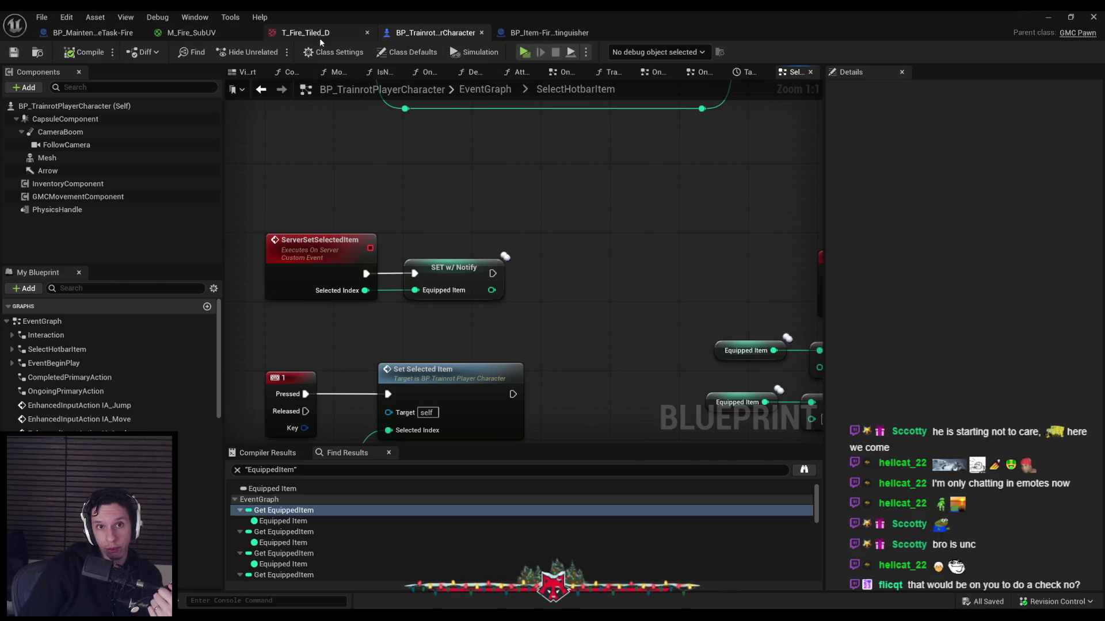
Close the T_Fire_Tiled_D and M_Fire_SubUV tabs and the Blueprint editor window
{"action": "left_click", "coordinate": [367, 33]}
{"action": "left_click", "coordinate": [253, 33]}
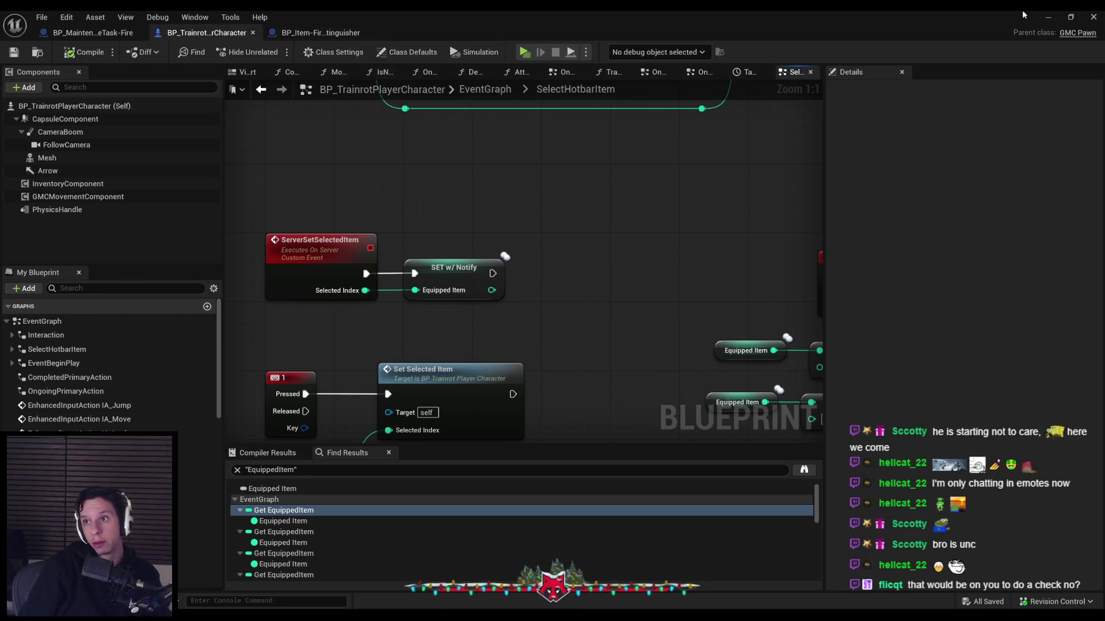
{"action": "left_click", "coordinate": [1047, 17]}
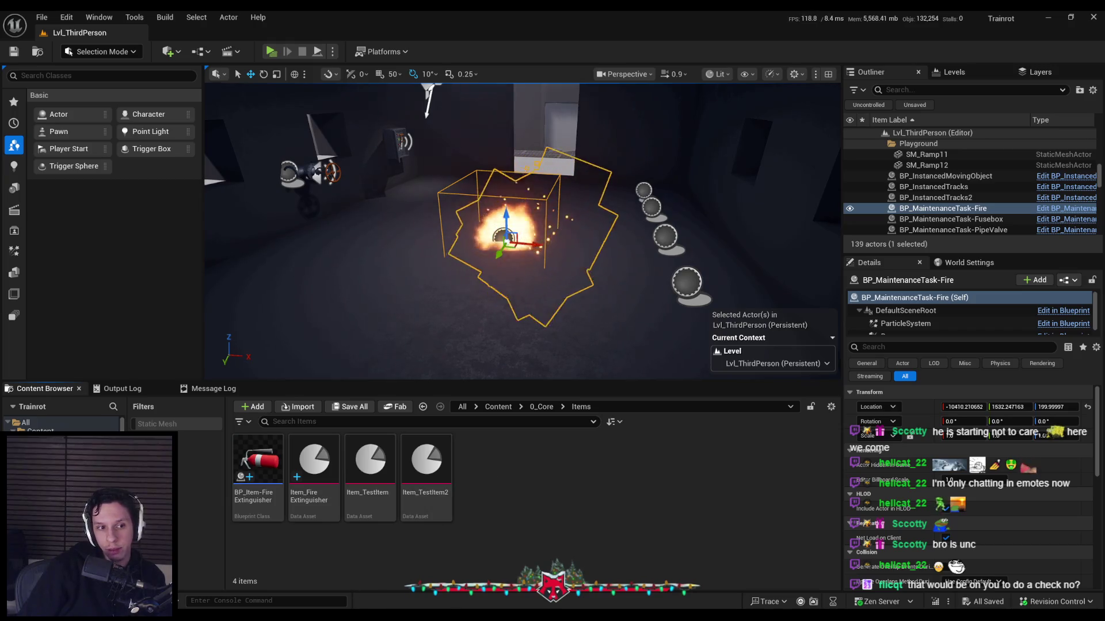
{"action": "key", "text": "alt+Tab"}
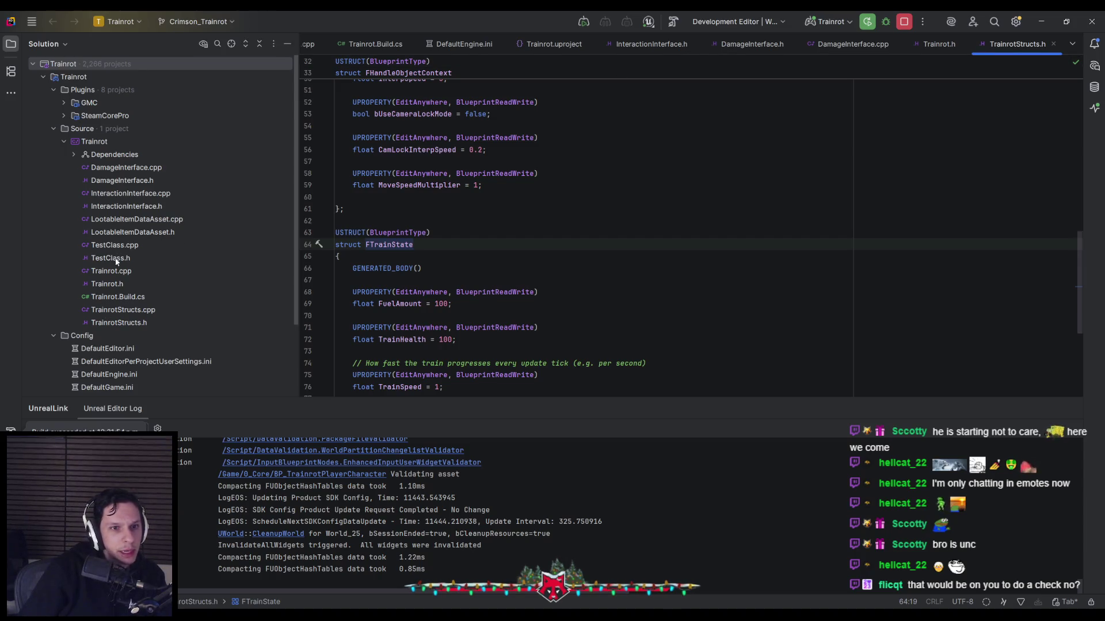
Open LootableItemDataAsset.h in Rider and insert blank lines after the BurnEnergy property
{"action": "double_click", "coordinate": [119, 220]}
{"action": "double_click", "coordinate": [144, 232]}
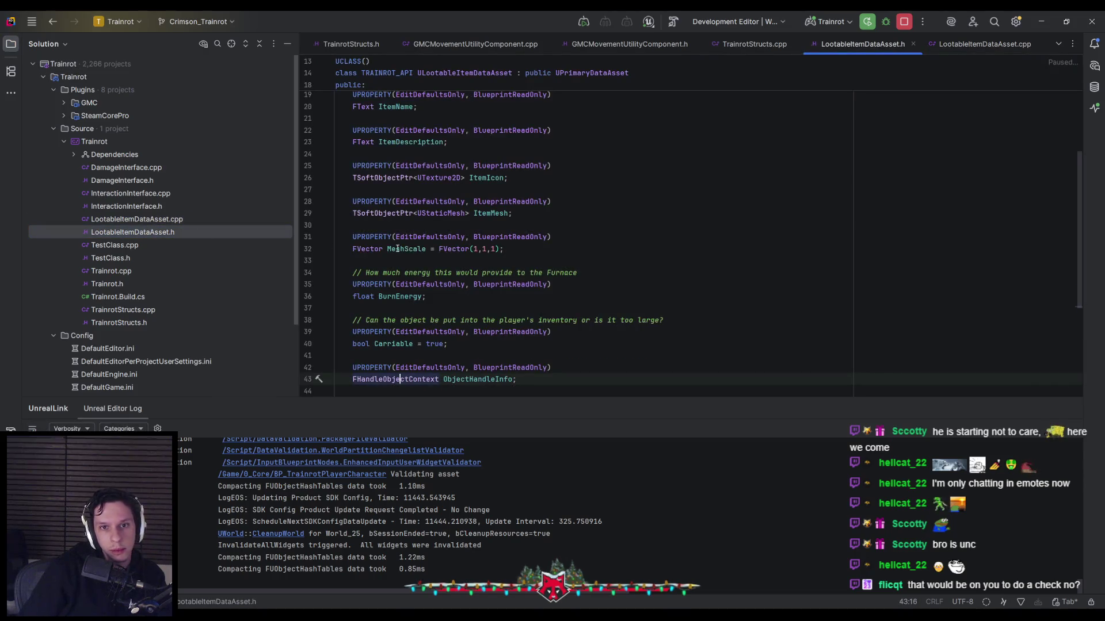
{"action": "scroll", "coordinate": [414, 258], "scroll_direction": "down", "scroll_amount": 1}
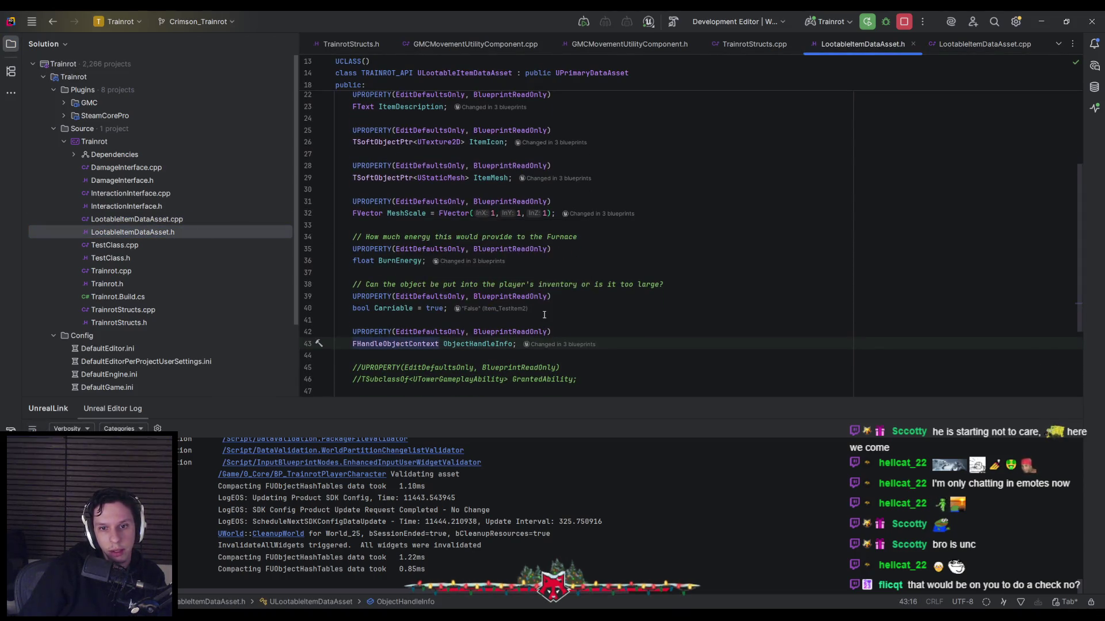
{"action": "scroll", "coordinate": [544, 315], "scroll_direction": "down", "scroll_amount": 2}
{"action": "left_click", "coordinate": [642, 273]}
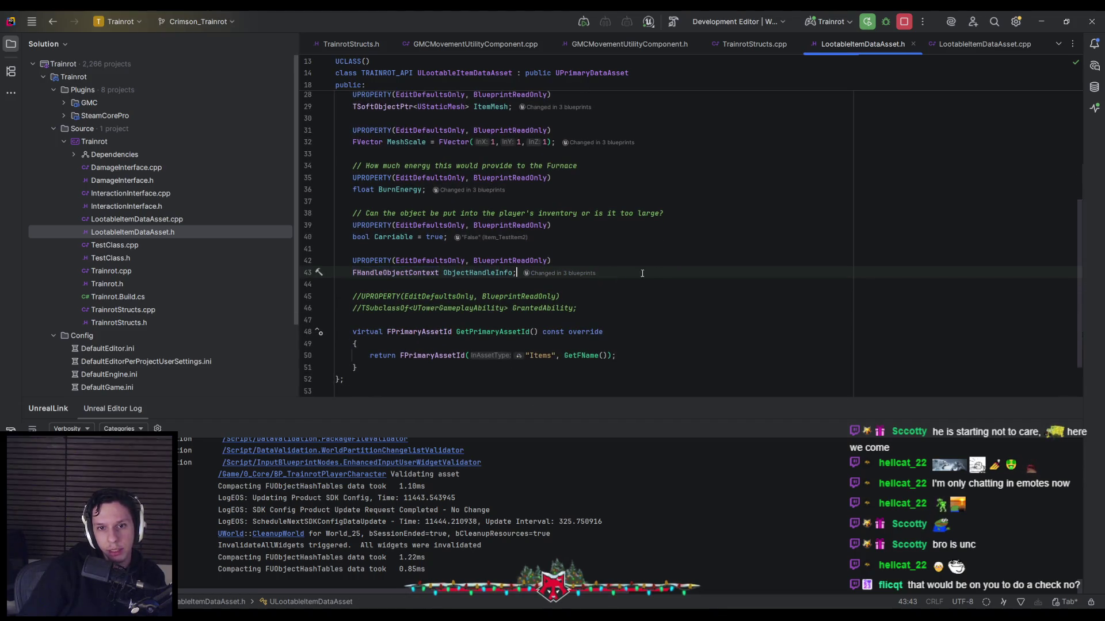
{"action": "scroll", "coordinate": [422, 308], "scroll_direction": "up", "scroll_amount": 3}
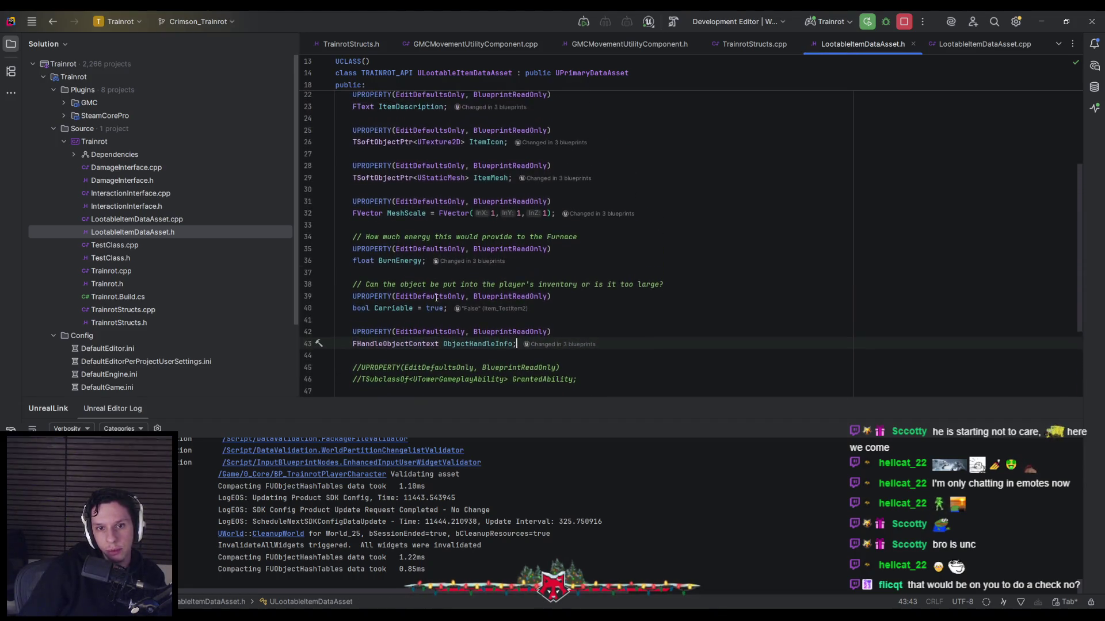
{"action": "left_click", "coordinate": [421, 307]}
{"action": "key", "text": "Return"}
{"action": "key", "text": "Return"}
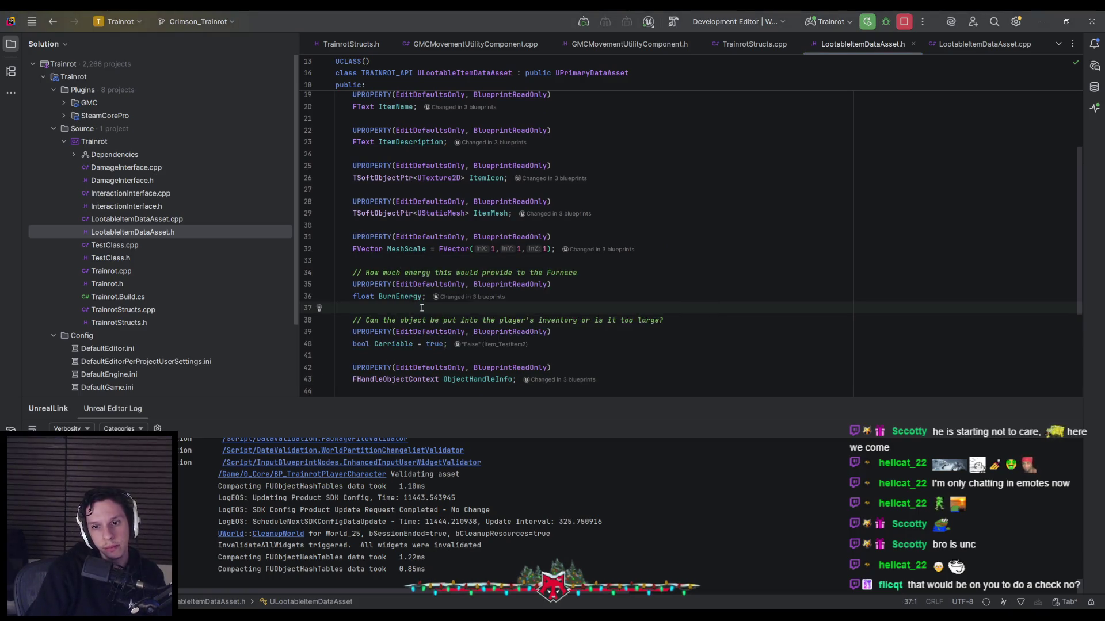
{"action": "key", "text": "Up"}
Write UPROPERTY(EditDefaultsOnly, BlueprintReadOnly) on the new line and start the declaration line
{"action": "key", "text": "Return"}
{"action": "key", "text": "Up"}
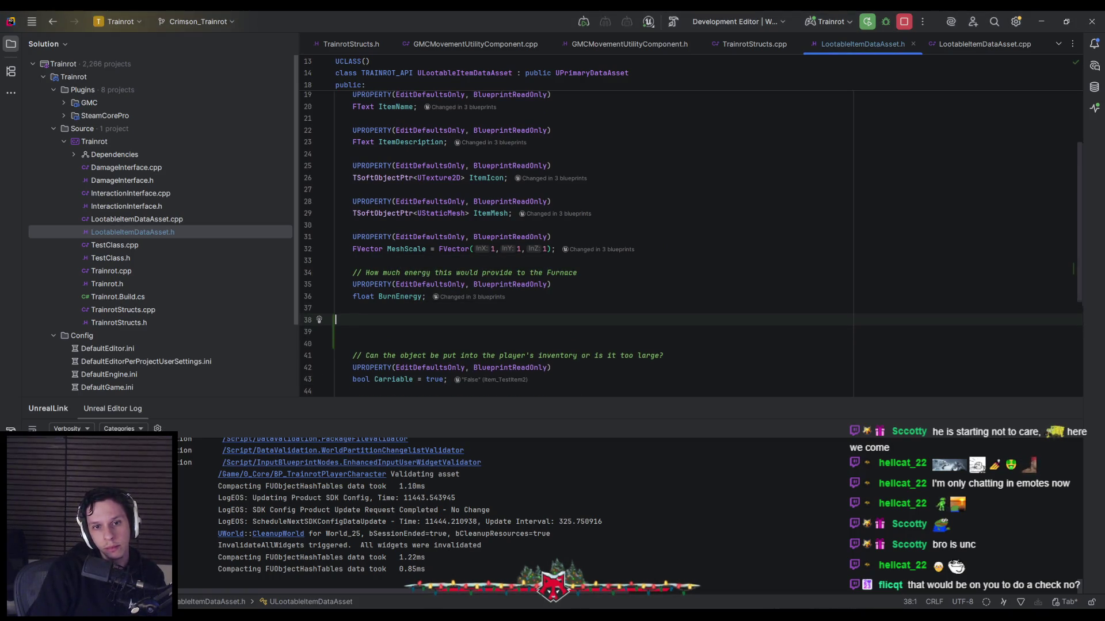
{"action": "type", "text": "UPROP"}
{"action": "key", "text": "Return"}
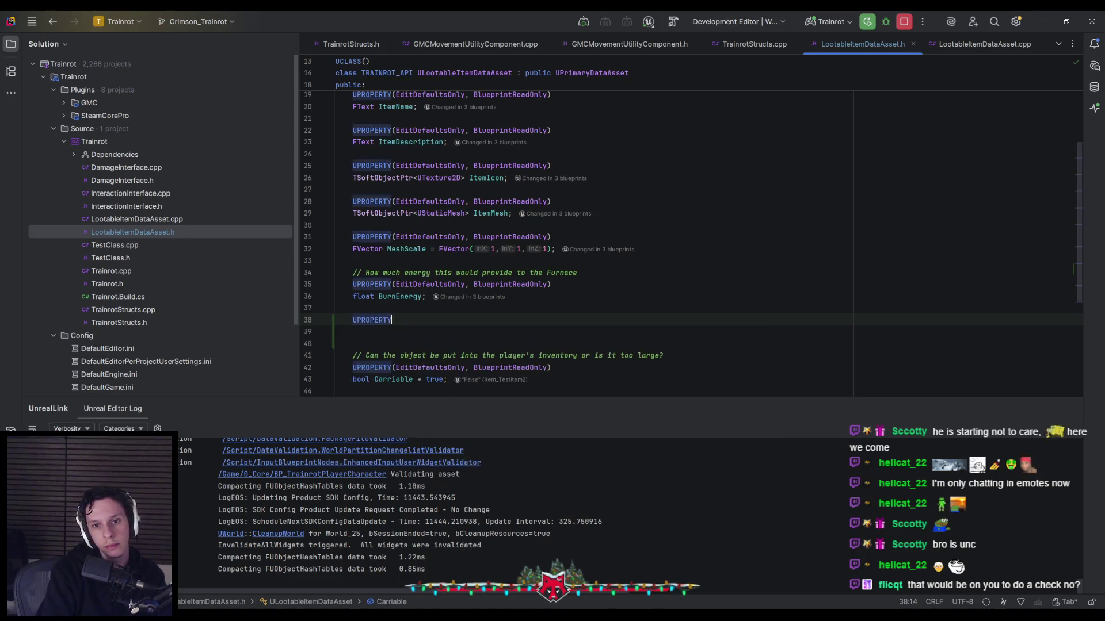
{"action": "type", "text": "EditDefaultsOnly, )"}
{"action": "key", "text": "Return"}
{"action": "type", "text": ", Bl"}
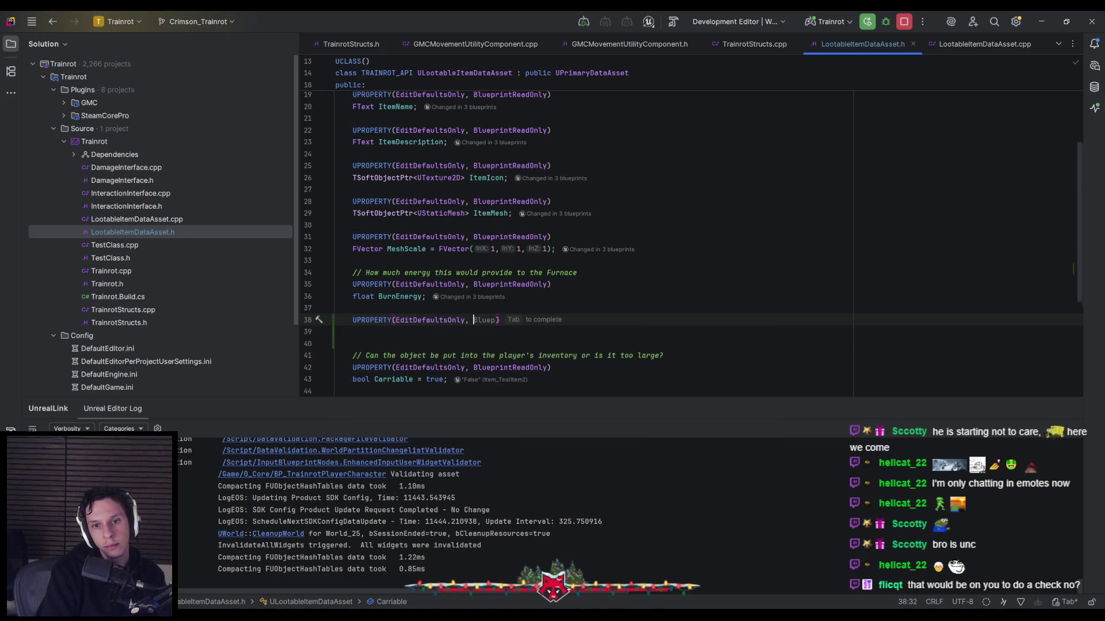
{"action": "type", "text": "ueprintReadonly"}
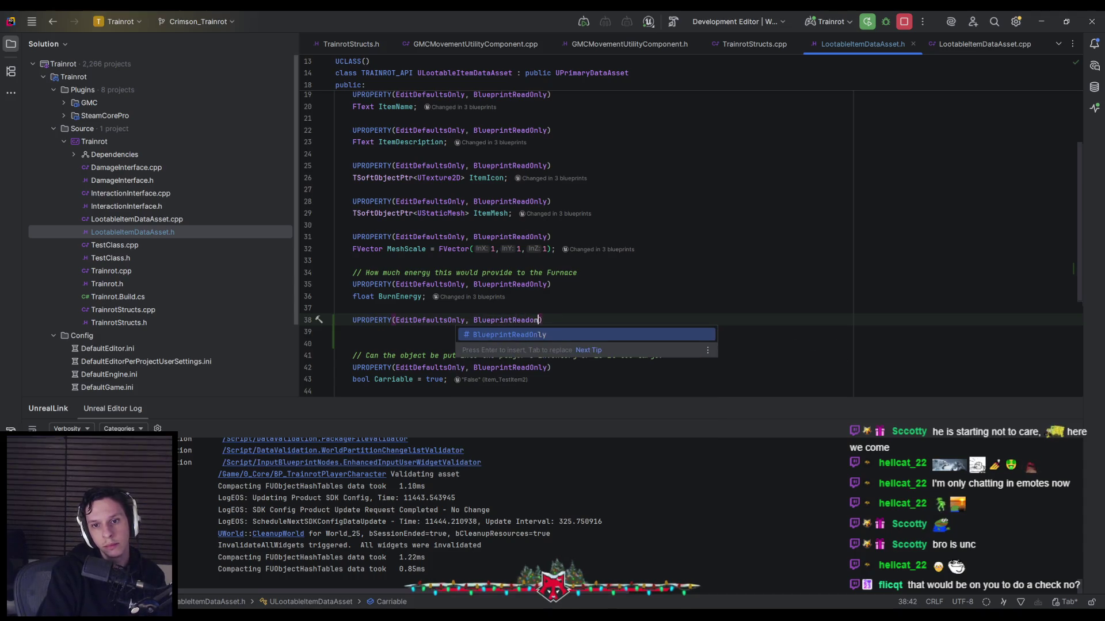
{"action": "key", "text": "Delete"}
{"action": "key", "text": "BackSpace"}
{"action": "key", "text": "BackSpace"}
{"action": "key", "text": "BackSpace"}
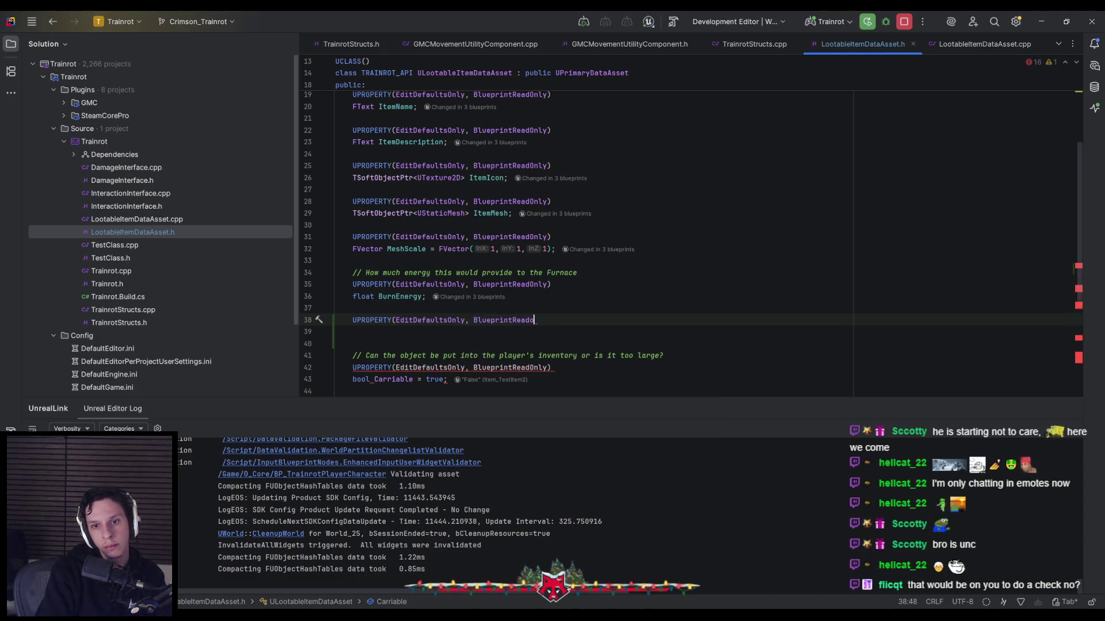
{"action": "type", "text": "Onl"}
{"action": "key", "text": "Return"}
{"action": "type", "text": ")"}
{"action": "key", "text": "Return"}
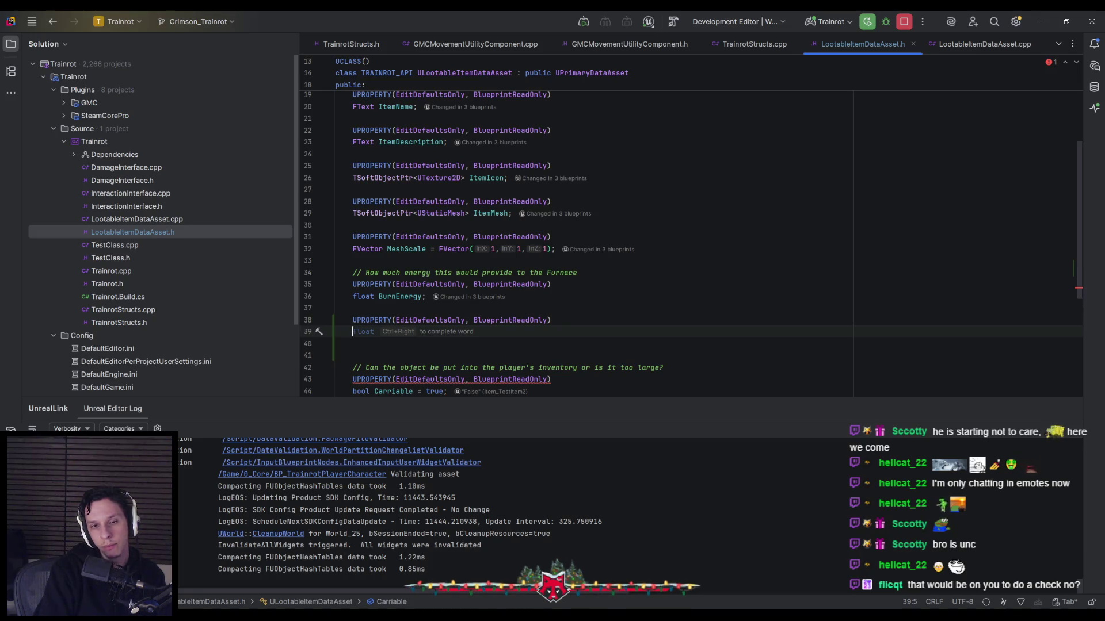
Declare TSoftObjectPtr<AActor> ItemEquippableActor under the new UPROPERTY, then go back to Unreal
{"action": "type", "text": "TSoftObject"}
{"action": "key", "text": "Return"}
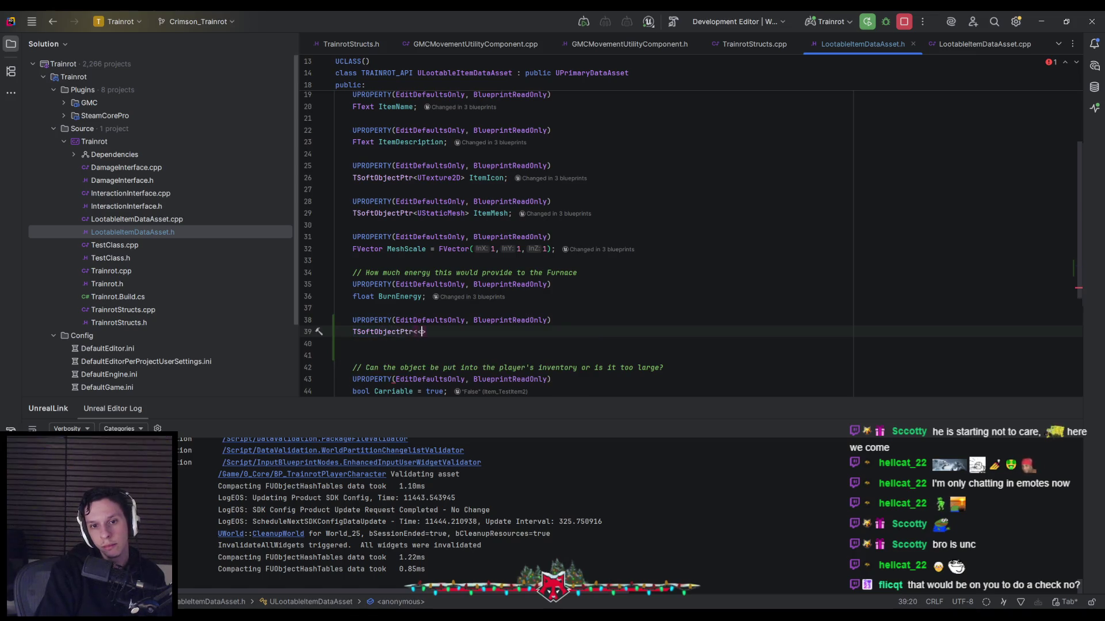
{"action": "type", "text": "UActor"}
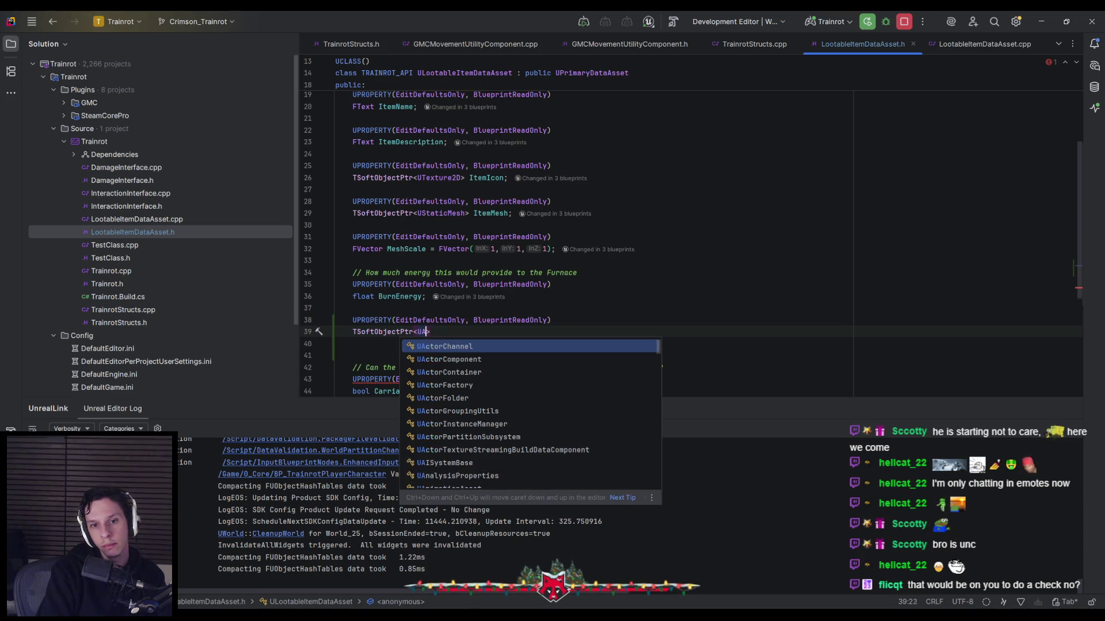
{"action": "key", "text": "BackSpace"}
{"action": "key", "text": "BackSpace"}
{"action": "key", "text": "BackSpace"}
{"action": "type", "text": "AActor>"}
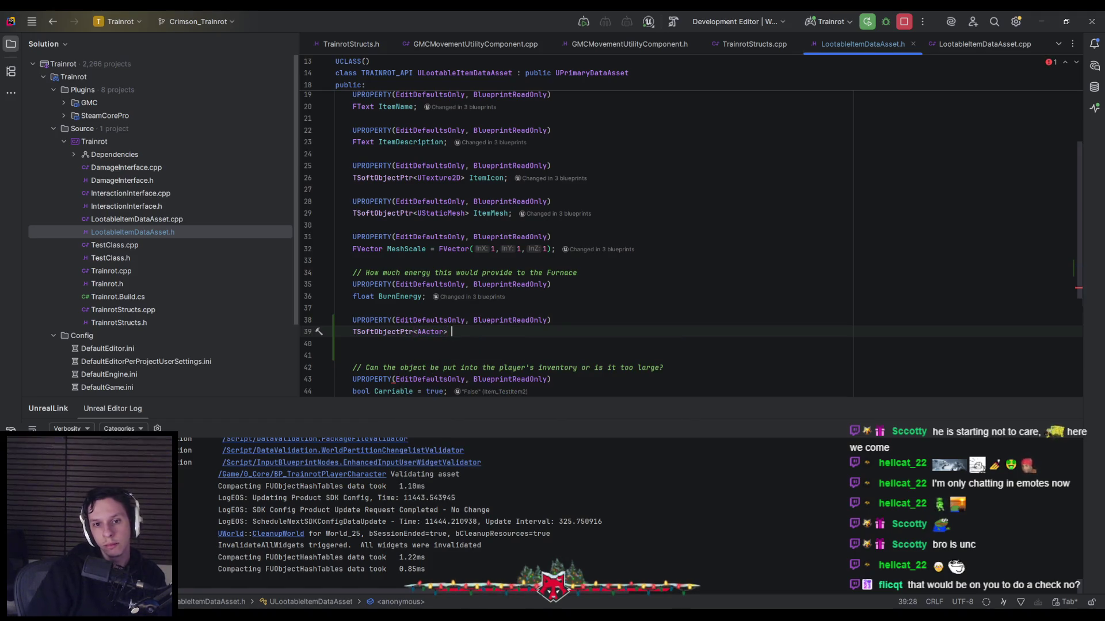
{"action": "scroll", "coordinate": [444, 264], "scroll_direction": "up", "scroll_amount": 3}
{"action": "scroll", "coordinate": [443, 264], "scroll_direction": "down", "scroll_amount": 2}
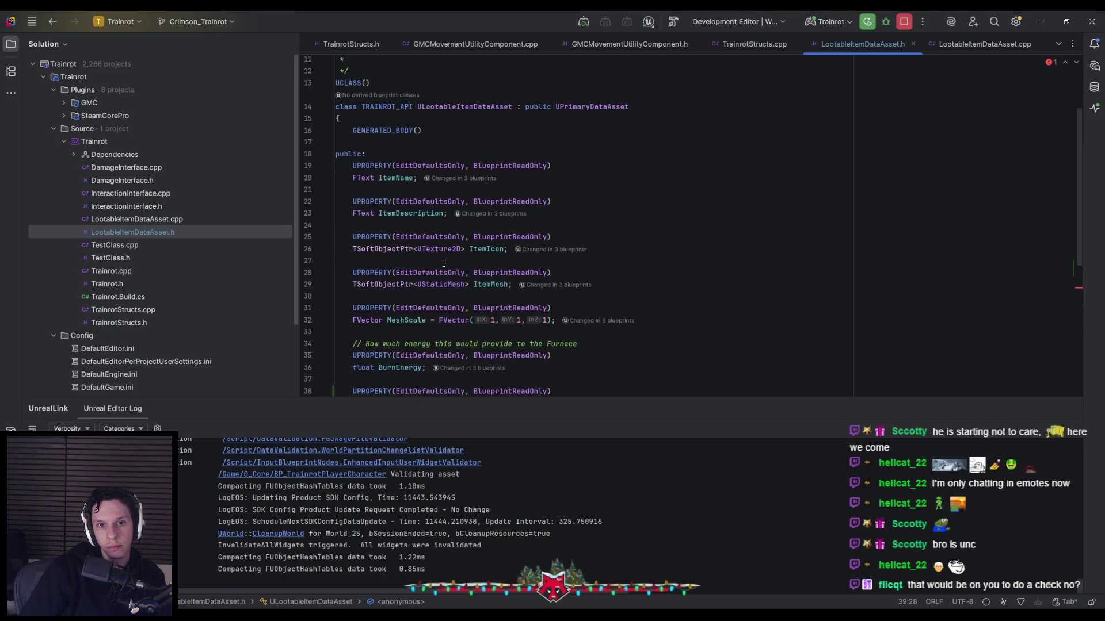
{"action": "scroll", "coordinate": [413, 376], "scroll_direction": "down", "scroll_amount": 1}
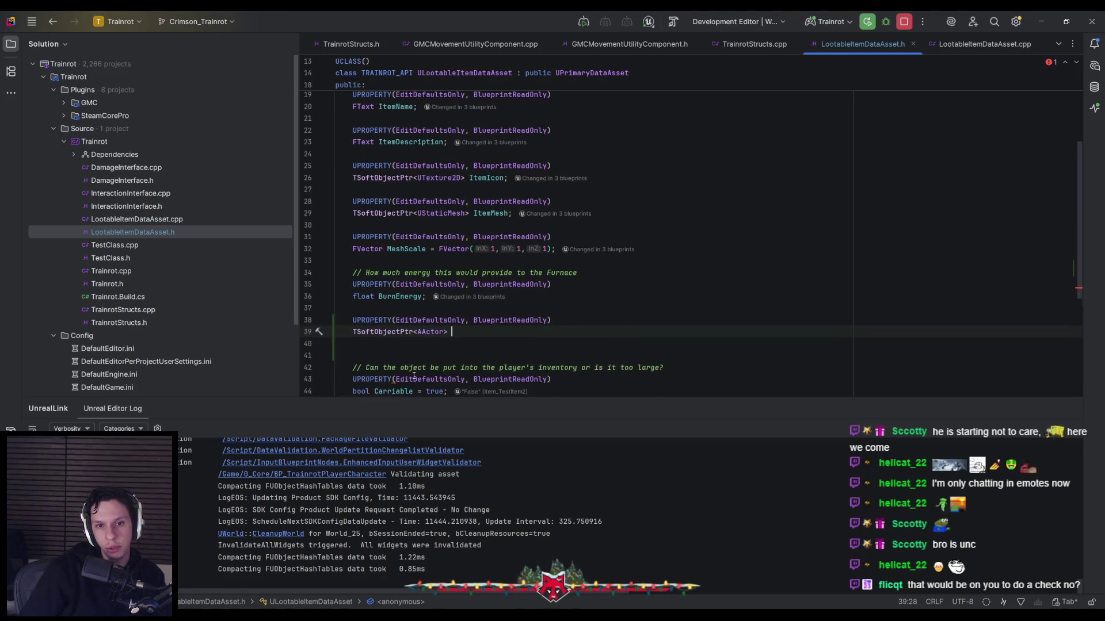
{"action": "mouse_move", "coordinate": [417, 332]}
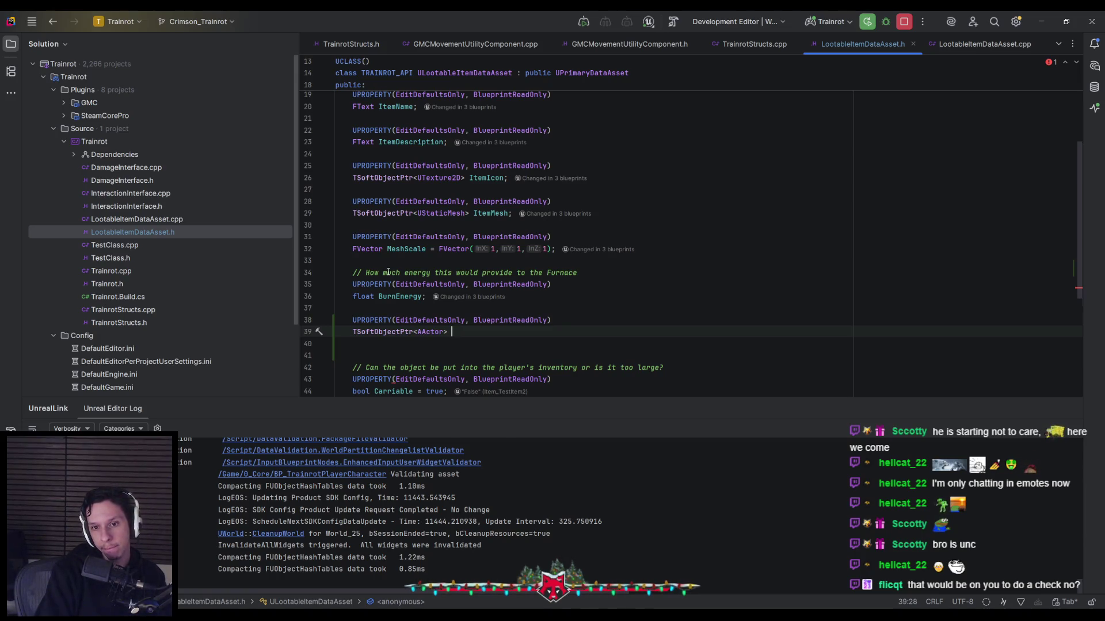
{"action": "type", "text": "ItemEquippable"}
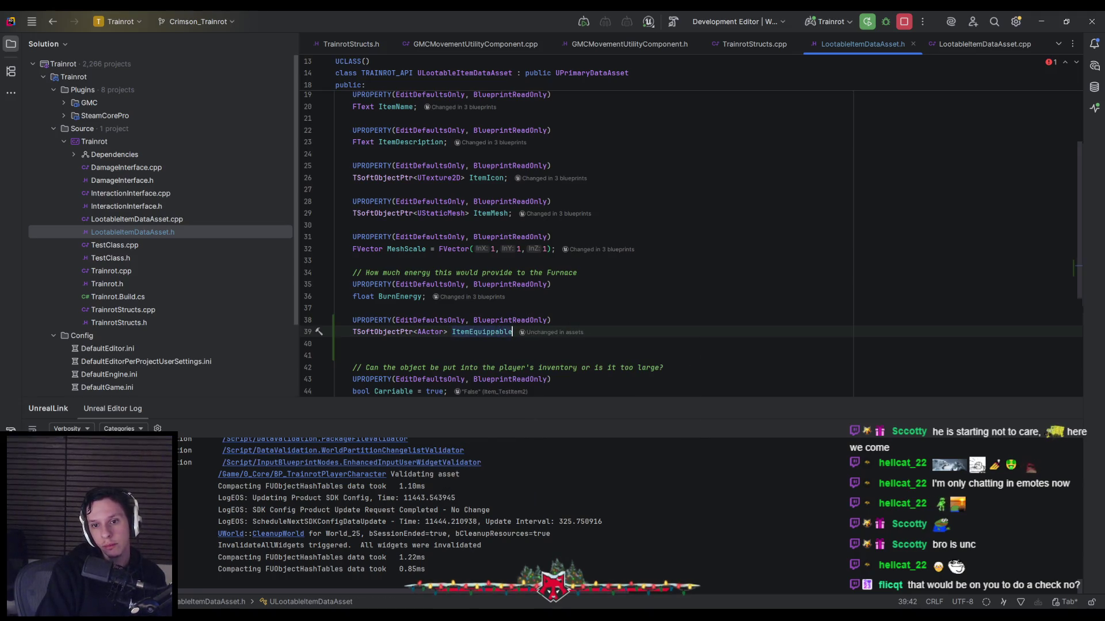
{"action": "type", "text": "Actor;"}
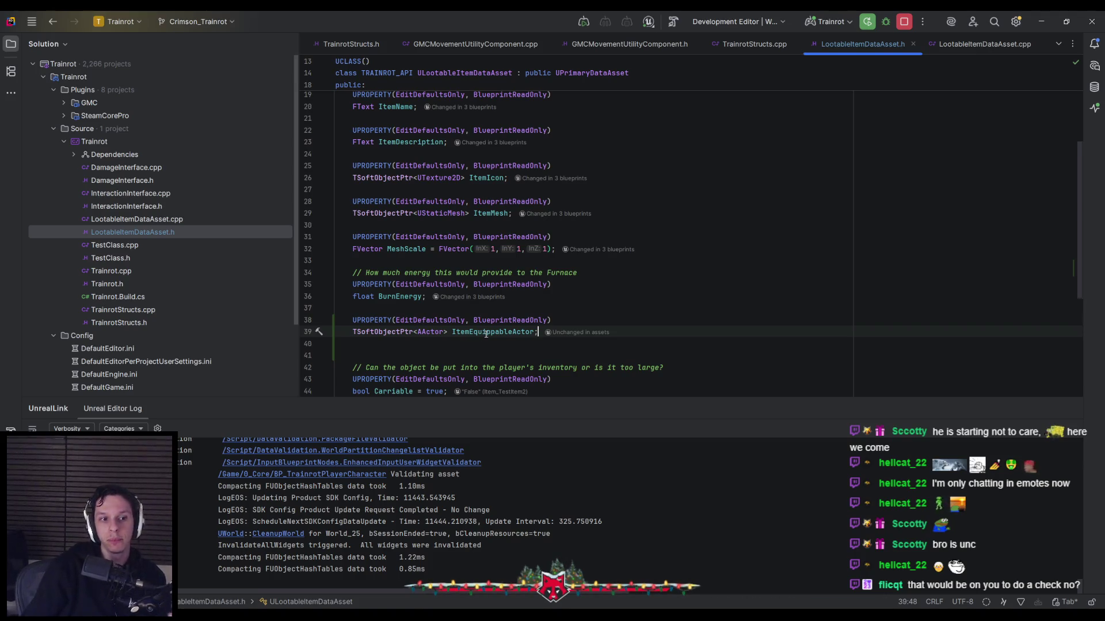
{"action": "mouse_move", "coordinate": [486, 334]}
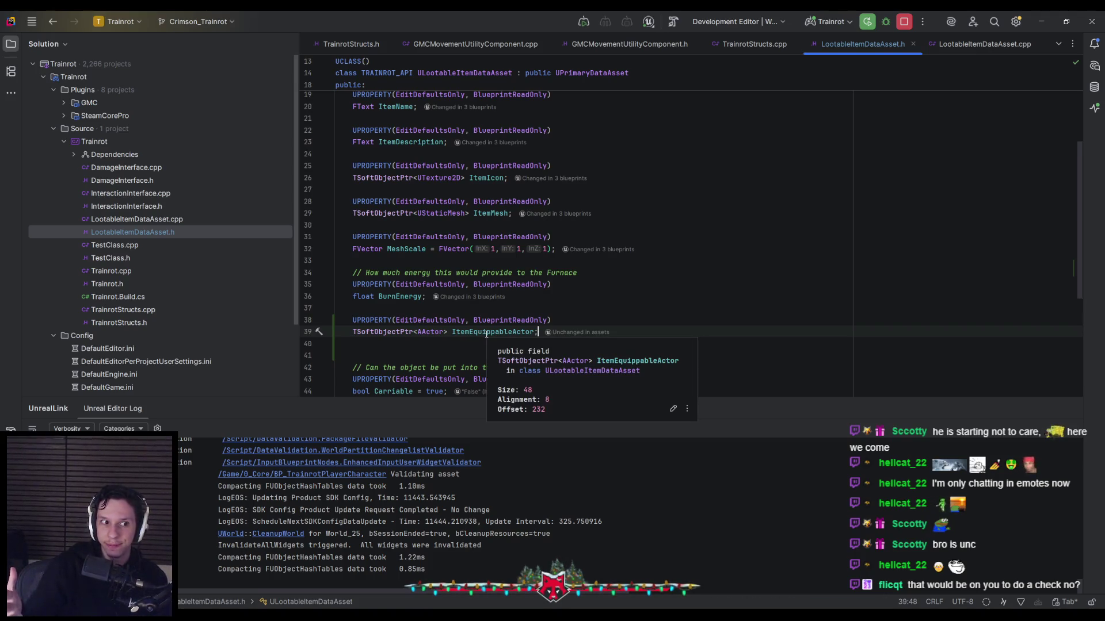
{"action": "left_click", "coordinate": [466, 310]}
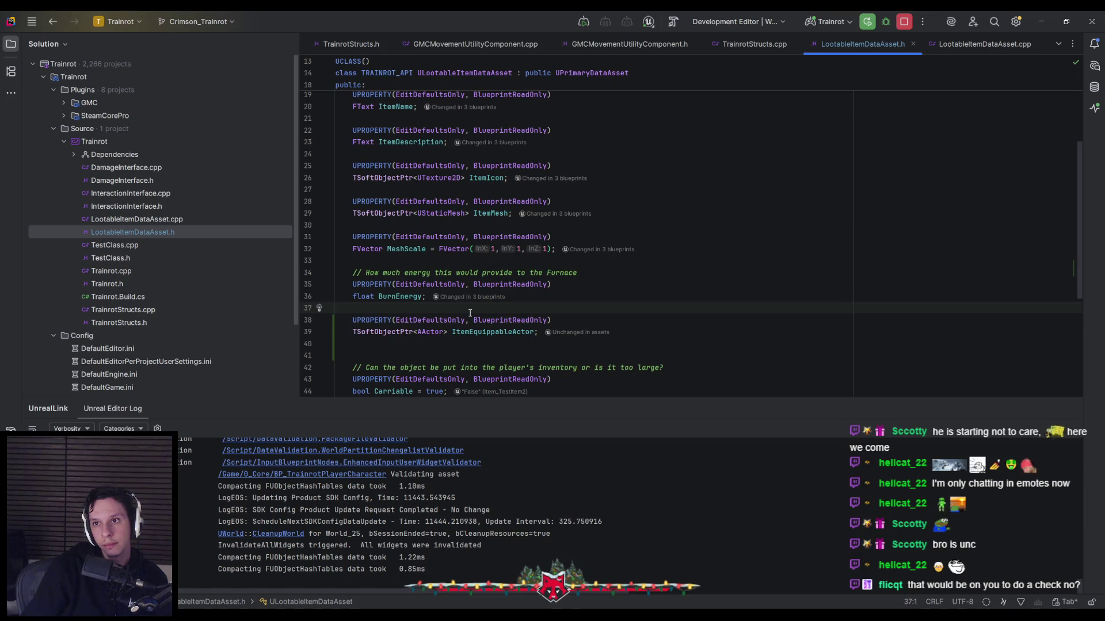
{"action": "left_click", "coordinate": [370, 600]}
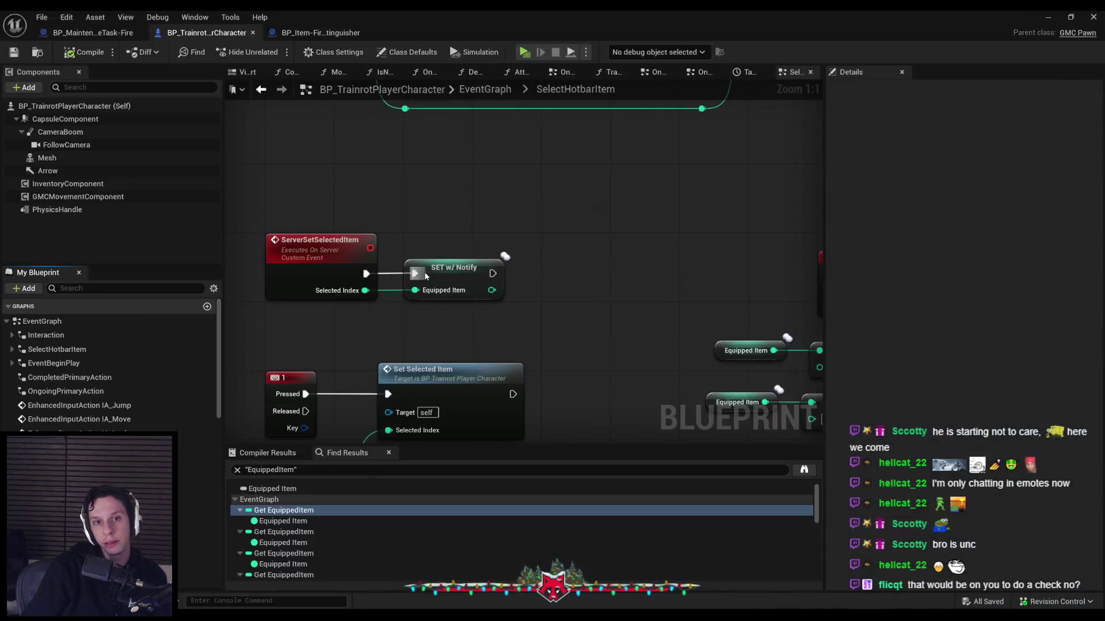
Save all assets in Unreal, then build the C++ project in Rider
{"action": "left_click", "coordinate": [41, 17]}
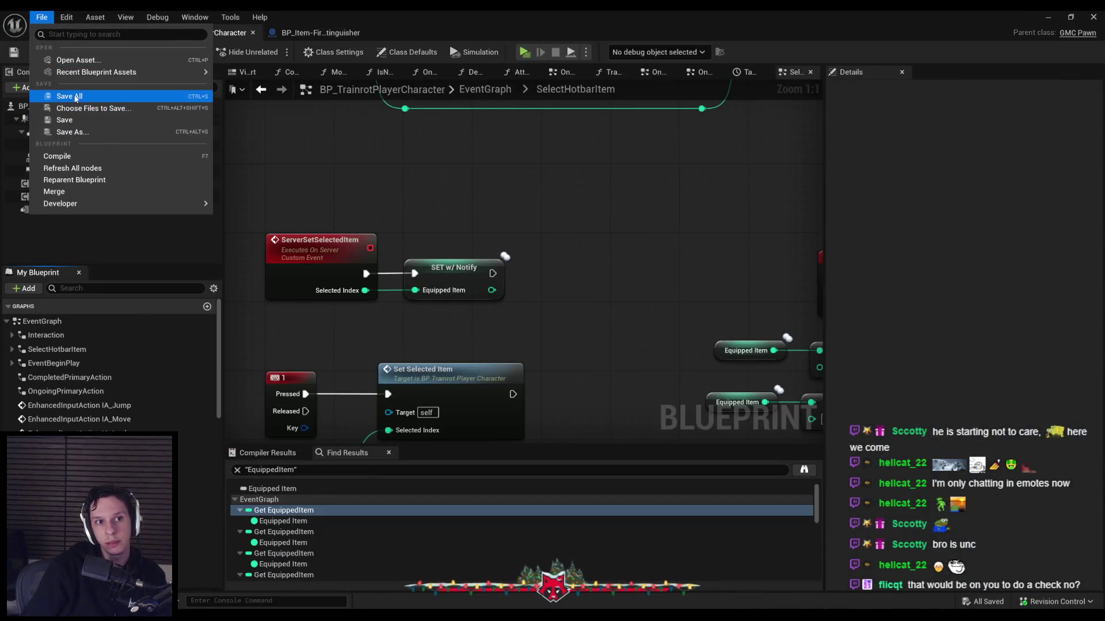
{"action": "left_click", "coordinate": [77, 98]}
{"action": "key", "text": "alt+Tab"}
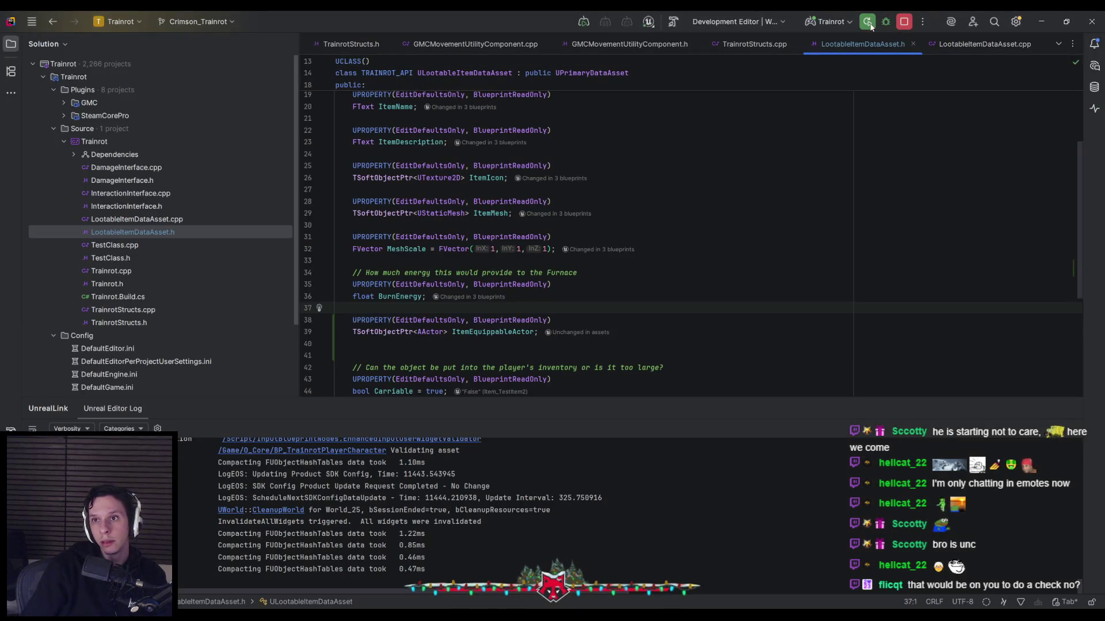
{"action": "left_click", "coordinate": [871, 25]}
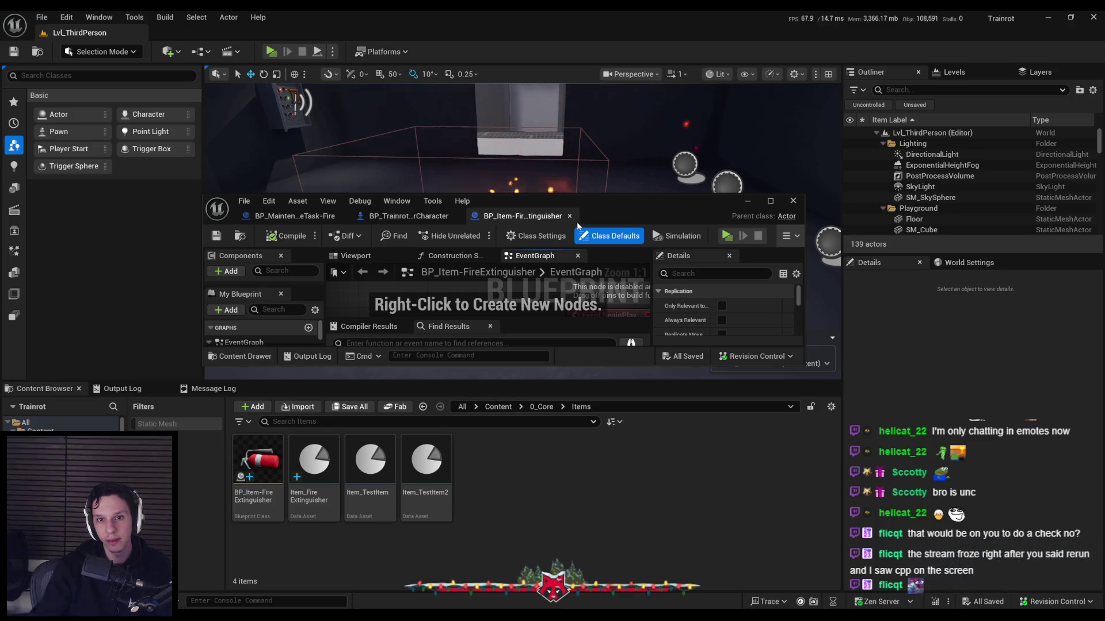
Open Item_FireExtinguisher and check its Item Equippable Actor choices, leaving it at None
{"action": "double_click", "coordinate": [314, 461]}
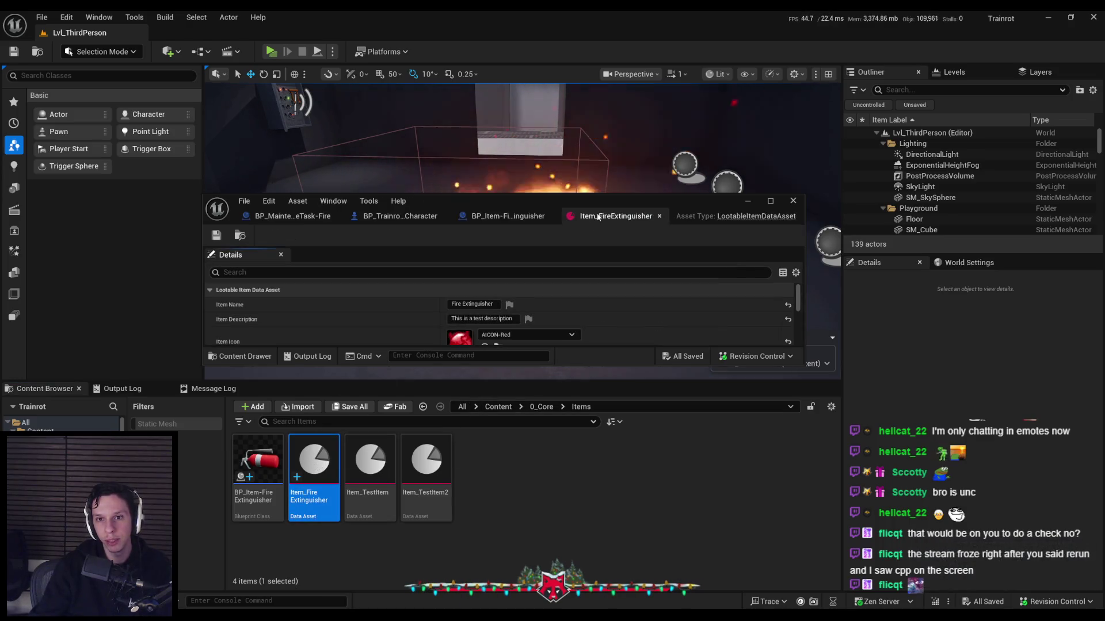
{"action": "double_click", "coordinate": [600, 202]}
{"action": "left_click", "coordinate": [498, 239]}
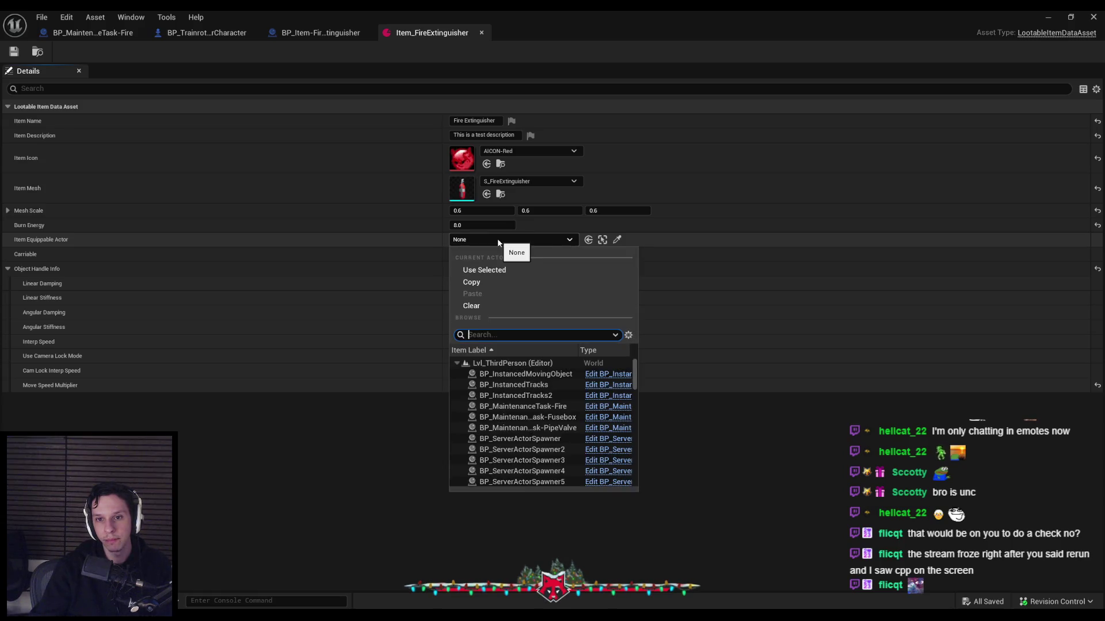
{"action": "left_click", "coordinate": [498, 241]}
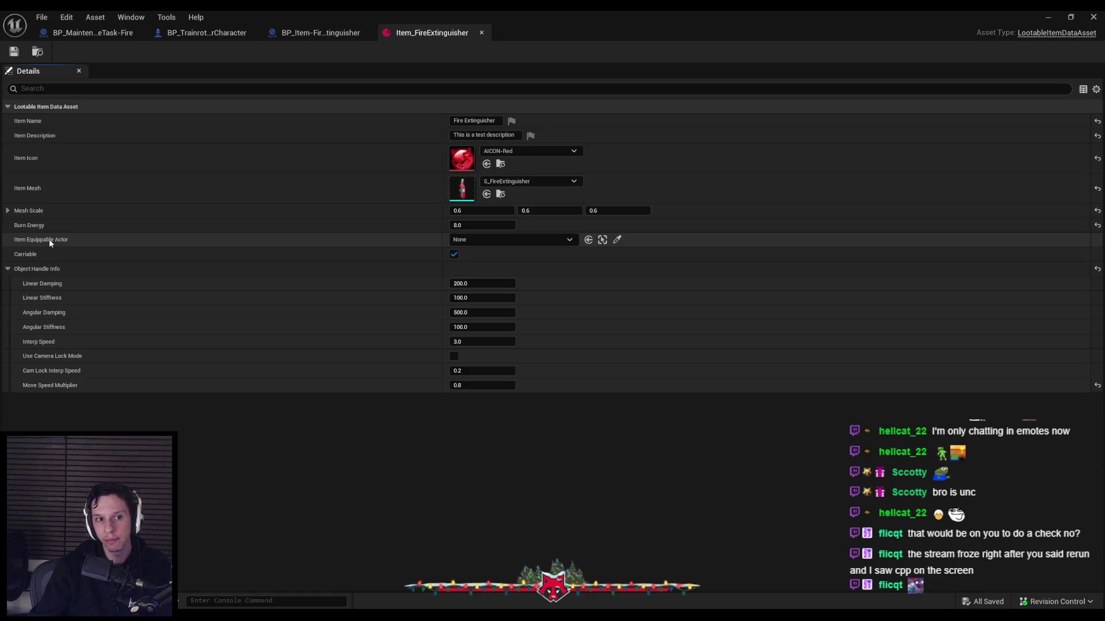
{"action": "left_click", "coordinate": [467, 240]}
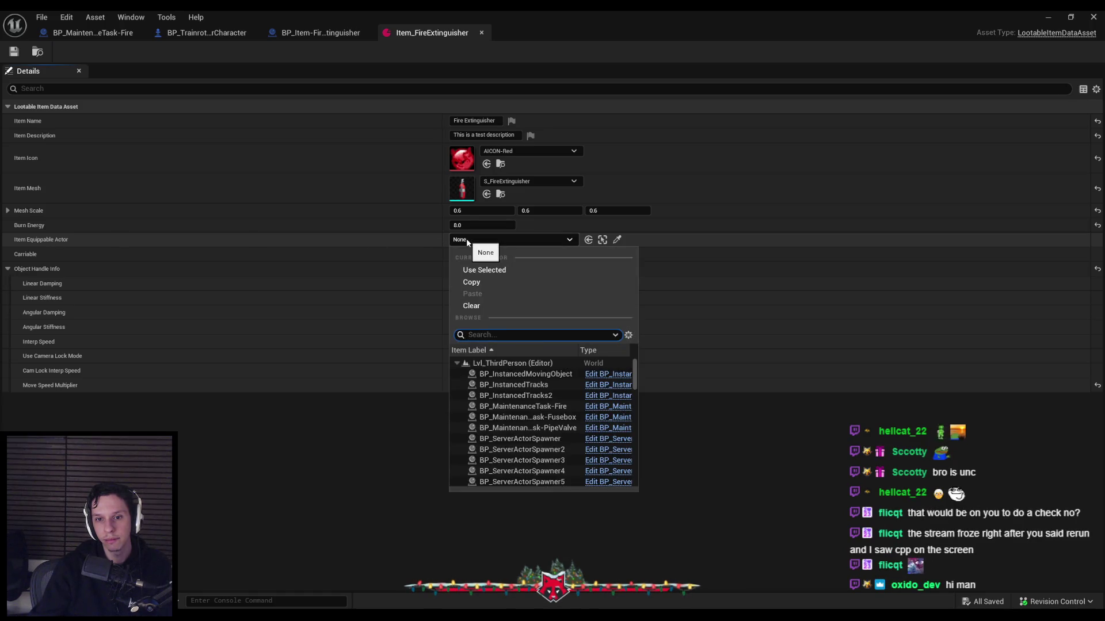
{"action": "left_click", "coordinate": [467, 241]}
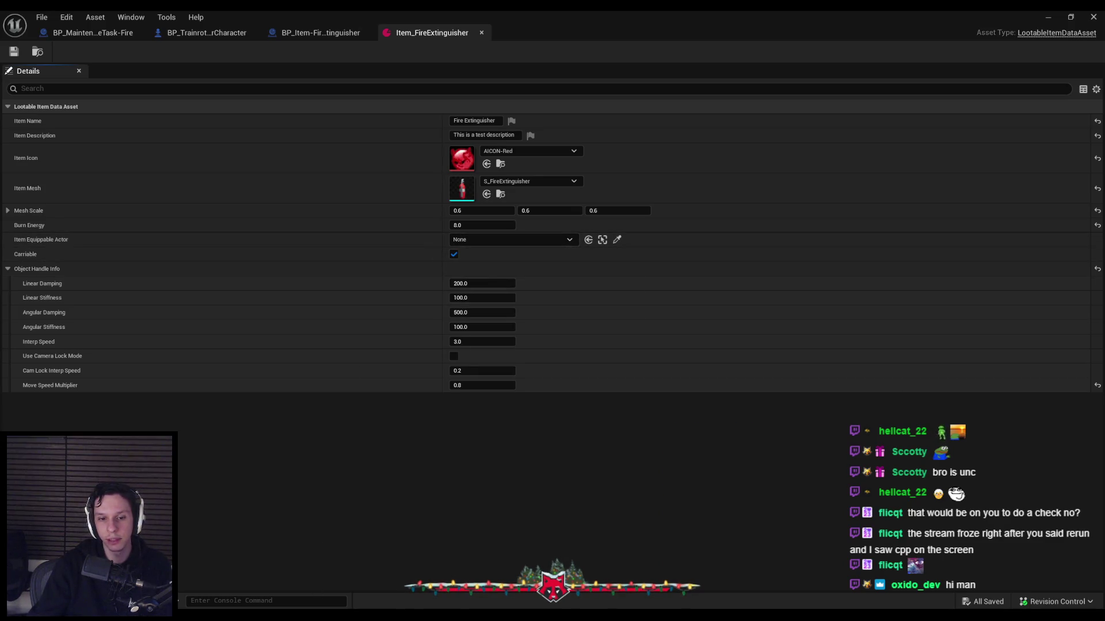
{"action": "key", "text": "alt+Tab"}
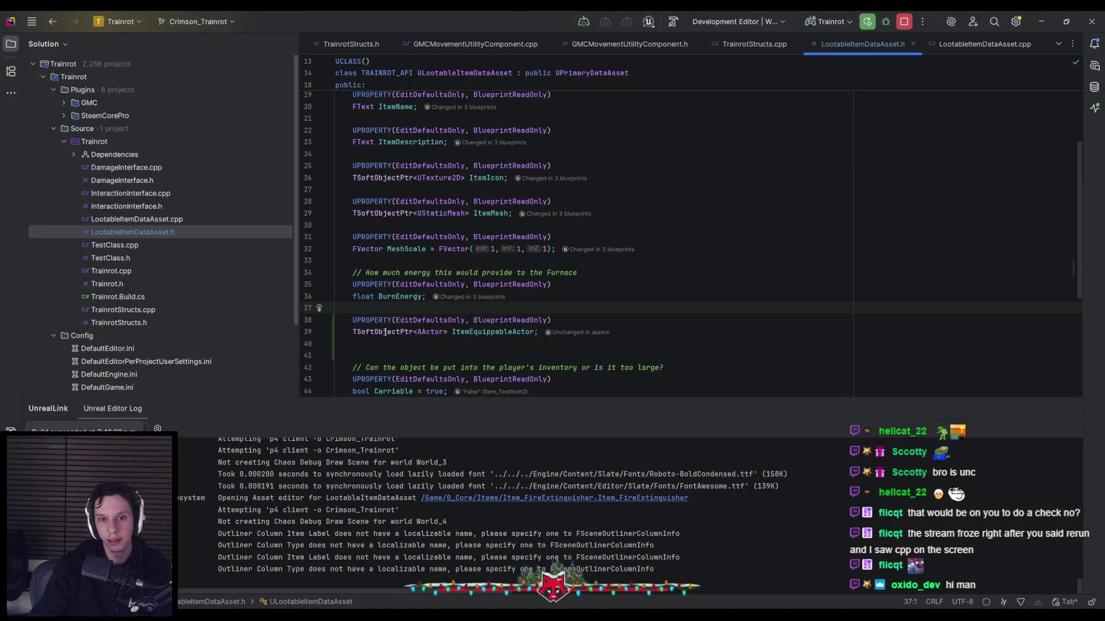
Change line 39's ItemEquippableActor type to TSoftObjectPtr<UActor> instead of AActor
{"action": "mouse_move", "coordinate": [382, 332]}
{"action": "mouse_move", "coordinate": [422, 332]}
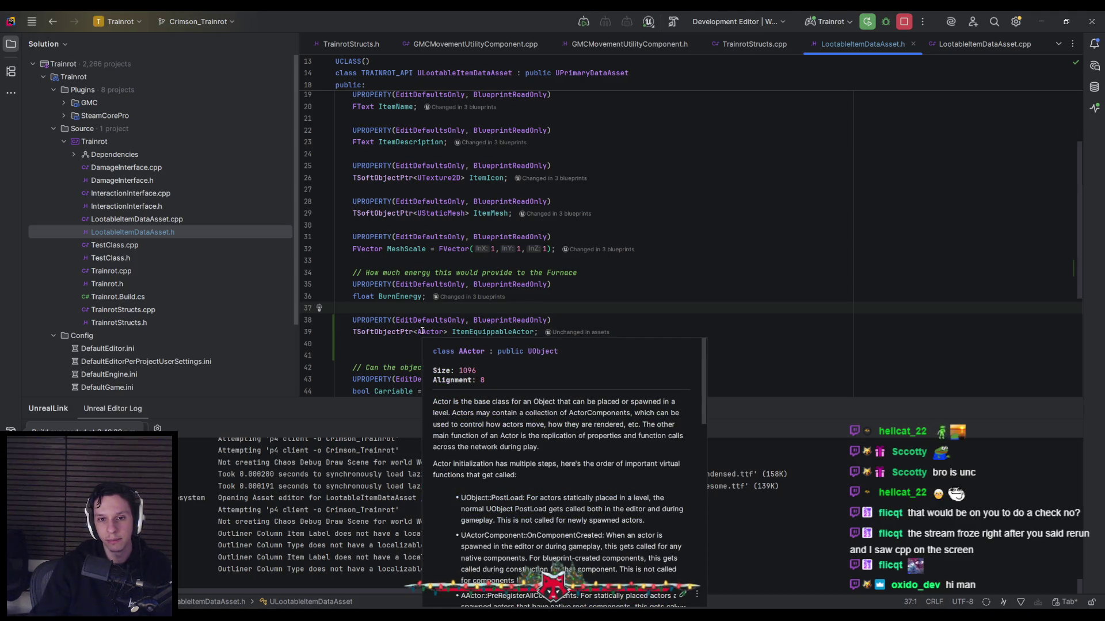
{"action": "key", "text": "alt+Tab"}
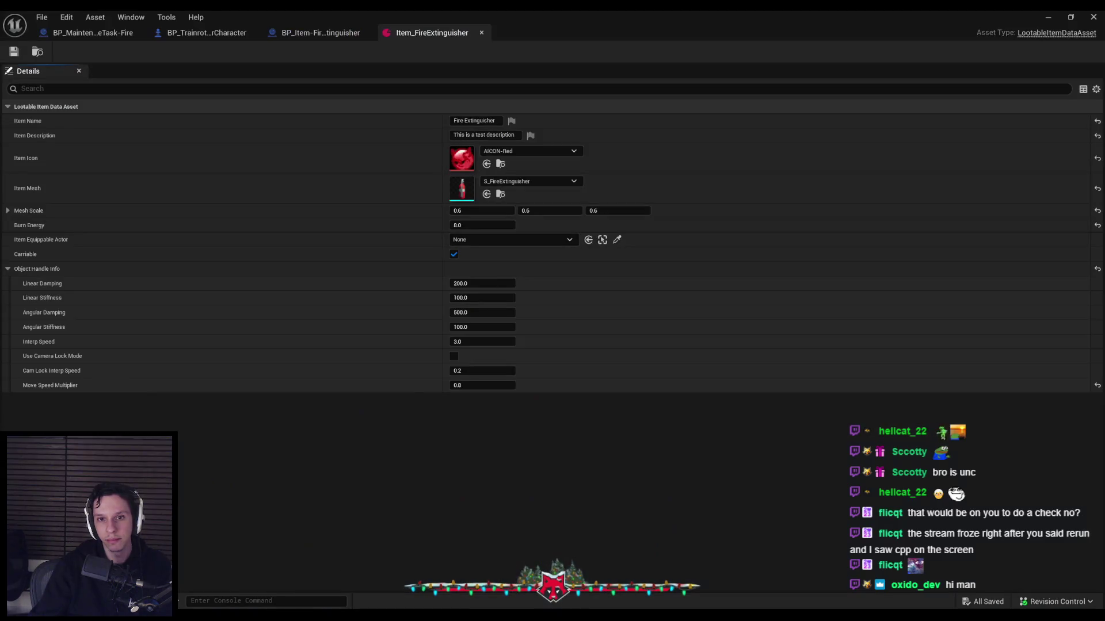
{"action": "key", "text": "alt+Tab"}
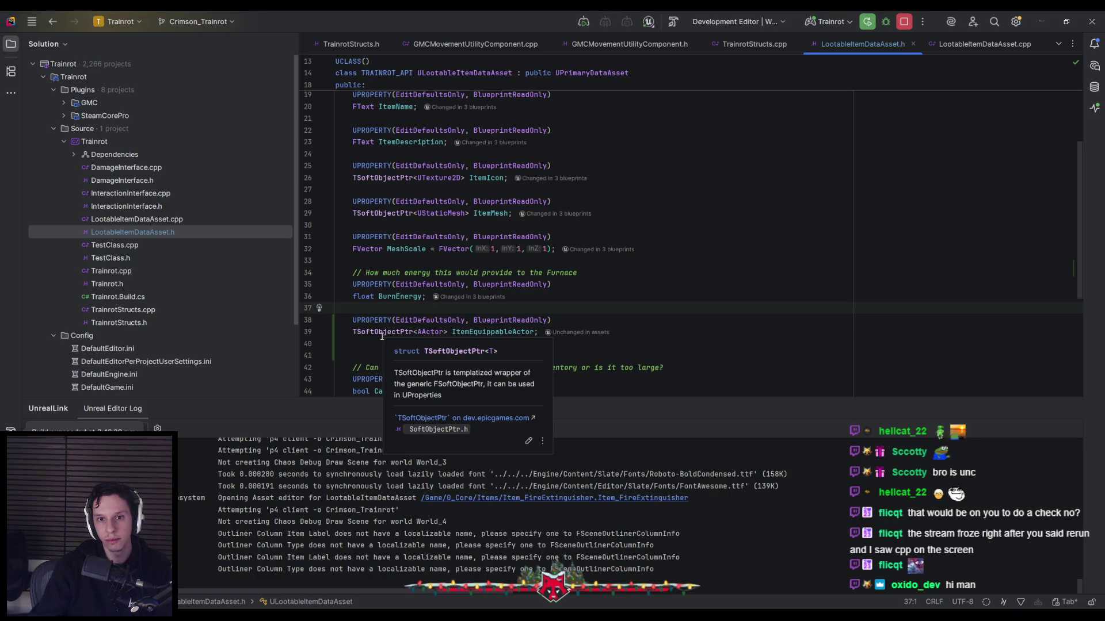
{"action": "double_click", "coordinate": [417, 332]}
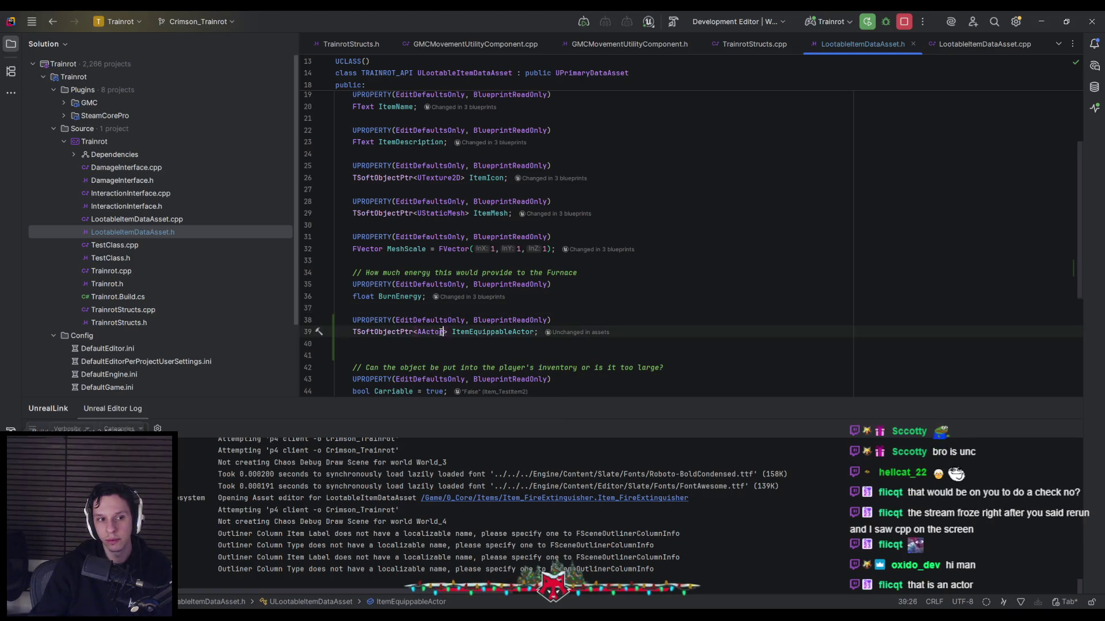
{"action": "type", "text": "U"}
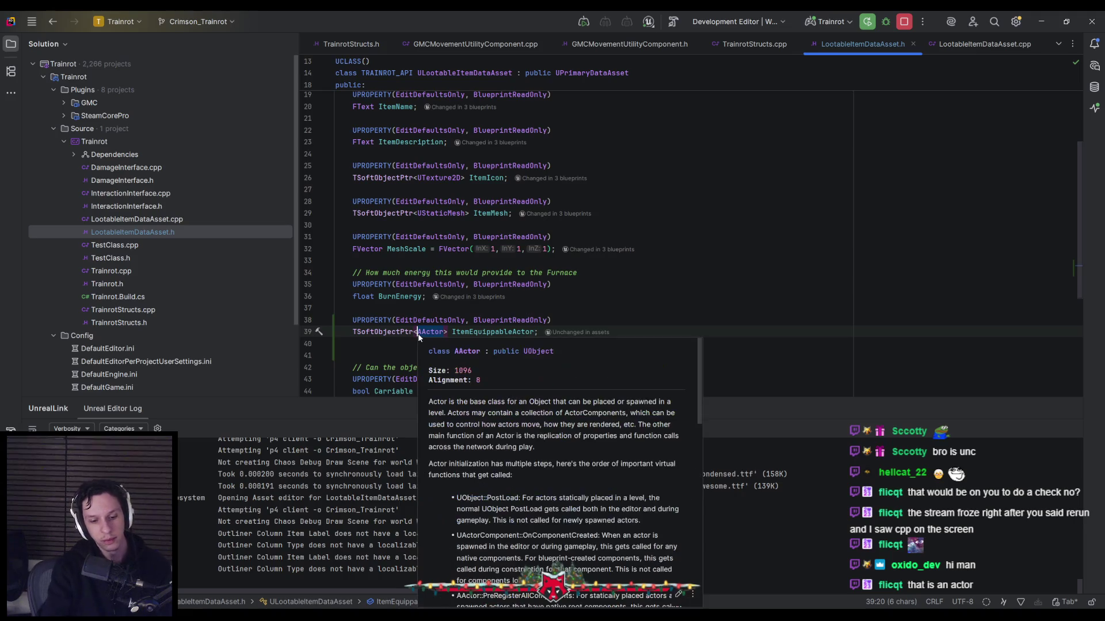
{"action": "type", "text": "Actor"}
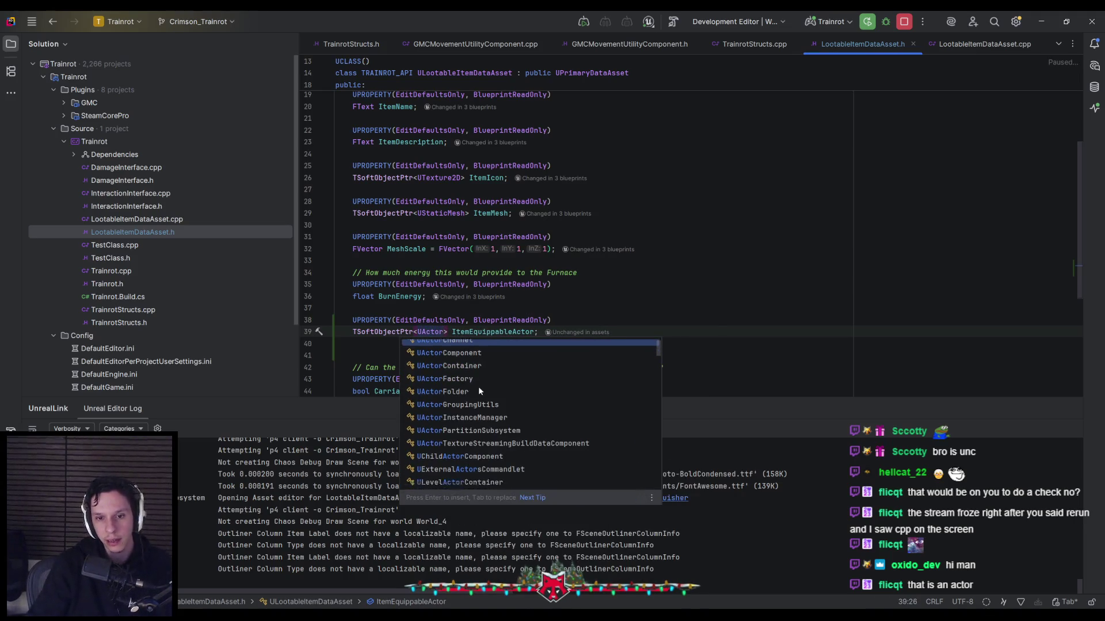
{"action": "scroll", "coordinate": [481, 390], "scroll_direction": "down", "scroll_amount": 5}
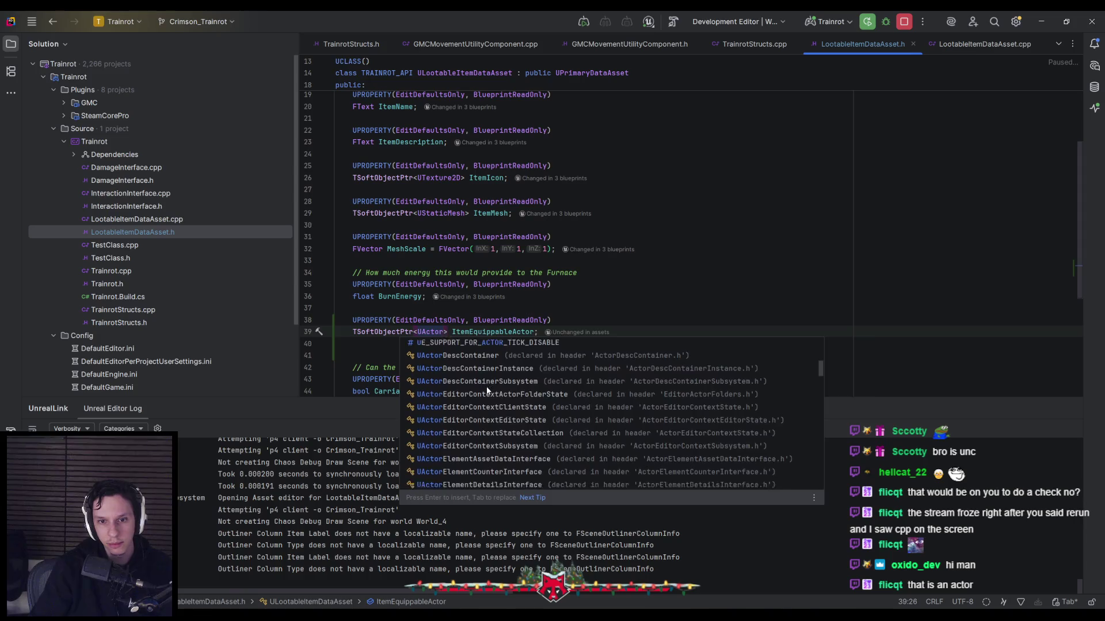
{"action": "scroll", "coordinate": [486, 390], "scroll_direction": "down", "scroll_amount": 10}
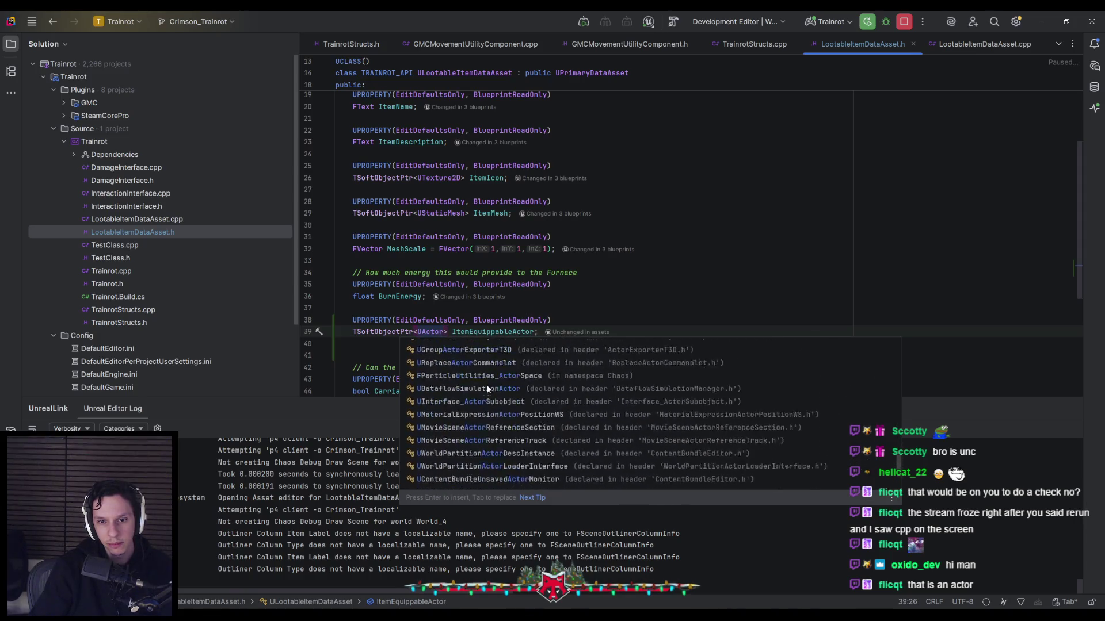
{"action": "scroll", "coordinate": [486, 389], "scroll_direction": "down", "scroll_amount": 10}
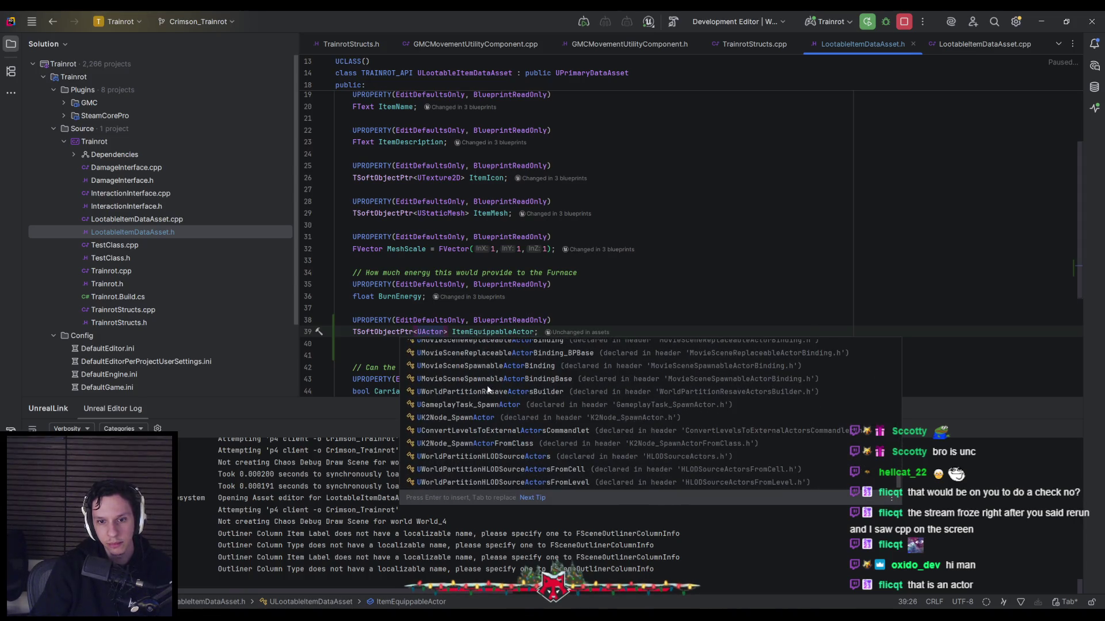
{"action": "key", "text": "Escape"}
{"action": "key", "text": "alt+Tab"}
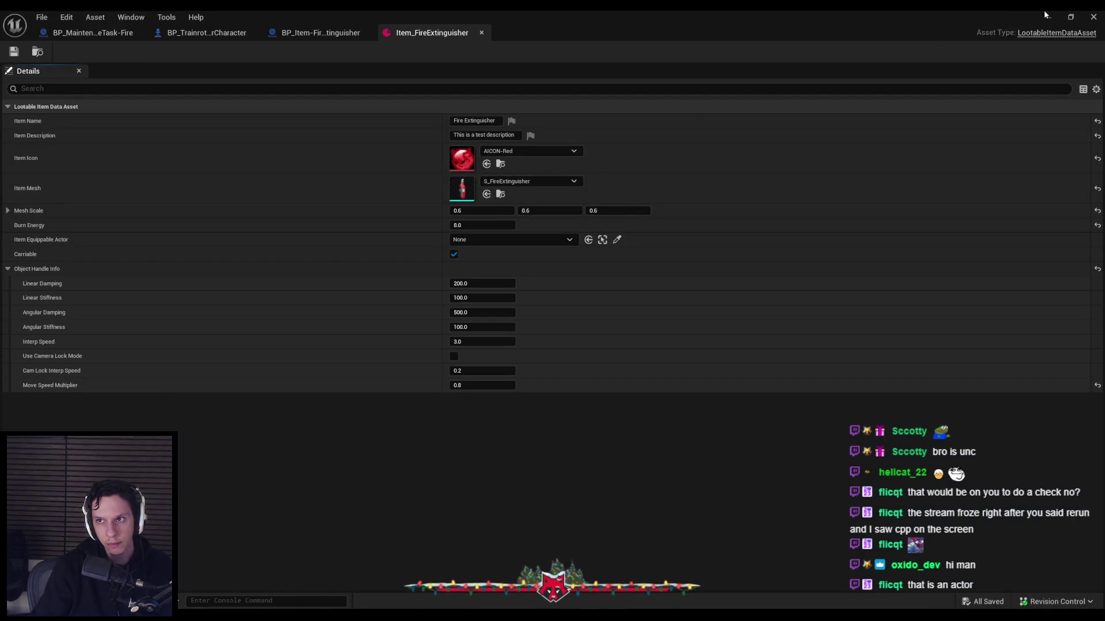
Add a test variable 'atest' to BP_Item-FireExtinguisher typed as an Actor object reference
{"action": "left_click", "coordinate": [320, 33]}
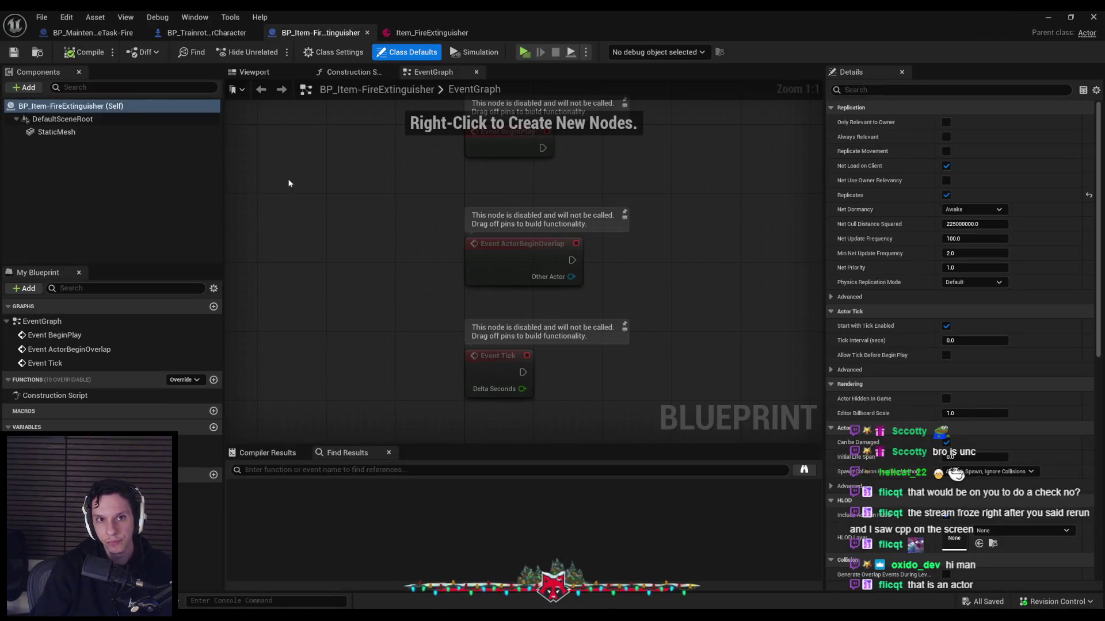
{"action": "left_click", "coordinate": [213, 427]}
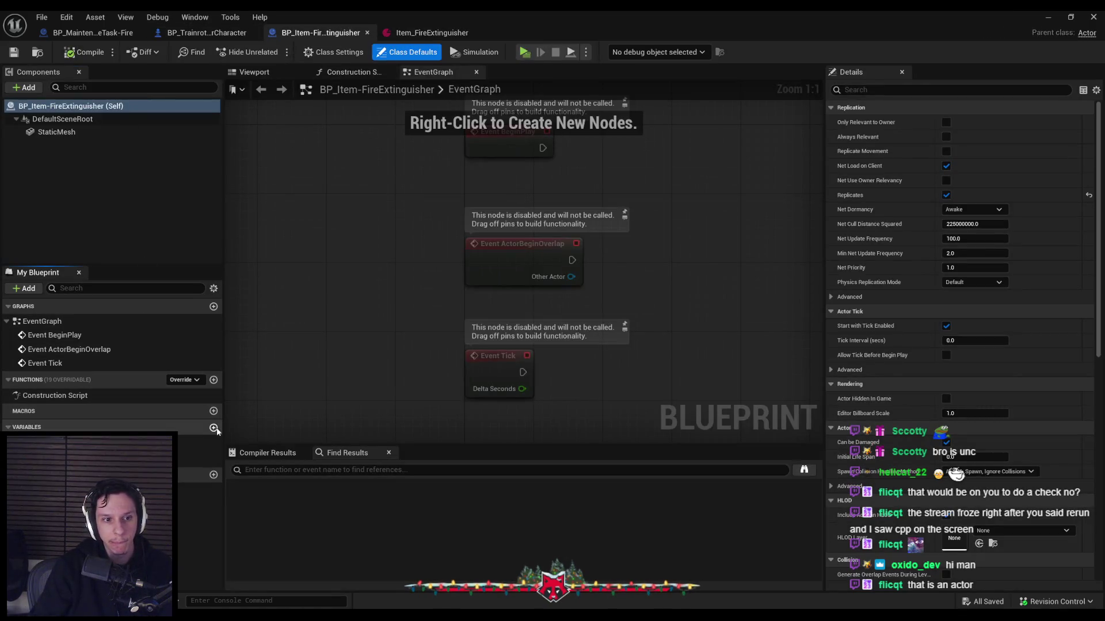
{"action": "type", "text": "atest"}
{"action": "key", "text": "Return"}
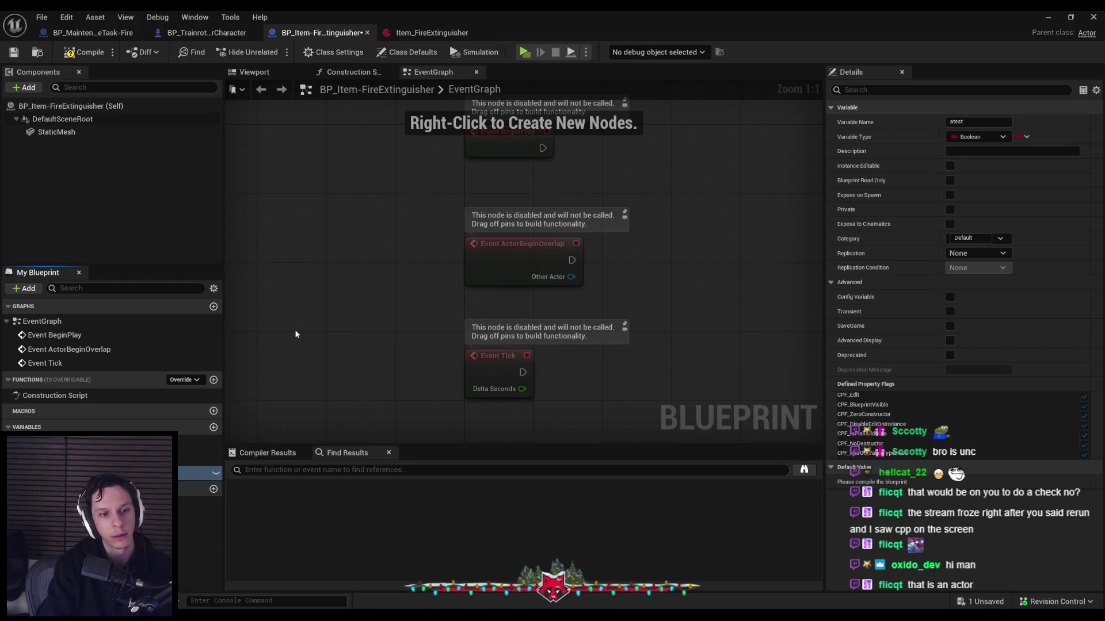
{"action": "left_click", "coordinate": [983, 139]}
{"action": "type", "text": "actor"}
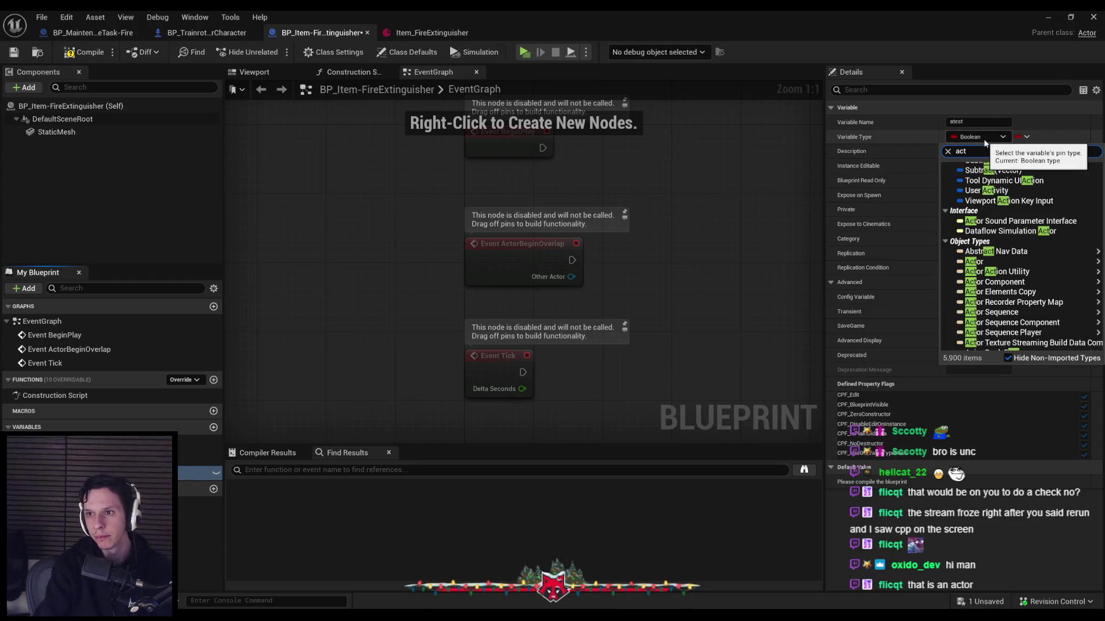
{"action": "mouse_move", "coordinate": [1017, 262]}
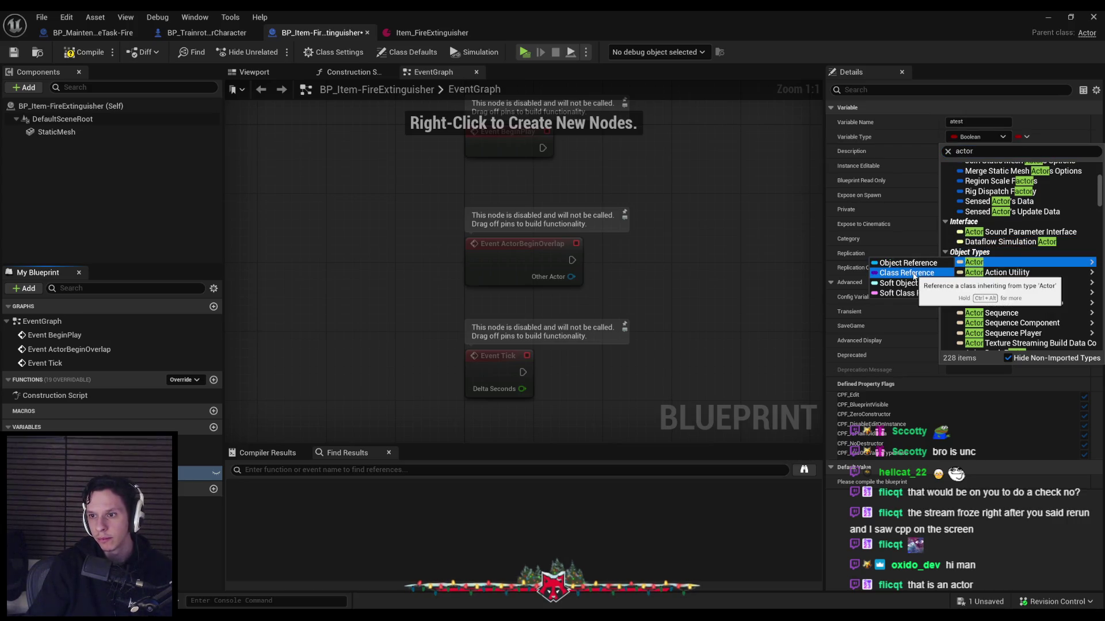
{"action": "key", "text": "ctrl+alt"}
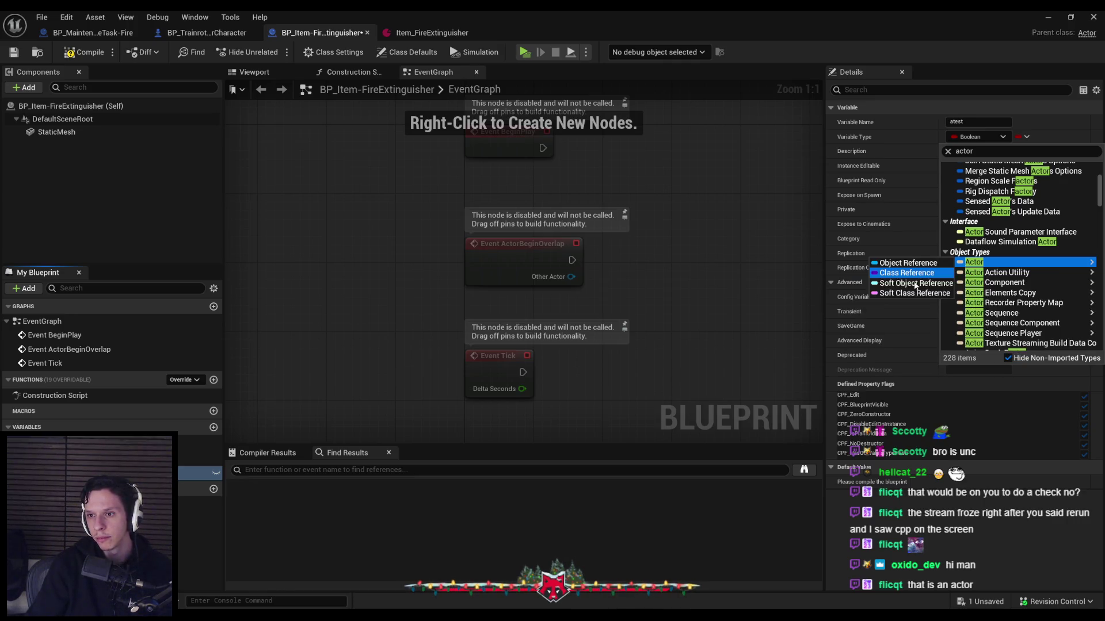
{"action": "left_click", "coordinate": [911, 284]}
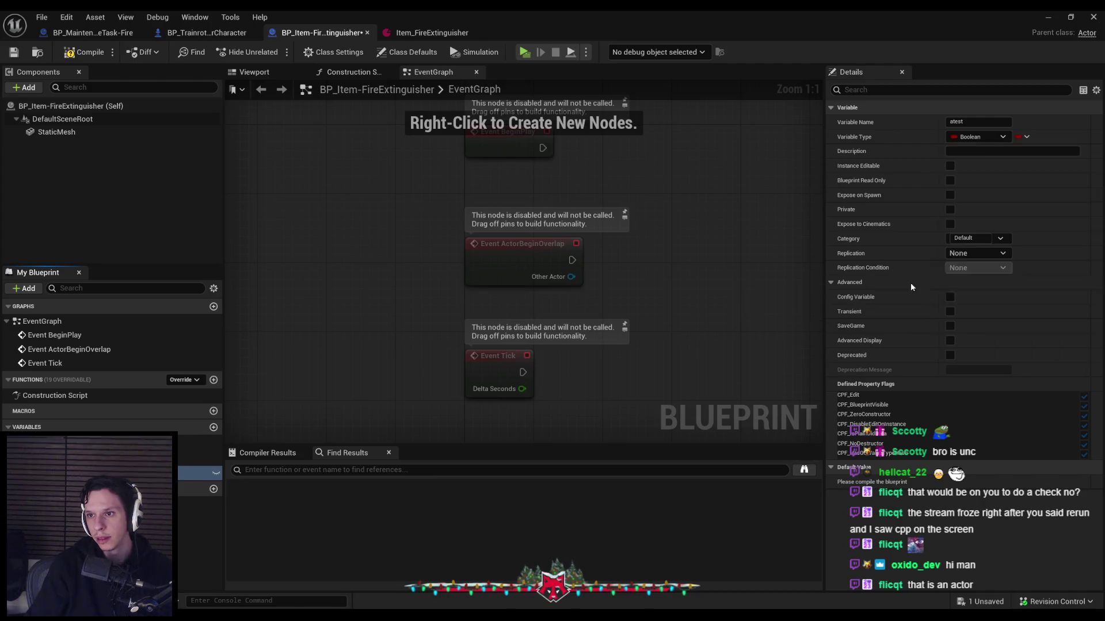
Make atest an Actor soft class reference, compile, and review its default value classes
{"action": "left_click", "coordinate": [984, 452]}
{"action": "key", "text": "Escape"}
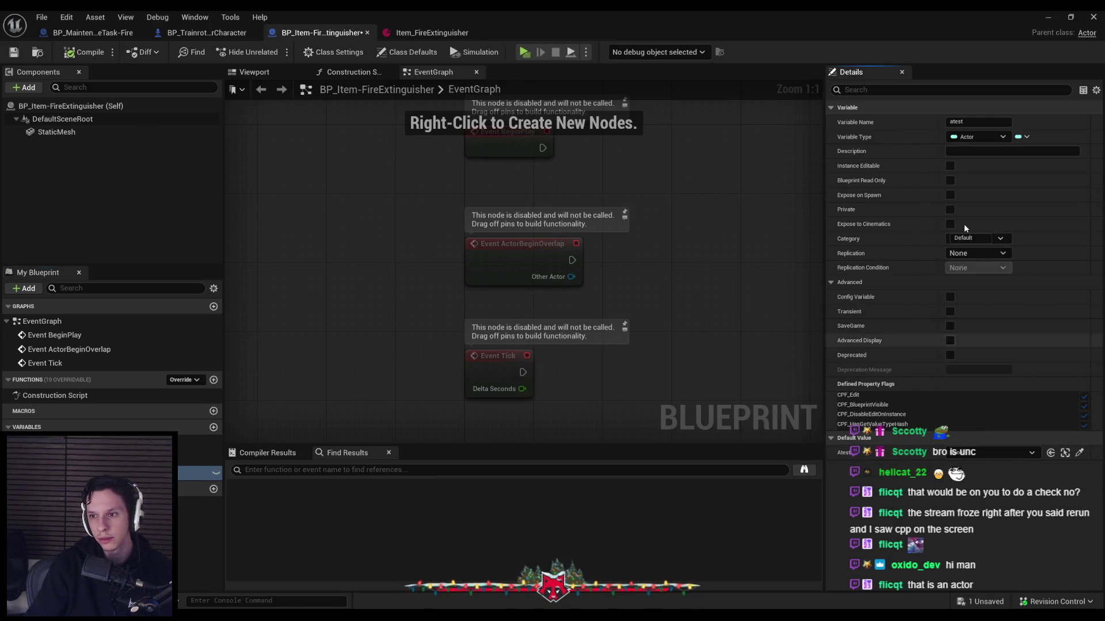
{"action": "left_click", "coordinate": [988, 136]}
{"action": "left_click", "coordinate": [983, 415]}
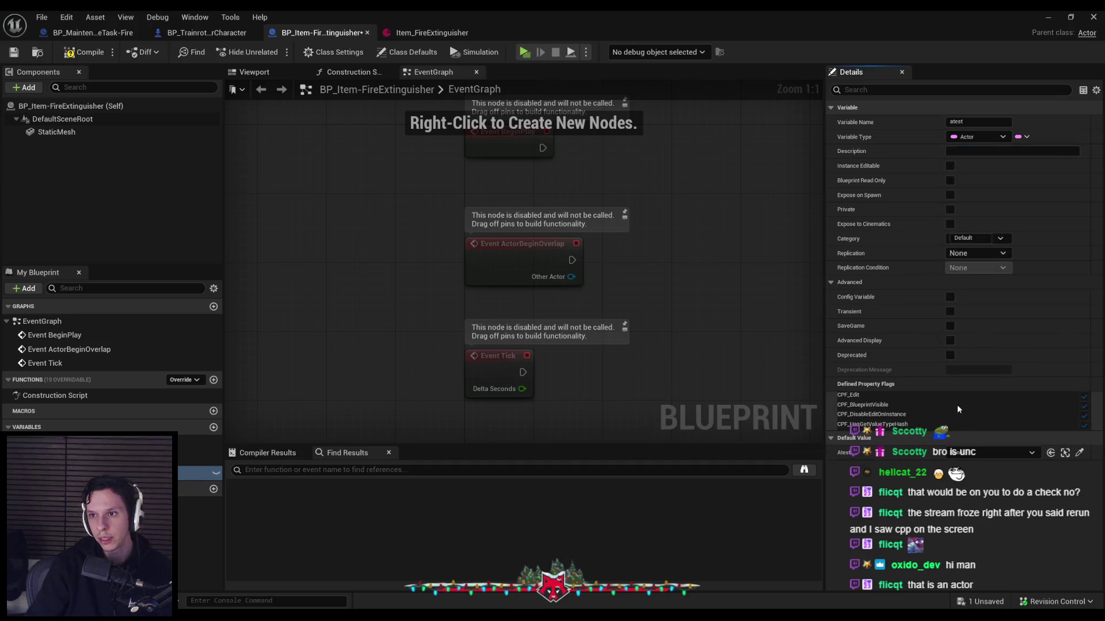
{"action": "left_click", "coordinate": [976, 452]}
{"action": "key", "text": "Escape"}
{"action": "left_click", "coordinate": [92, 53]}
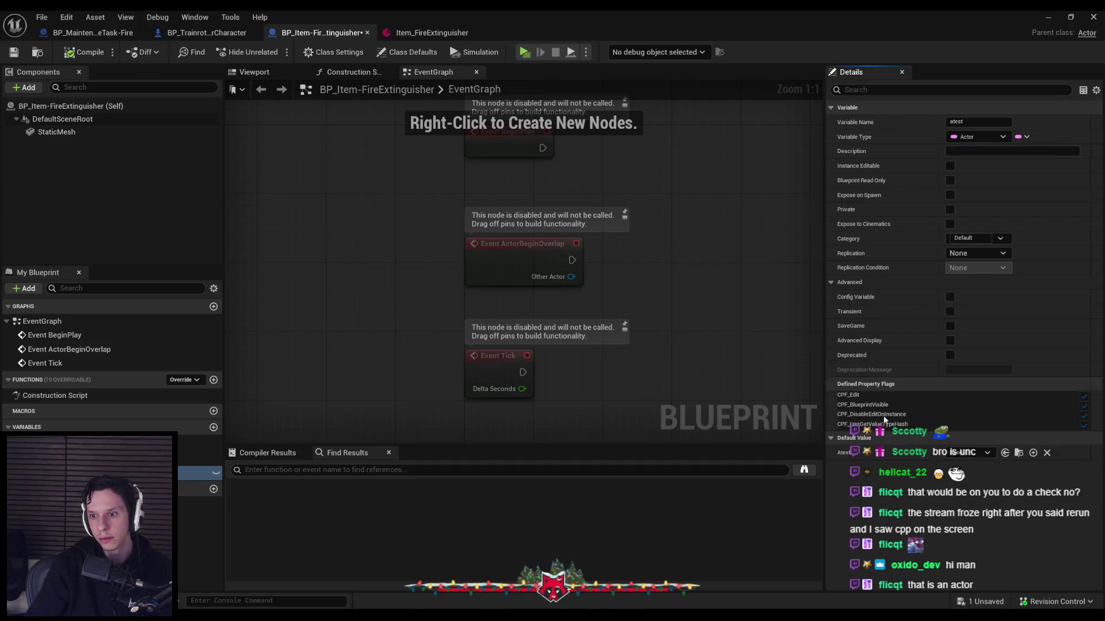
{"action": "left_click", "coordinate": [978, 453]}
{"action": "key", "text": "Escape"}
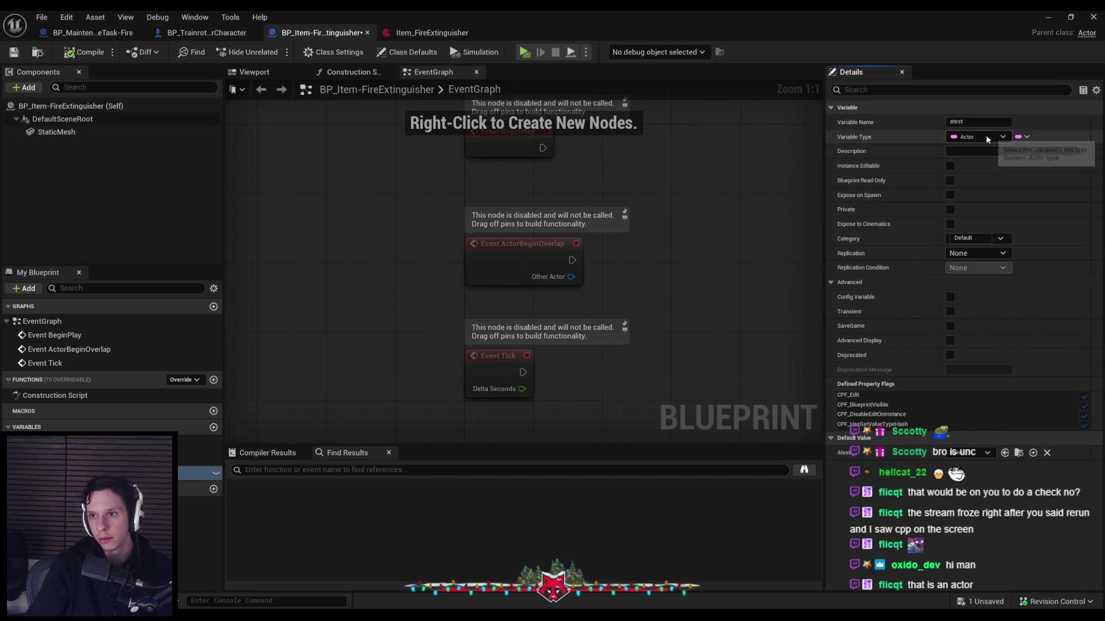
{"action": "left_click", "coordinate": [985, 135]}
{"action": "key", "text": "Escape"}
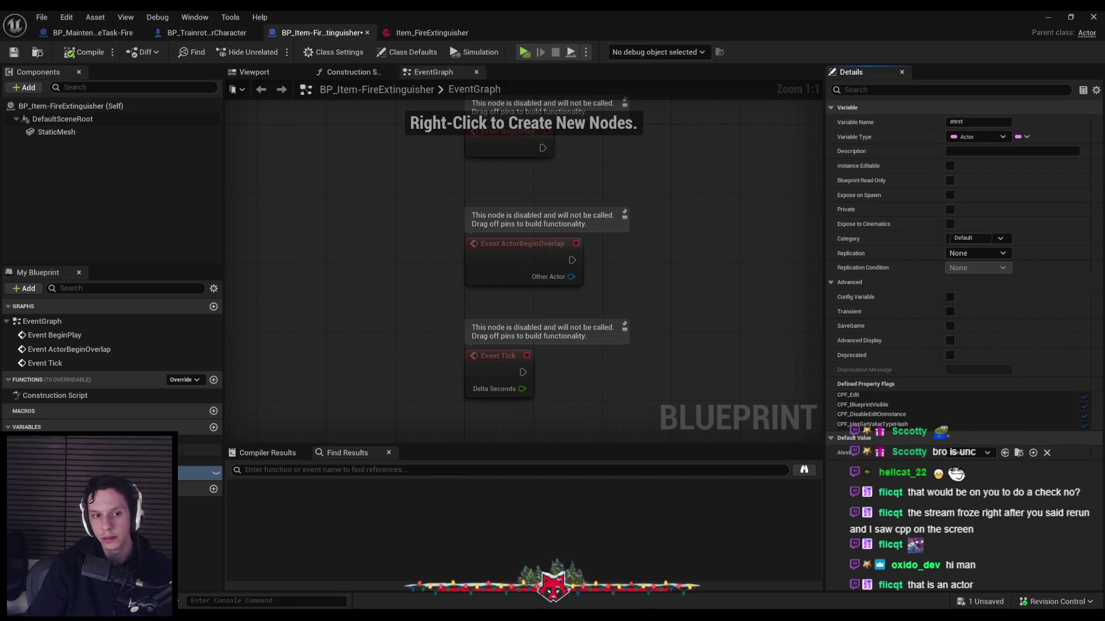
Delete the atest variable and save the item blueprint
{"action": "left_click", "coordinate": [196, 472]}
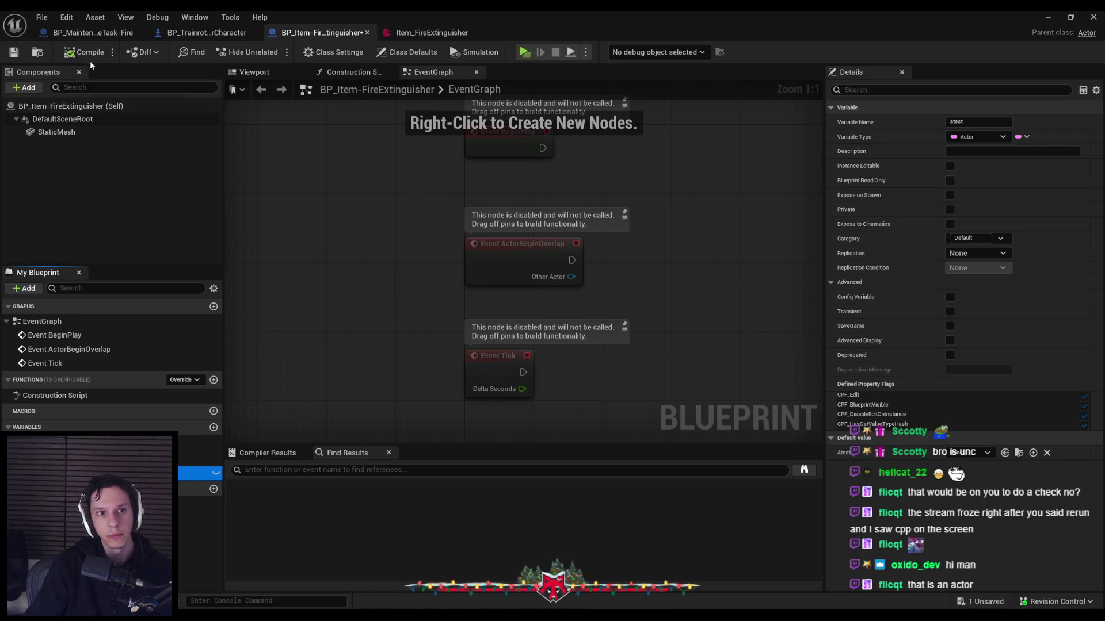
{"action": "key", "text": "Delete"}
{"action": "left_click", "coordinate": [14, 52]}
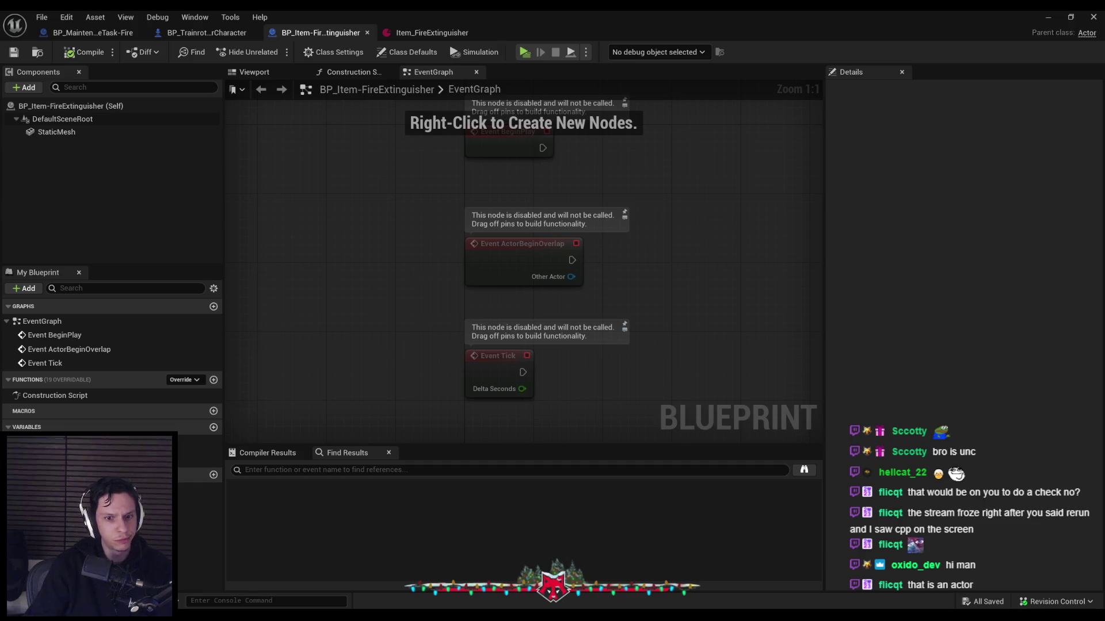
{"action": "key", "text": "alt+Tab"}
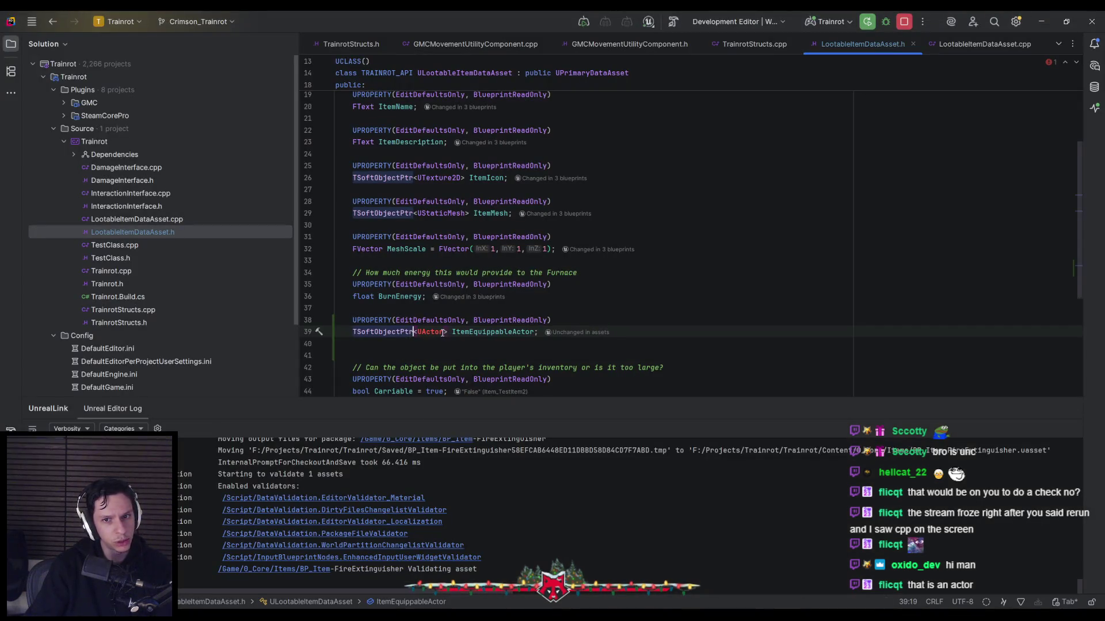
Declare TSoftClassPtr<AActor> ItemEquippableActor on line 39, then rebuild and relaunch with Rerun
{"action": "left_click", "coordinate": [421, 333]}
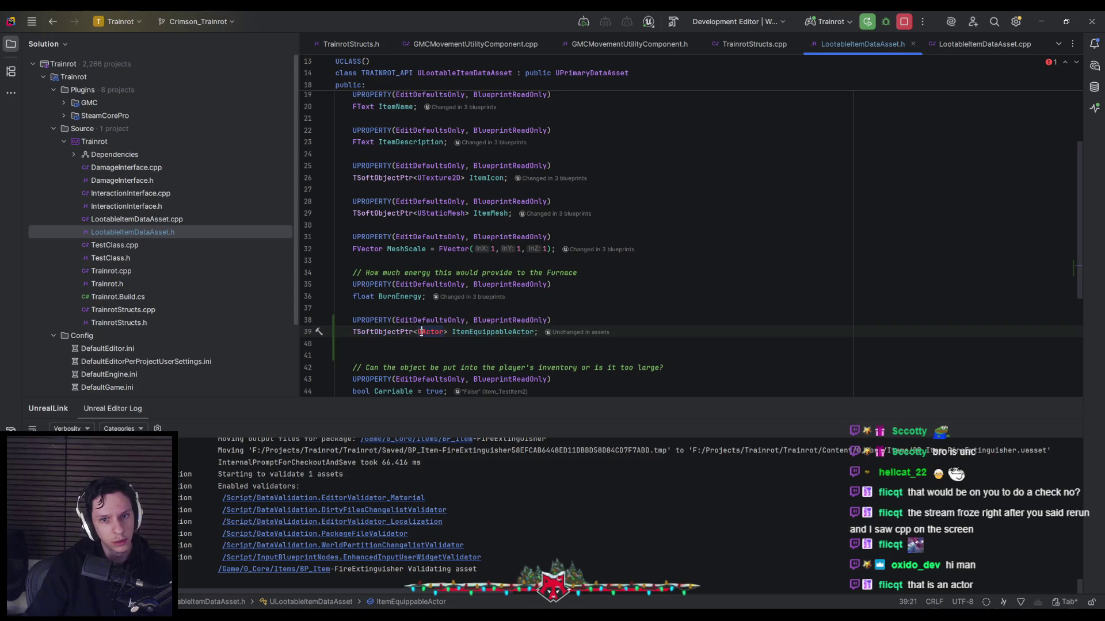
{"action": "type", "text": "A"}
{"action": "key", "text": "Escape"}
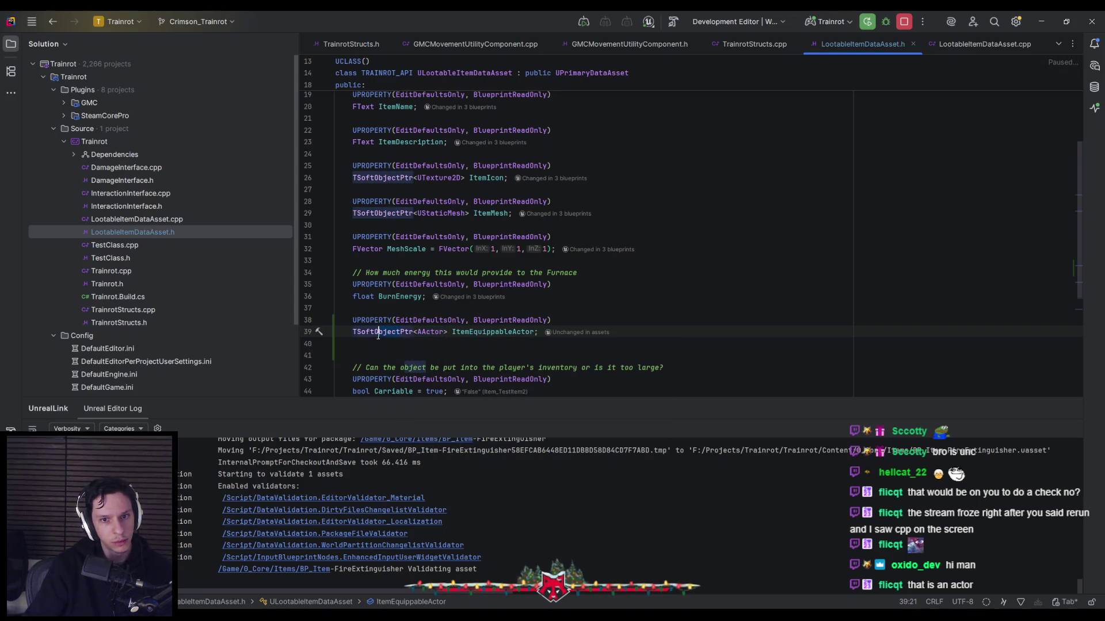
{"action": "type", "text": "Class"}
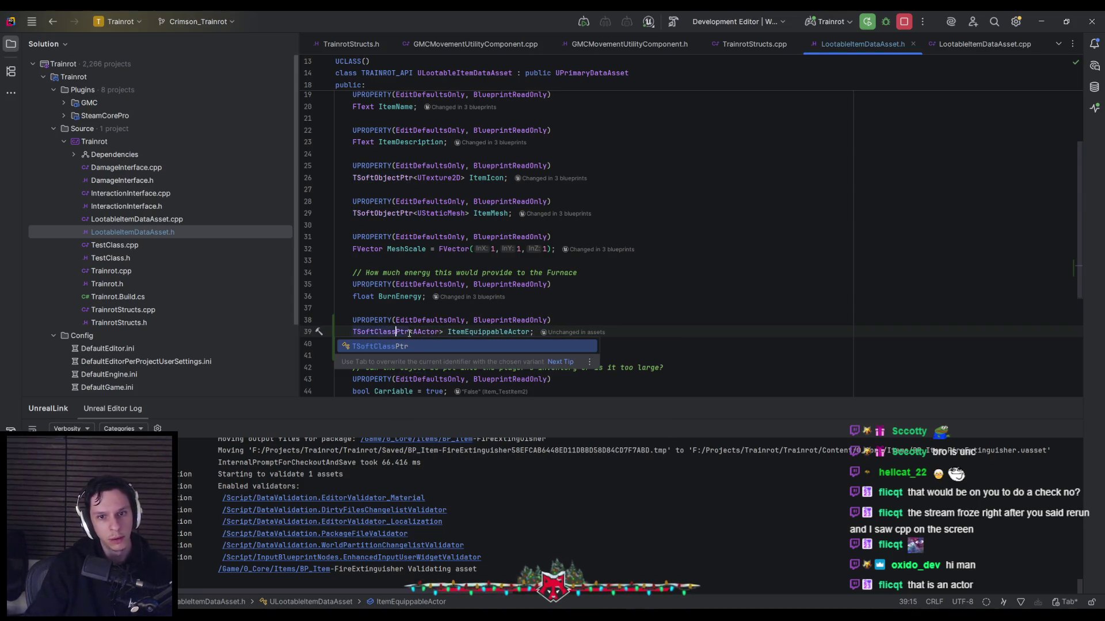
{"action": "left_click", "coordinate": [413, 332]}
{"action": "left_click", "coordinate": [673, 332]}
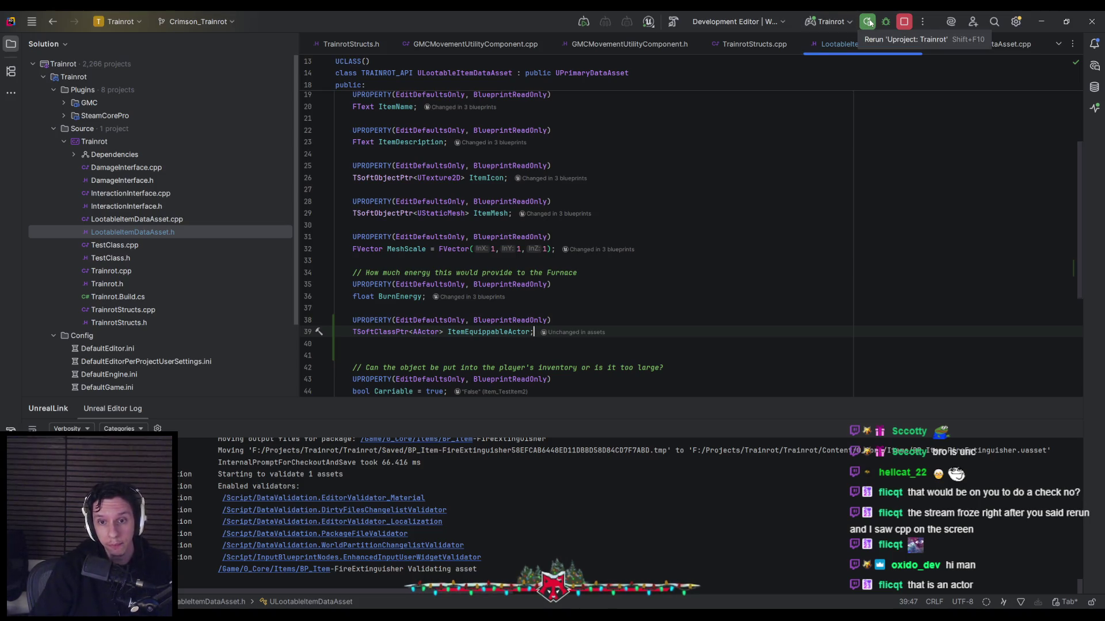
{"action": "left_click", "coordinate": [868, 22]}
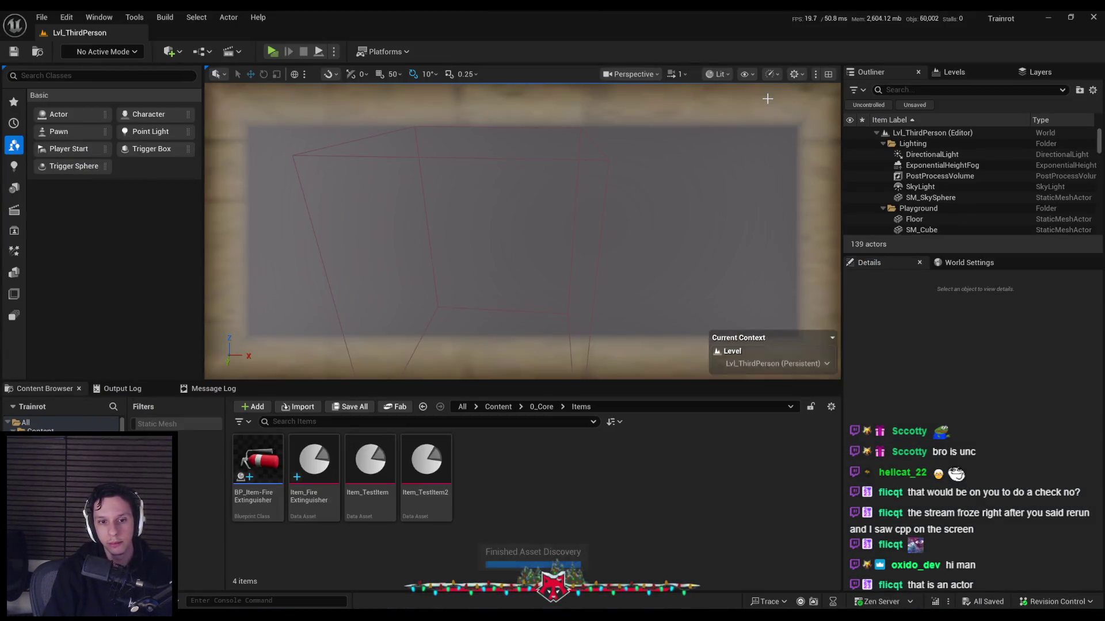
Point Item_FireExtinguisher's Item Equippable Actor to BP_Item-FireExtinguisher and save the asset
{"action": "double_click", "coordinate": [327, 446]}
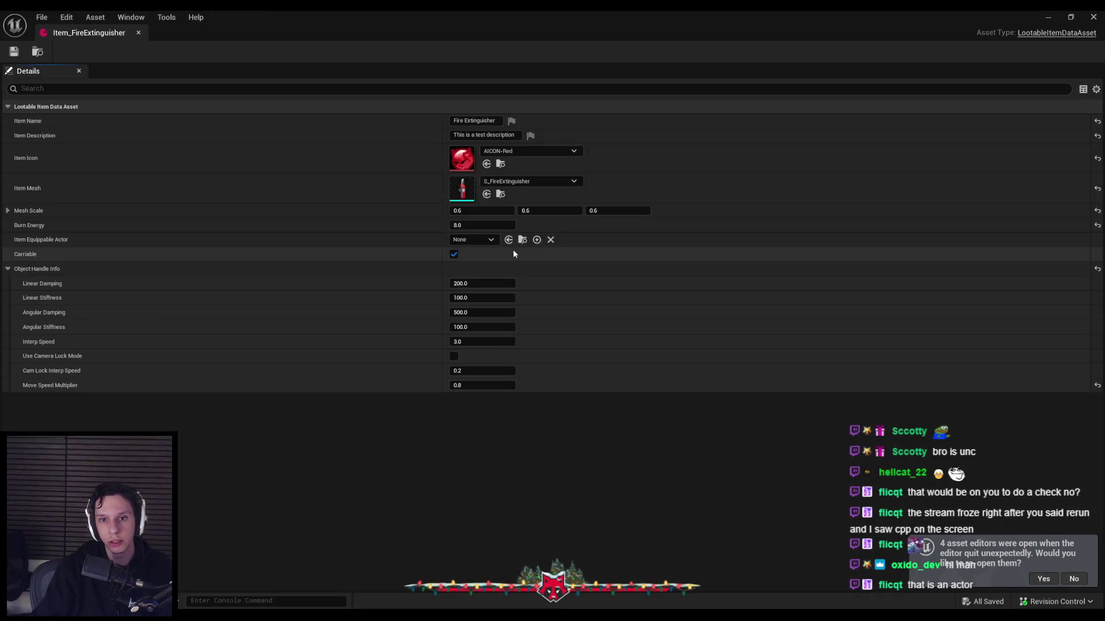
{"action": "left_click", "coordinate": [476, 239]}
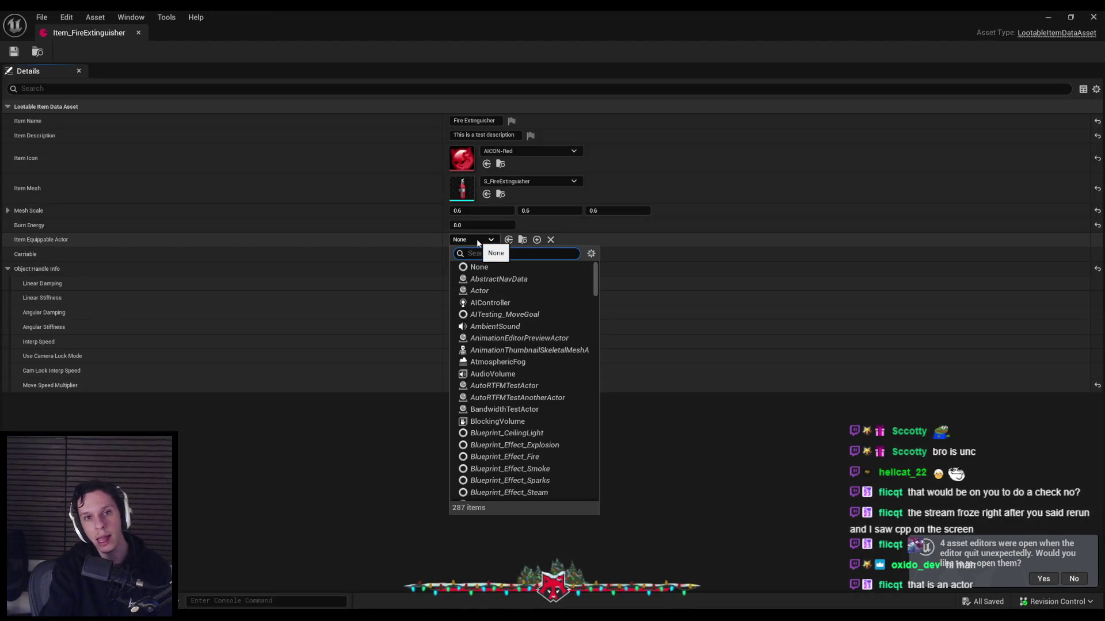
{"action": "type", "text": "fire ext"}
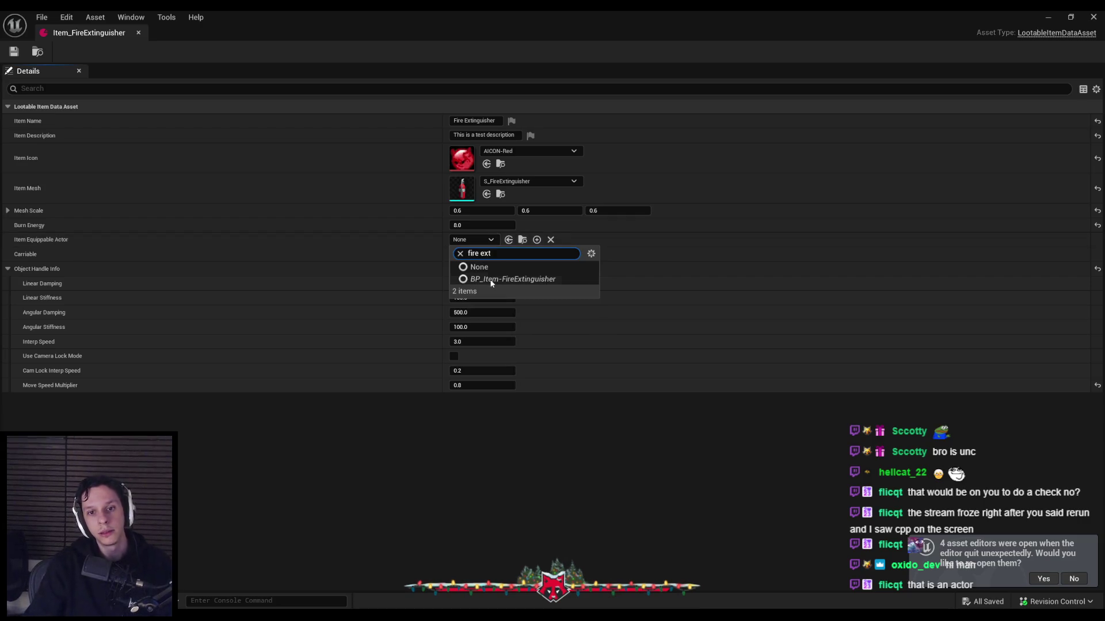
{"action": "left_click", "coordinate": [488, 279]}
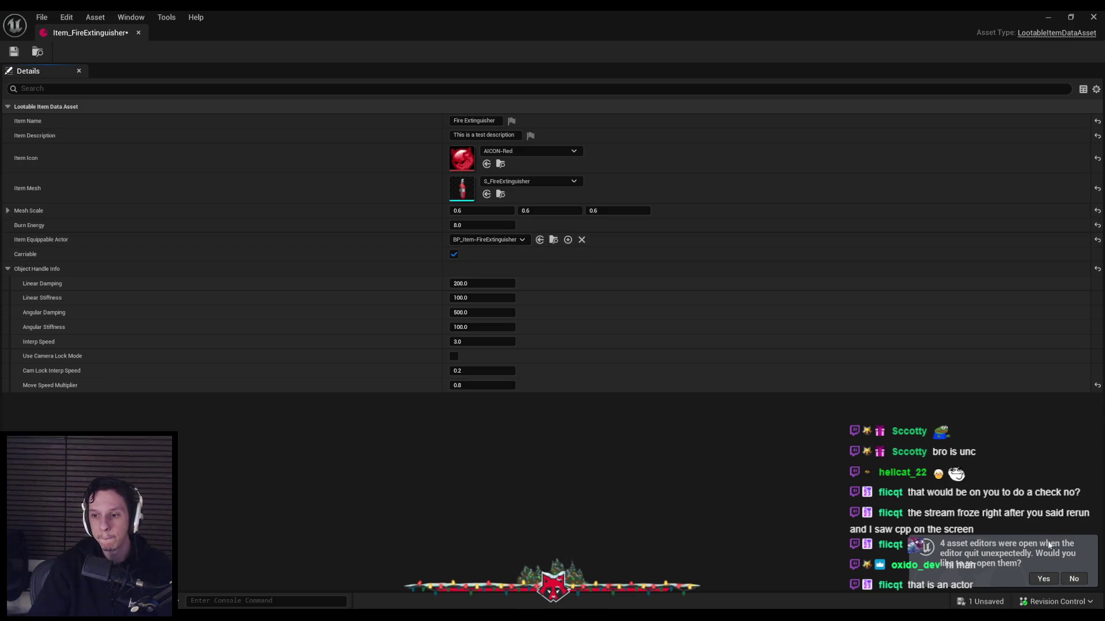
{"action": "key", "text": "ctrl+s"}
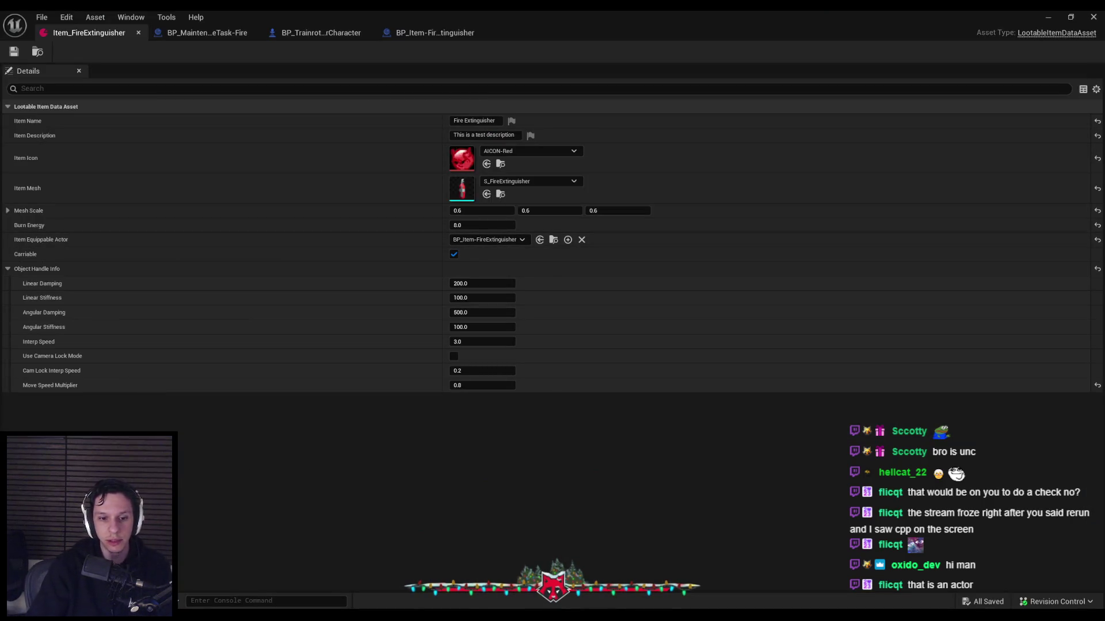
{"action": "key", "text": "alt+Tab"}
{"action": "key", "text": "alt+Tab"}
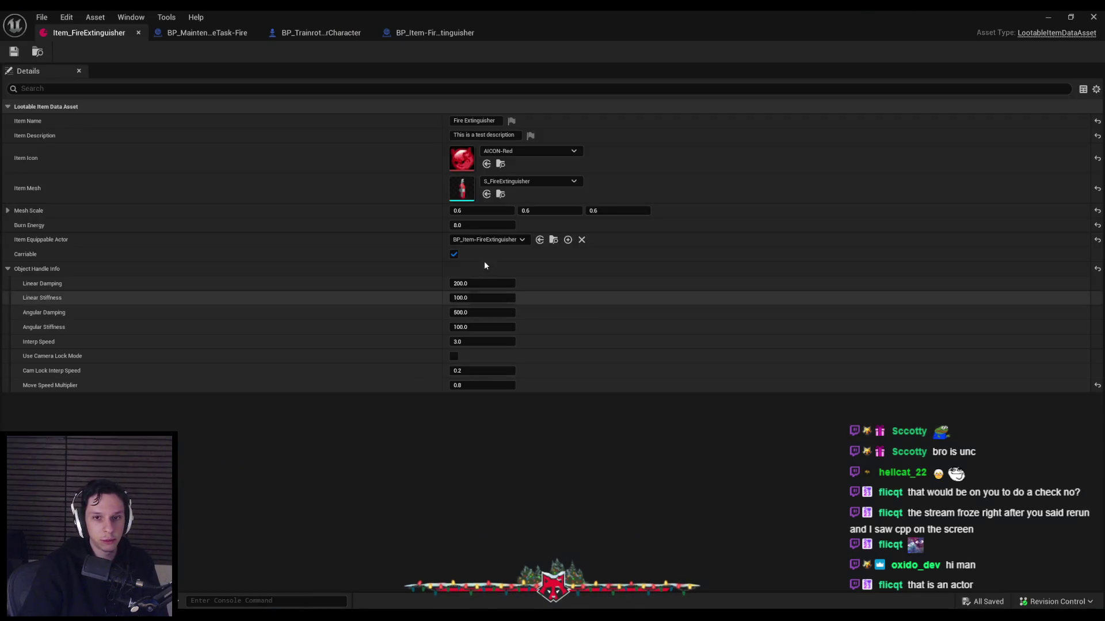
{"action": "left_click", "coordinate": [446, 34]}
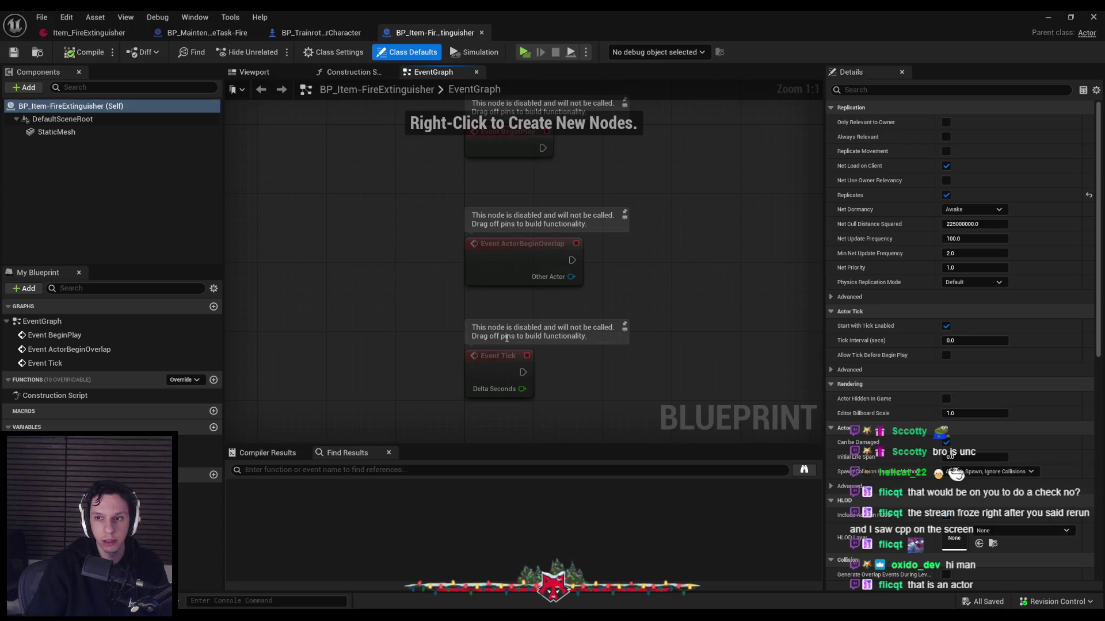
Delete the three disabled event nodes in BP_Item-FireExtinguisher, then compile and save
{"action": "scroll", "coordinate": [419, 244], "scroll_direction": "down", "scroll_amount": 2}
{"action": "key", "text": "ctrl+a"}
{"action": "left_click", "coordinate": [360, 278]}
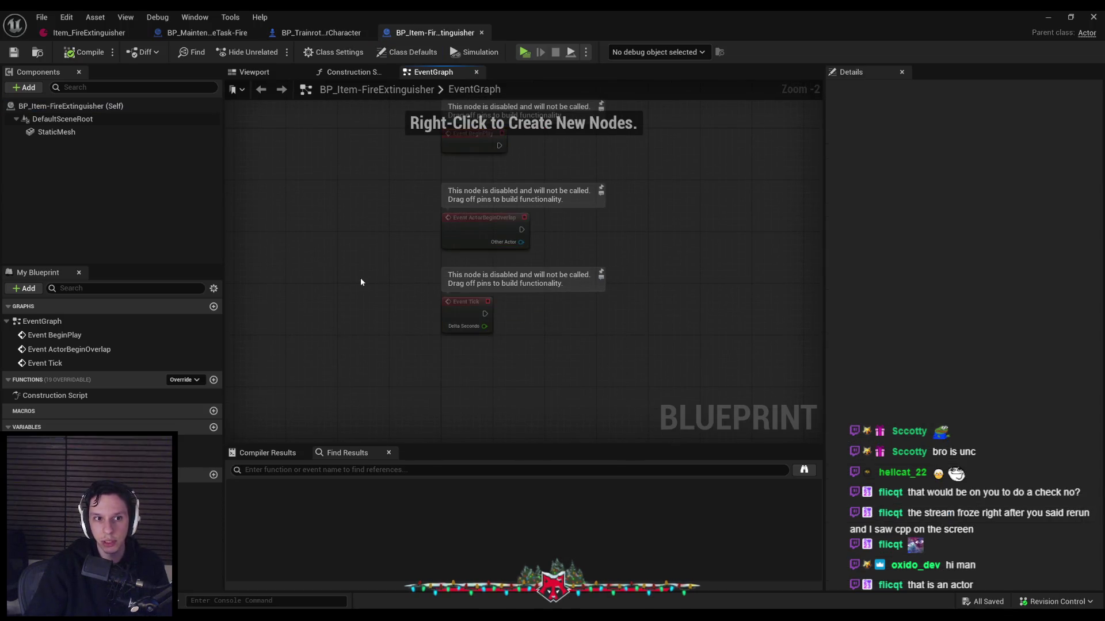
{"action": "left_click_drag", "start_coordinate": [395, 146], "coordinate": [620, 366]}
{"action": "key", "text": "Delete"}
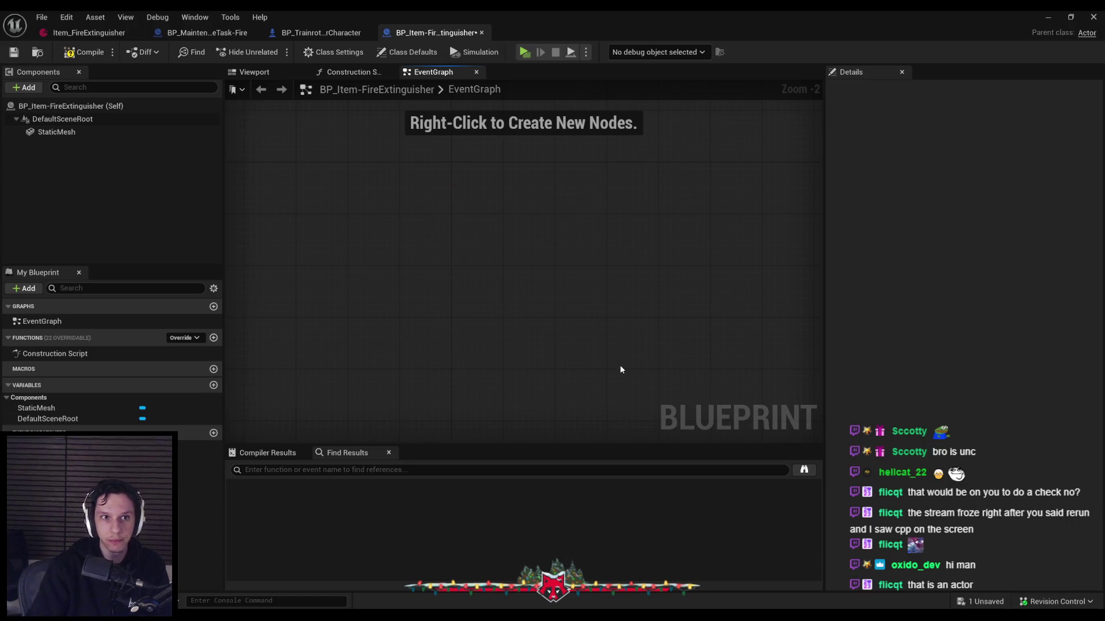
{"action": "left_click", "coordinate": [69, 53]}
{"action": "key", "text": "ctrl+s"}
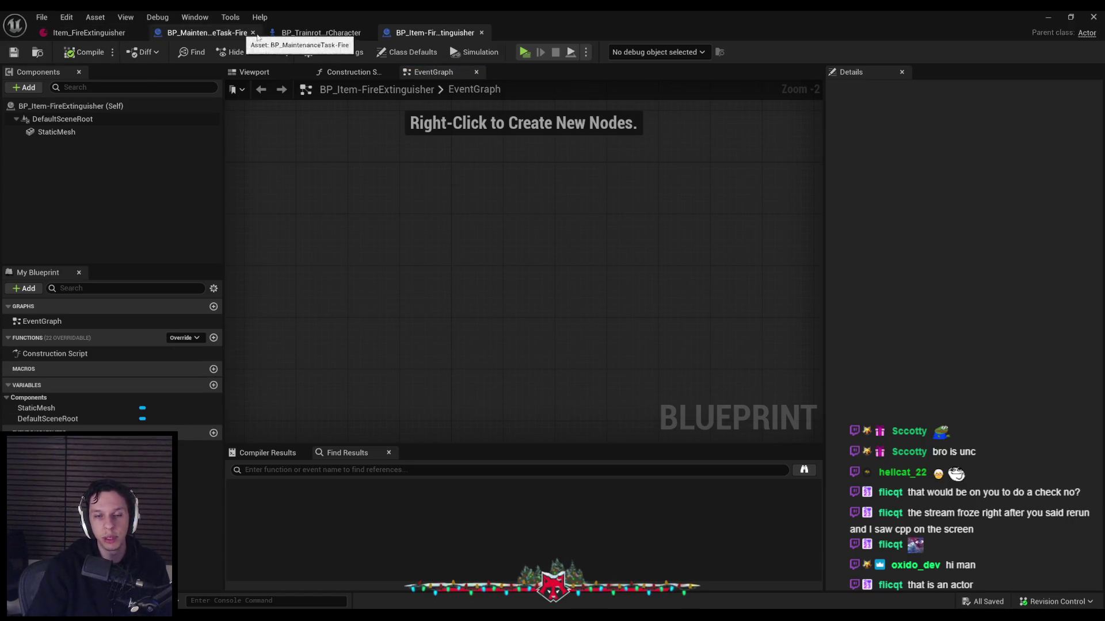
Open the player character's EventGraph and save the fire maintenance task blueprint
{"action": "left_click", "coordinate": [298, 35]}
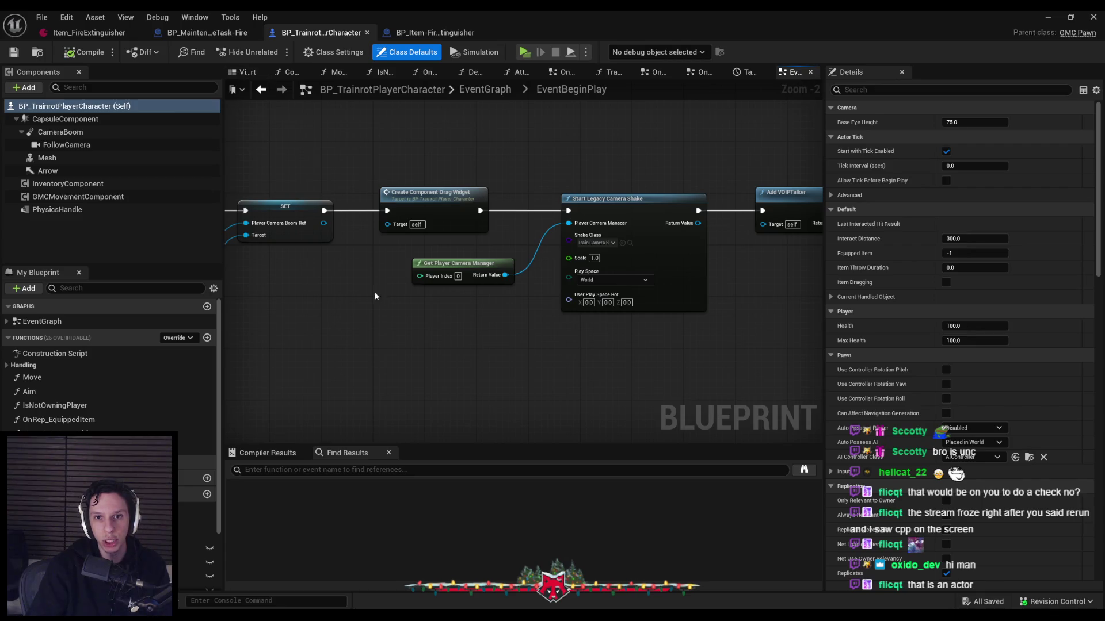
{"action": "scroll", "coordinate": [374, 296], "scroll_direction": "down", "scroll_amount": 3}
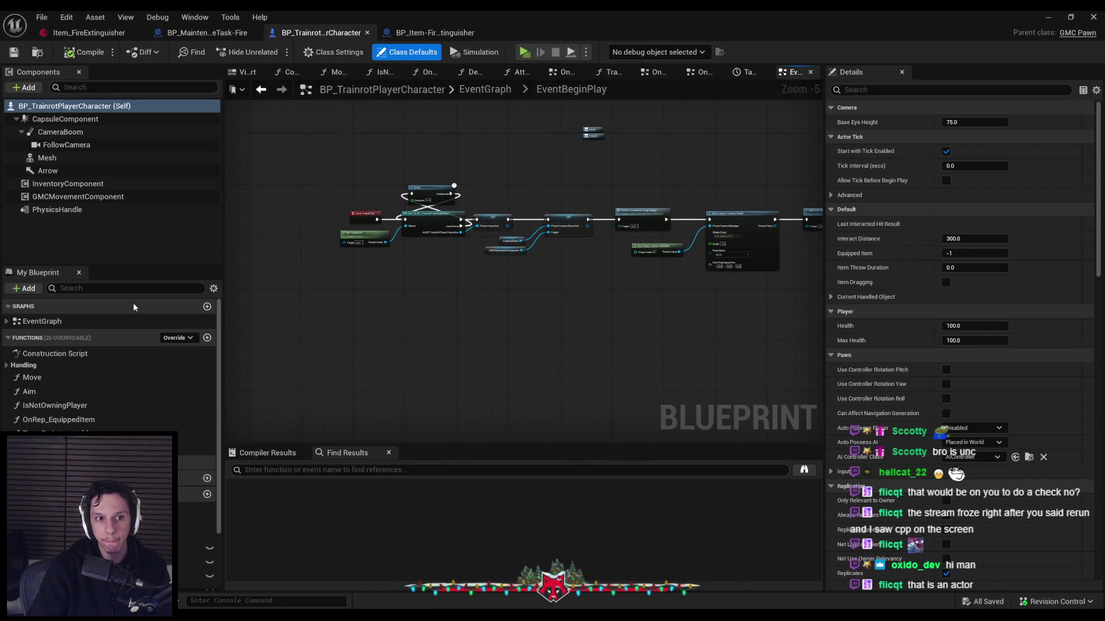
{"action": "double_click", "coordinate": [47, 322]}
{"action": "left_click", "coordinate": [233, 33]}
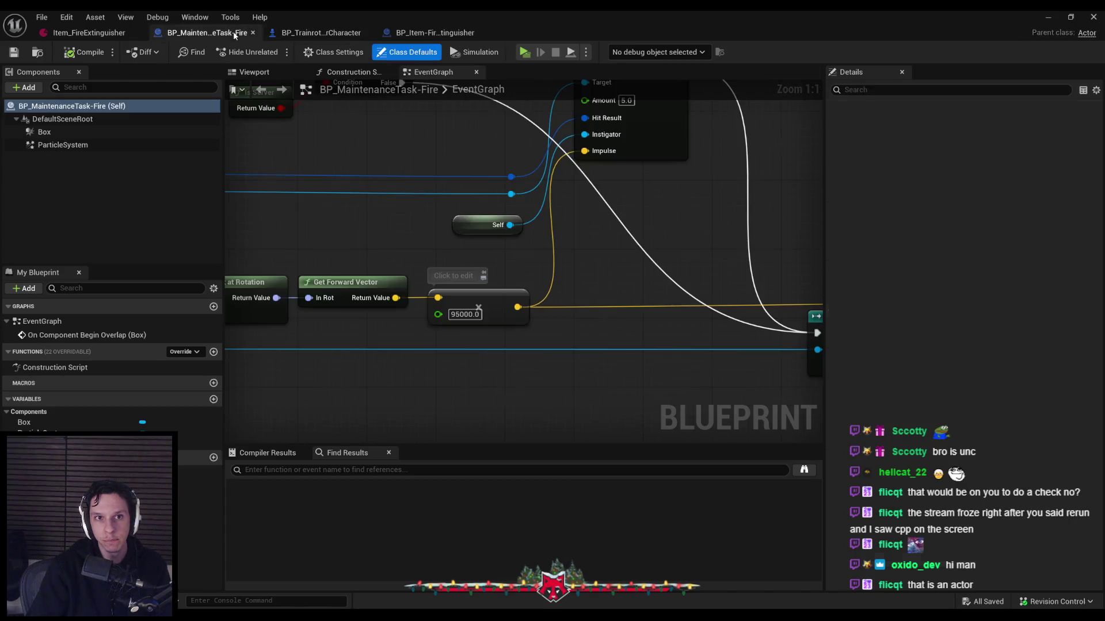
{"action": "left_click", "coordinate": [288, 33]}
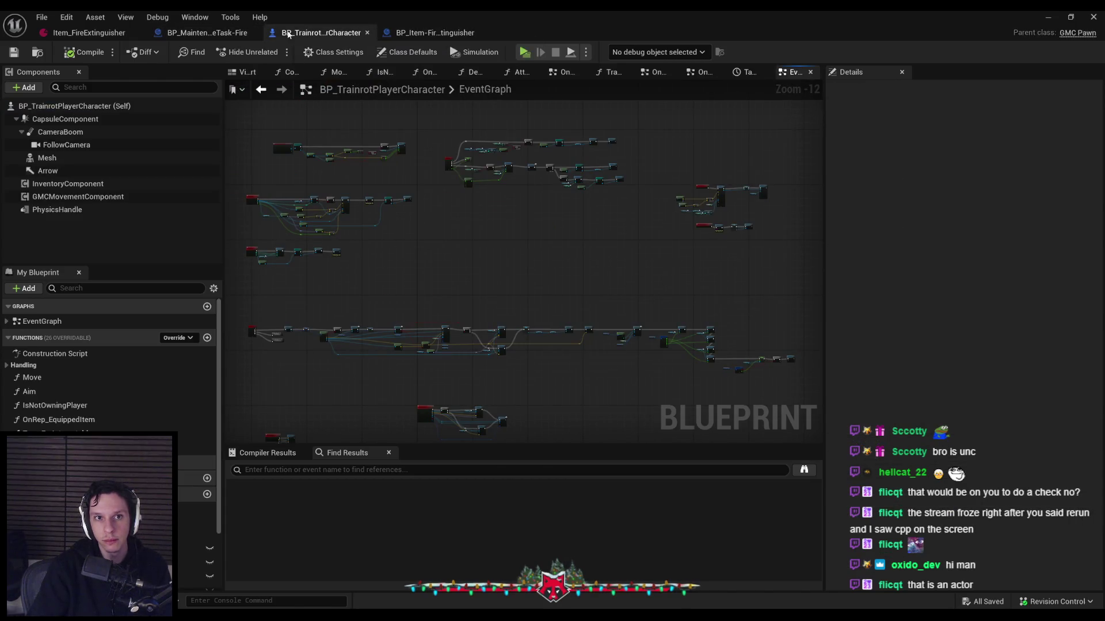
{"action": "key", "text": "ctrl+Tab"}
{"action": "key", "text": "ctrl+s"}
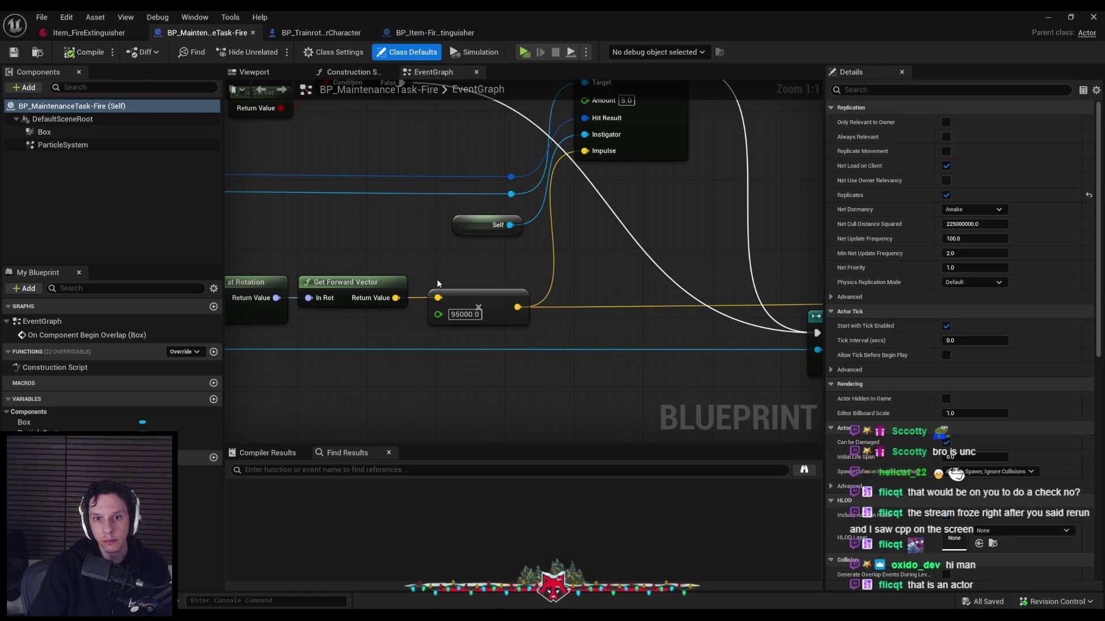
Open the SelectHotbarItem graph in BP_TrainrotPlayerCharacter
{"action": "left_click", "coordinate": [426, 35]}
{"action": "left_click", "coordinate": [319, 32]}
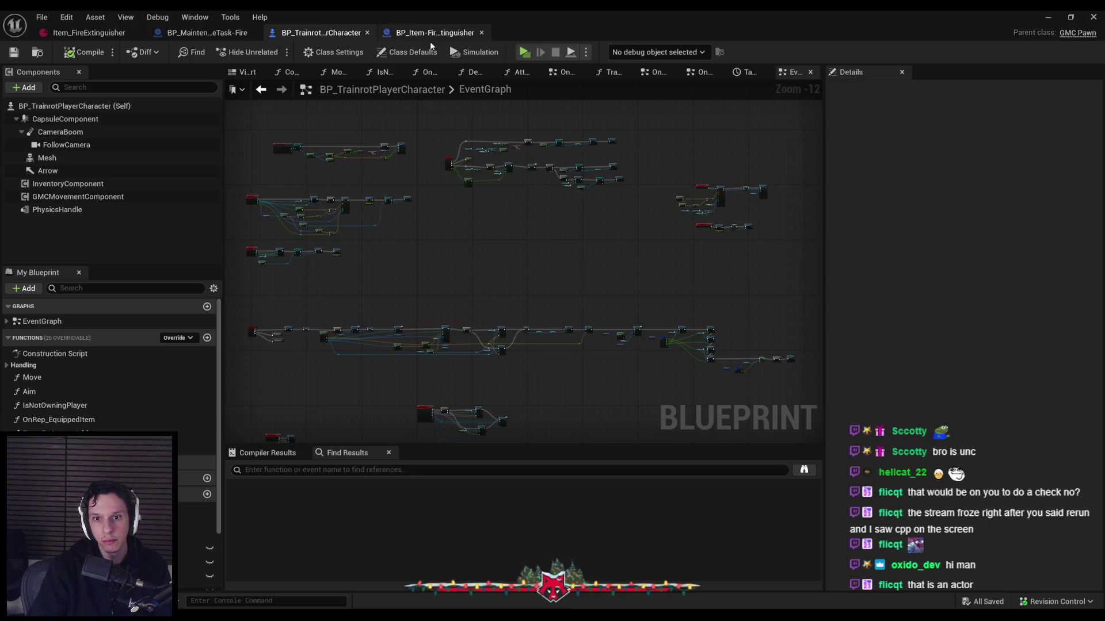
{"action": "scroll", "coordinate": [529, 354], "scroll_direction": "up", "scroll_amount": 8}
{"action": "scroll", "coordinate": [524, 350], "scroll_direction": "down", "scroll_amount": 3}
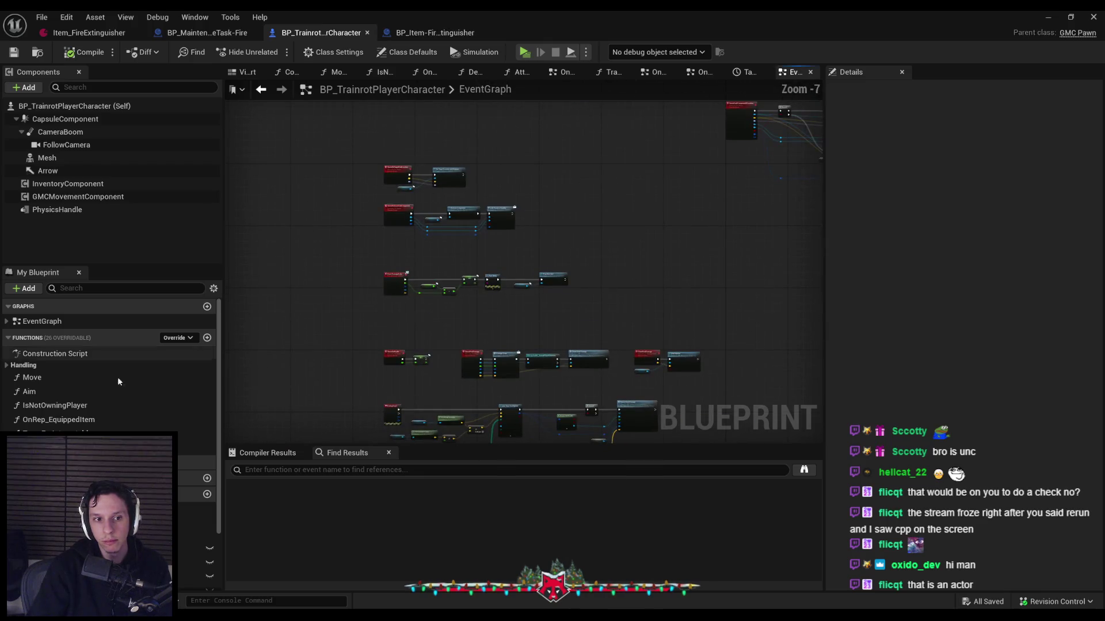
{"action": "left_click", "coordinate": [8, 321]}
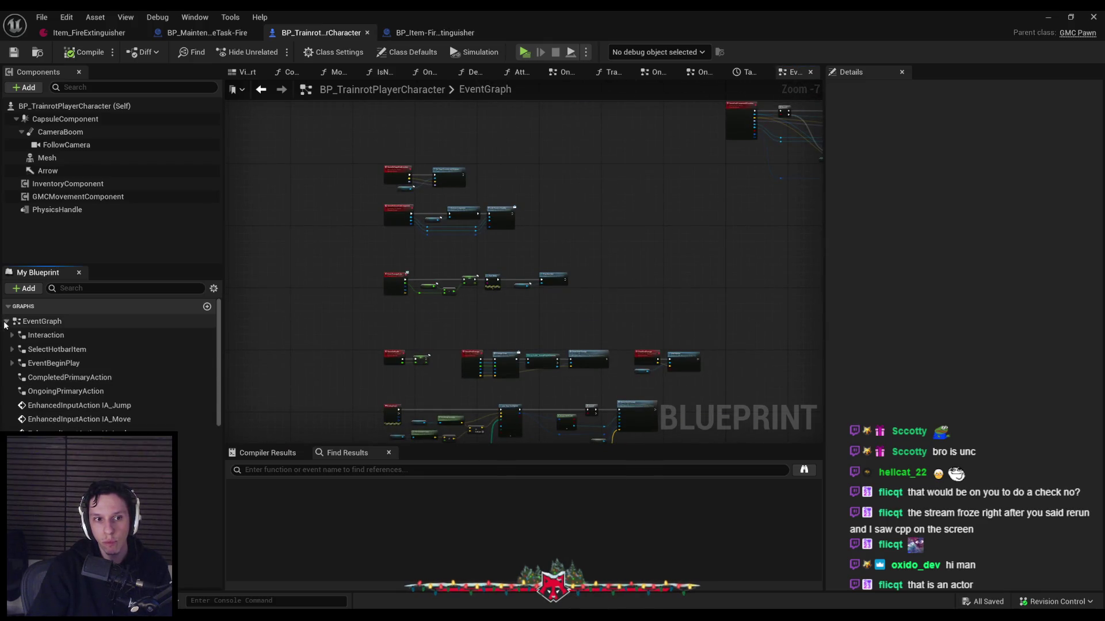
{"action": "double_click", "coordinate": [56, 349]}
{"action": "scroll", "coordinate": [406, 264], "scroll_direction": "up", "scroll_amount": 5}
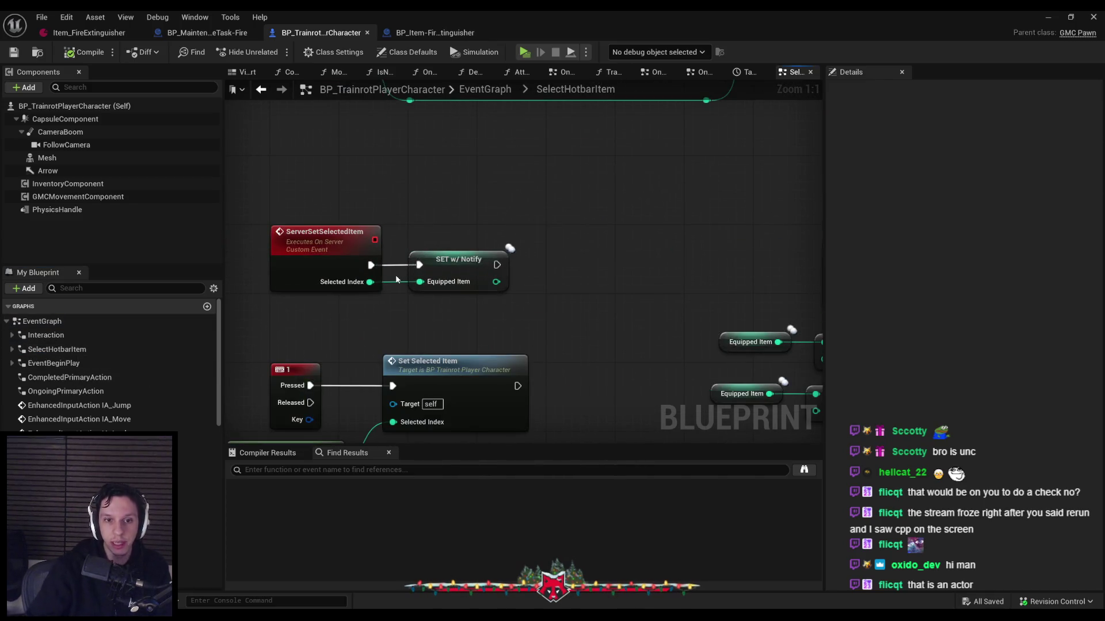
Shift the SelectHotbarItem node groups down-right to make room
{"action": "scroll", "coordinate": [395, 274], "scroll_direction": "down", "scroll_amount": 7}
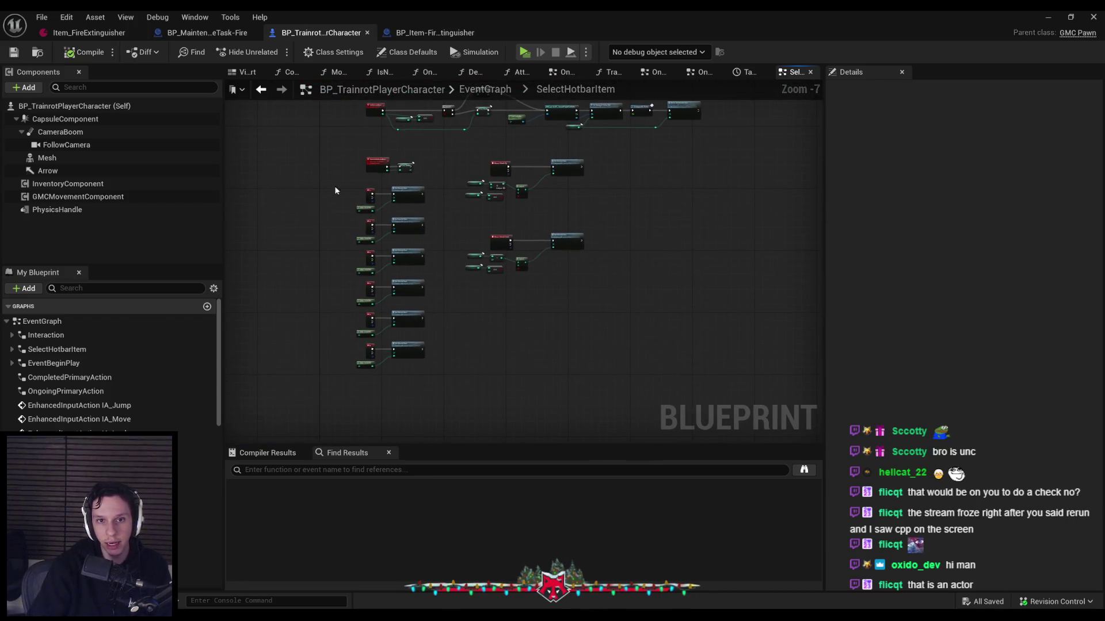
{"action": "left_click_drag", "start_coordinate": [333, 180], "coordinate": [443, 407]}
{"action": "mouse_move", "coordinate": [614, 310]}
{"action": "left_mouse_down"}
{"action": "mouse_move", "coordinate": [451, 165]}
{"action": "mouse_move", "coordinate": [515, 219]}
{"action": "mouse_move", "coordinate": [518, 232]}
{"action": "mouse_move", "coordinate": [502, 237]}
{"action": "mouse_move", "coordinate": [531, 235]}
{"action": "left_mouse_up"}
Add a Spawn Actor from Class node after SET EquippedItem, leaving its class unset
{"action": "scroll", "coordinate": [476, 294], "scroll_direction": "up", "scroll_amount": 5}
{"action": "type", "text": "spawn actor"}
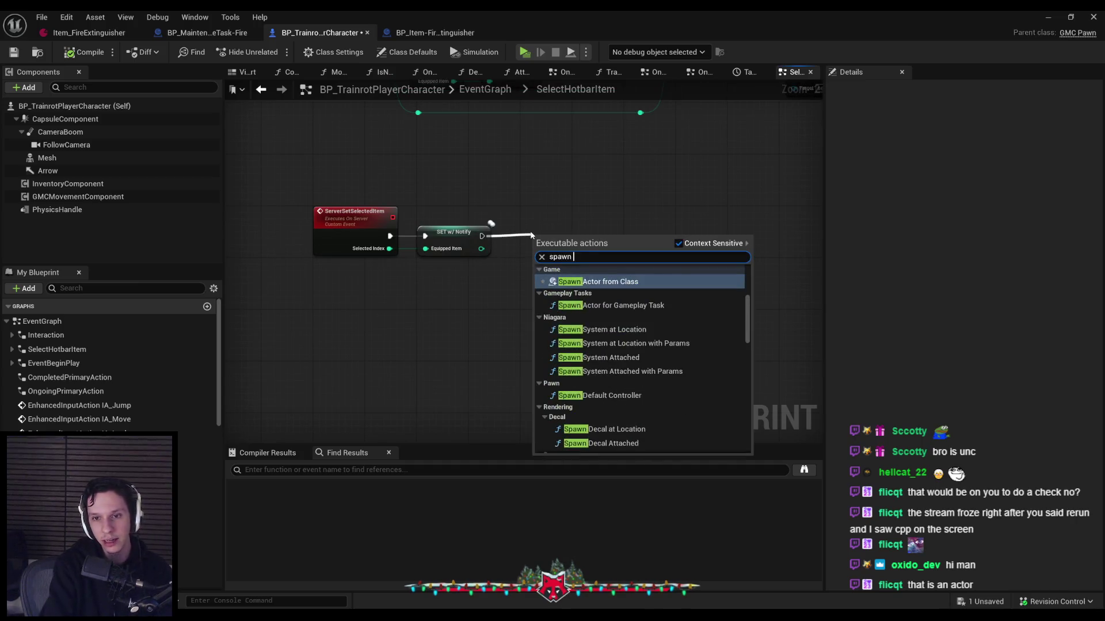
{"action": "key", "text": "Return"}
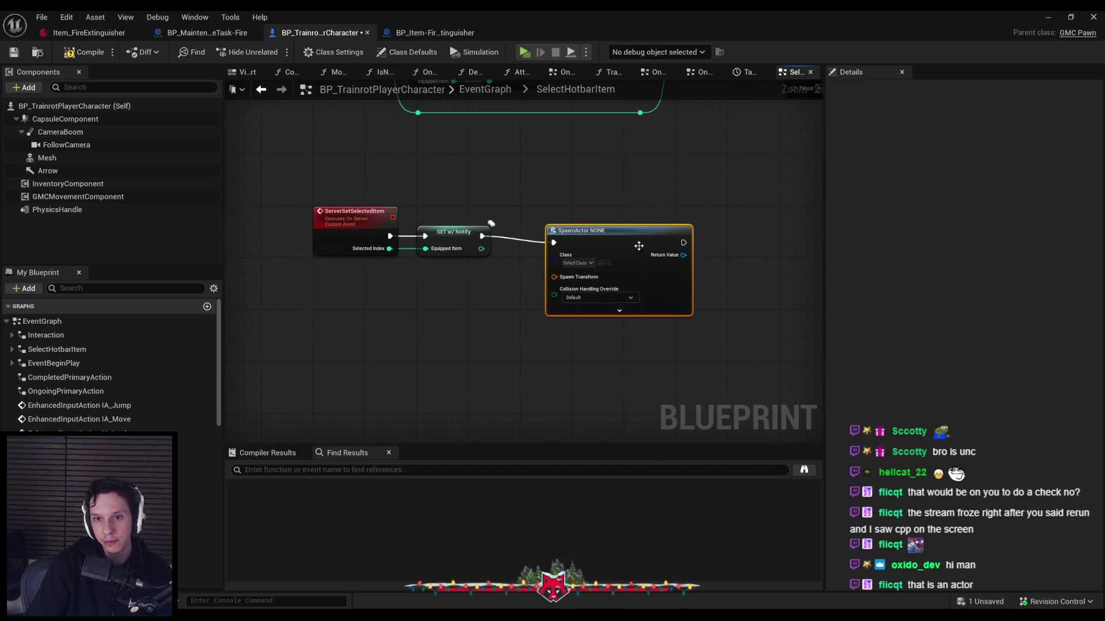
{"action": "left_click", "coordinate": [577, 256]}
{"action": "left_click", "coordinate": [599, 241]}
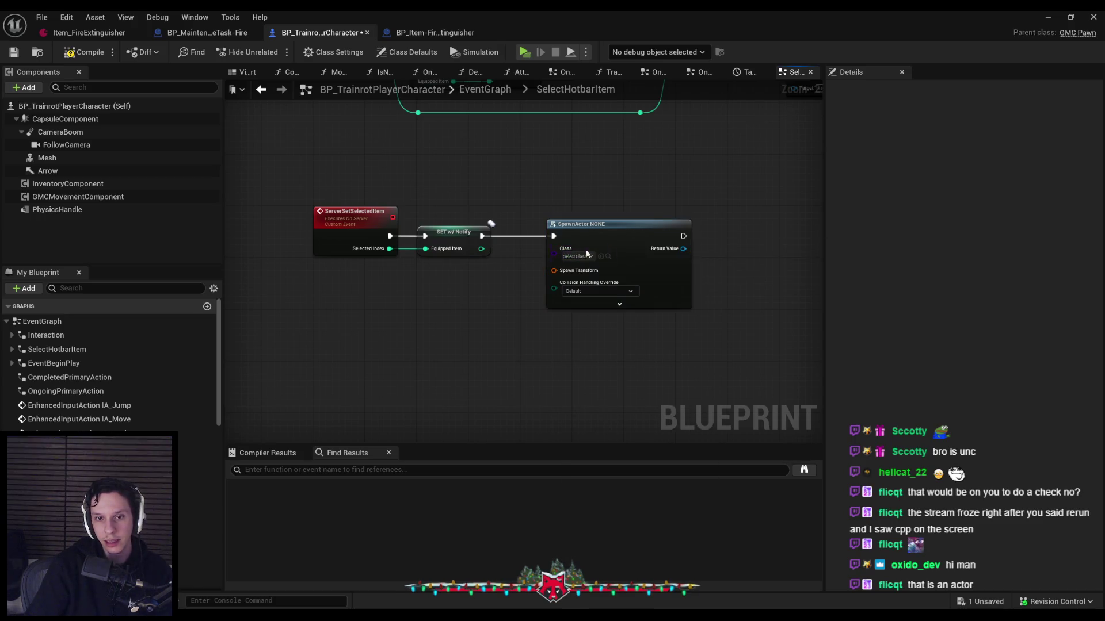
{"action": "left_click_drag", "start_coordinate": [586, 249], "coordinate": [618, 250]}
Move the SpawnActor node right and pan to the ServerSetSelectedItem custom event
{"action": "mouse_move", "coordinate": [604, 191]}
{"action": "left_mouse_down"}
{"action": "mouse_move", "coordinate": [485, 251]}
{"action": "mouse_move", "coordinate": [410, 258]}
{"action": "mouse_move", "coordinate": [494, 265]}
{"action": "mouse_move", "coordinate": [230, 272]}
{"action": "mouse_move", "coordinate": [724, 251]}
{"action": "left_mouse_up"}
{"action": "scroll", "coordinate": [724, 251], "scroll_direction": "up", "scroll_amount": 1}
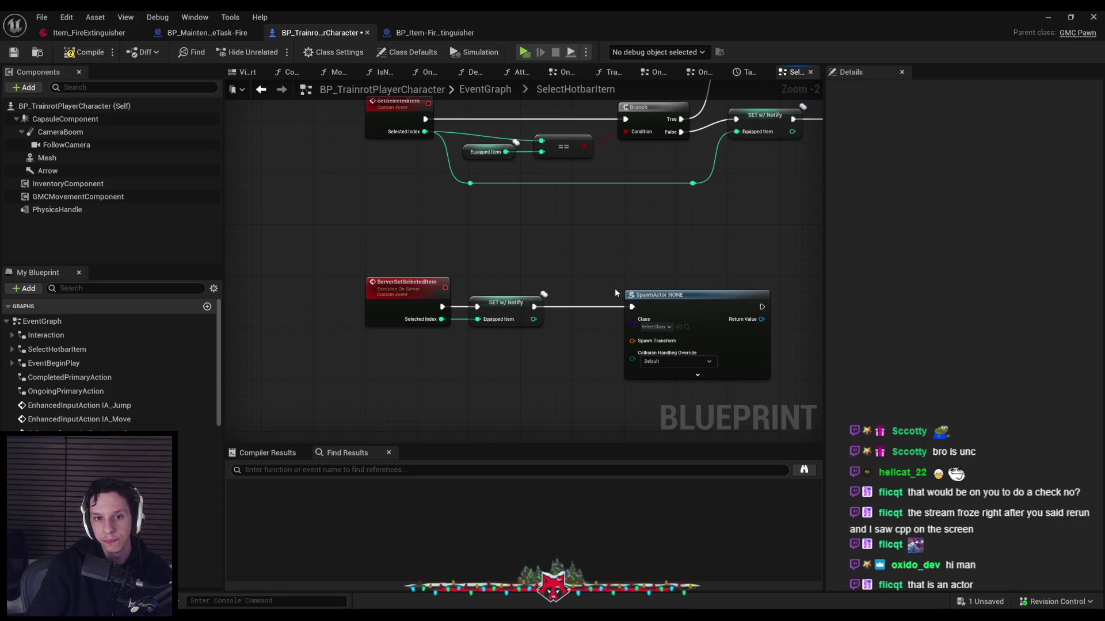
{"action": "left_click_drag", "start_coordinate": [602, 352], "coordinate": [548, 281]}
{"action": "mouse_move", "coordinate": [613, 244]}
{"action": "left_mouse_down"}
{"action": "mouse_move", "coordinate": [718, 234]}
{"action": "mouse_move", "coordinate": [692, 236]}
{"action": "left_mouse_up"}
{"action": "left_click", "coordinate": [591, 288]}
{"action": "scroll", "coordinate": [584, 291], "scroll_direction": "up", "scroll_amount": 1}
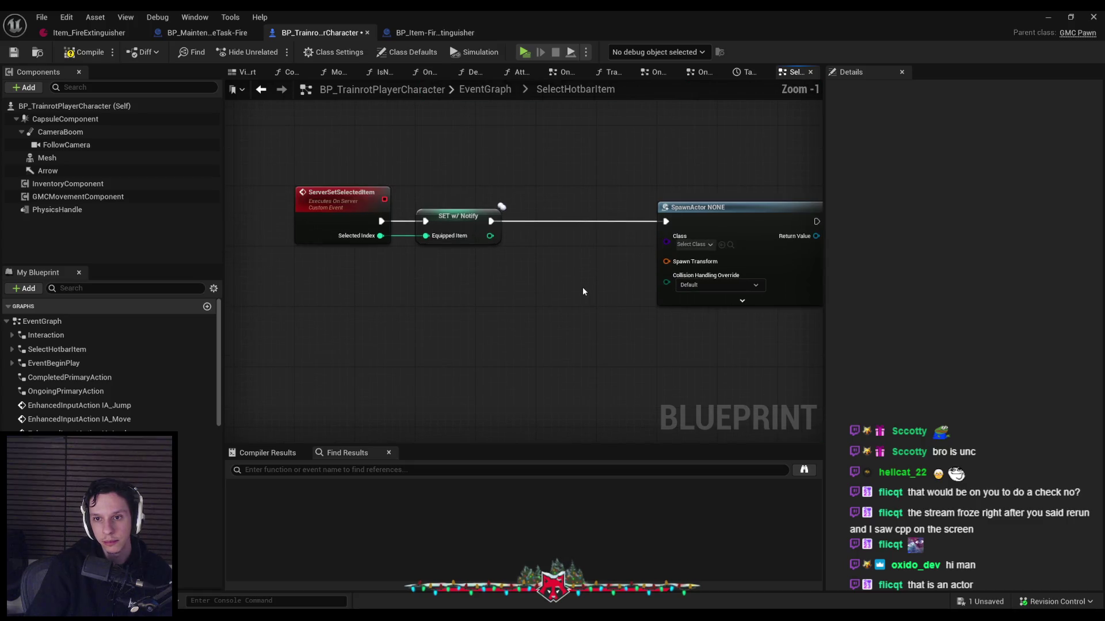
{"action": "scroll", "coordinate": [581, 223], "scroll_direction": "down", "scroll_amount": 1}
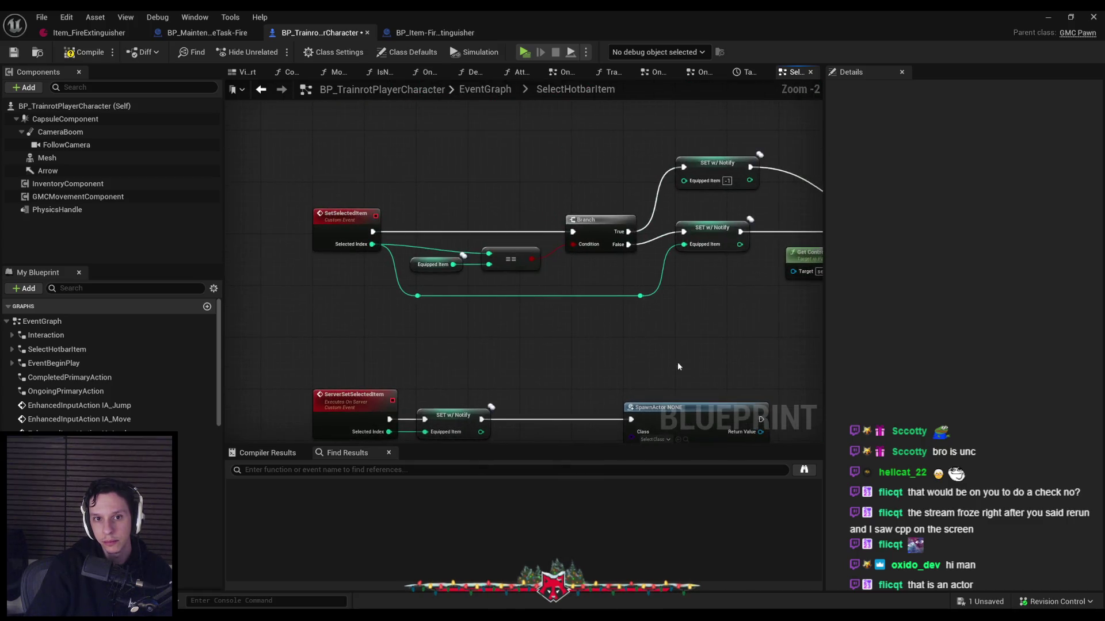
{"action": "mouse_move", "coordinate": [677, 361]}
{"action": "left_mouse_down"}
{"action": "mouse_move", "coordinate": [397, 350]}
{"action": "mouse_move", "coordinate": [550, 335]}
{"action": "left_mouse_up"}
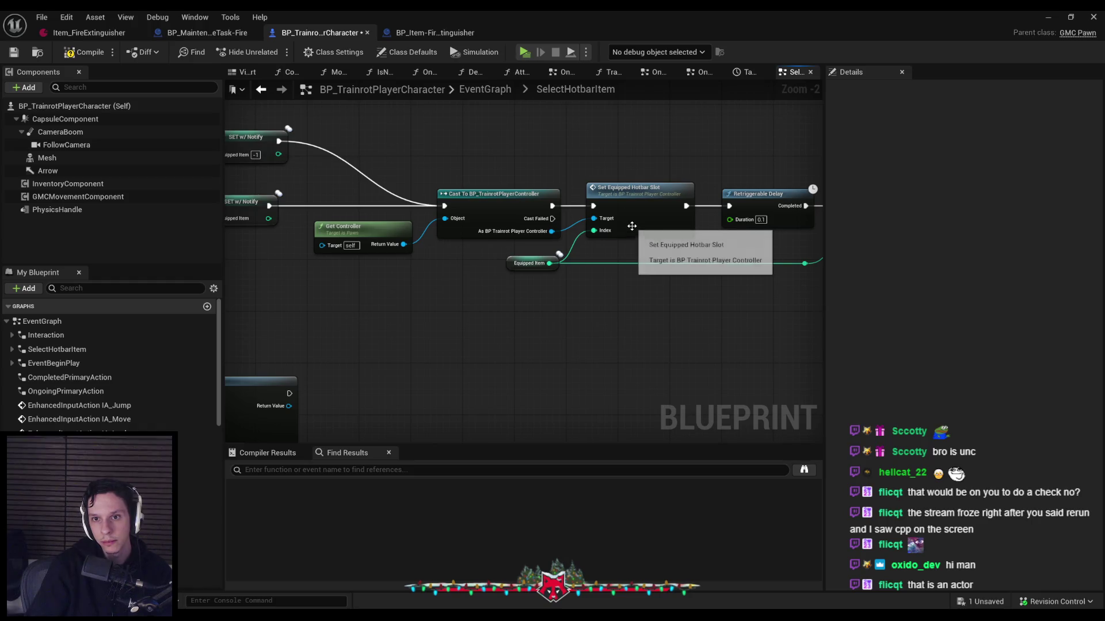
{"action": "left_click_drag", "start_coordinate": [628, 227], "coordinate": [433, 240]}
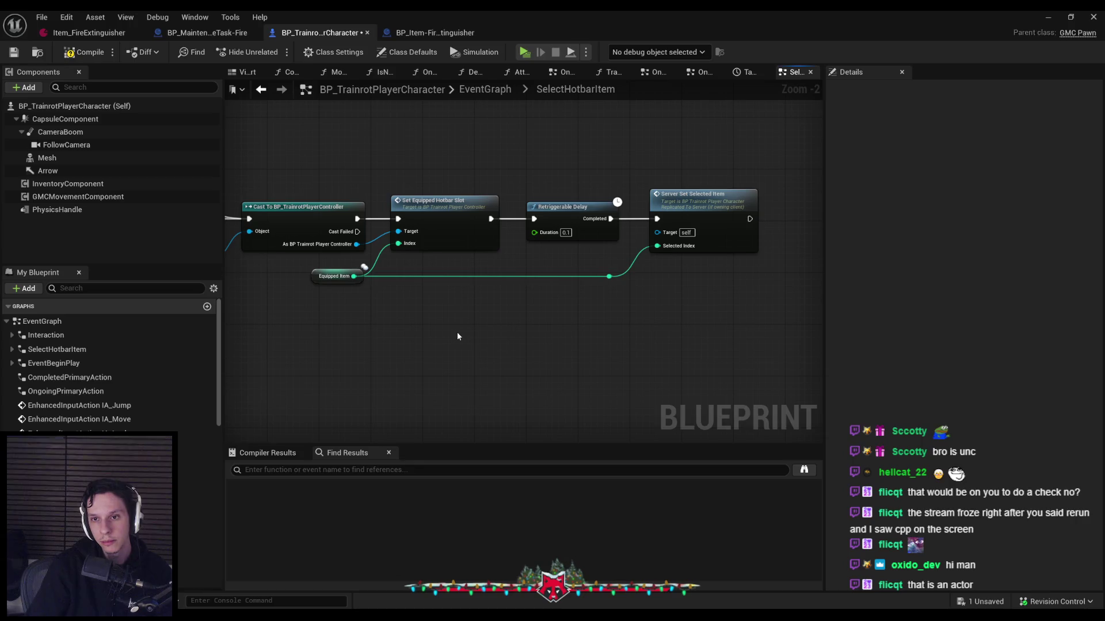
{"action": "double_click", "coordinate": [690, 194]}
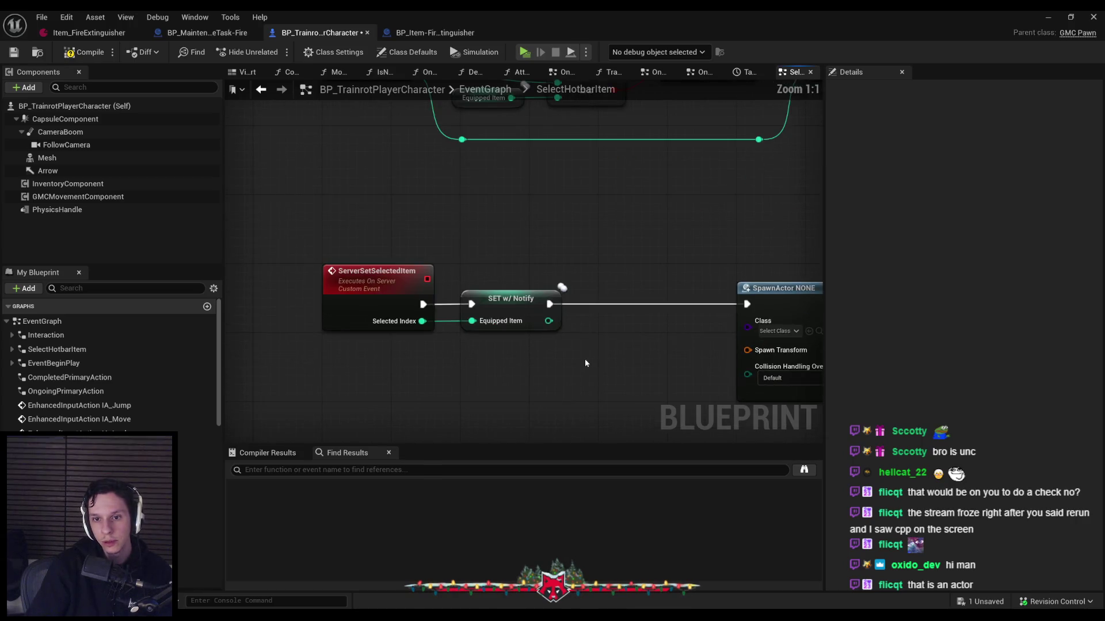
{"action": "mouse_move", "coordinate": [584, 350]}
{"action": "left_mouse_down"}
{"action": "mouse_move", "coordinate": [604, 371]}
{"action": "mouse_move", "coordinate": [122, 406]}
{"action": "left_mouse_up"}
{"action": "scroll", "coordinate": [123, 413], "scroll_direction": "down", "scroll_amount": 6}
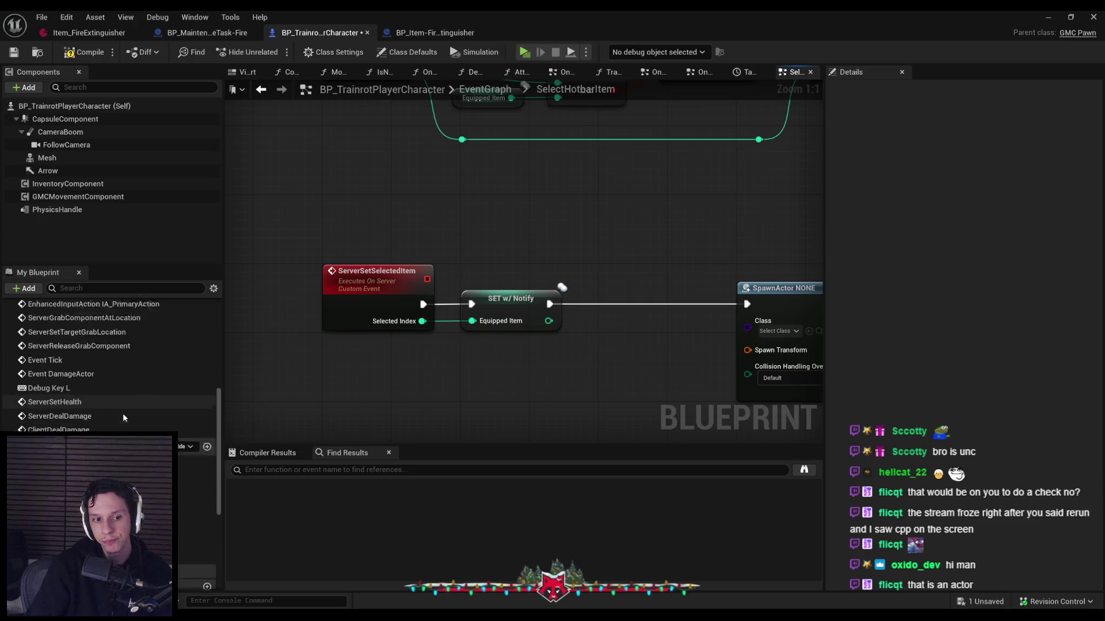
{"action": "scroll", "coordinate": [123, 413], "scroll_direction": "down", "scroll_amount": 3}
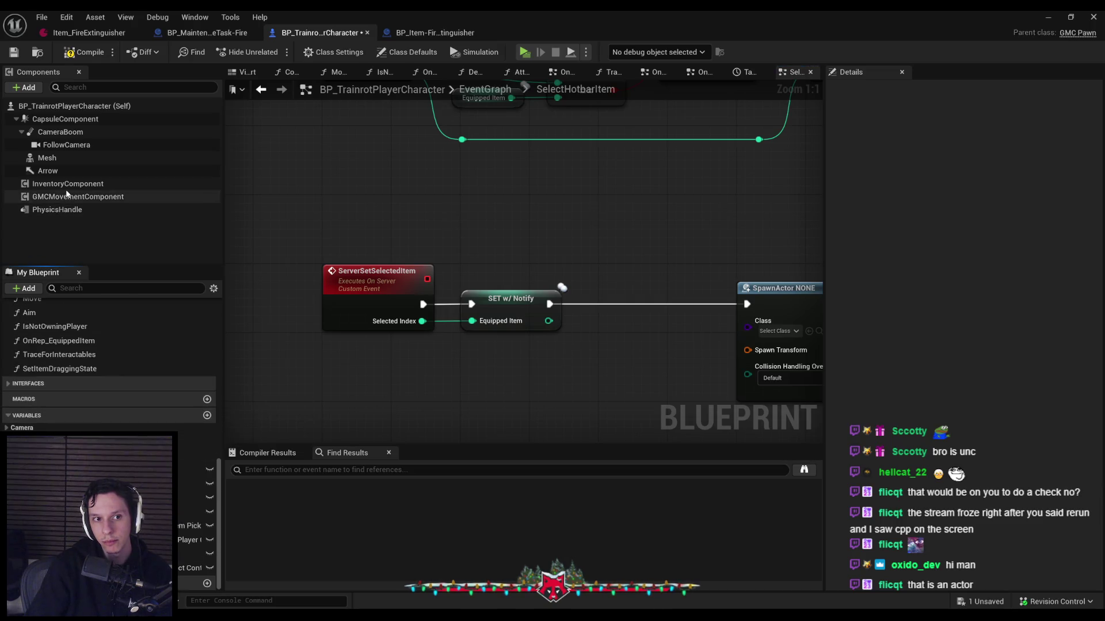
Drop an Inventory Component getter into the graph, trying and deleting a Find Item node
{"action": "mouse_move", "coordinate": [106, 197]}
{"action": "left_mouse_down"}
{"action": "mouse_move", "coordinate": [561, 405]}
{"action": "mouse_move", "coordinate": [596, 397]}
{"action": "left_mouse_up"}
{"action": "type", "text": "get item"}
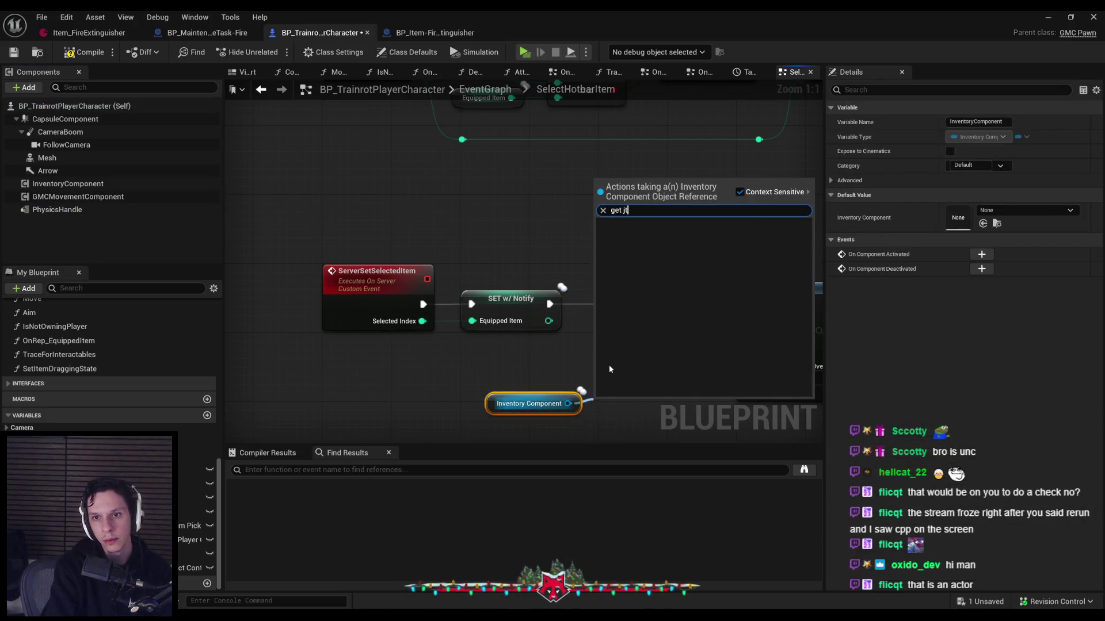
{"action": "key", "text": "ctrl+a"}
{"action": "type", "text": "item"}
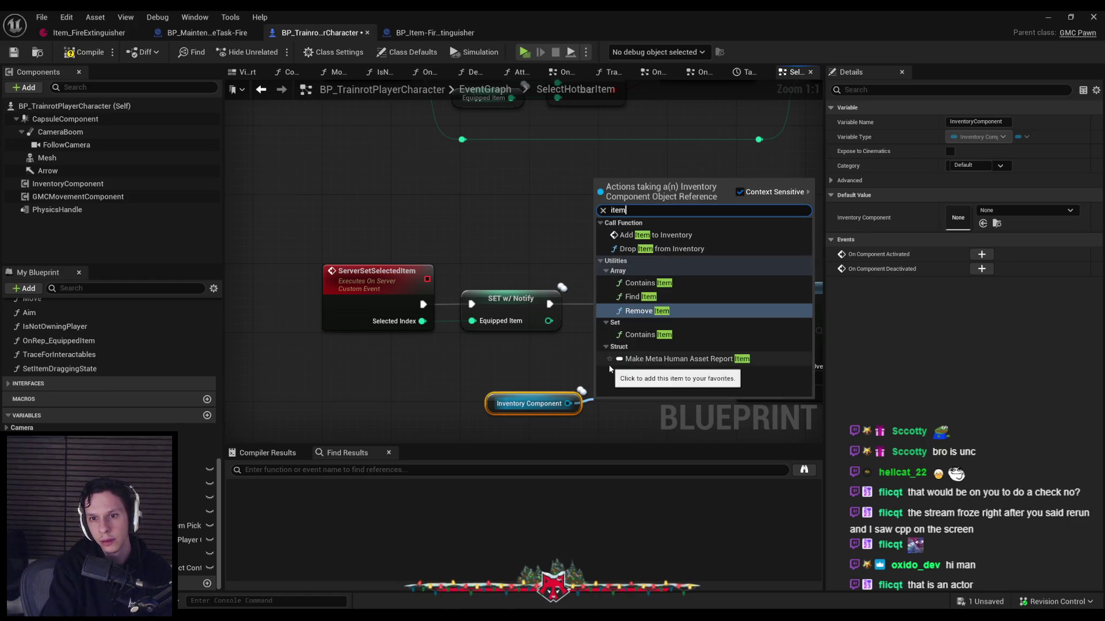
{"action": "left_click", "coordinate": [644, 296]}
{"action": "key", "text": "Delete"}
Try and delete a Get Inventory node, then open the InventoryComponent blueprint for editing
{"action": "left_click_drag", "start_coordinate": [559, 383], "coordinate": [624, 344]}
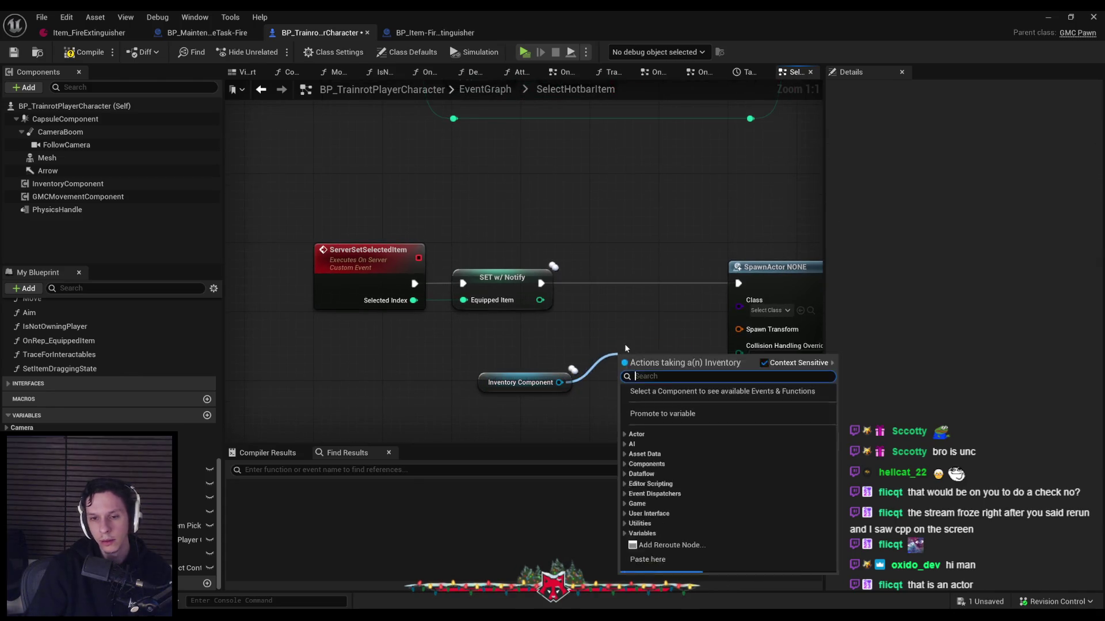
{"action": "type", "text": "item"}
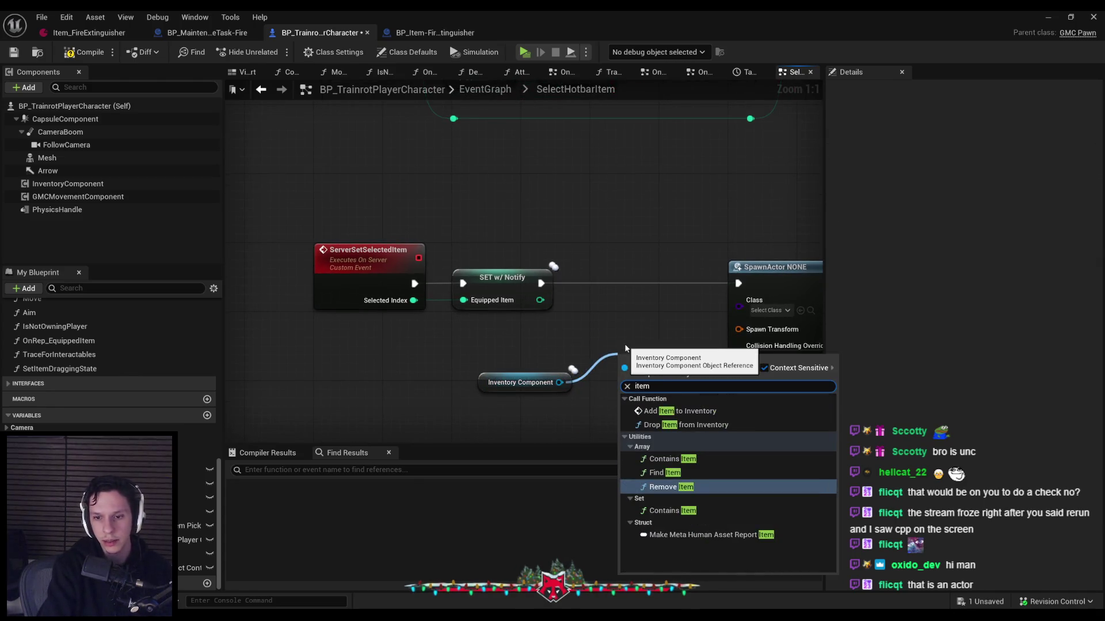
{"action": "key", "text": "BackSpace"}
{"action": "key", "text": "BackSpace"}
{"action": "key", "text": "BackSpace"}
{"action": "type", "text": "nventory"}
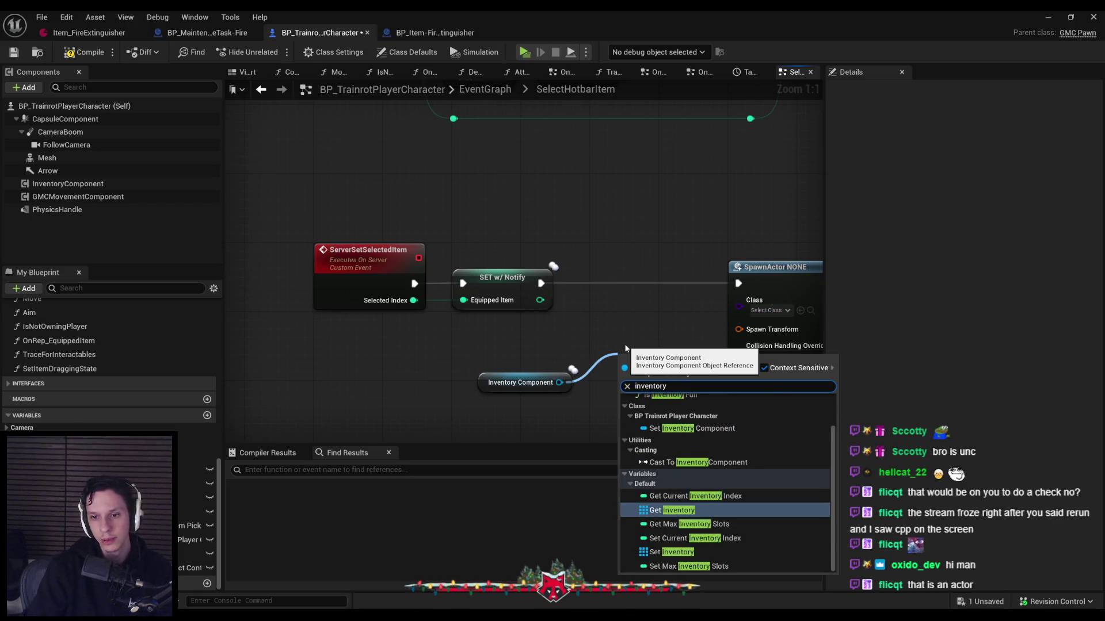
{"action": "key", "text": "Return"}
{"action": "left_click_drag", "start_coordinate": [672, 354], "coordinate": [655, 383]}
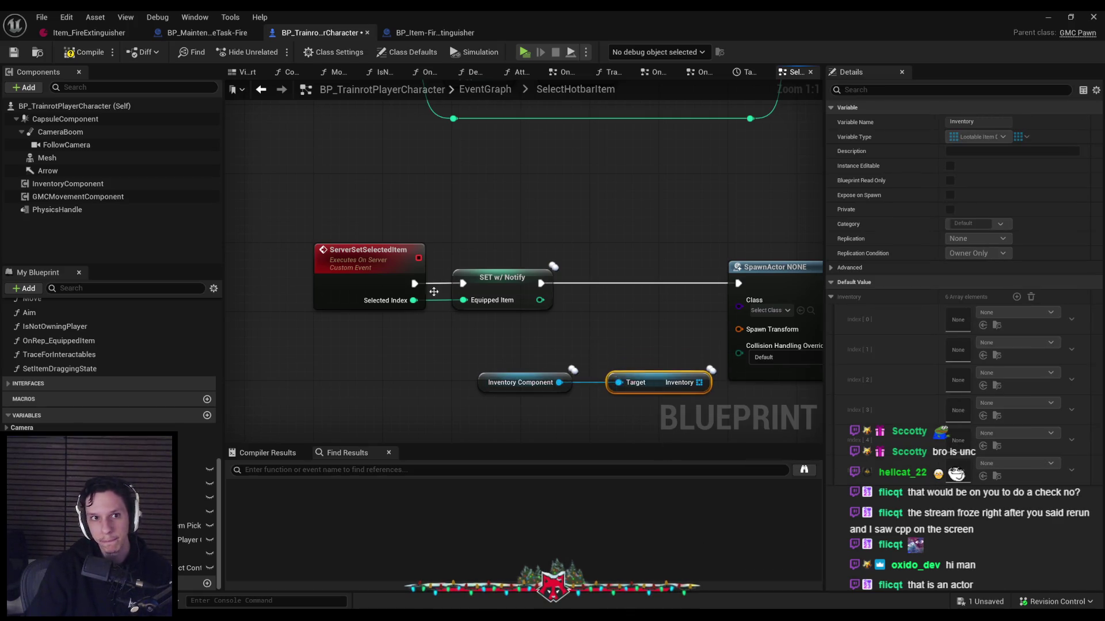
{"action": "key", "text": "Delete"}
{"action": "right_click", "coordinate": [98, 185]}
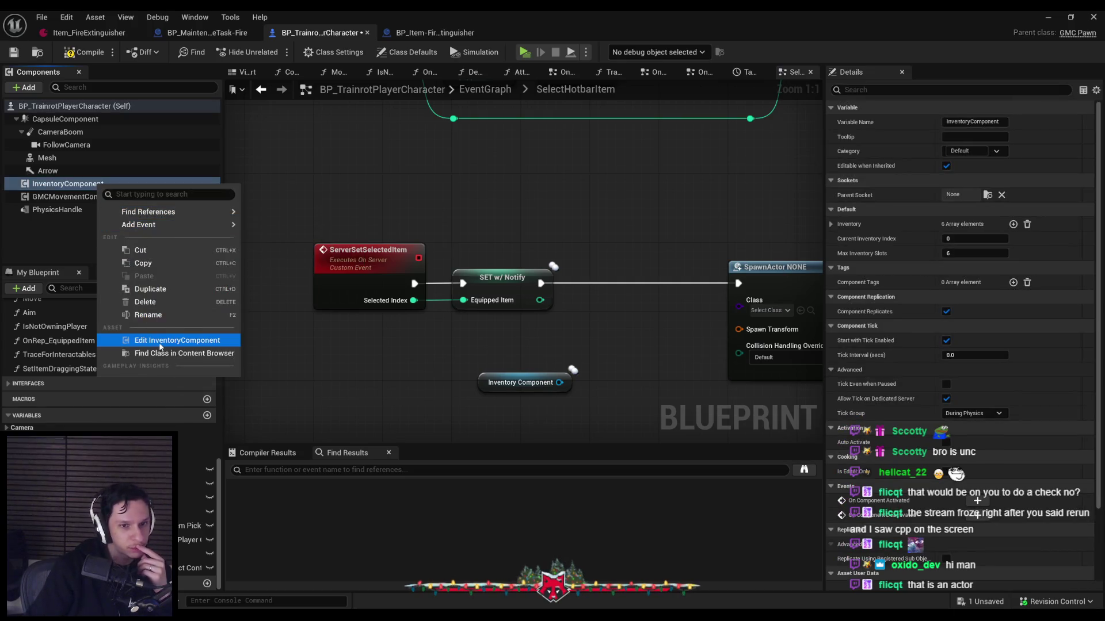
{"action": "left_click", "coordinate": [159, 343]}
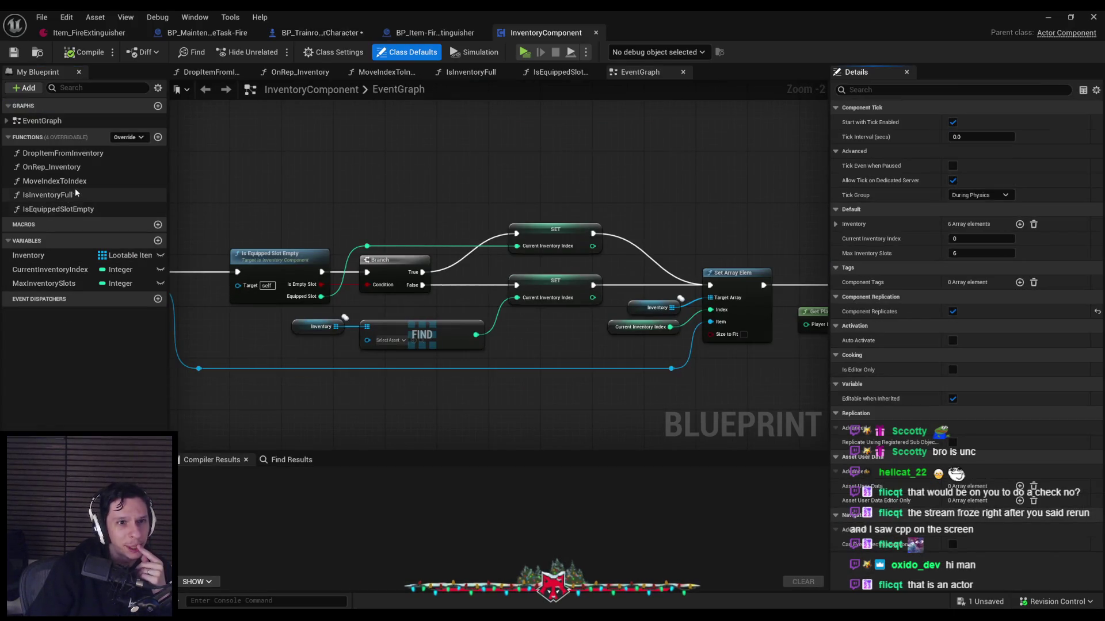
Inspect InventoryComponent's OnRep_Inventory and IsEquippedSlotEmpty function graphs
{"action": "double_click", "coordinate": [52, 167]}
{"action": "key", "text": "alt+Left"}
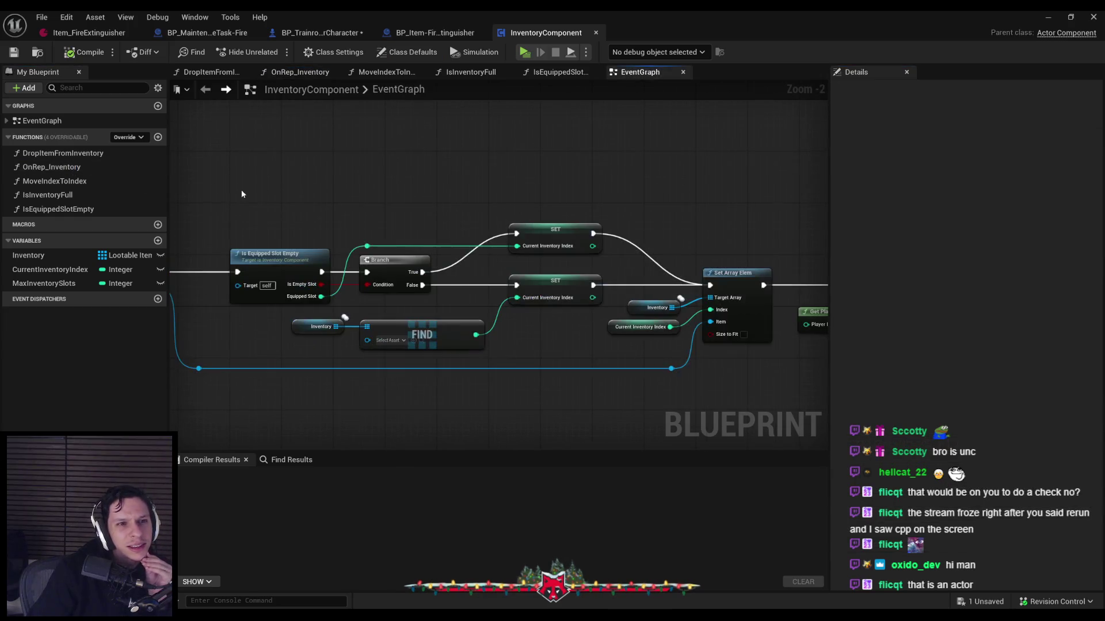
{"action": "double_click", "coordinate": [39, 210]}
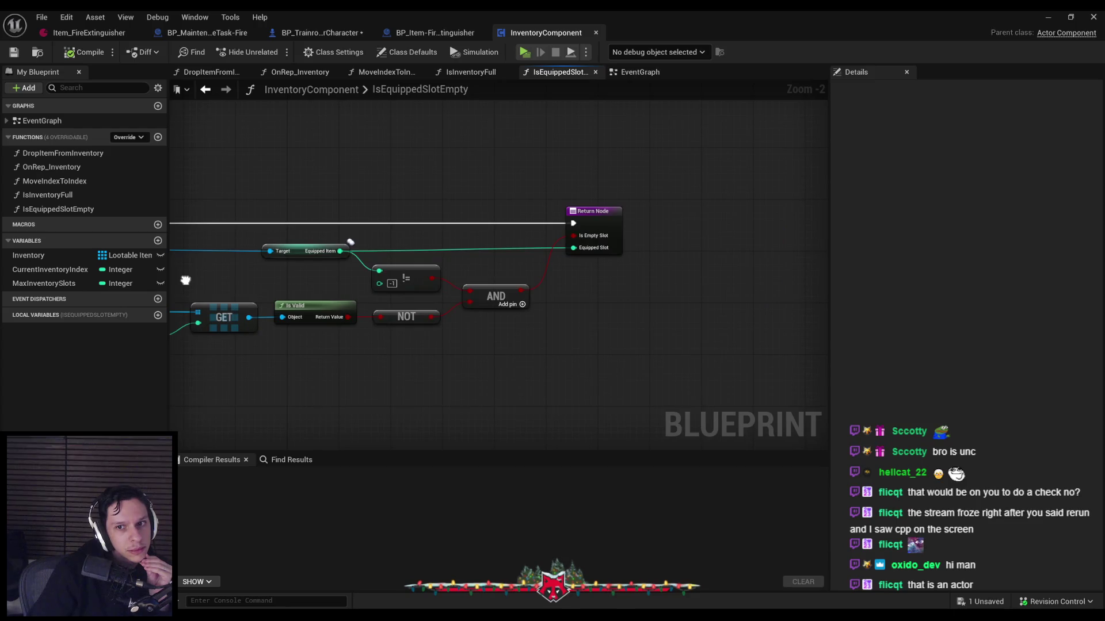
{"action": "left_click_drag", "start_coordinate": [185, 280], "coordinate": [351, 282]}
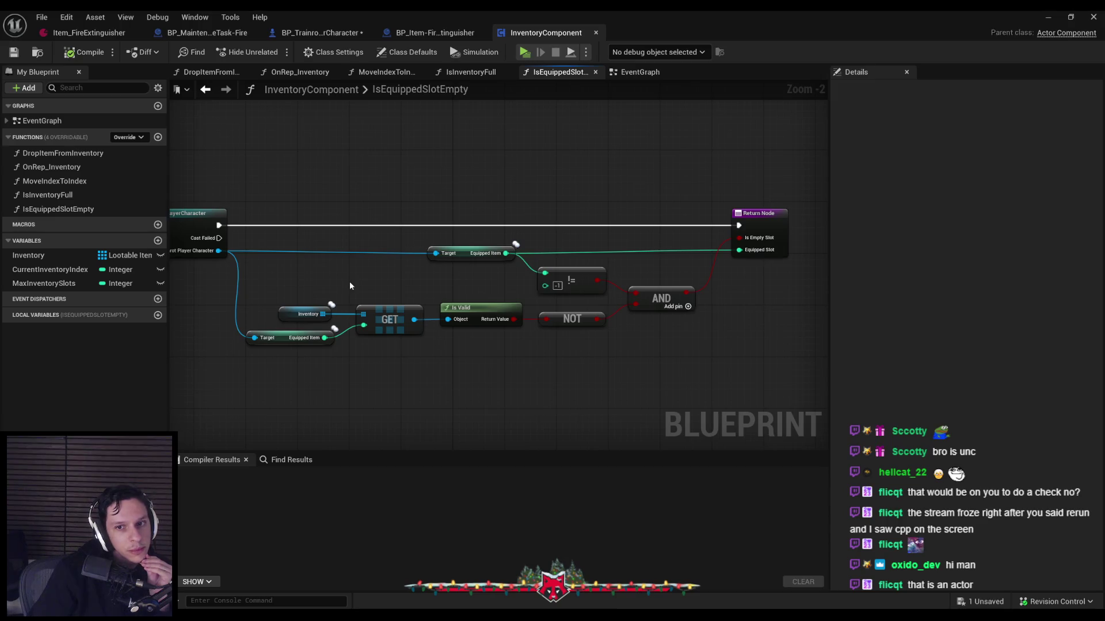
{"action": "left_click_drag", "start_coordinate": [350, 286], "coordinate": [473, 283]}
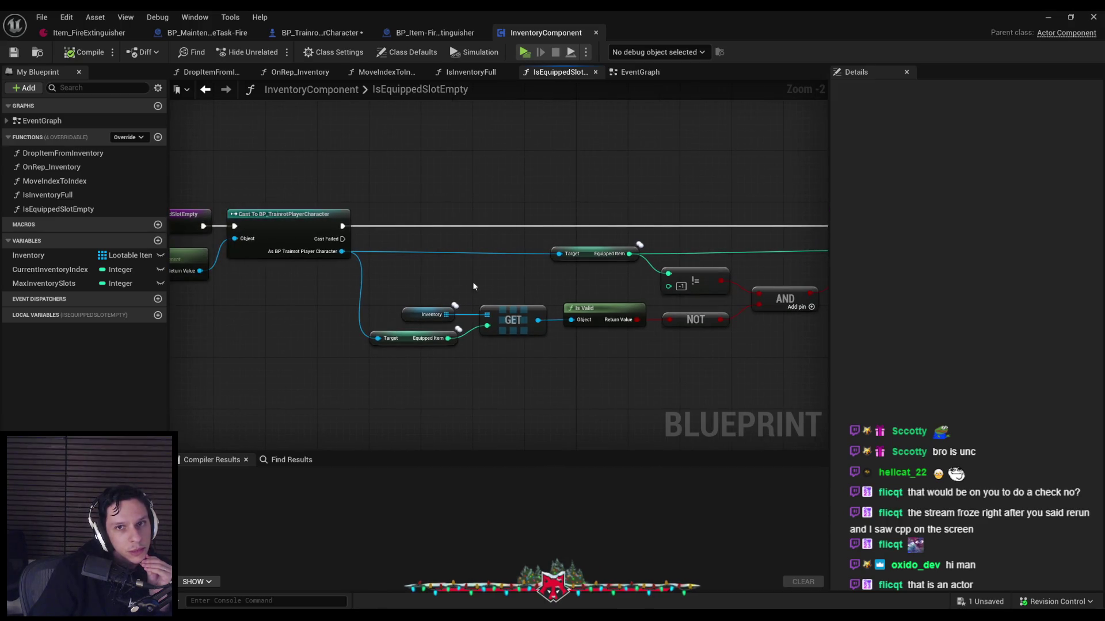
{"action": "scroll", "coordinate": [472, 283], "scroll_direction": "down", "scroll_amount": 1}
Return to BP_TrainrotPlayerCharacter and bring the ServerSetSelectedItem chain into view
{"action": "left_click", "coordinate": [319, 33]}
{"action": "left_click_drag", "start_coordinate": [547, 324], "coordinate": [441, 298]}
{"action": "left_click_drag", "start_coordinate": [445, 351], "coordinate": [481, 296]}
Add an Is Equipped Slot Empty node and delete the extra Inventory Component node
{"action": "type", "text": "is slot"}
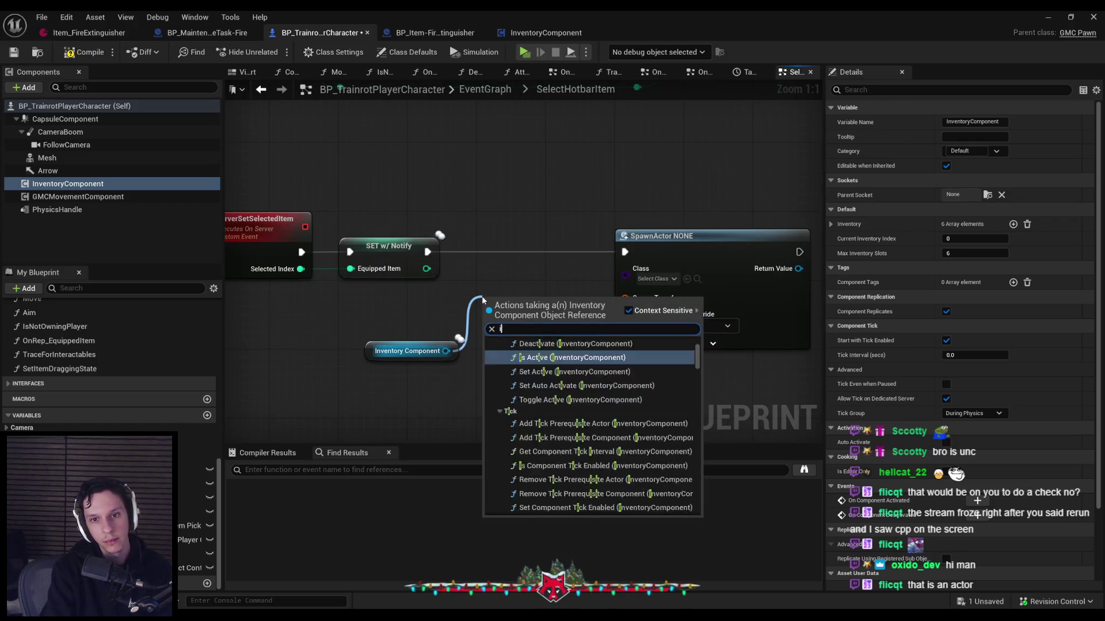
{"action": "key", "text": "Return"}
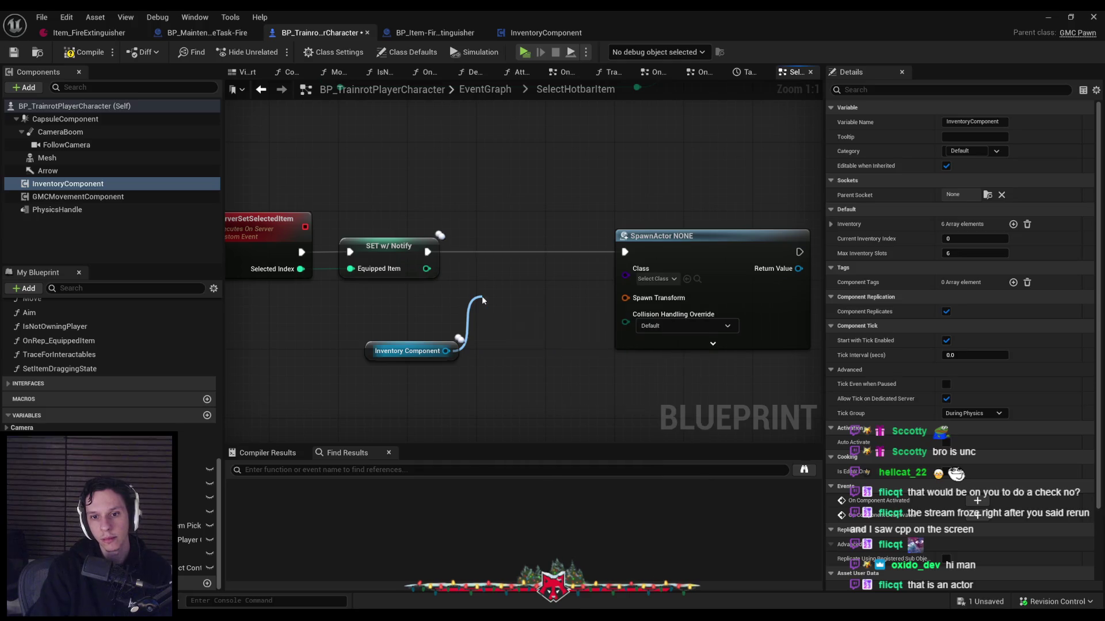
{"action": "left_click_drag", "start_coordinate": [465, 309], "coordinate": [443, 289]}
{"action": "key", "text": "Delete"}
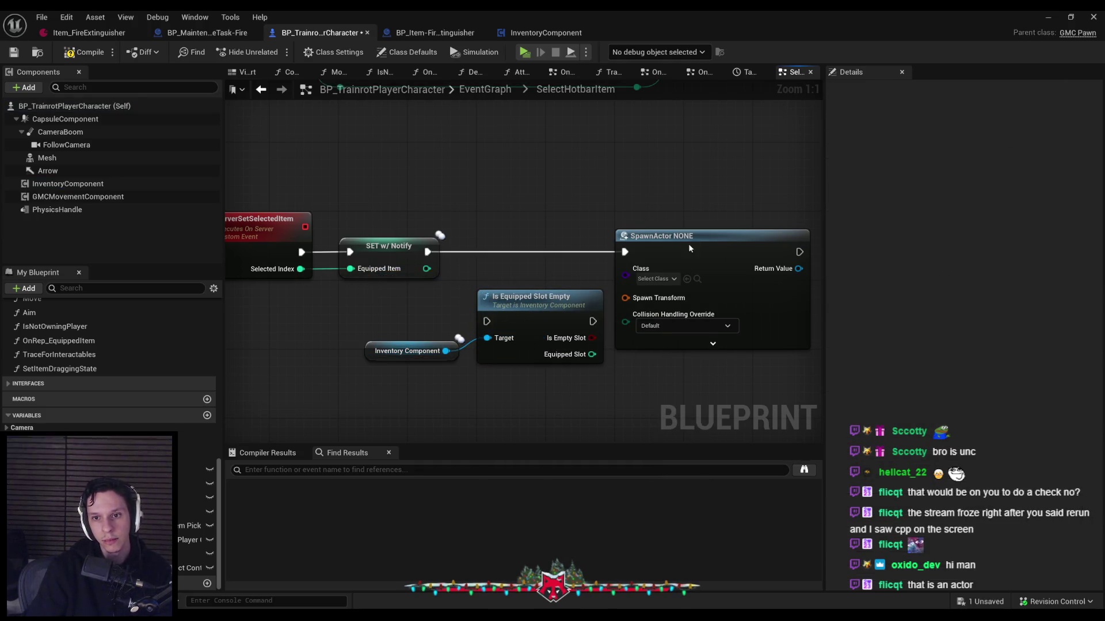
Insert Is Equipped Slot Empty after the SET node and follow it with a Branch
{"action": "mouse_move", "coordinate": [662, 236]}
{"action": "left_mouse_down"}
{"action": "mouse_move", "coordinate": [647, 239]}
{"action": "mouse_move", "coordinate": [674, 243]}
{"action": "left_mouse_up"}
{"action": "mouse_move", "coordinate": [399, 324]}
{"action": "left_mouse_down"}
{"action": "mouse_move", "coordinate": [399, 254]}
{"action": "mouse_move", "coordinate": [318, 259]}
{"action": "left_mouse_up"}
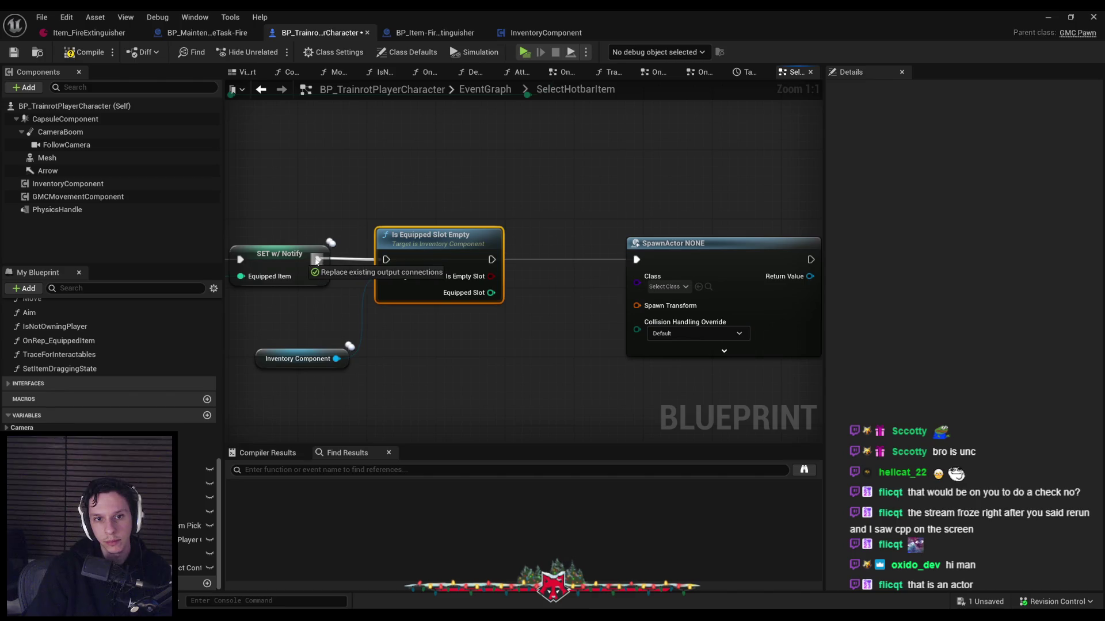
{"action": "mouse_move", "coordinate": [492, 259]}
{"action": "left_mouse_down"}
{"action": "mouse_move", "coordinate": [535, 299]}
{"action": "mouse_move", "coordinate": [520, 282]}
{"action": "mouse_move", "coordinate": [599, 259]}
{"action": "left_mouse_up"}
{"action": "type", "text": "branch"}
{"action": "key", "text": "Return"}
{"action": "left_click_drag", "start_coordinate": [673, 243], "coordinate": [631, 261]}
Move the Inventory Component node up beside the slot check
{"action": "left_click_drag", "start_coordinate": [403, 345], "coordinate": [523, 330]}
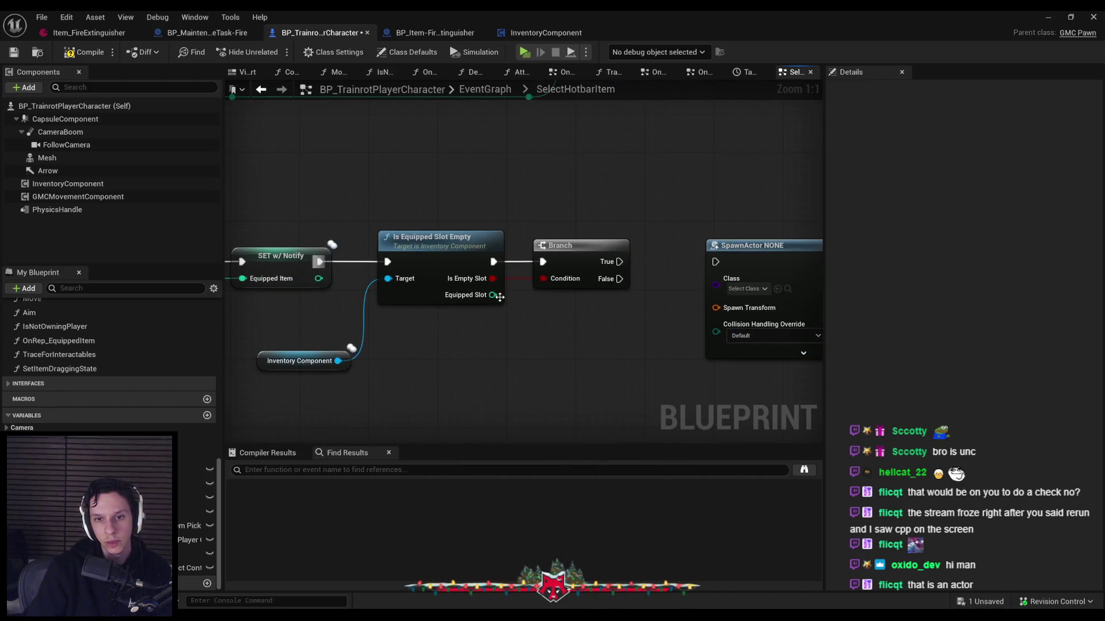
{"action": "mouse_move", "coordinate": [298, 364]}
{"action": "left_mouse_down"}
{"action": "mouse_move", "coordinate": [254, 320]}
{"action": "mouse_move", "coordinate": [273, 333]}
{"action": "left_mouse_up"}
{"action": "left_click", "coordinate": [316, 295]}
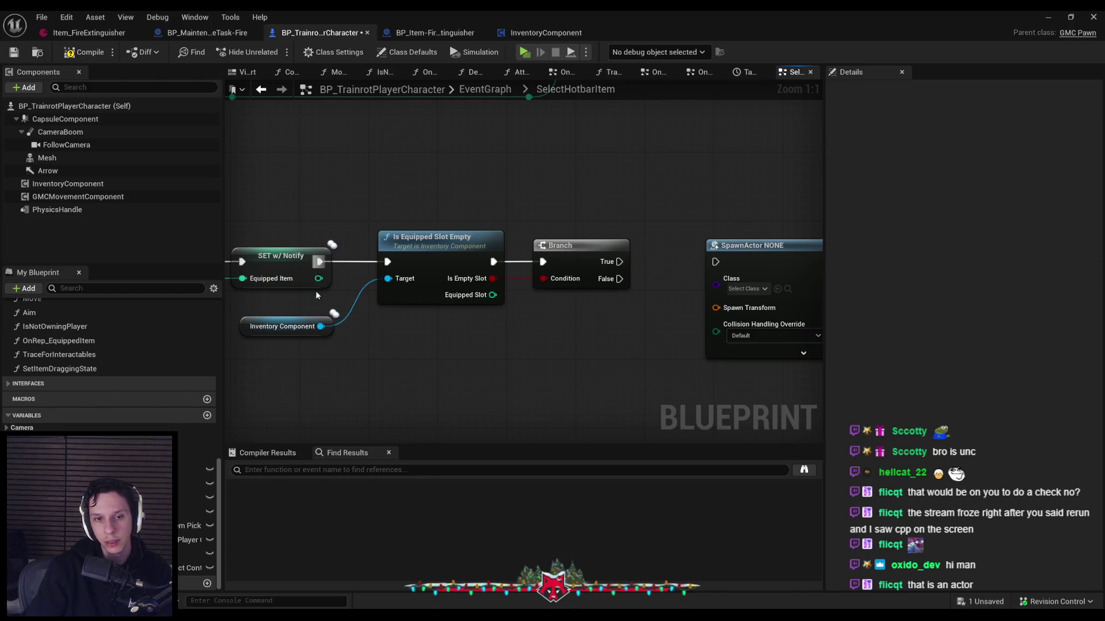
{"action": "scroll", "coordinate": [321, 297], "scroll_direction": "down", "scroll_amount": 1}
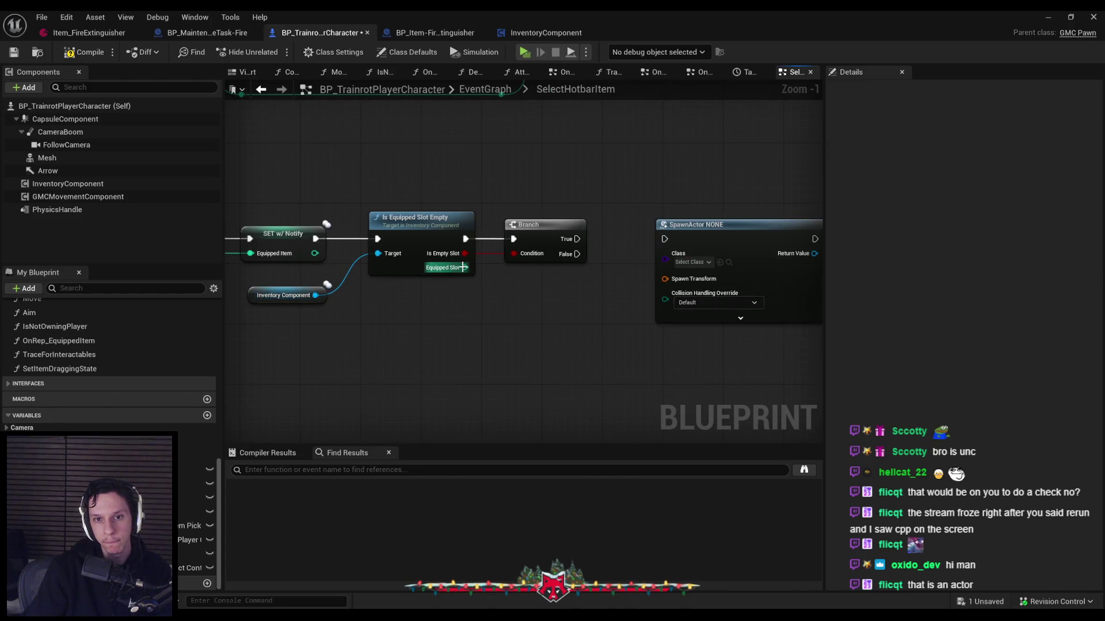
{"action": "mouse_move", "coordinate": [462, 267]}
{"action": "left_mouse_down"}
{"action": "mouse_move", "coordinate": [504, 294]}
{"action": "mouse_move", "coordinate": [312, 298]}
{"action": "left_mouse_up"}
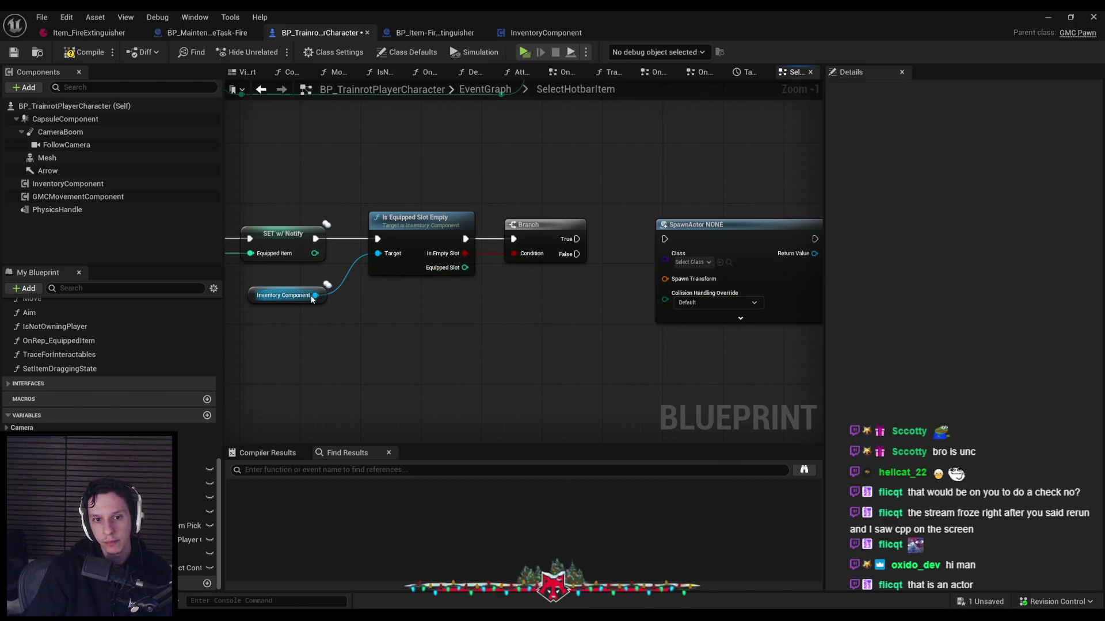
Inspect the InventoryComponent blueprint's event graph before resuming in SelectHotbarItem
{"action": "left_click", "coordinate": [546, 33]}
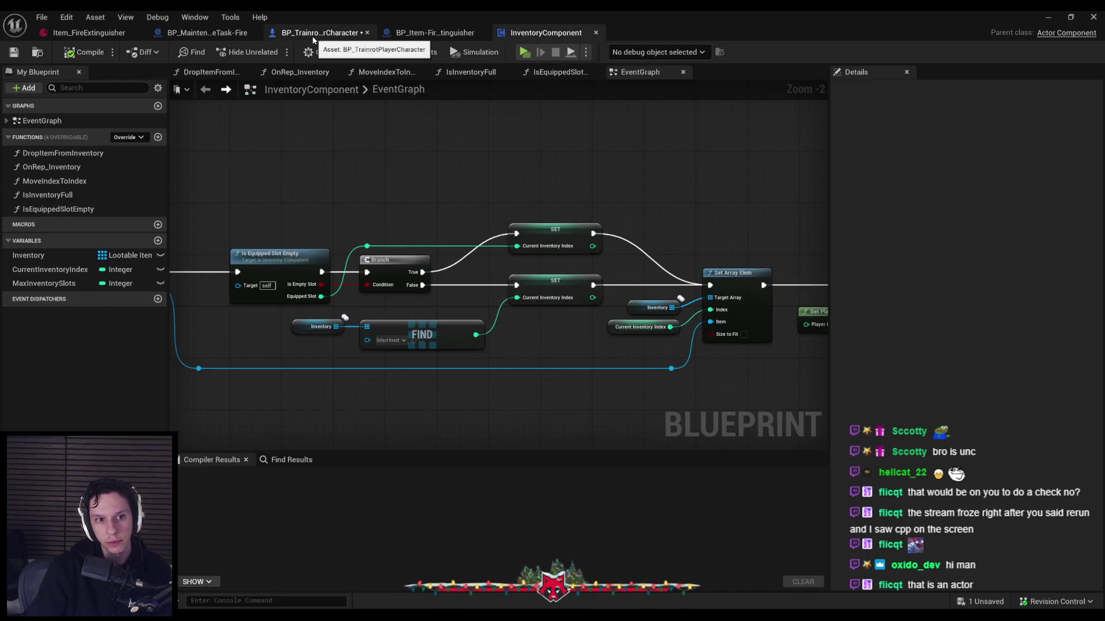
{"action": "left_click", "coordinate": [314, 34]}
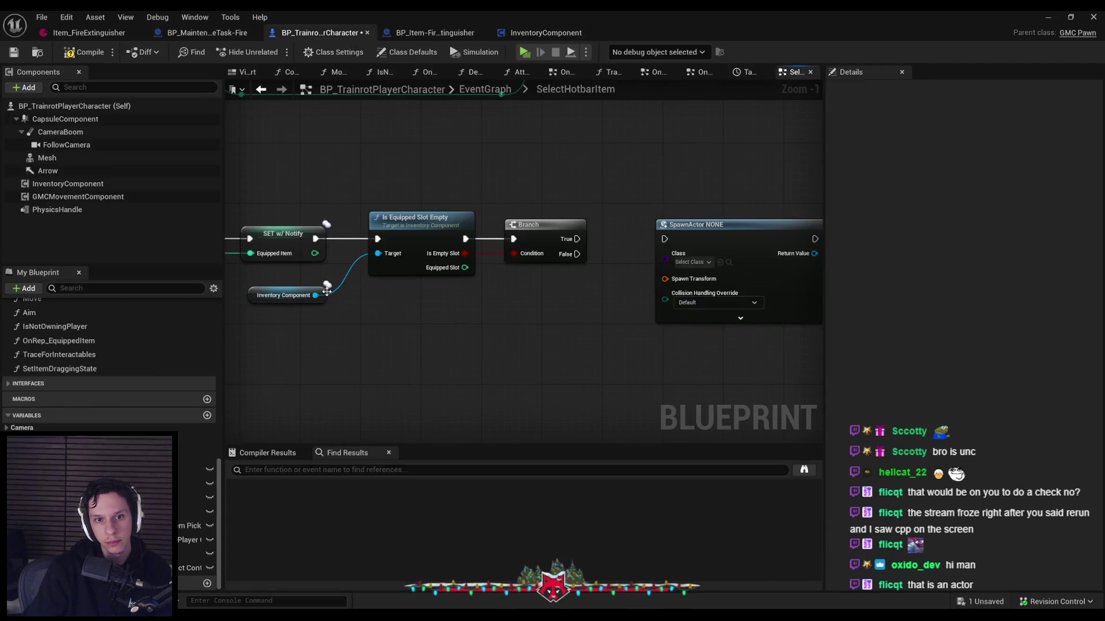
{"action": "left_click", "coordinate": [546, 33]}
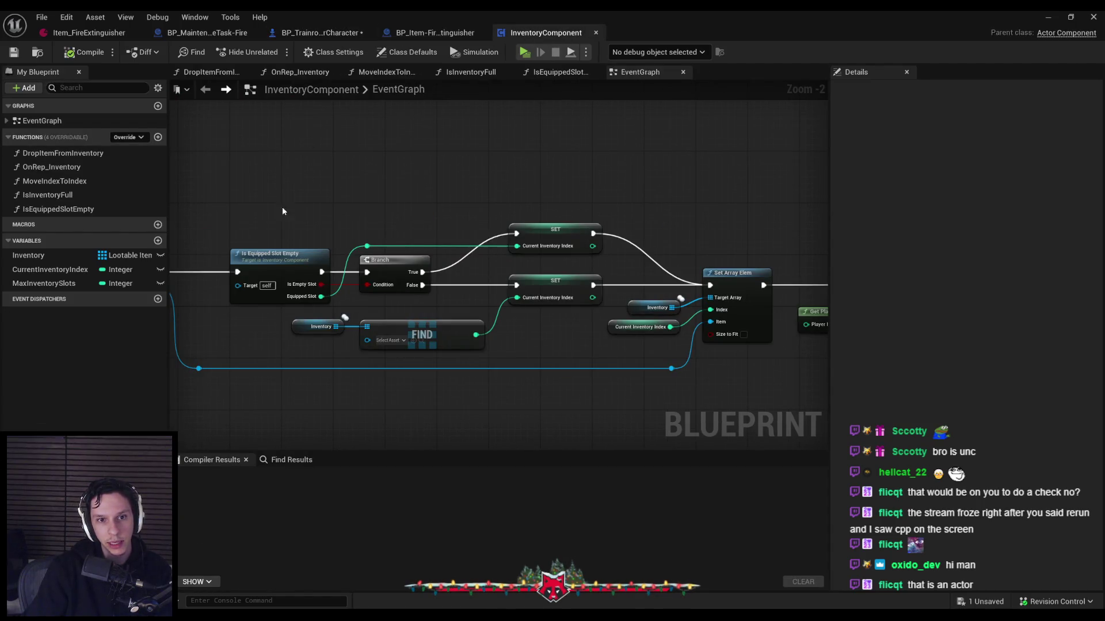
{"action": "mouse_move", "coordinate": [283, 209]}
{"action": "left_mouse_down"}
{"action": "mouse_move", "coordinate": [614, 214]}
{"action": "mouse_move", "coordinate": [270, 196]}
{"action": "left_mouse_up"}
{"action": "left_click", "coordinate": [322, 31]}
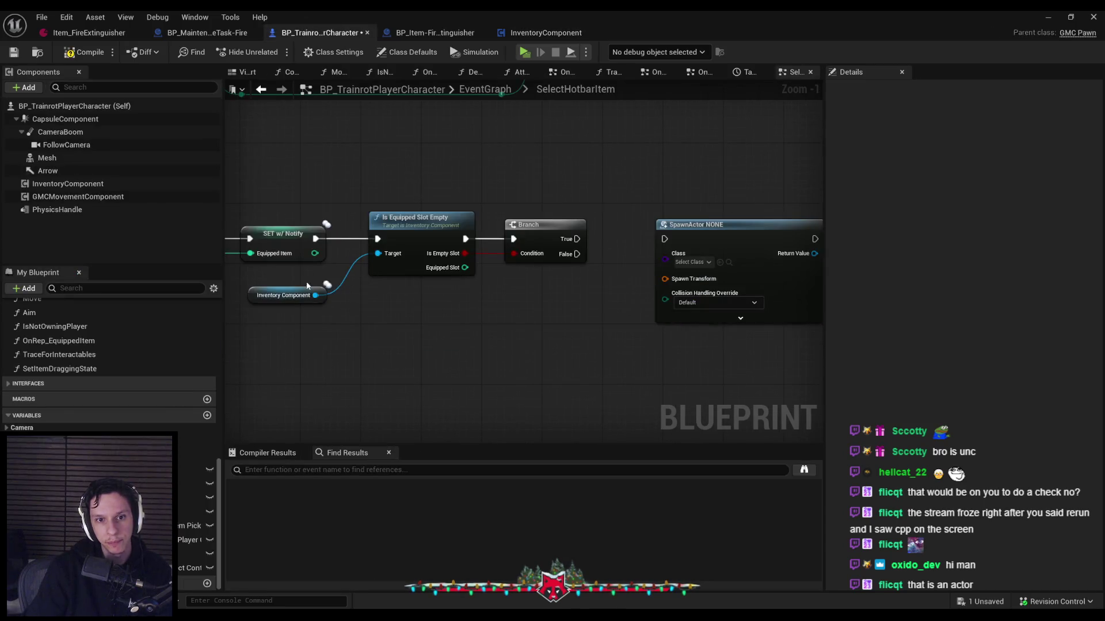
Add a Get Inventory node from the Inventory Component reference
{"action": "left_click_drag", "start_coordinate": [315, 295], "coordinate": [355, 298]}
{"action": "type", "text": "get inven"}
{"action": "key", "text": "Return"}
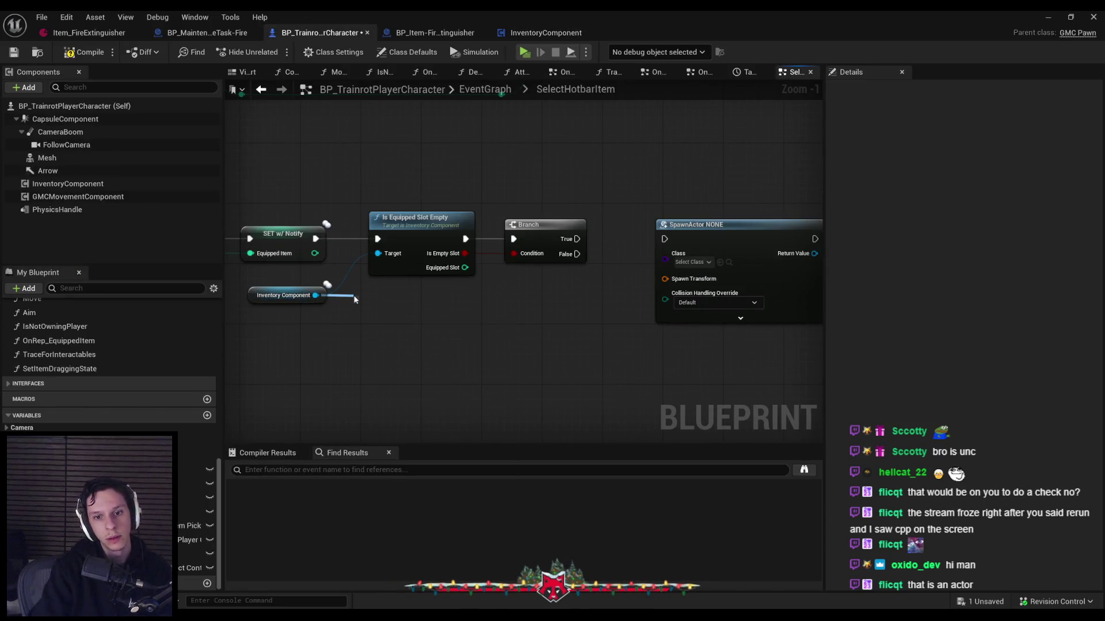
{"action": "scroll", "coordinate": [354, 299], "scroll_direction": "up", "scroll_amount": 1}
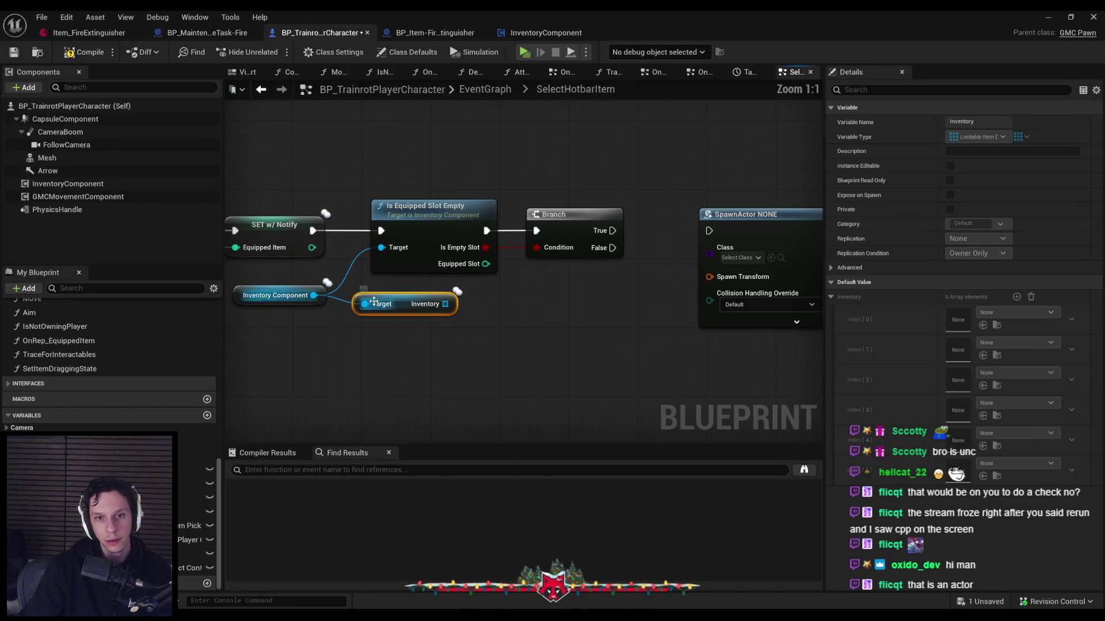
{"action": "left_click", "coordinate": [425, 320]}
Add an array GET node on Inventory indexed by Equipped Slot
{"action": "left_click_drag", "start_coordinate": [485, 263], "coordinate": [541, 283]}
{"action": "type", "text": "get"}
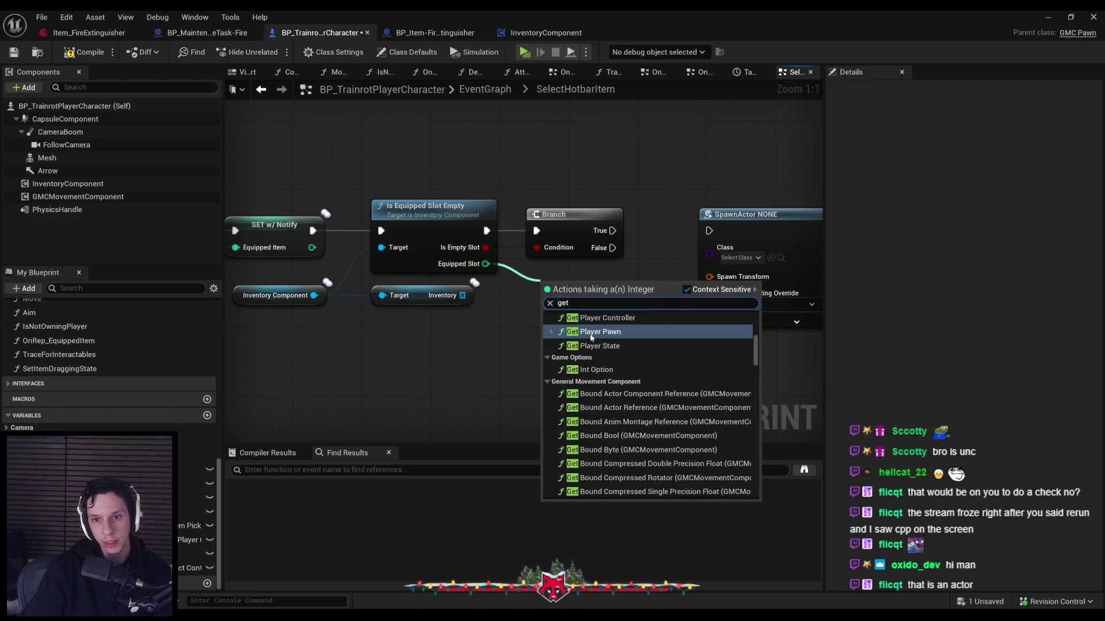
{"action": "scroll", "coordinate": [613, 352], "scroll_direction": "down", "scroll_amount": 2}
{"action": "scroll", "coordinate": [613, 353], "scroll_direction": "up", "scroll_amount": 3}
{"action": "mouse_move", "coordinate": [758, 339]}
{"action": "left_mouse_down"}
{"action": "mouse_move", "coordinate": [755, 318]}
{"action": "mouse_move", "coordinate": [752, 500]}
{"action": "left_mouse_up"}
{"action": "left_click", "coordinate": [470, 321]}
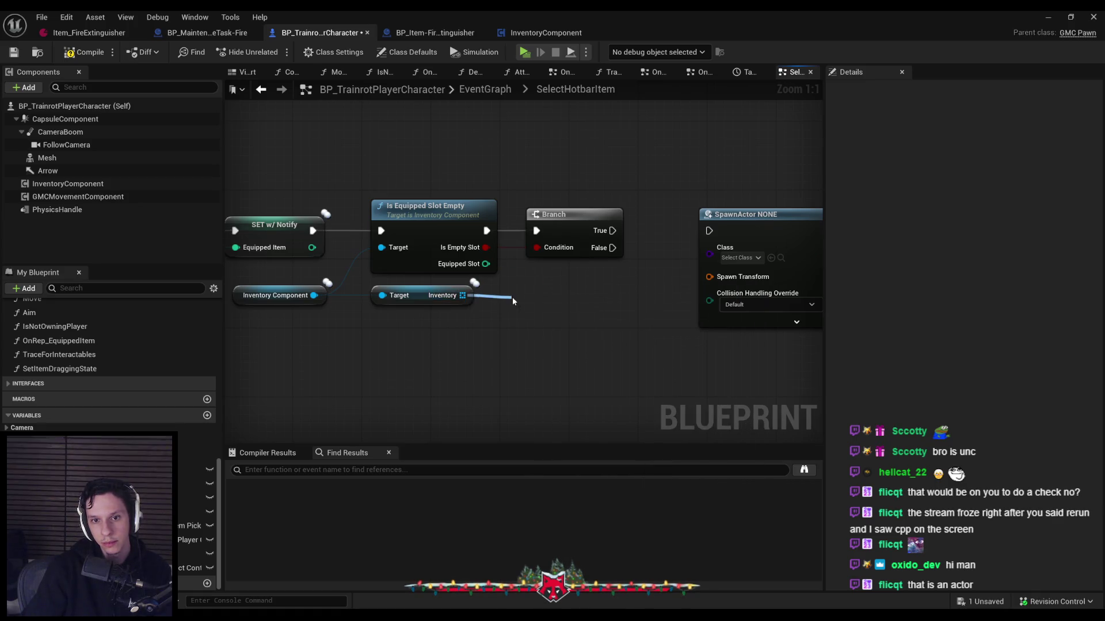
{"action": "left_click_drag", "start_coordinate": [512, 296], "coordinate": [536, 312]}
{"action": "left_click", "coordinate": [564, 377]}
{"action": "scroll", "coordinate": [541, 314], "scroll_direction": "down", "scroll_amount": 1}
{"action": "left_click_drag", "start_coordinate": [556, 247], "coordinate": [675, 248]}
{"action": "scroll", "coordinate": [399, 315], "scroll_direction": "up", "scroll_amount": 1}
Get the retrieved item's Item Equippable Actor and remove the auto-created class conversion node
{"action": "left_click_drag", "start_coordinate": [468, 316], "coordinate": [470, 316]}
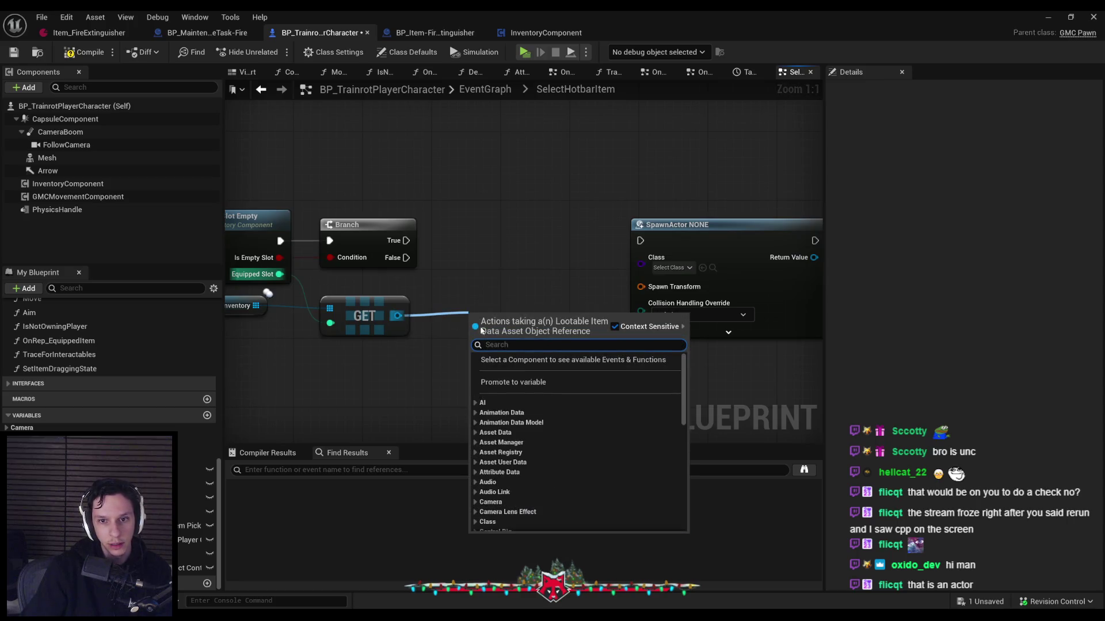
{"action": "type", "text": "make"}
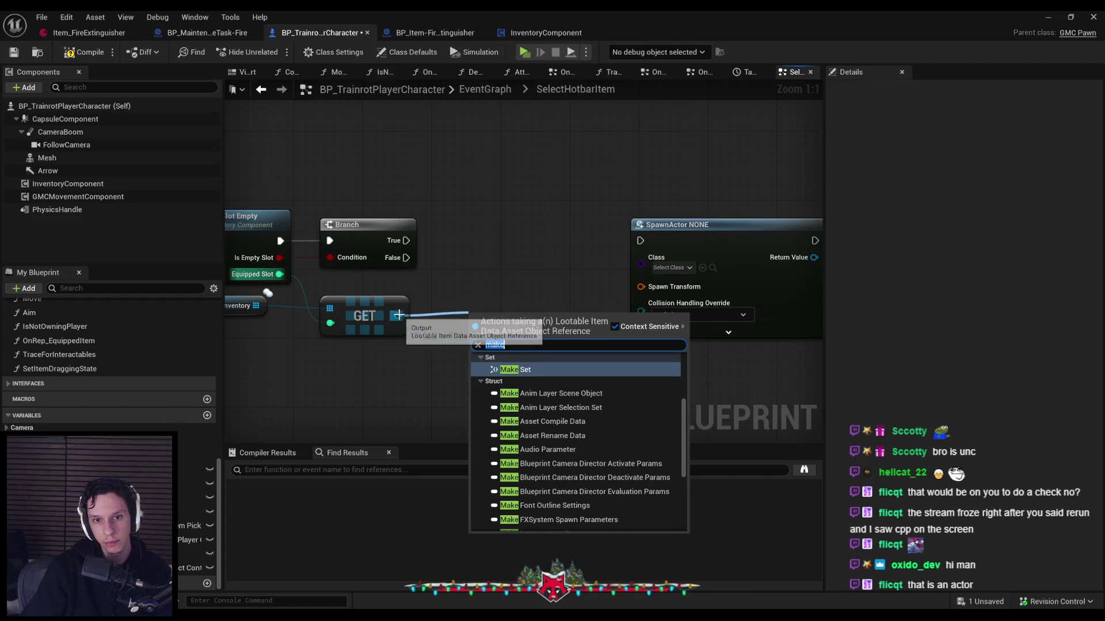
{"action": "left_click_drag", "start_coordinate": [397, 315], "coordinate": [439, 316]}
{"action": "type", "text": "actor"}
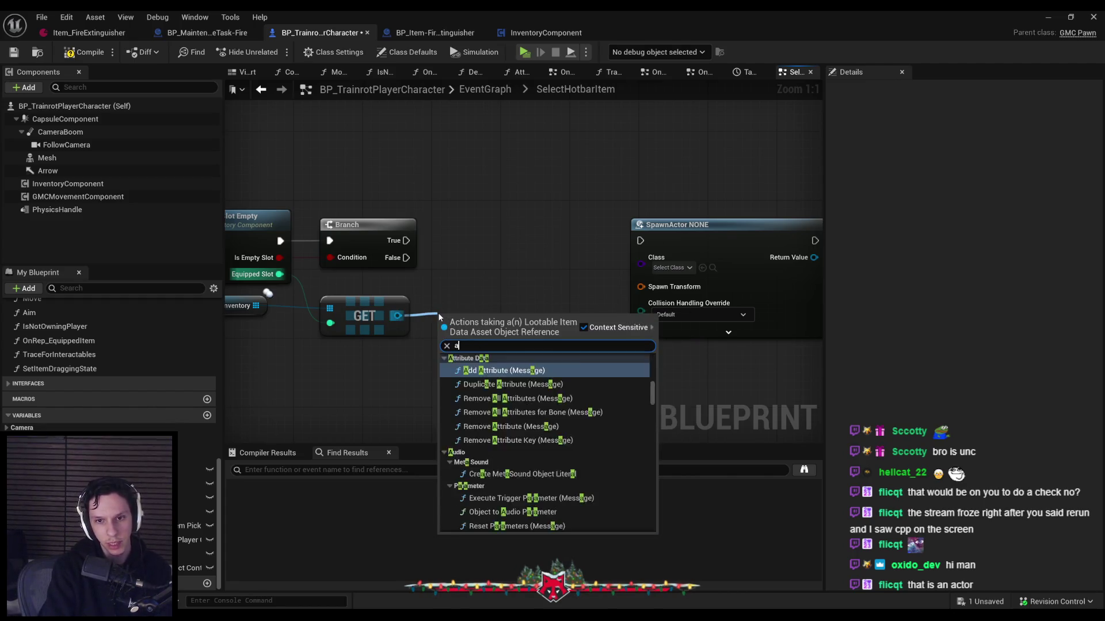
{"action": "key", "text": "Return"}
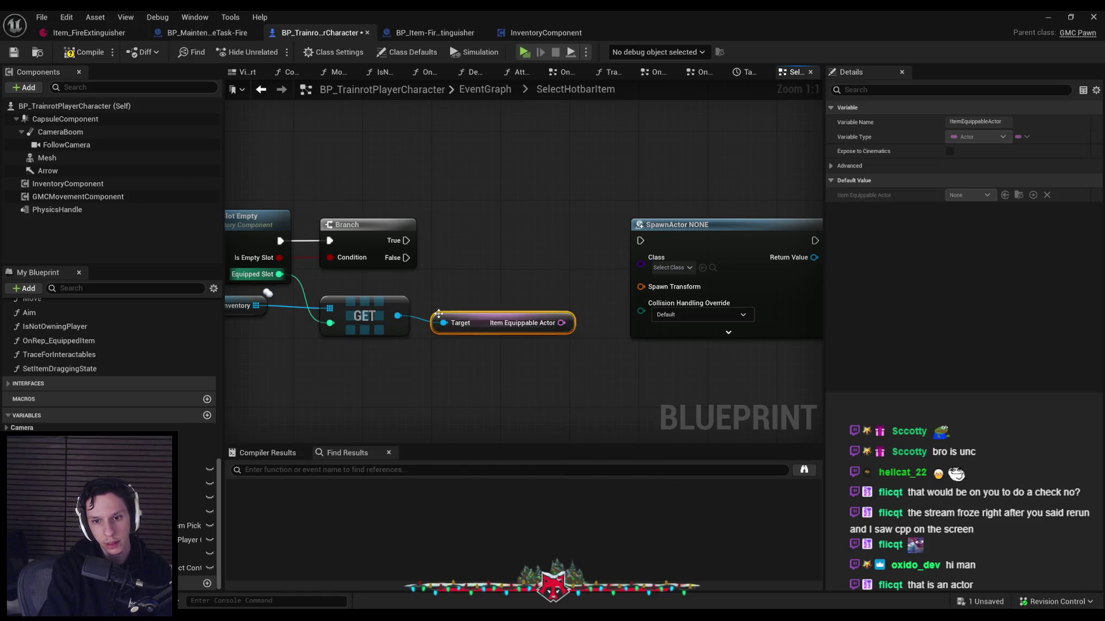
{"action": "left_click_drag", "start_coordinate": [561, 314], "coordinate": [640, 263]}
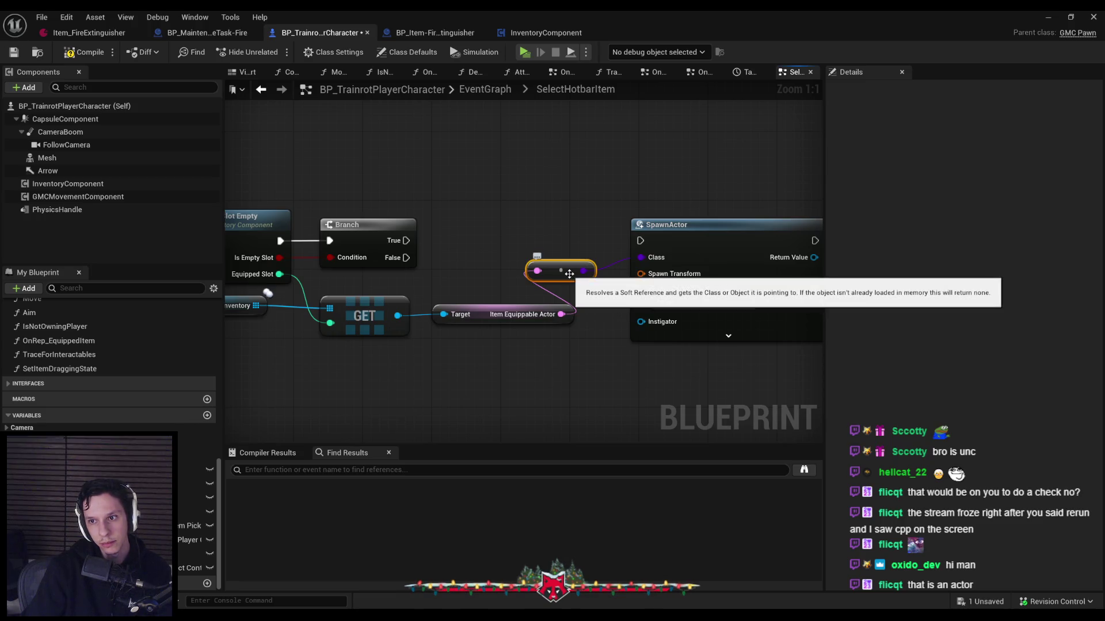
{"action": "key", "text": "Delete"}
{"action": "left_click_drag", "start_coordinate": [560, 314], "coordinate": [563, 290]}
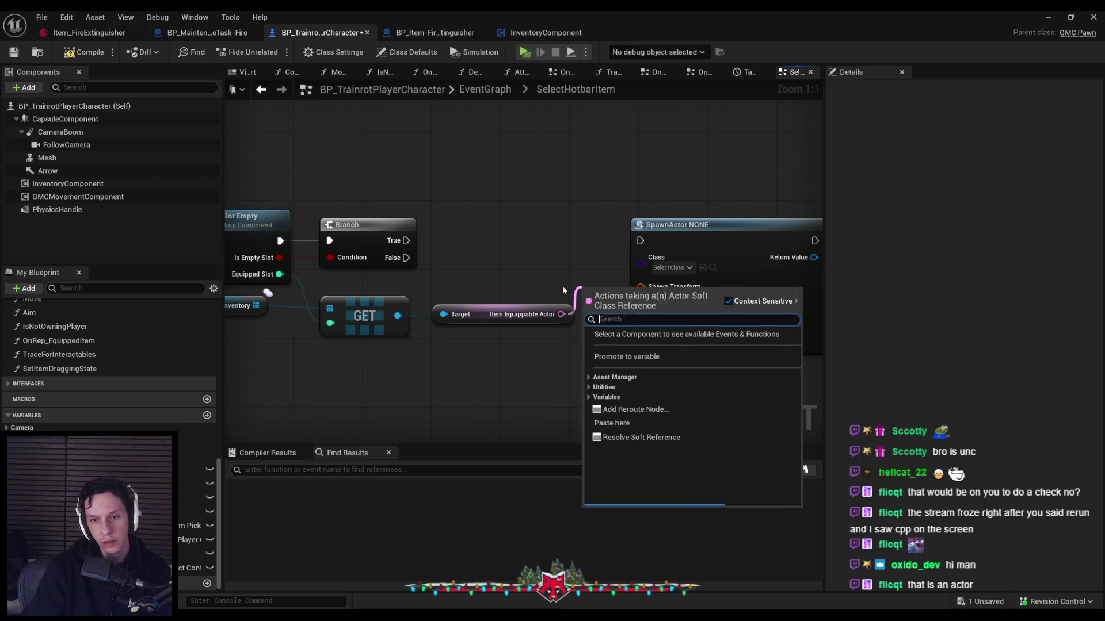
Add an Async Load Class Asset node for Item Equippable Actor, driven by Branch True
{"action": "type", "text": "load"}
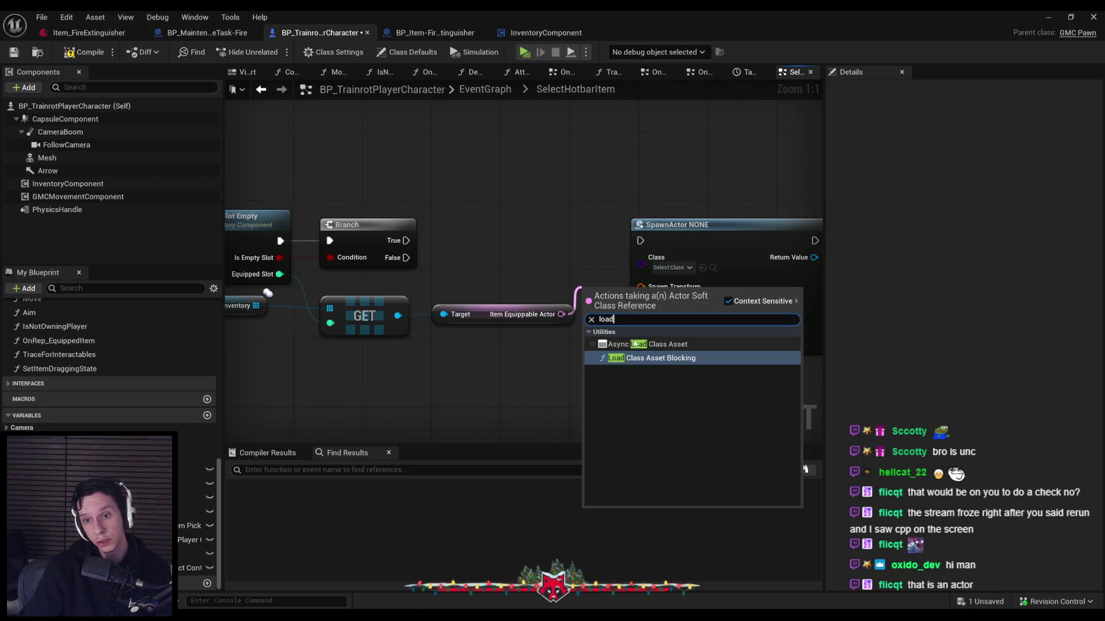
{"action": "left_click", "coordinate": [647, 345]}
{"action": "left_click_drag", "start_coordinate": [661, 229], "coordinate": [684, 241]}
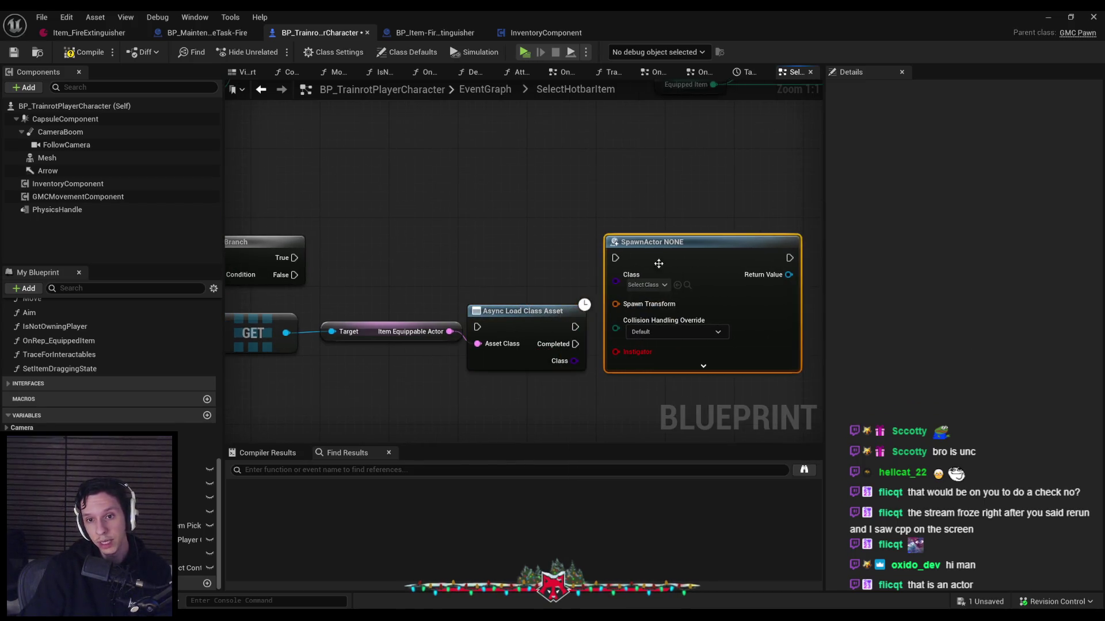
{"action": "mouse_move", "coordinate": [521, 306]}
{"action": "left_mouse_down"}
{"action": "mouse_move", "coordinate": [530, 251]}
{"action": "mouse_move", "coordinate": [260, 263]}
{"action": "mouse_move", "coordinate": [290, 258]}
{"action": "left_mouse_up"}
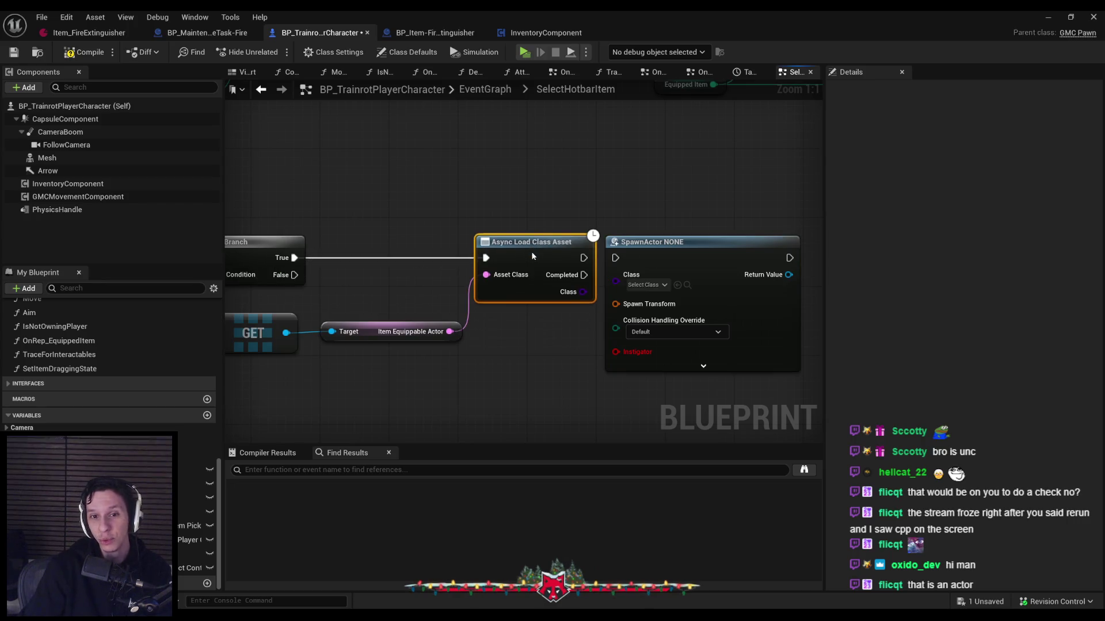
{"action": "left_click", "coordinate": [510, 353]}
{"action": "scroll", "coordinate": [438, 343], "scroll_direction": "down", "scroll_amount": 1}
{"action": "left_click_drag", "start_coordinate": [586, 267], "coordinate": [609, 267]}
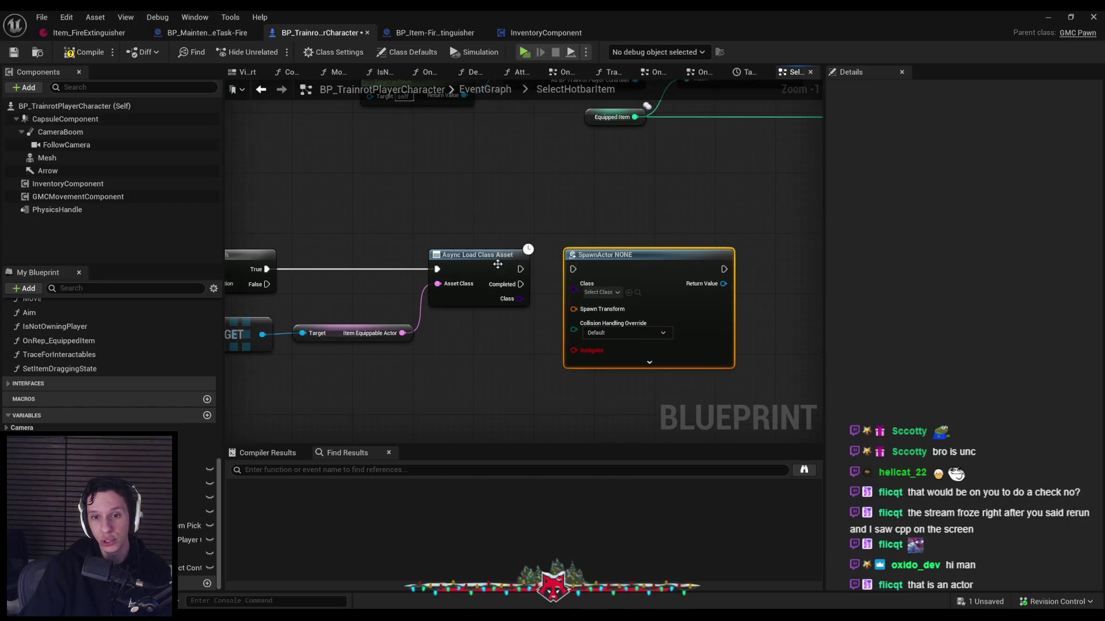
{"action": "left_click_drag", "start_coordinate": [478, 255], "coordinate": [484, 255]}
Wire the async load's Completed pin into SpawnActor and check its class options
{"action": "mouse_move", "coordinate": [528, 284]}
{"action": "left_mouse_down"}
{"action": "mouse_move", "coordinate": [567, 274]}
{"action": "mouse_move", "coordinate": [574, 291]}
{"action": "mouse_move", "coordinate": [527, 303]}
{"action": "left_mouse_up"}
{"action": "left_click", "coordinate": [520, 342]}
{"action": "right_click", "coordinate": [704, 273]}
{"action": "left_click", "coordinate": [719, 353]}
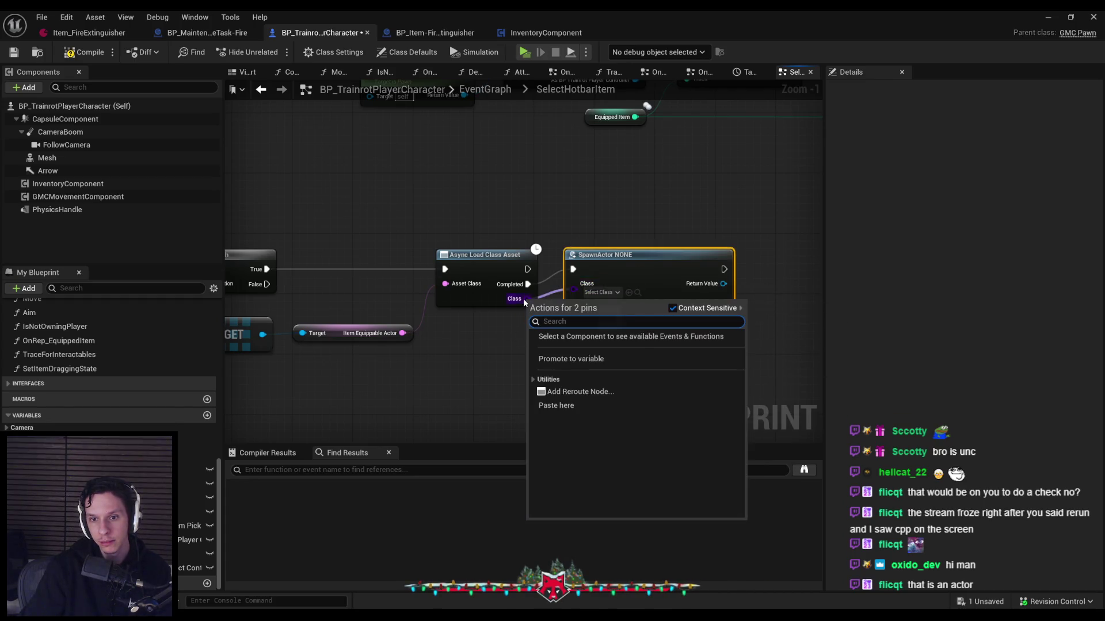
{"action": "left_click", "coordinate": [571, 294]}
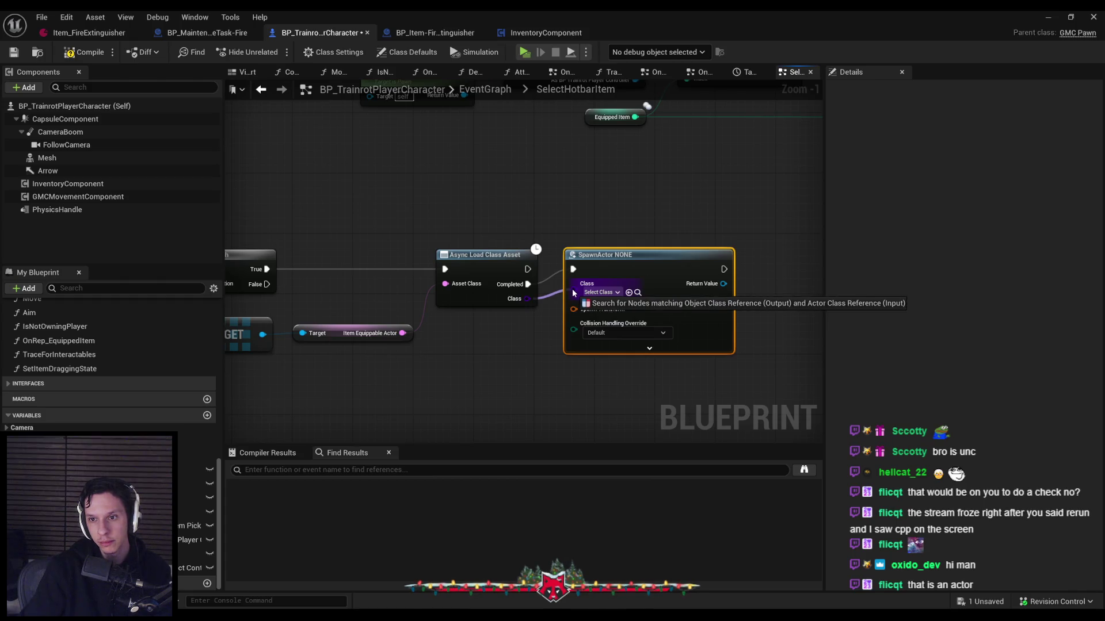
{"action": "mouse_move", "coordinate": [573, 293]}
{"action": "left_mouse_down"}
{"action": "mouse_move", "coordinate": [533, 310]}
{"action": "mouse_move", "coordinate": [527, 298]}
{"action": "left_mouse_up"}
{"action": "scroll", "coordinate": [527, 298], "scroll_direction": "up", "scroll_amount": 1}
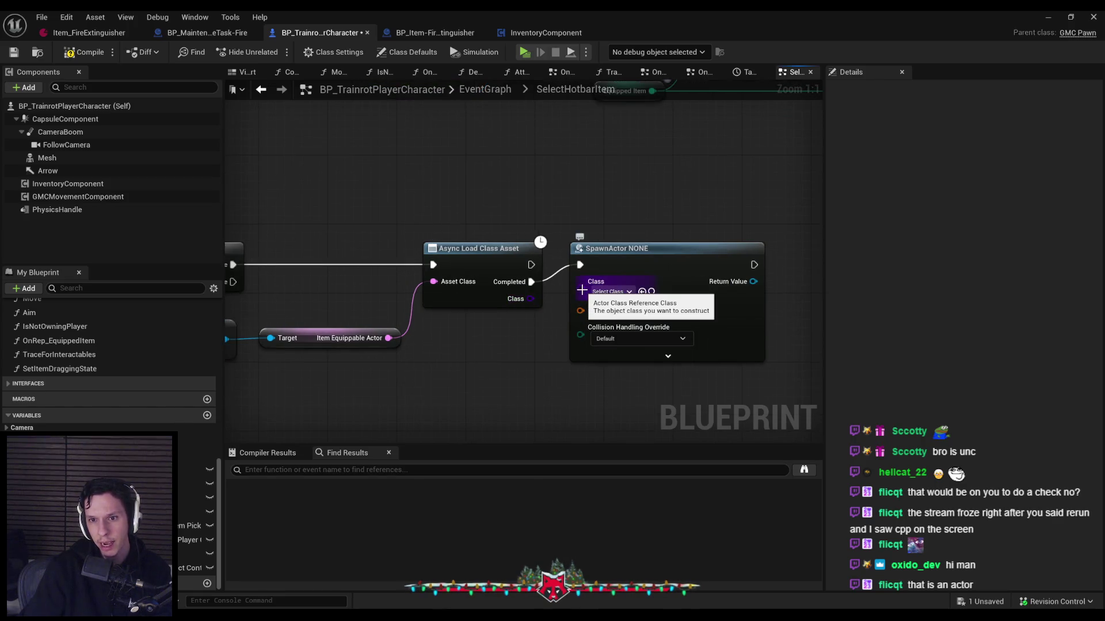
{"action": "left_click", "coordinate": [611, 292]}
{"action": "key", "text": "Escape"}
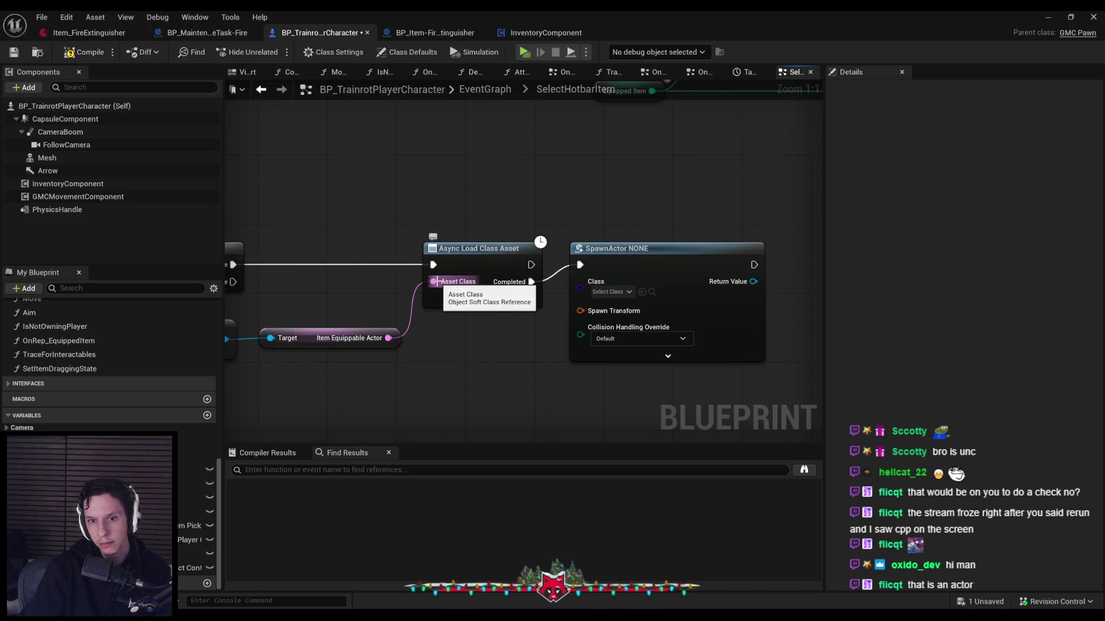
Search actions for the loaded Class output, undoing an accidental Gate node and a Get Soft Class Path node
{"action": "left_click_drag", "start_coordinate": [439, 339], "coordinate": [440, 339]}
{"action": "type", "text": "async"}
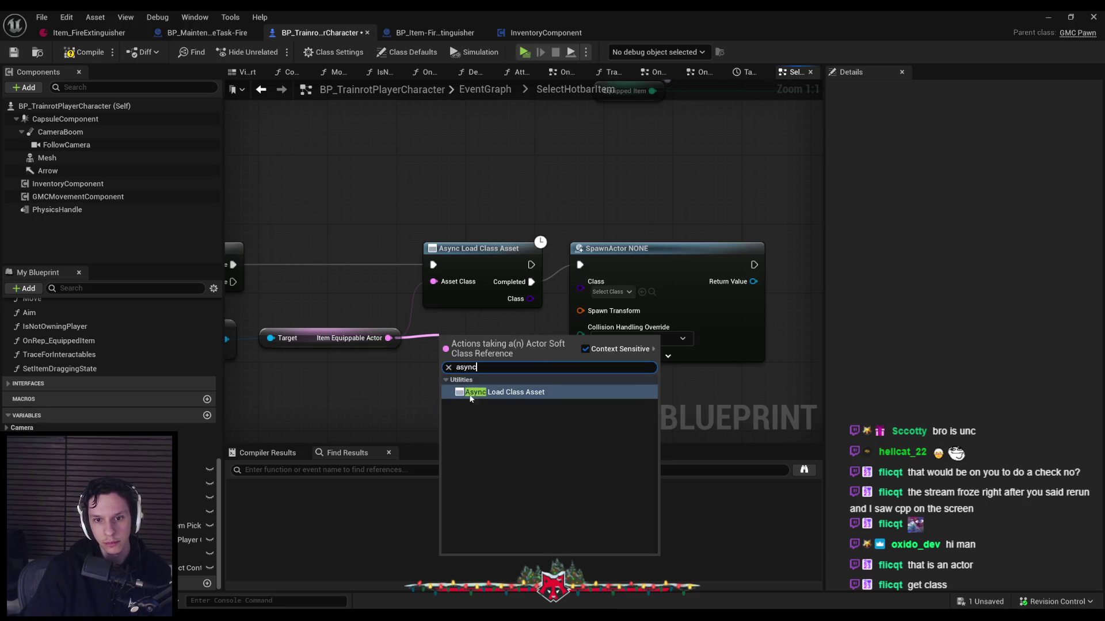
{"action": "key", "text": "Escape"}
{"action": "left_click", "coordinate": [476, 302]}
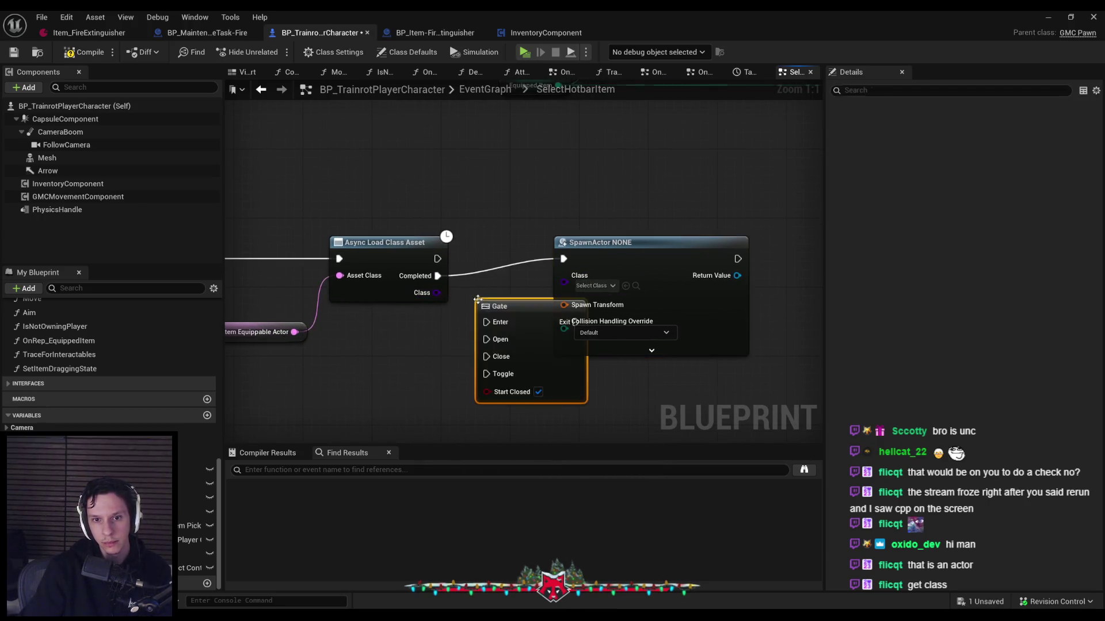
{"action": "key", "text": "c"}
{"action": "key", "text": "ctrl+z"}
{"action": "key", "text": "ctrl+z"}
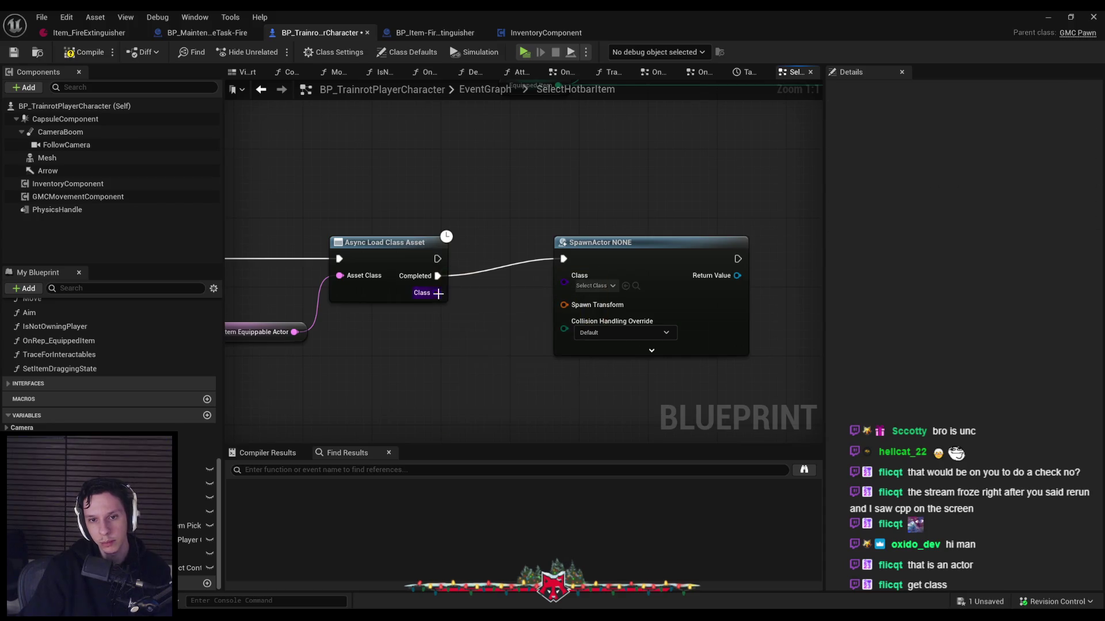
{"action": "left_click_drag", "start_coordinate": [437, 293], "coordinate": [470, 311]}
{"action": "type", "text": "get class"}
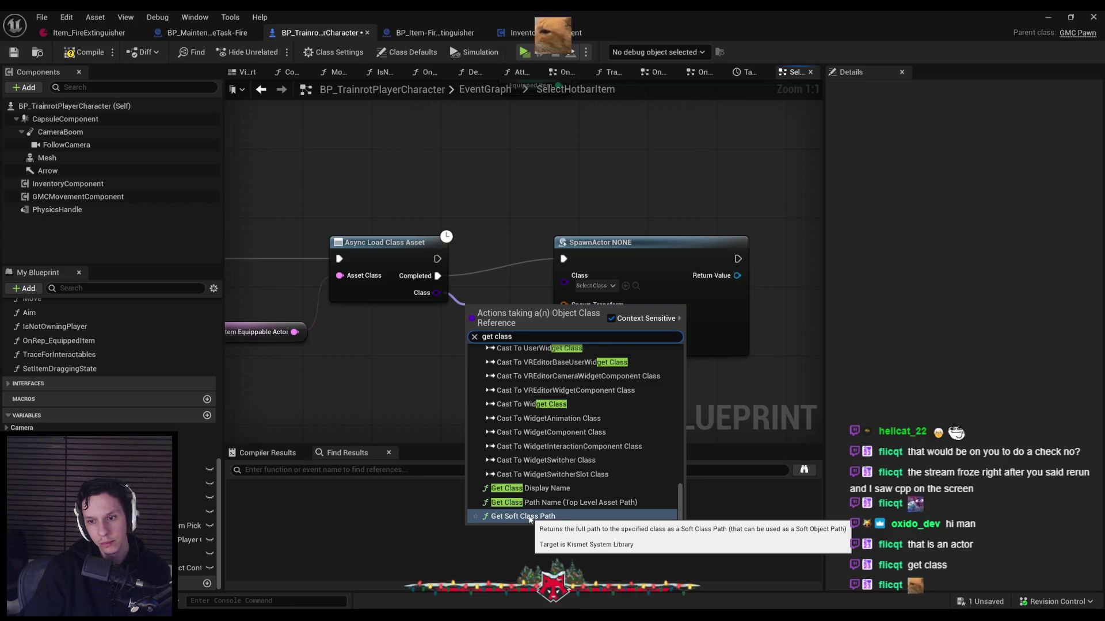
{"action": "left_click", "coordinate": [529, 516]}
{"action": "key", "text": "ctrl+z"}
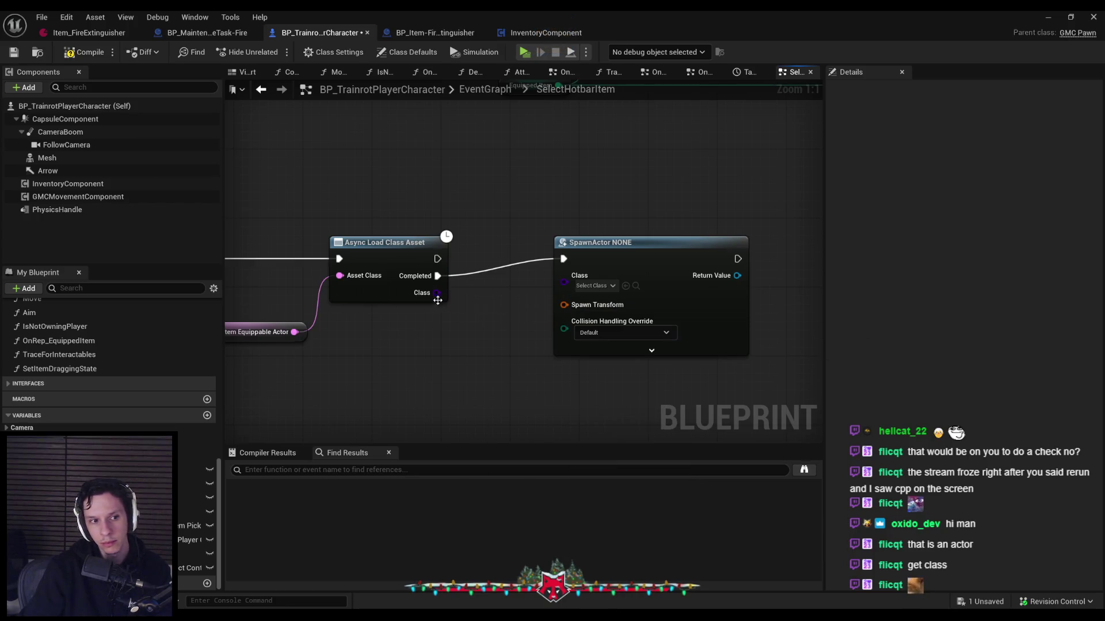
Add a Cast To Actor Class node from the loaded Class output
{"action": "left_click_drag", "start_coordinate": [437, 293], "coordinate": [479, 323]}
{"action": "type", "text": "get class"}
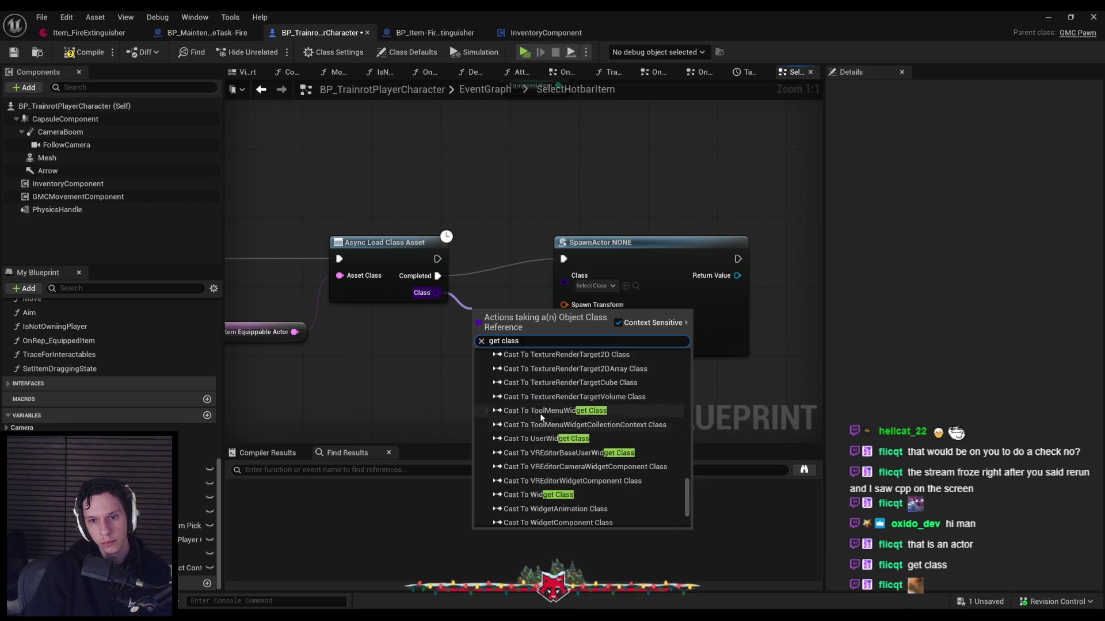
{"action": "scroll", "coordinate": [542, 417], "scroll_direction": "up", "scroll_amount": 6}
{"action": "key", "text": "BackSpace"}
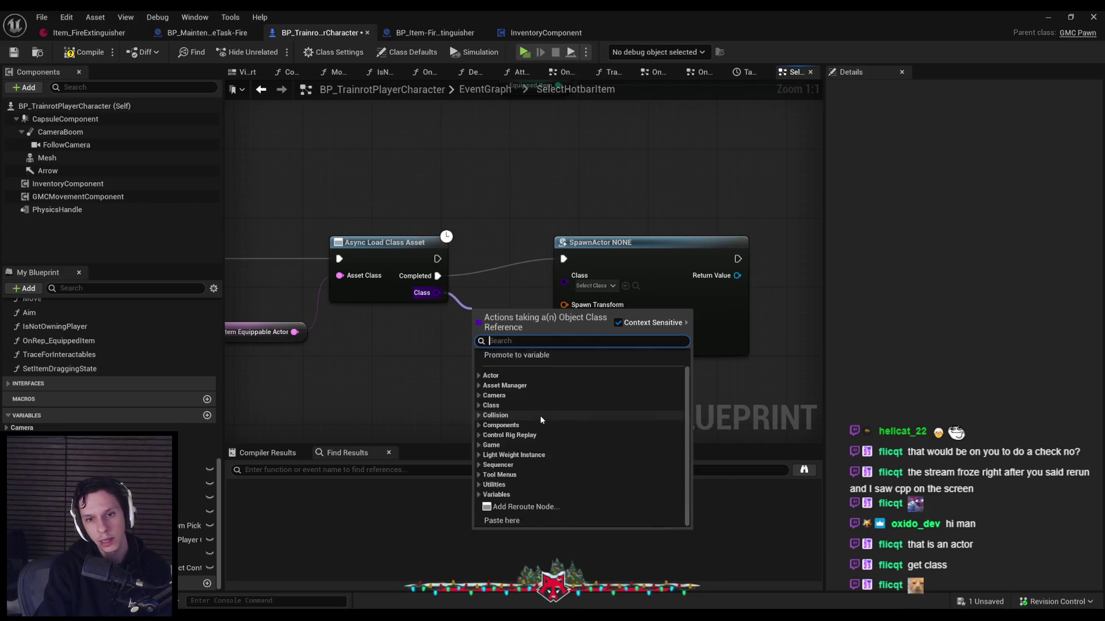
{"action": "type", "text": "actor"}
{"action": "scroll", "coordinate": [610, 410], "scroll_direction": "down", "scroll_amount": 2}
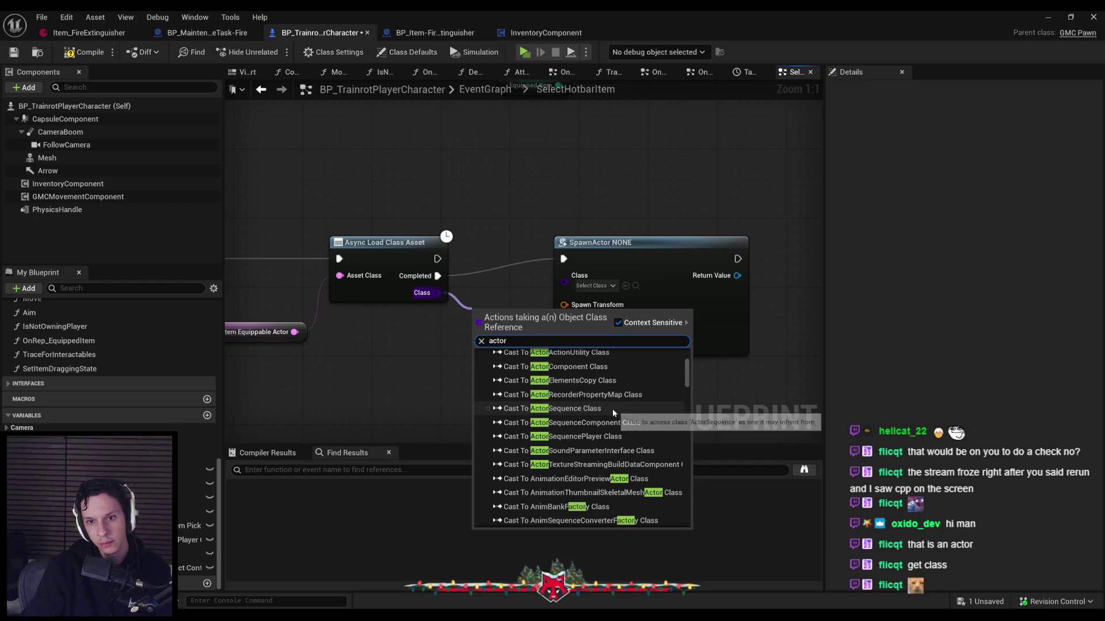
{"action": "mouse_move", "coordinate": [692, 380]}
{"action": "left_mouse_down"}
{"action": "mouse_move", "coordinate": [693, 530]}
{"action": "mouse_move", "coordinate": [688, 360]}
{"action": "left_mouse_up"}
{"action": "left_click", "coordinate": [534, 493]}
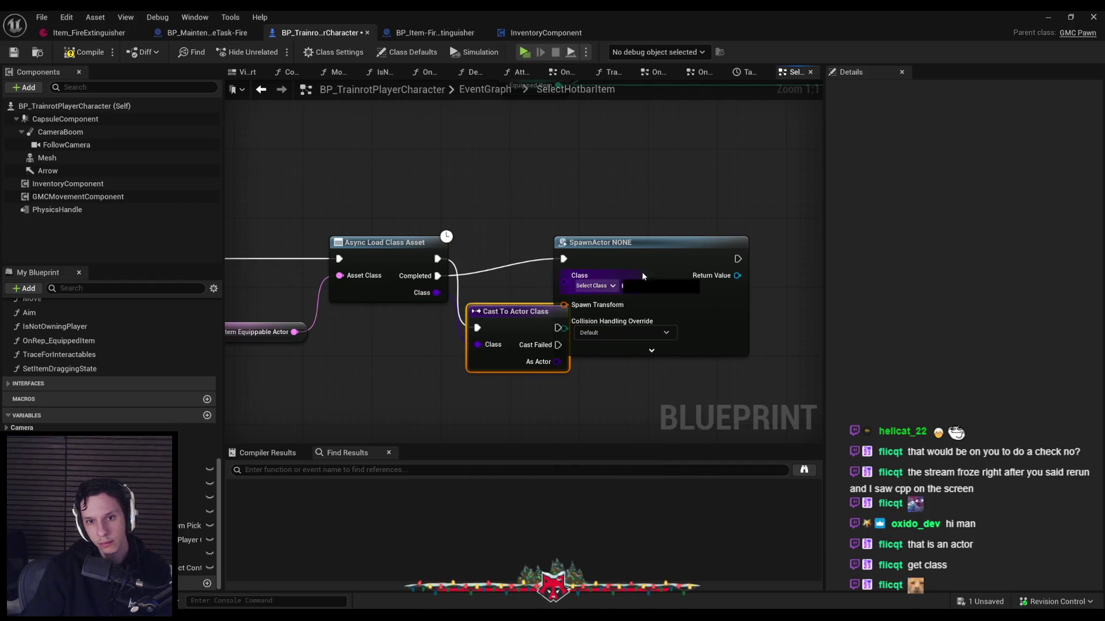
Line up the cast with SpawnActor and split Spawn Transform into location, rotation and scale
{"action": "left_click_drag", "start_coordinate": [643, 276], "coordinate": [720, 276]}
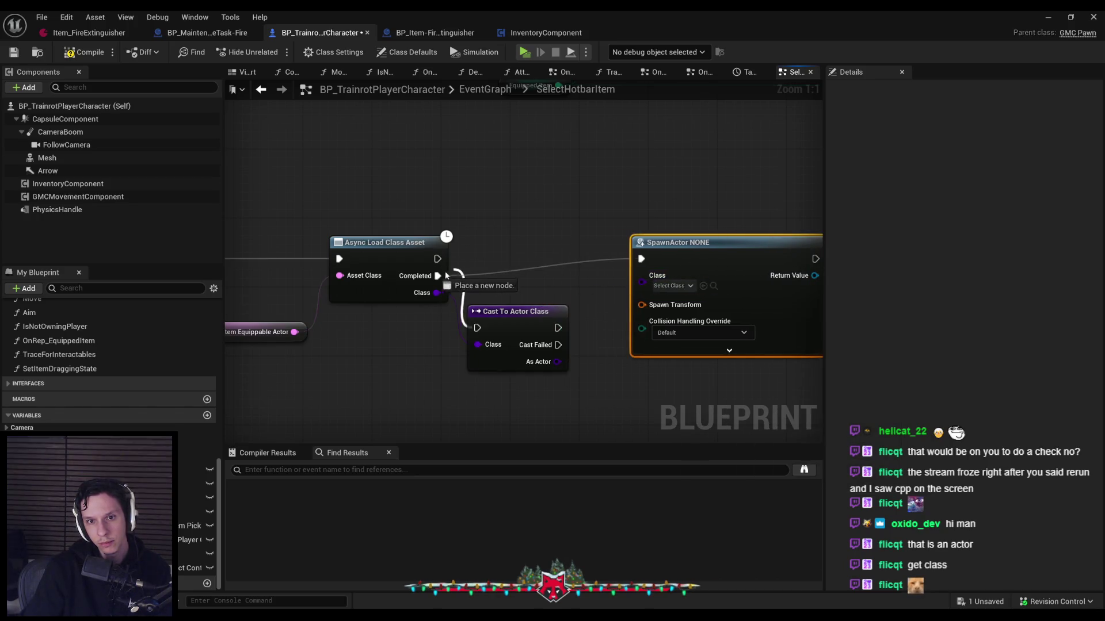
{"action": "left_click_drag", "start_coordinate": [509, 285], "coordinate": [508, 276]}
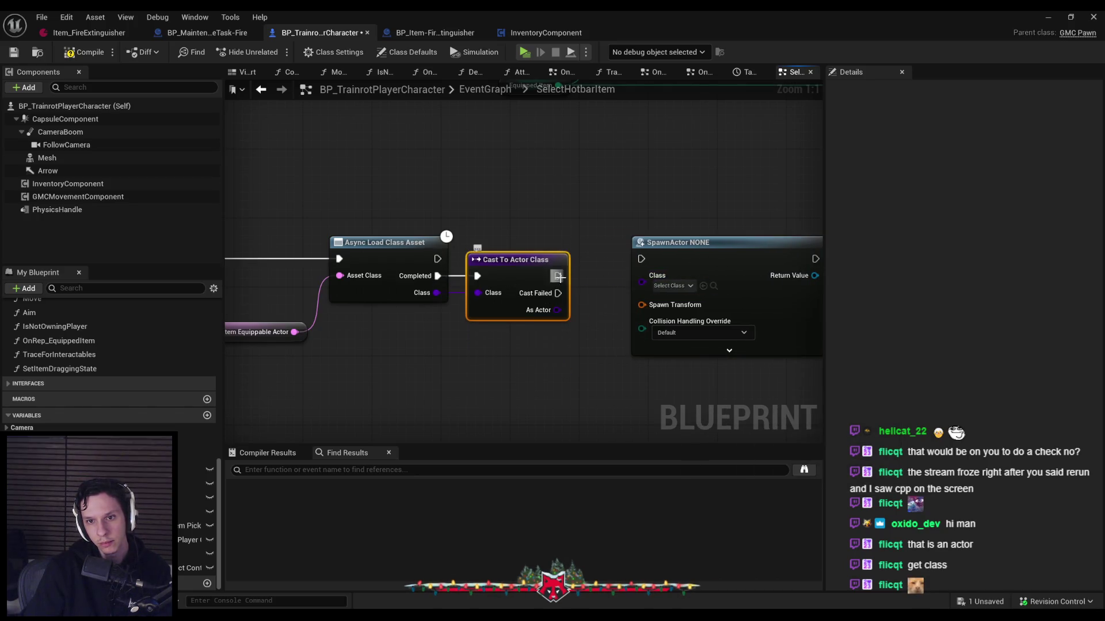
{"action": "mouse_move", "coordinate": [689, 267]}
{"action": "left_mouse_down"}
{"action": "mouse_move", "coordinate": [643, 291]}
{"action": "mouse_move", "coordinate": [652, 282]}
{"action": "left_mouse_up"}
{"action": "right_click", "coordinate": [608, 309]}
{"action": "left_click", "coordinate": [633, 354]}
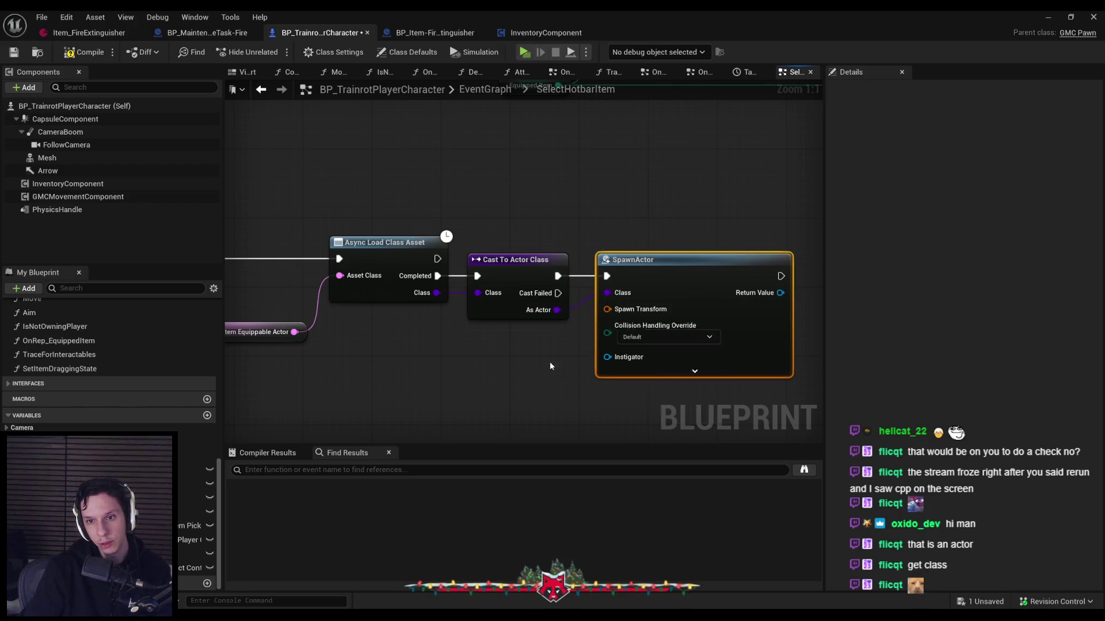
{"action": "left_click_drag", "start_coordinate": [569, 340], "coordinate": [569, 340]}
{"action": "type", "text": "get actor location"}
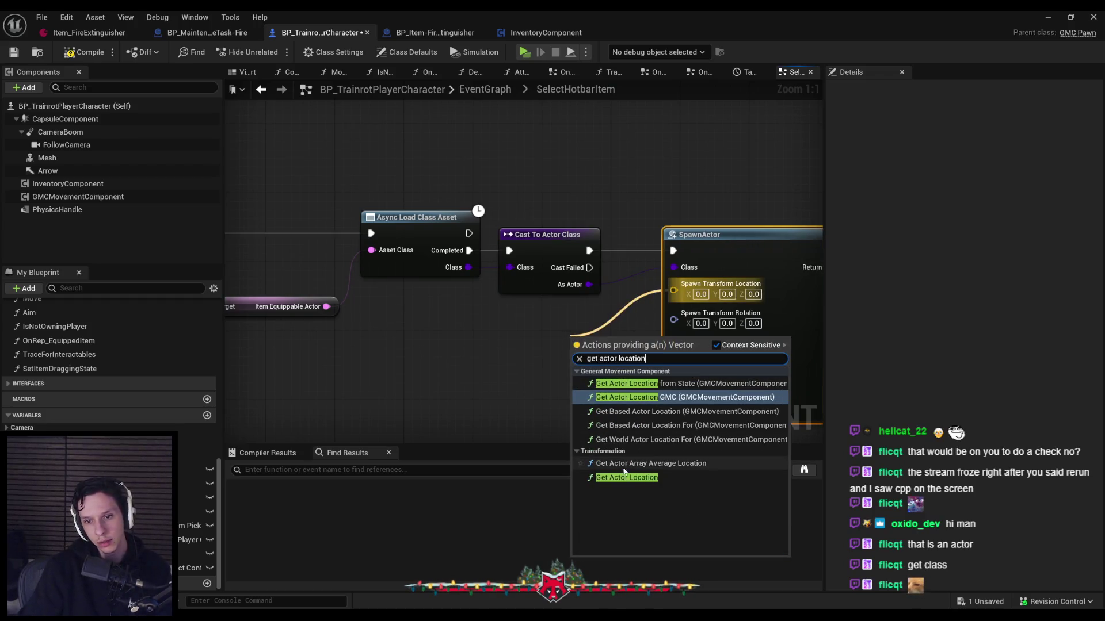
Feed Get Actor Location into the spawn location, then switch to the BP_Item-FireExtinguisher blueprint
{"action": "left_click", "coordinate": [624, 477]}
{"action": "left_click_drag", "start_coordinate": [568, 343], "coordinate": [508, 328]}
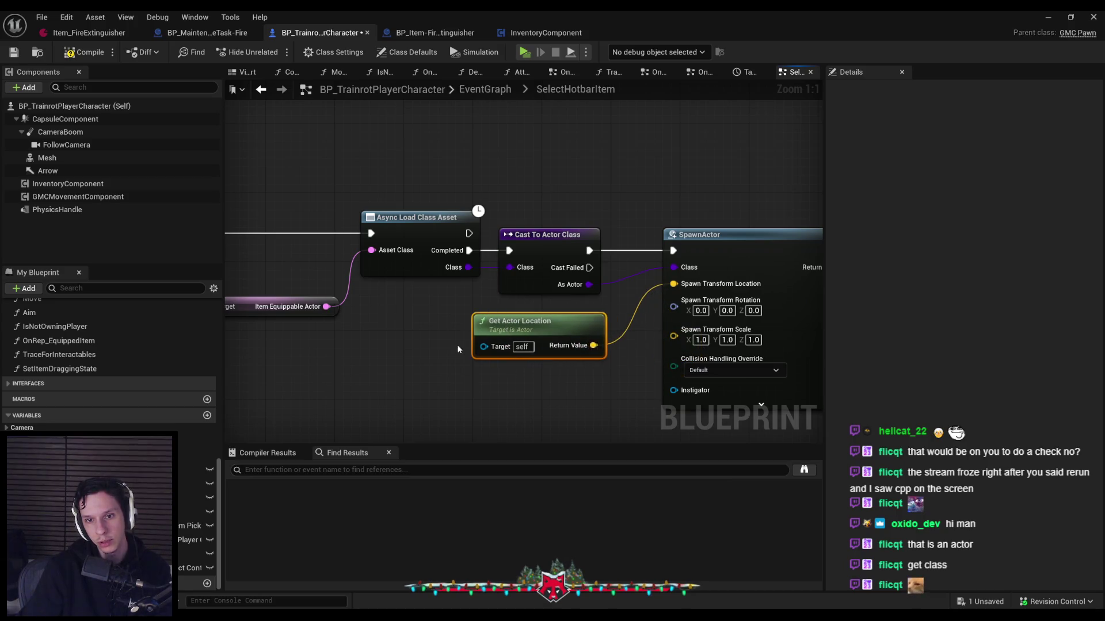
{"action": "scroll", "coordinate": [458, 350], "scroll_direction": "down", "scroll_amount": 2}
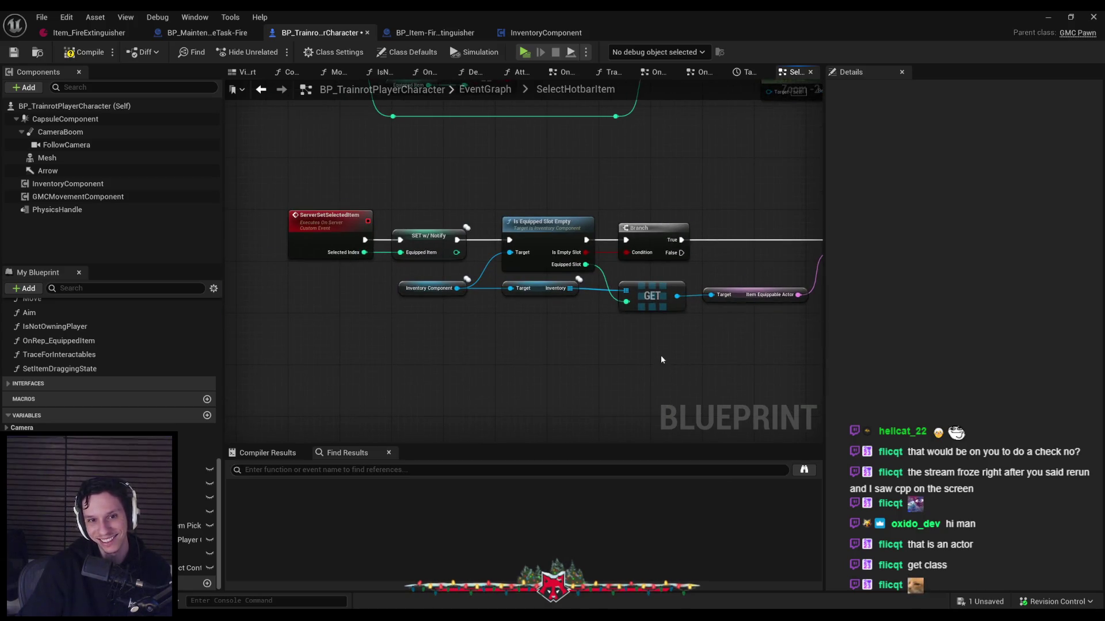
{"action": "left_click_drag", "start_coordinate": [660, 359], "coordinate": [297, 380]}
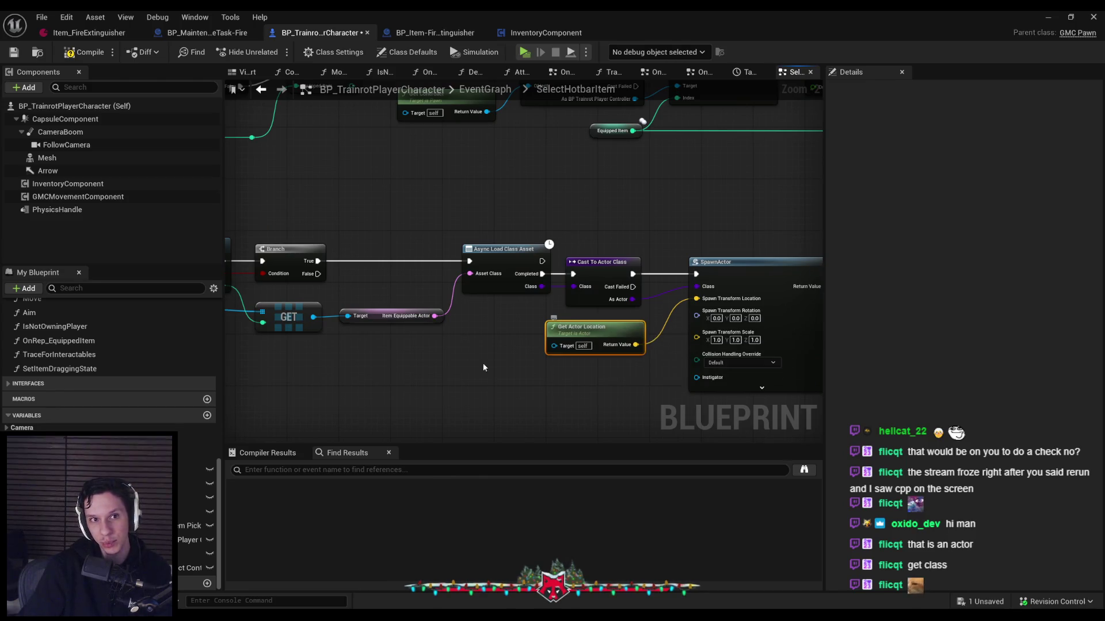
{"action": "left_click_drag", "start_coordinate": [557, 388], "coordinate": [419, 364]}
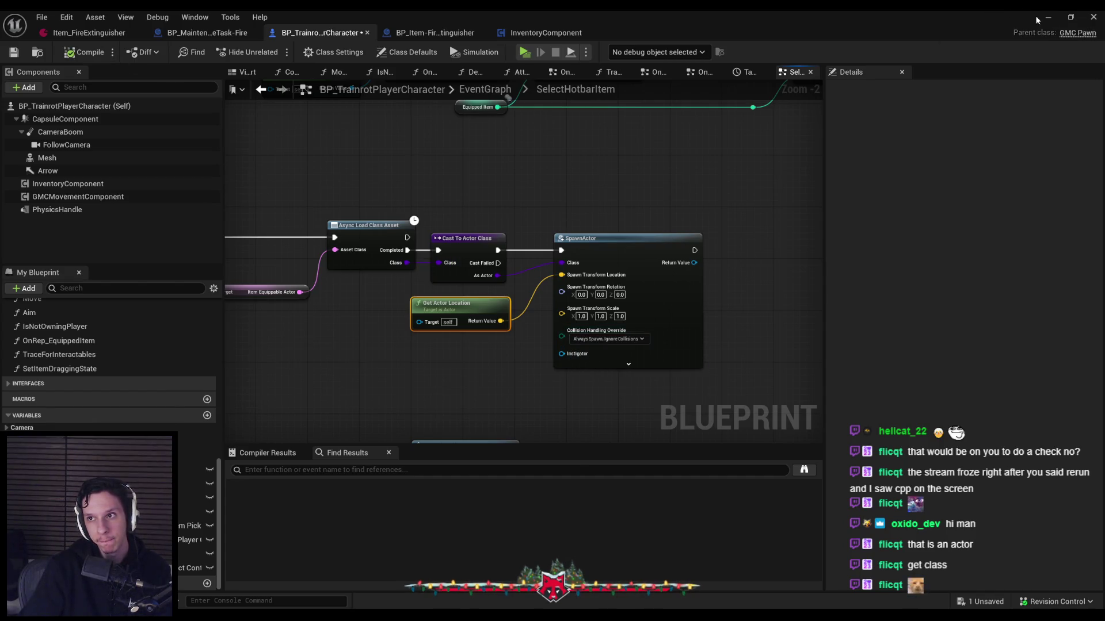
{"action": "left_click", "coordinate": [414, 34]}
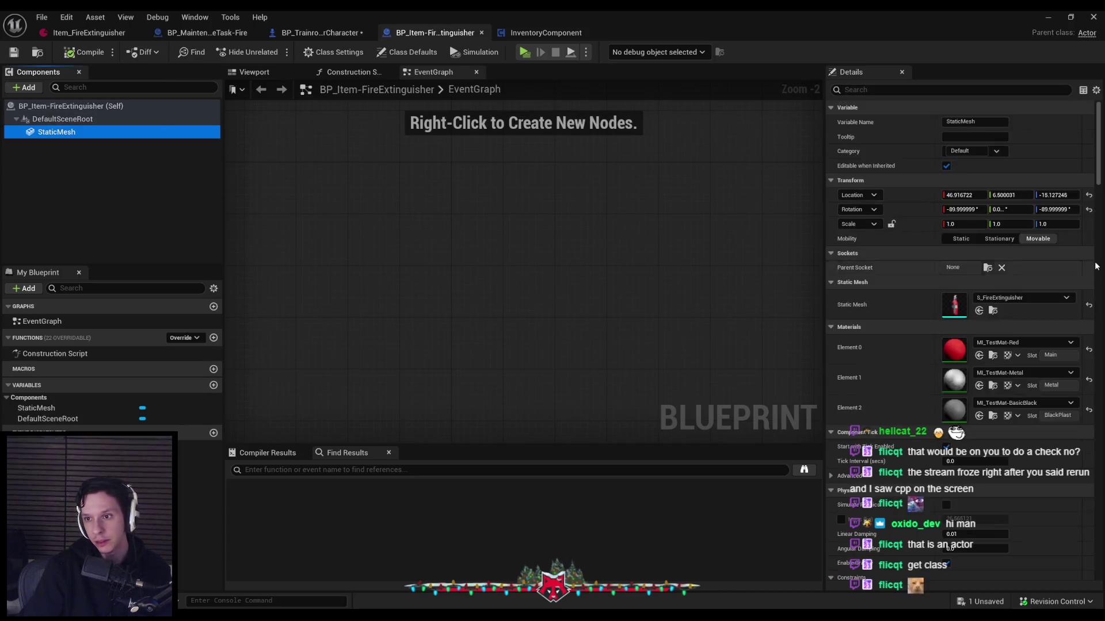
Set the fire extinguisher StaticMesh's Collision Presets to NoCollision and minimize the Blueprint editor
{"action": "left_click_drag", "start_coordinate": [1100, 120], "coordinate": [1100, 266]}
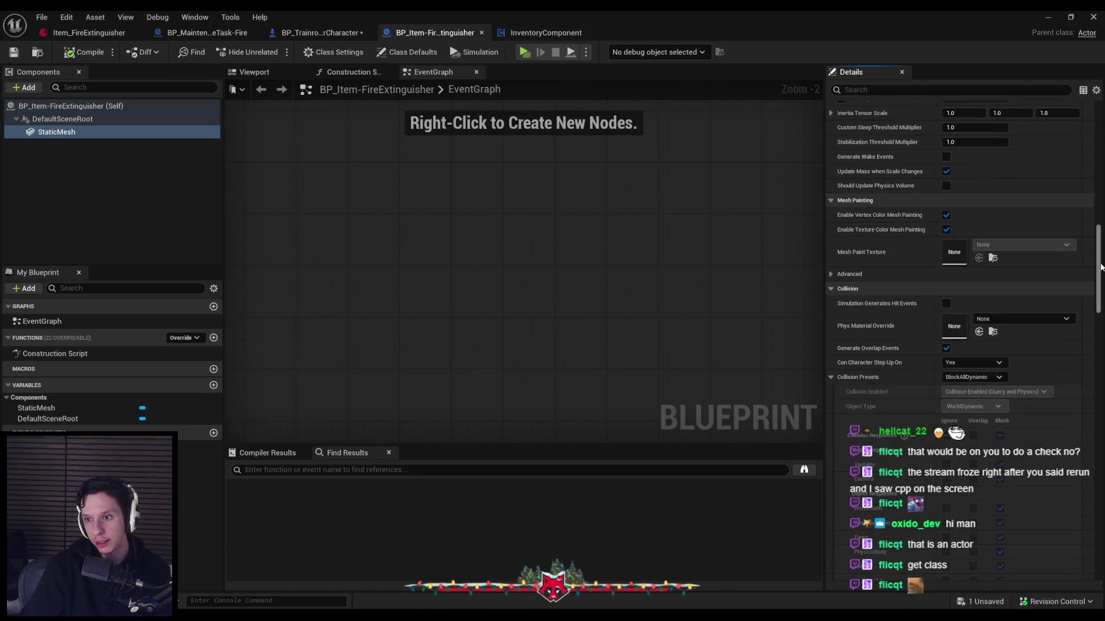
{"action": "left_click", "coordinate": [972, 377]}
{"action": "left_click", "coordinate": [960, 402]}
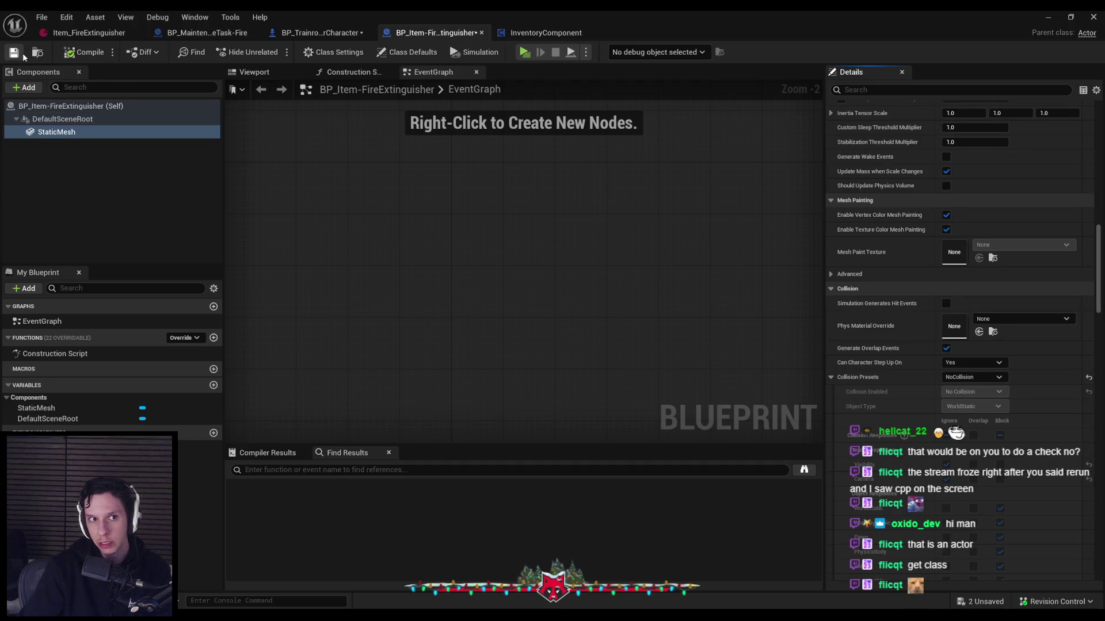
{"action": "left_click", "coordinate": [1057, 21]}
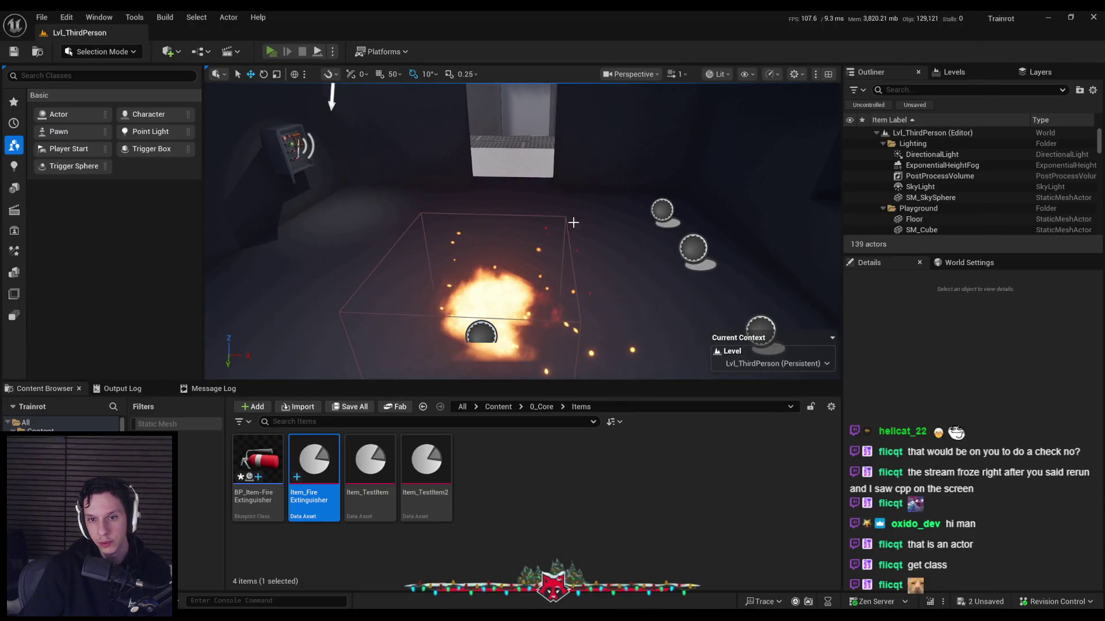
Run PIE with a server and two clients, restarting once to confirm the extinguisher spawns
{"action": "left_click", "coordinate": [271, 51]}
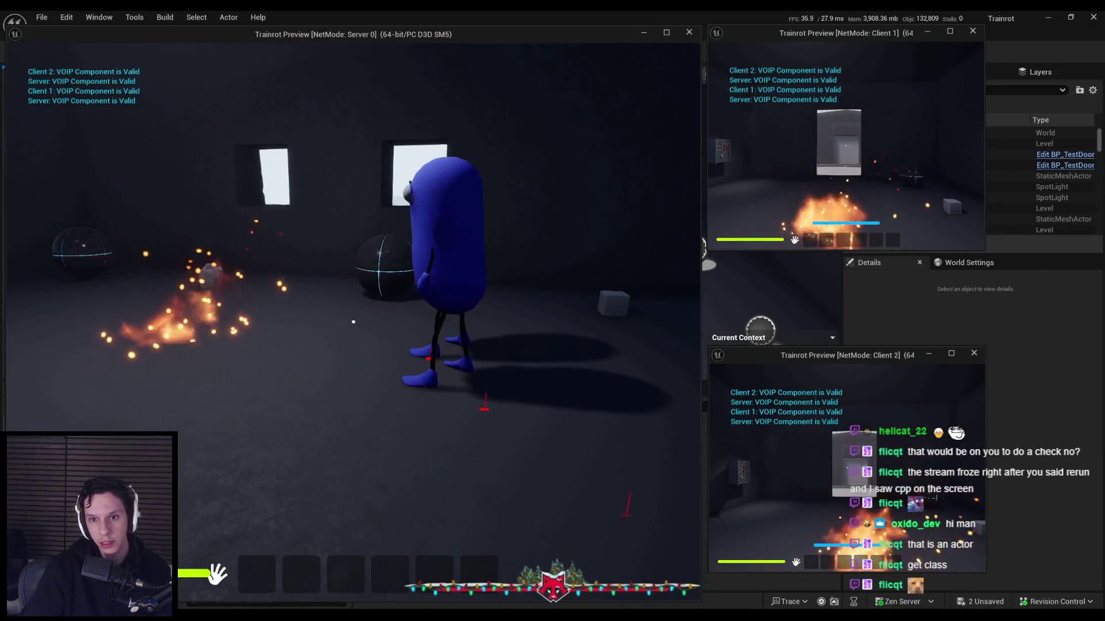
{"action": "key", "text": "w"}
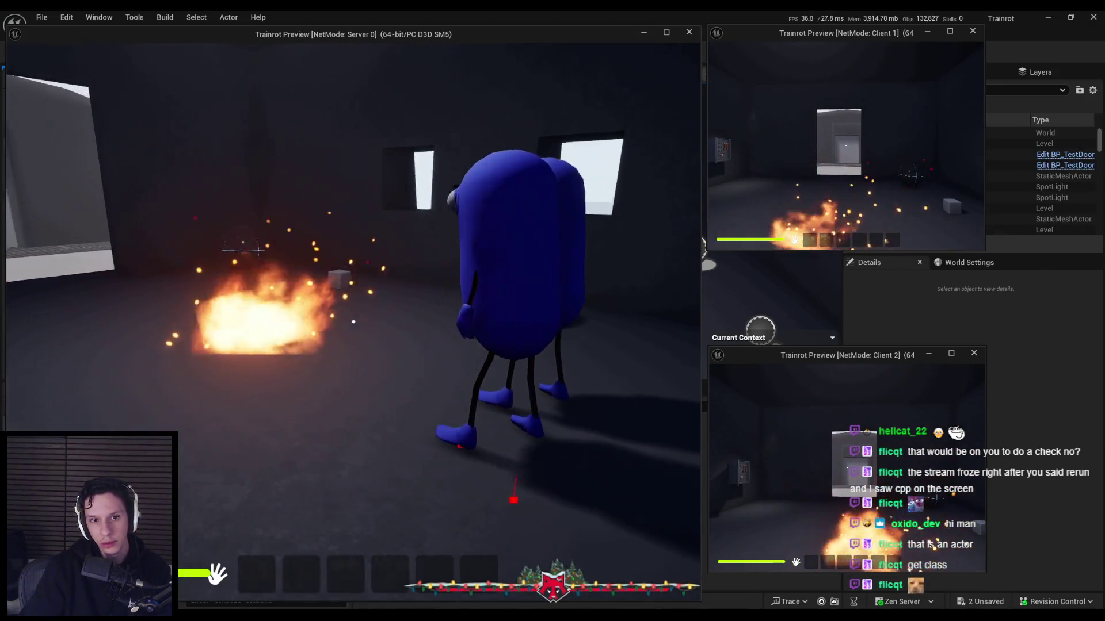
{"action": "key", "text": "Escape"}
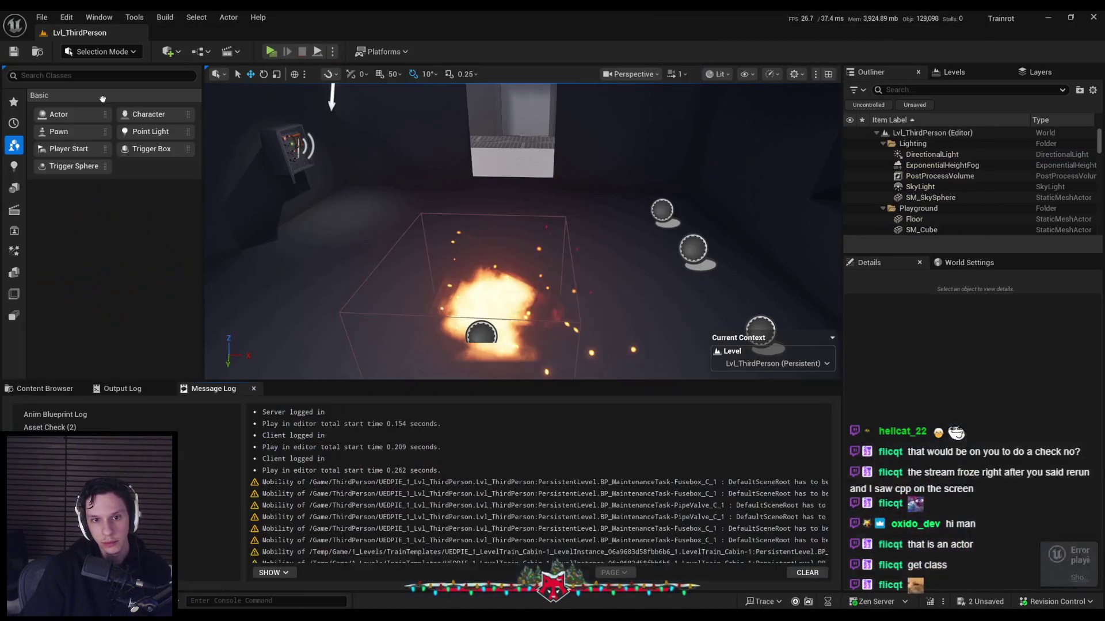
{"action": "mouse_move", "coordinate": [467, 210]}
{"action": "left_mouse_down"}
{"action": "mouse_move", "coordinate": [443, 230]}
{"action": "mouse_move", "coordinate": [467, 210]}
{"action": "left_mouse_up"}
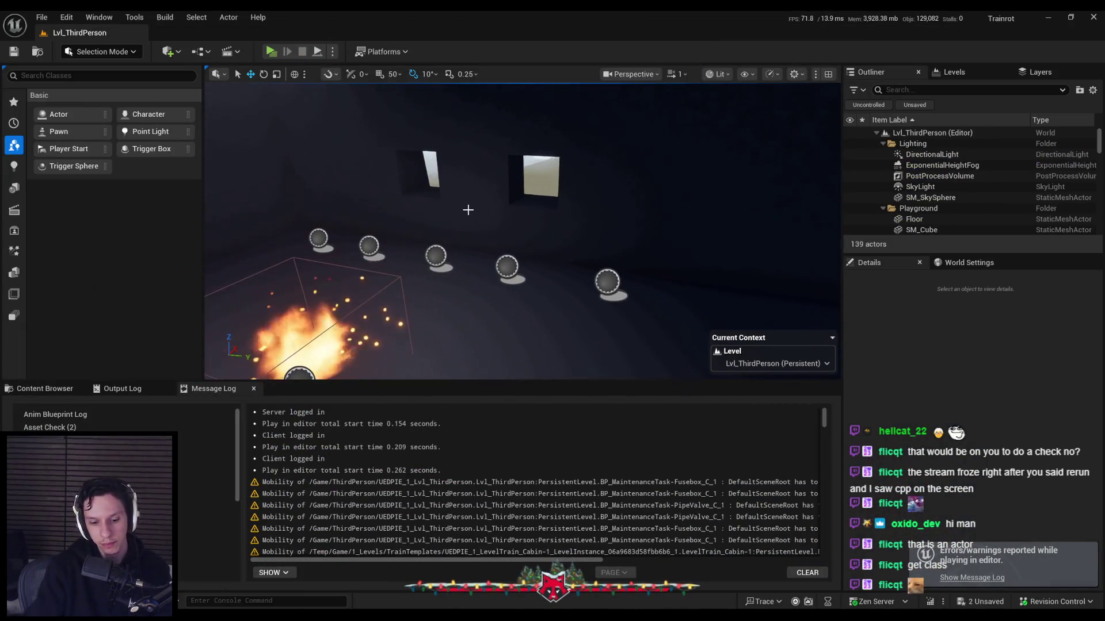
{"action": "key", "text": "alt+p"}
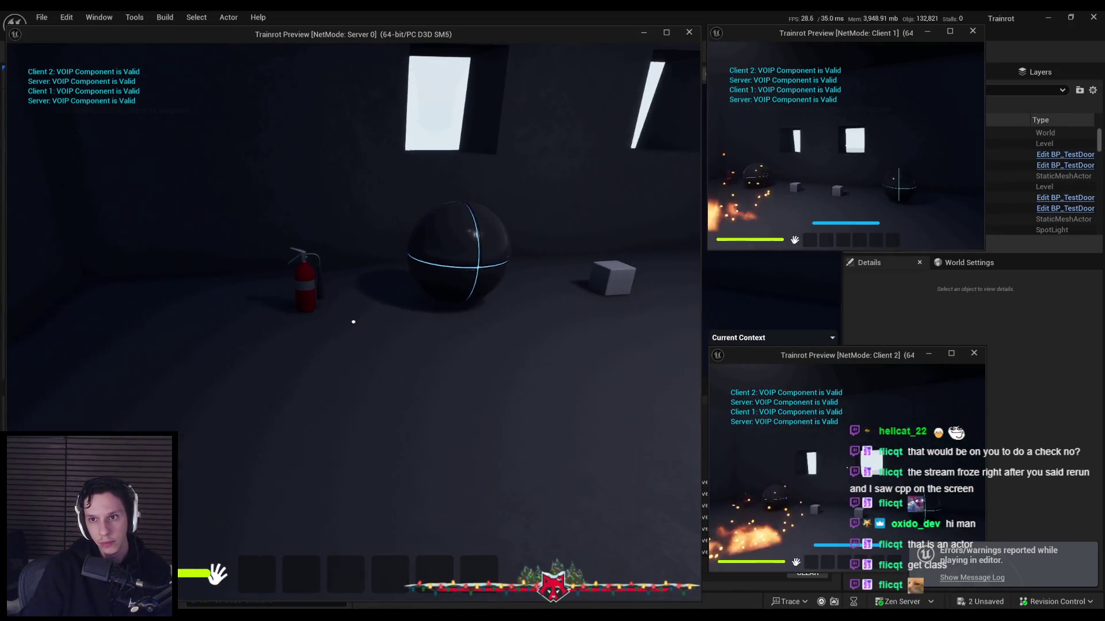
{"action": "key", "text": "super"}
{"action": "key", "text": "super"}
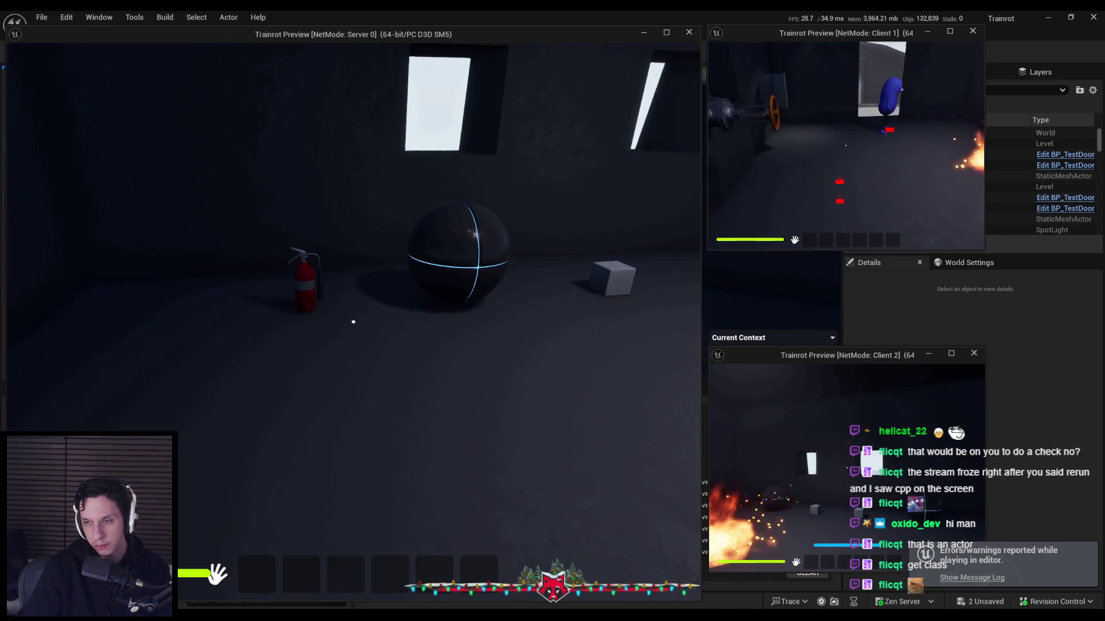
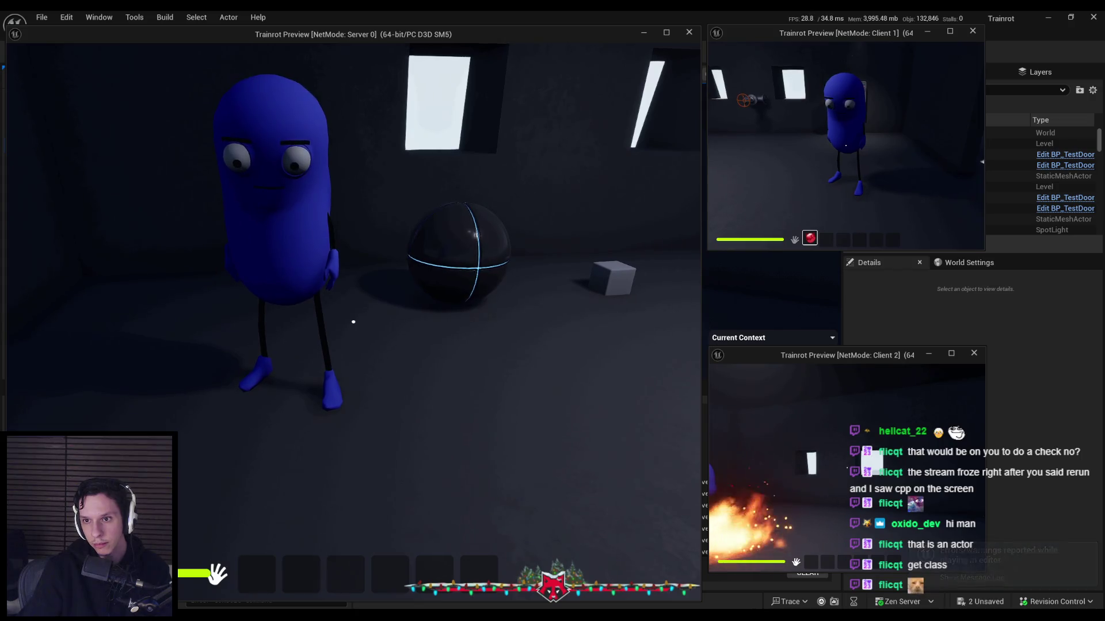
Check the server view in wireframe (F1), then switch it back to lit (F3)
{"action": "key", "text": "super"}
{"action": "key", "text": "super"}
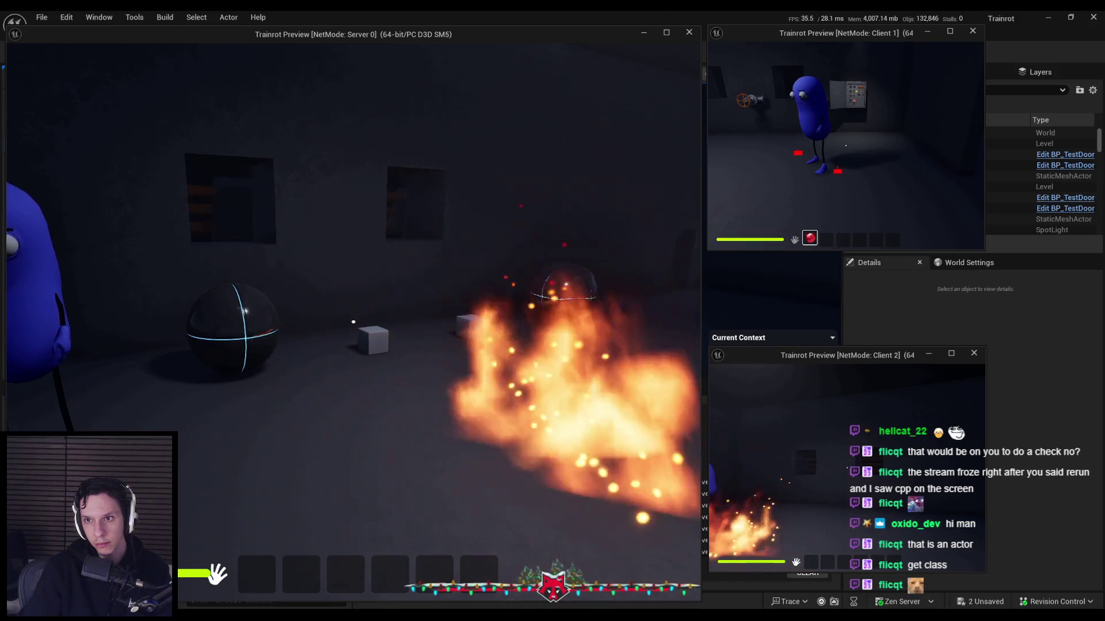
{"action": "key", "text": "F1"}
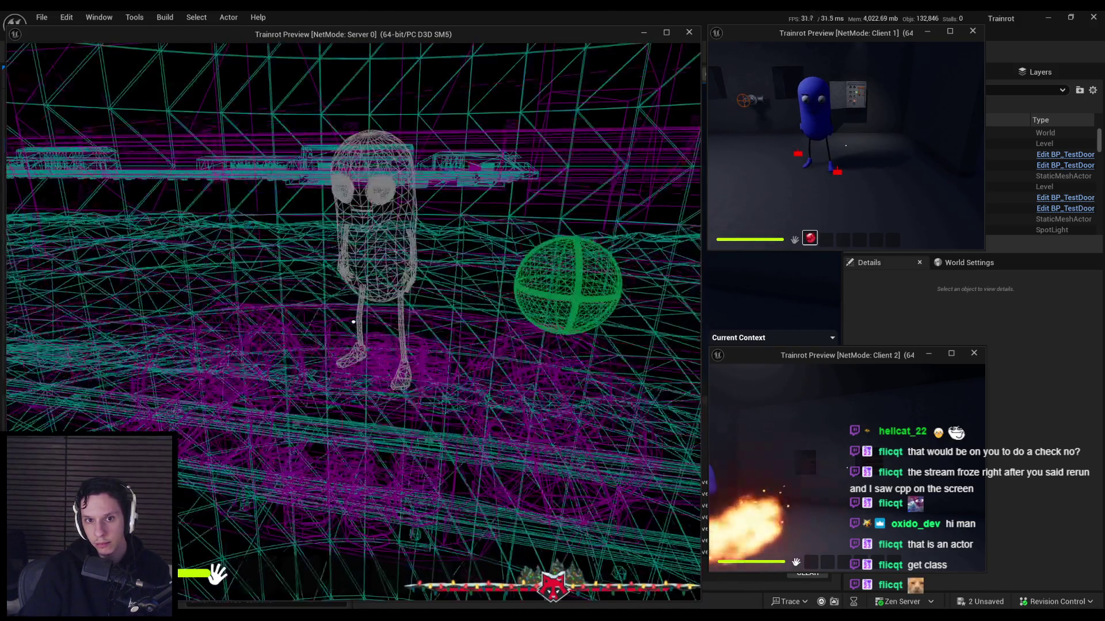
{"action": "key", "text": "F3"}
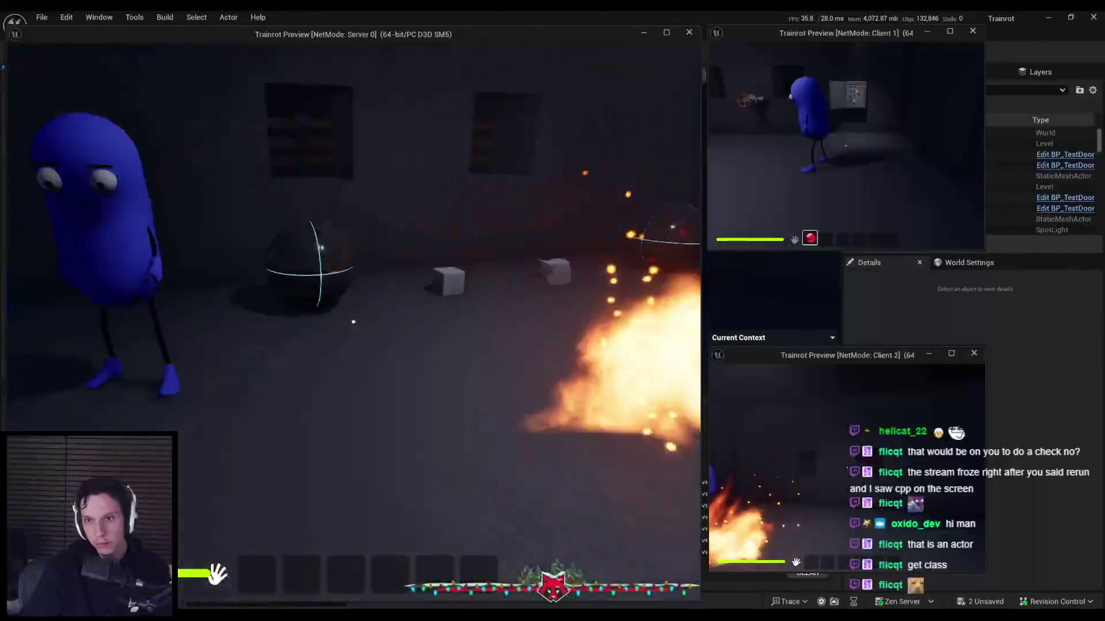
Stop Play In Editor and bring the BP_Item-FireExtinguisher Blueprint editor forward
{"action": "key", "text": "super"}
{"action": "key", "text": "super"}
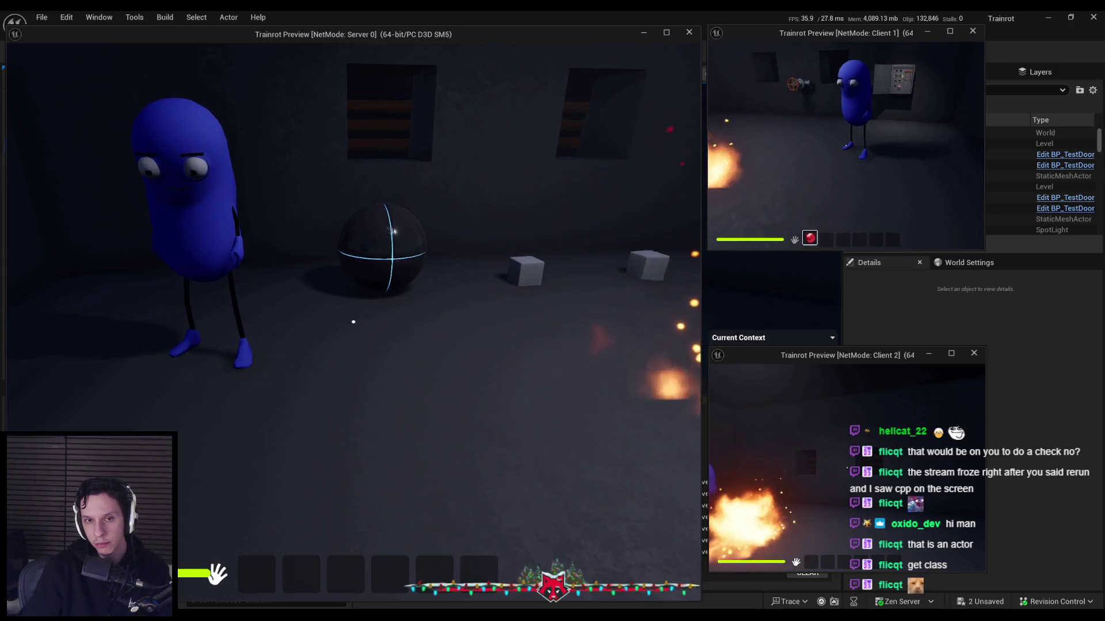
{"action": "key", "text": "Escape"}
{"action": "left_click", "coordinate": [411, 555]}
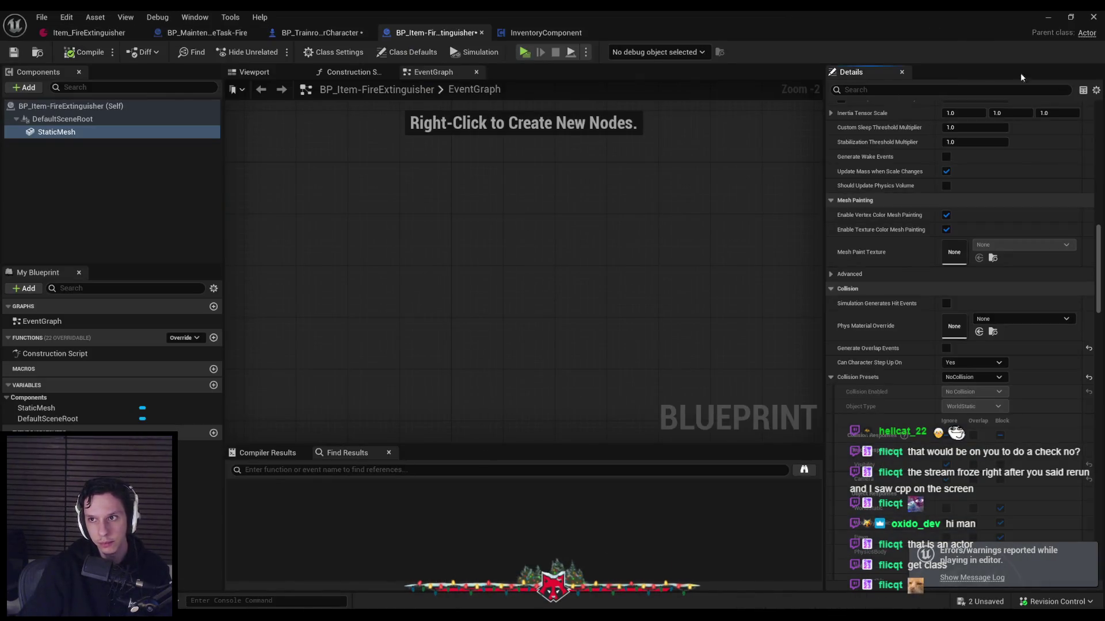
Show the player character's SelectHotbarItem graph around its Async Load, Cast and SpawnActor nodes
{"action": "left_click", "coordinate": [1047, 19]}
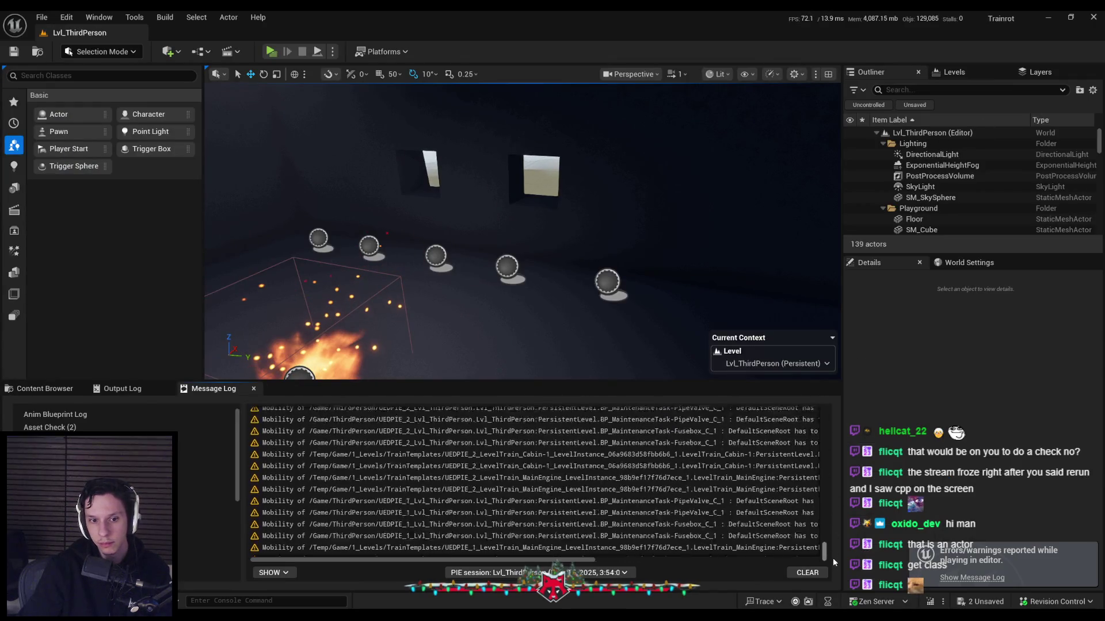
{"action": "key", "text": "alt+Tab"}
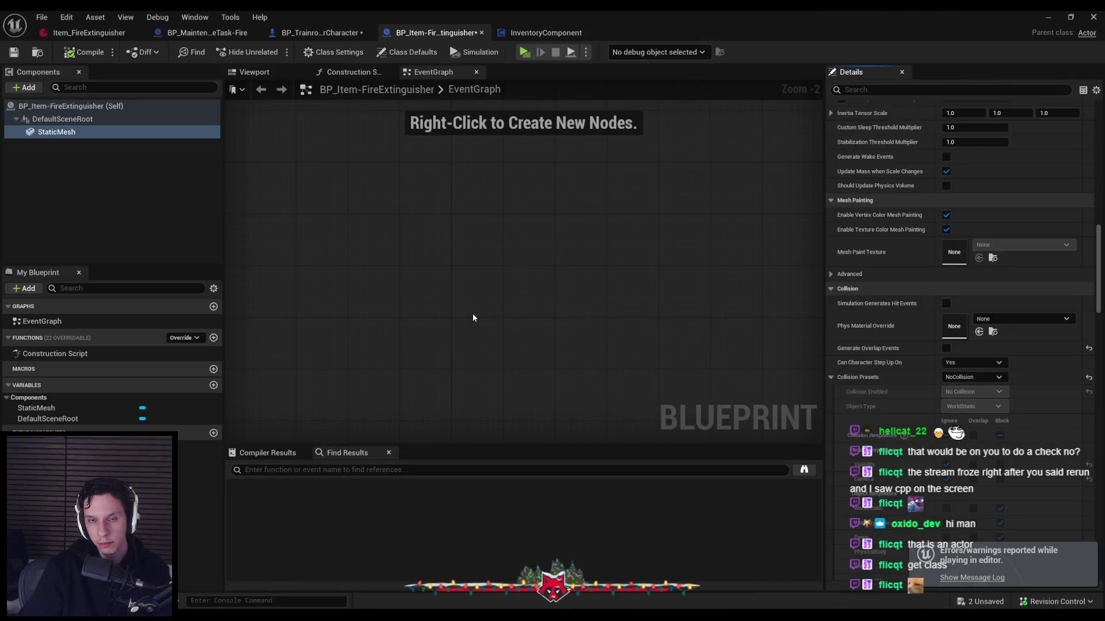
{"action": "left_click", "coordinate": [320, 33]}
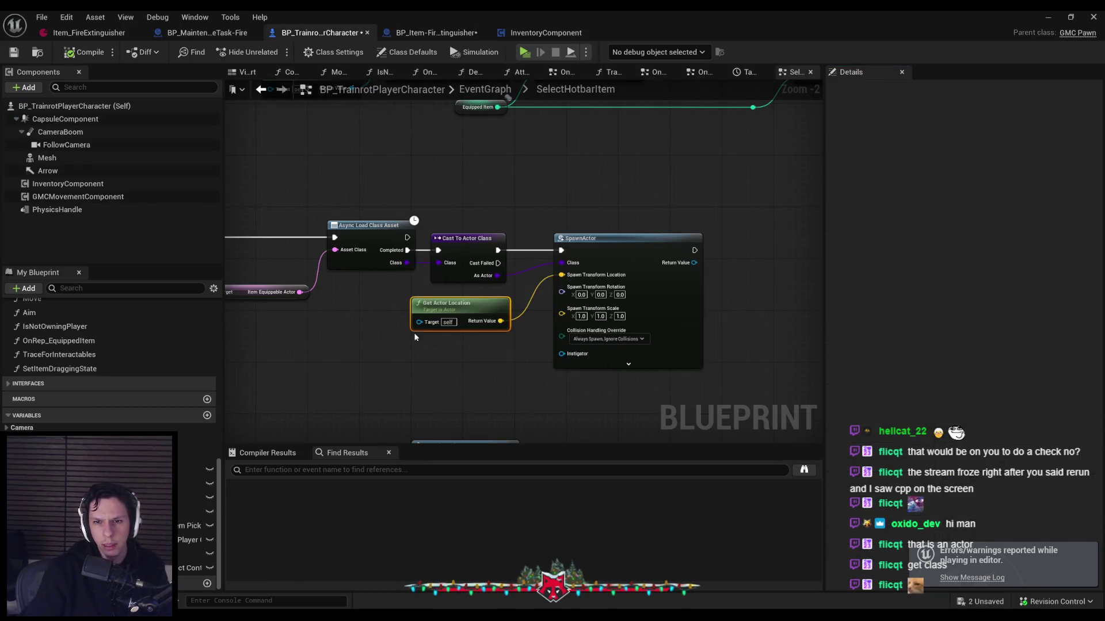
{"action": "scroll", "coordinate": [557, 276], "scroll_direction": "up", "scroll_amount": 2}
{"action": "scroll", "coordinate": [366, 362], "scroll_direction": "down", "scroll_amount": 1}
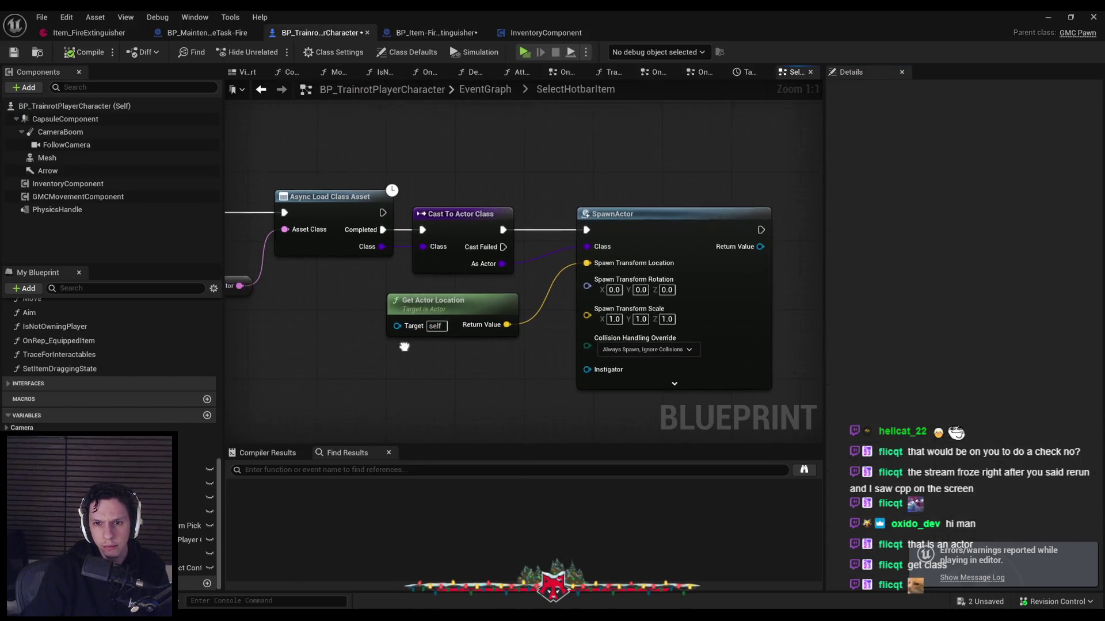
{"action": "mouse_move", "coordinate": [366, 361]}
{"action": "left_mouse_down"}
{"action": "mouse_move", "coordinate": [407, 346]}
{"action": "mouse_move", "coordinate": [963, 343]}
{"action": "left_mouse_up"}
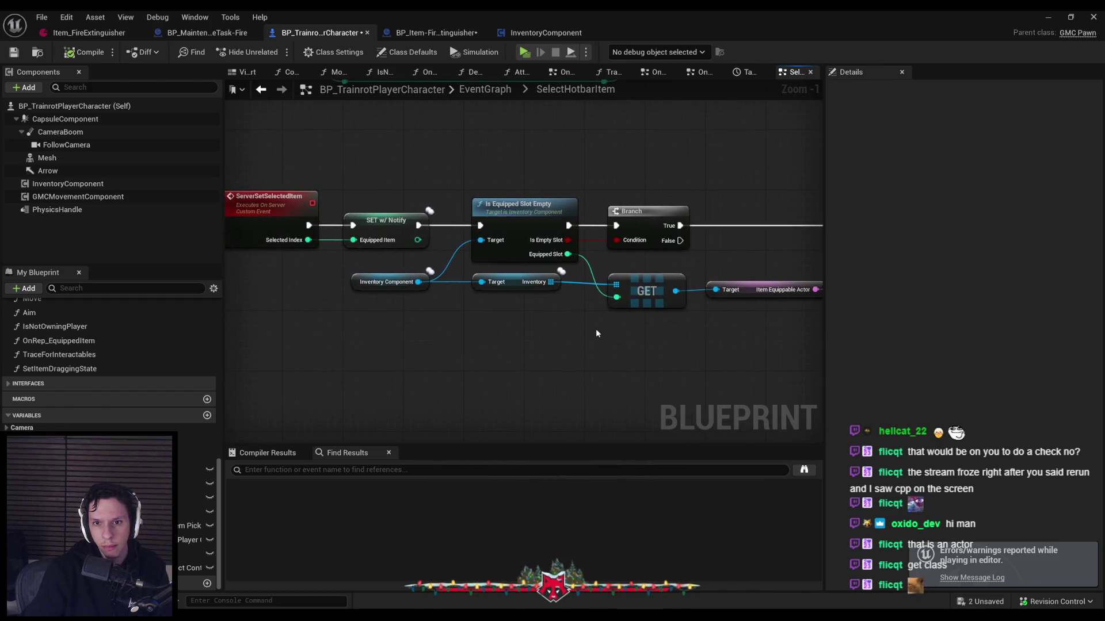
{"action": "scroll", "coordinate": [586, 328], "scroll_direction": "down", "scroll_amount": 1}
{"action": "left_click_drag", "start_coordinate": [586, 328], "coordinate": [688, 230]}
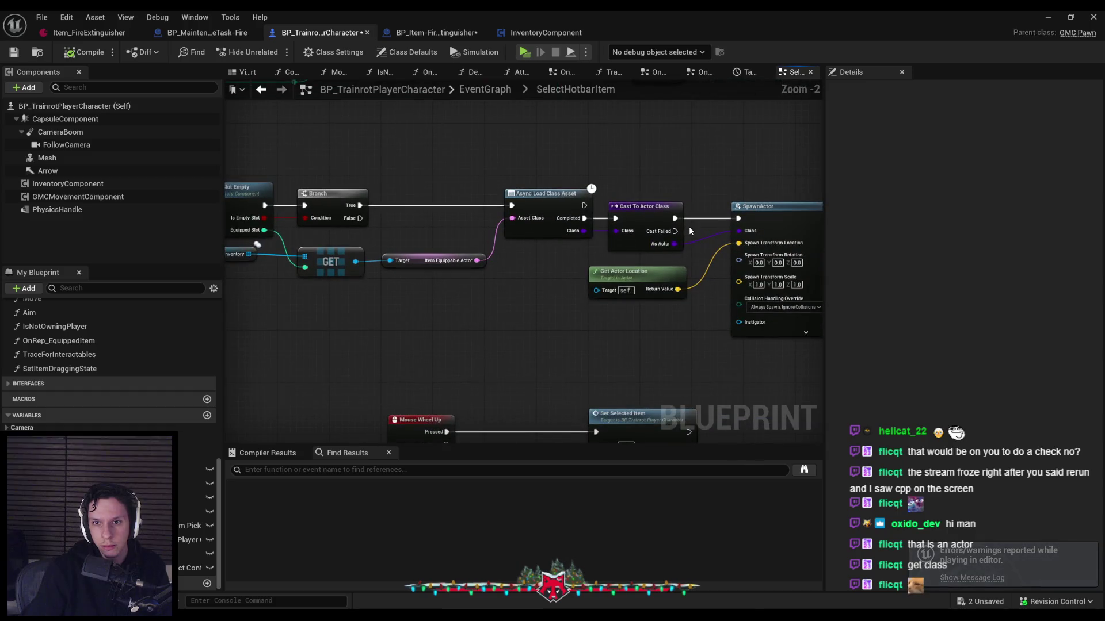
Toggle a breakpoint on Async Load Class Asset and launch the multiplayer play test
{"action": "right_click", "coordinate": [782, 216]}
{"action": "right_click", "coordinate": [572, 200]}
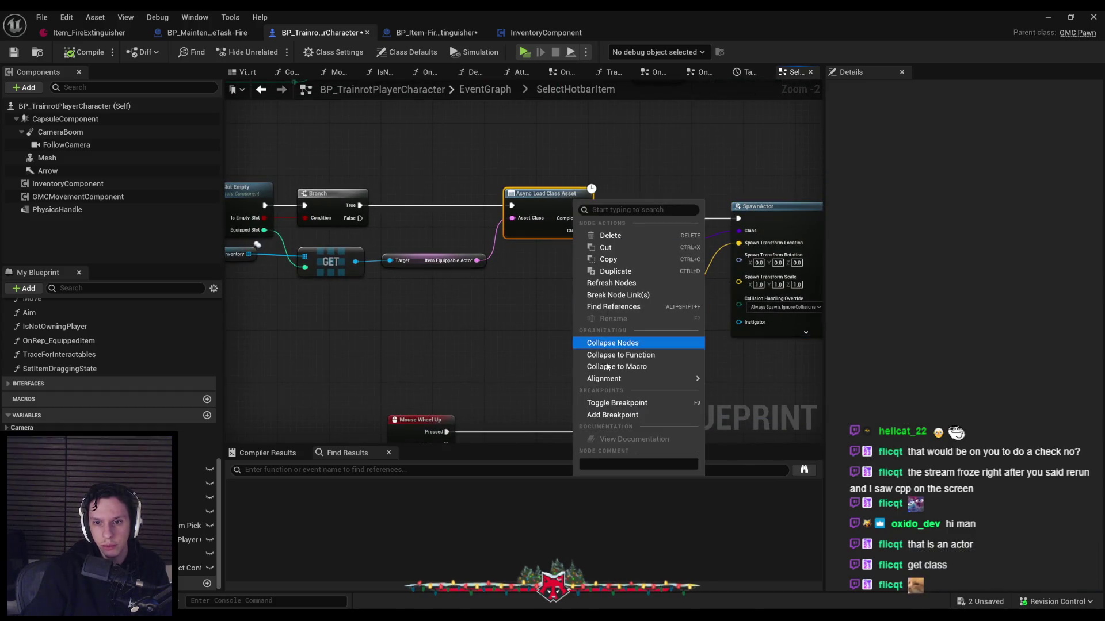
{"action": "left_click", "coordinate": [617, 404]}
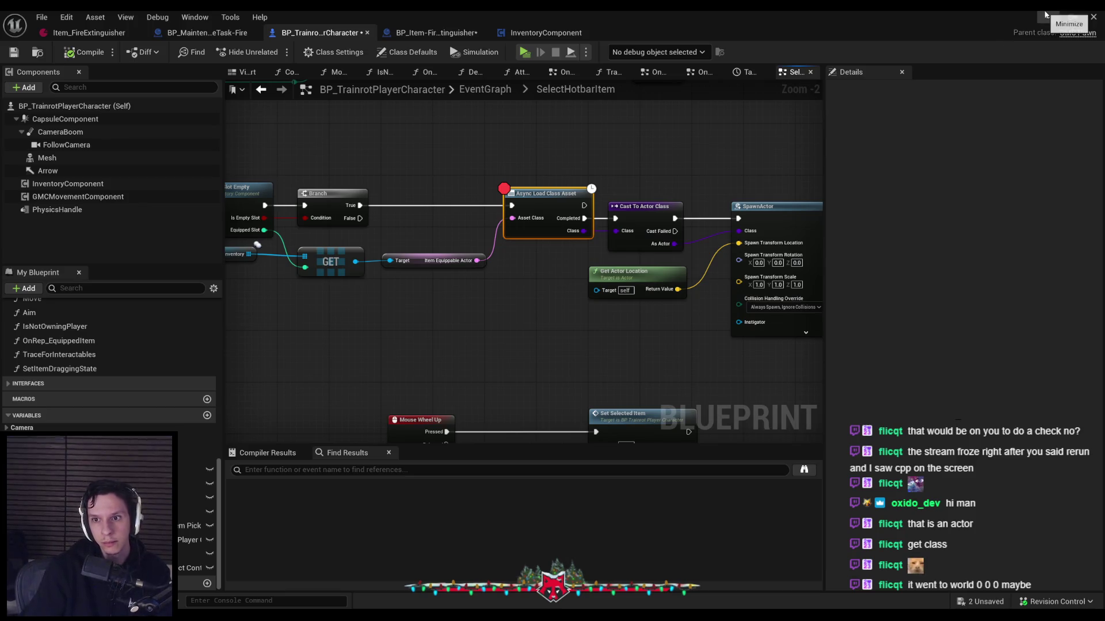
{"action": "left_click", "coordinate": [1046, 14]}
{"action": "key", "text": "alt+p"}
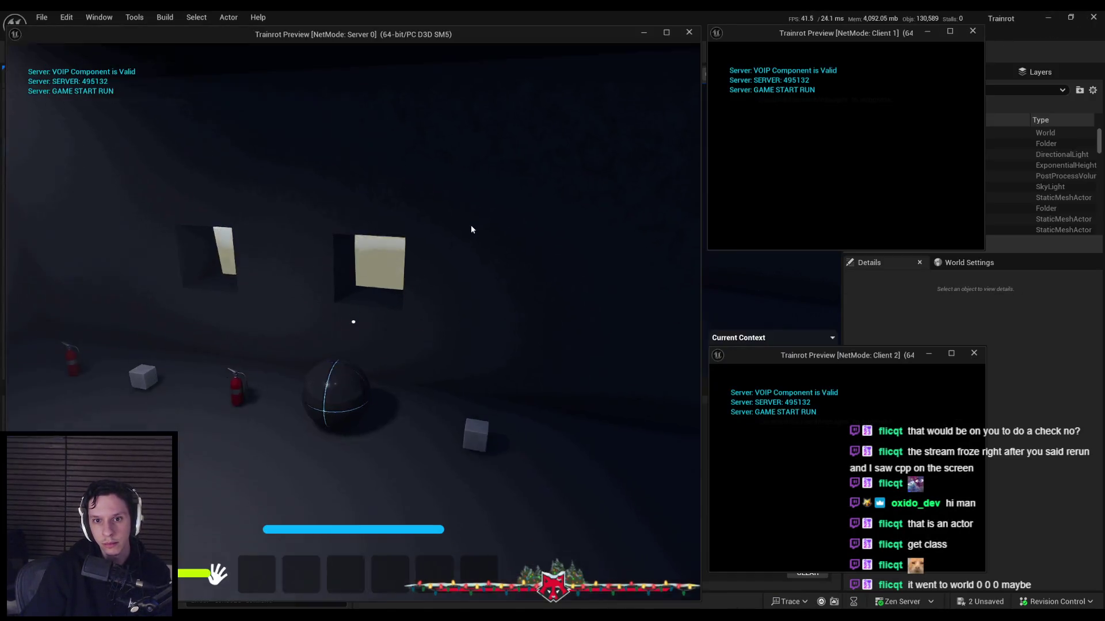
Pick up the fire extinguisher as both the server player and Client 1
{"action": "left_click", "coordinate": [471, 229]}
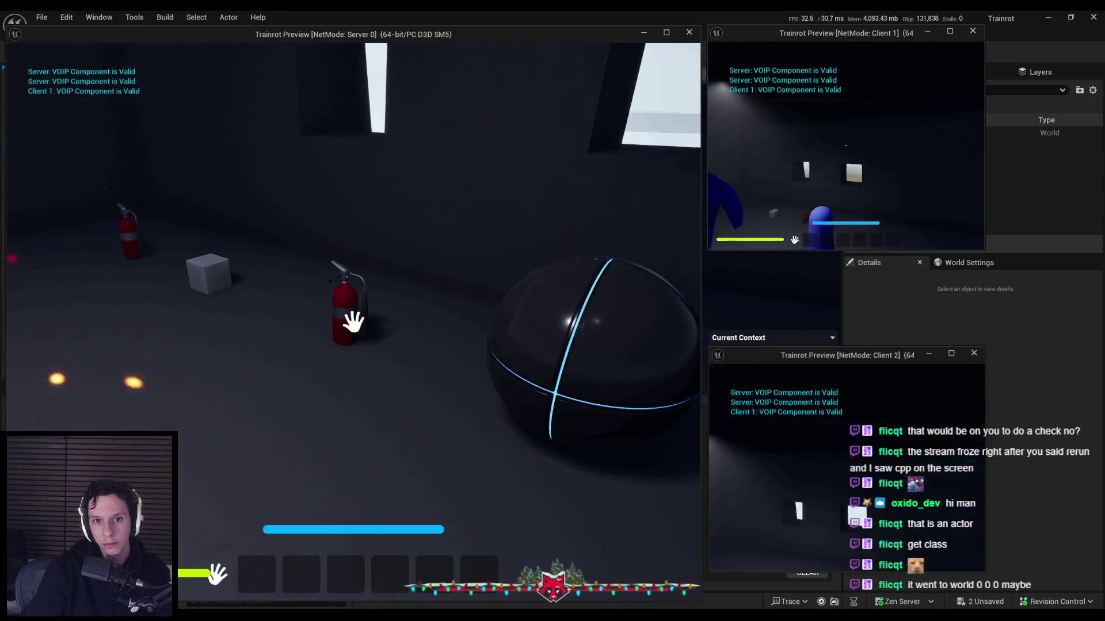
{"action": "key", "text": "e"}
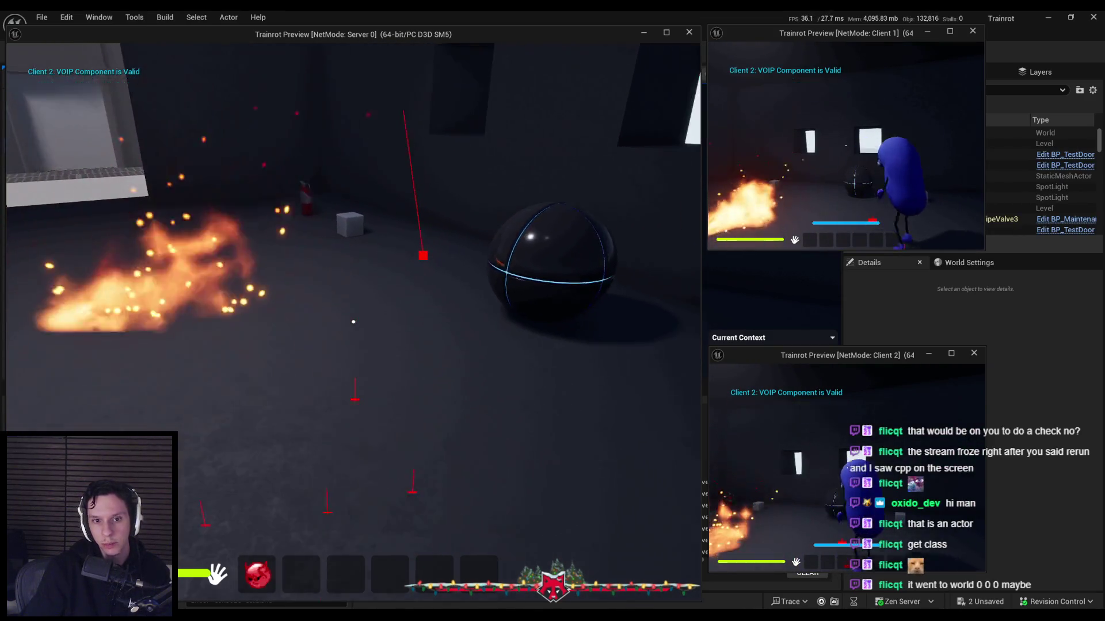
{"action": "key", "text": "super"}
{"action": "key", "text": "super"}
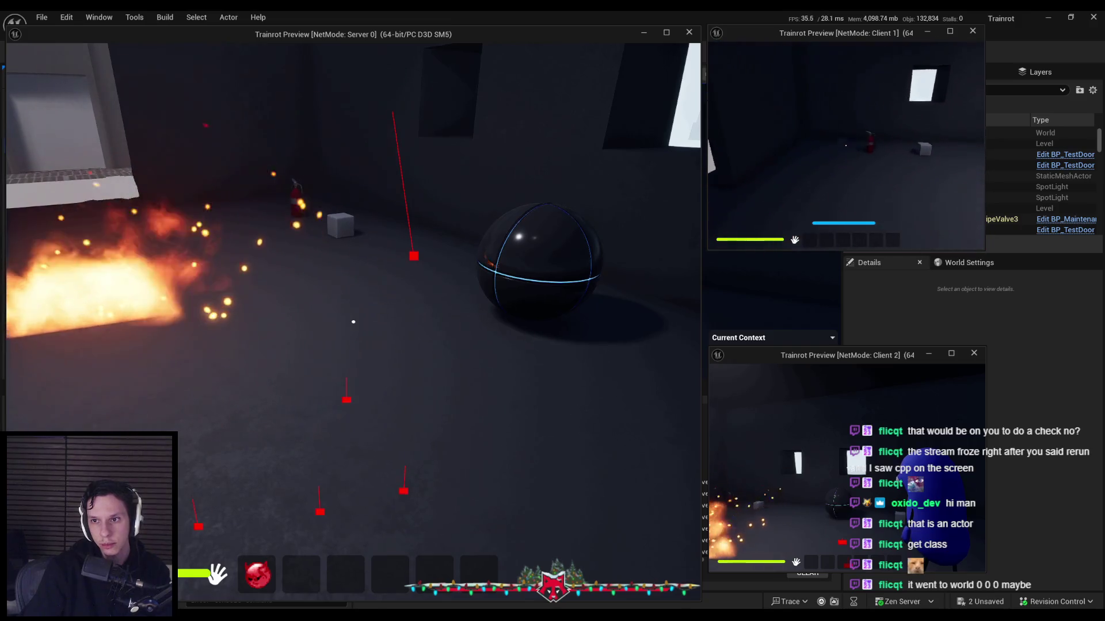
{"action": "key", "text": "e"}
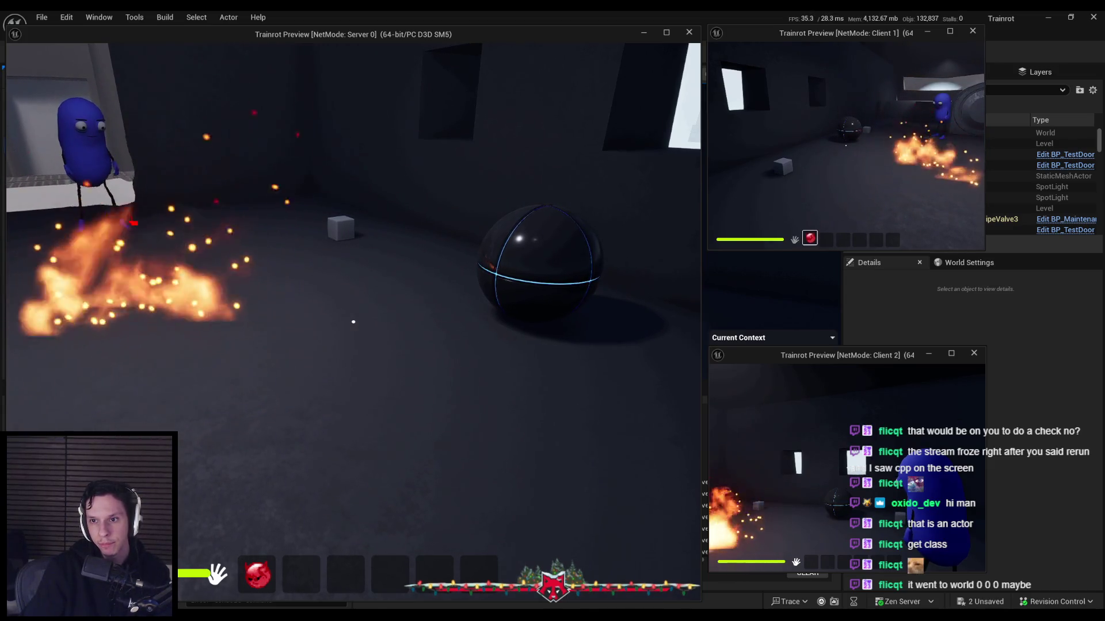
Equip the extinguisher from hotbar slot 1 on Client 1 and the server, then stop play
{"action": "key", "text": "1"}
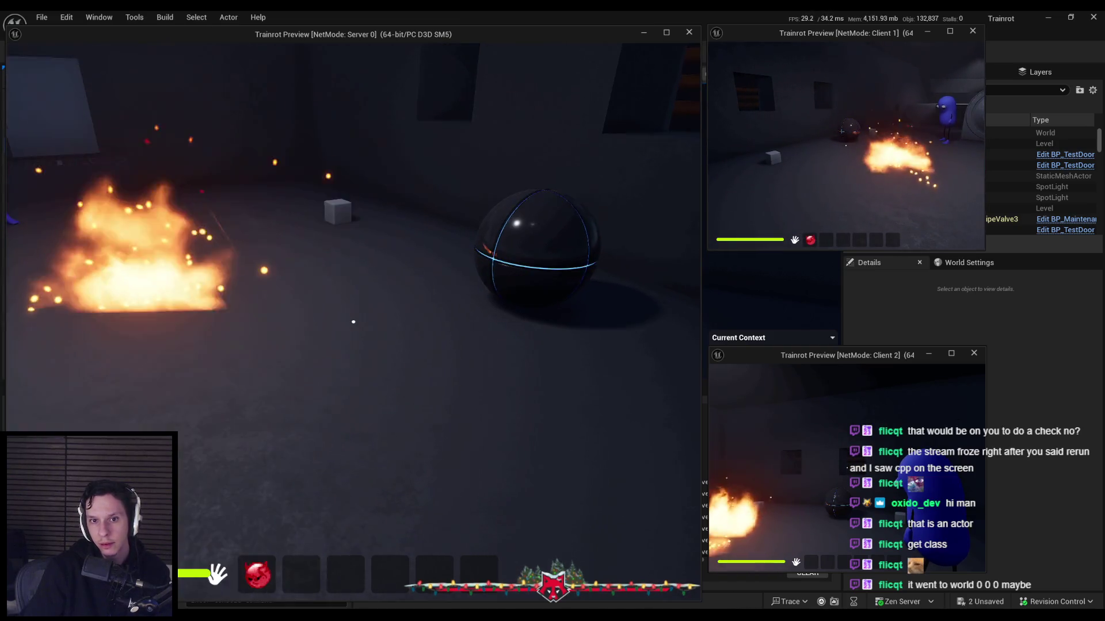
{"action": "key", "text": "1"}
{"action": "key", "text": "Escape"}
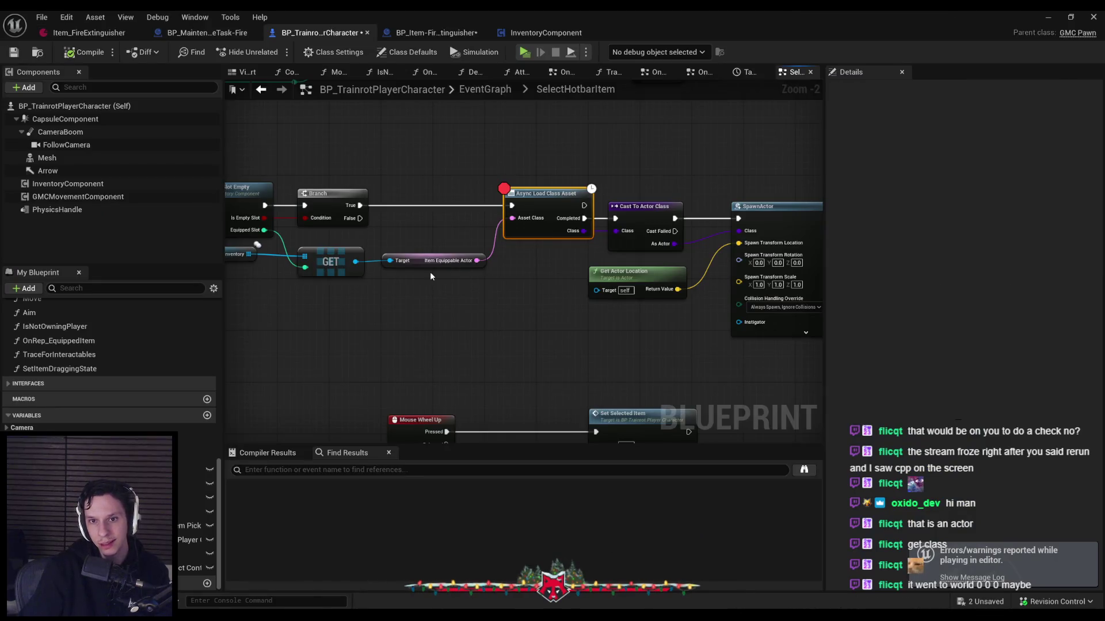
{"action": "left_click_drag", "start_coordinate": [431, 276], "coordinate": [690, 273]}
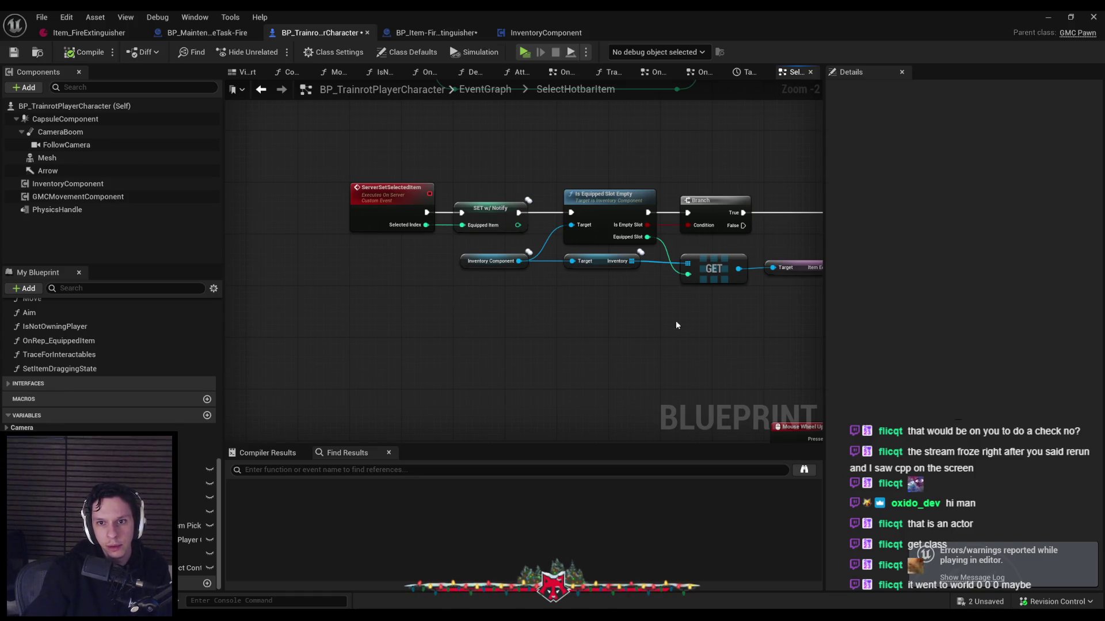
Toggle a breakpoint on Is Equipped Slot Empty, then start Play with server and two clients
{"action": "left_click_drag", "start_coordinate": [675, 320], "coordinate": [568, 320]}
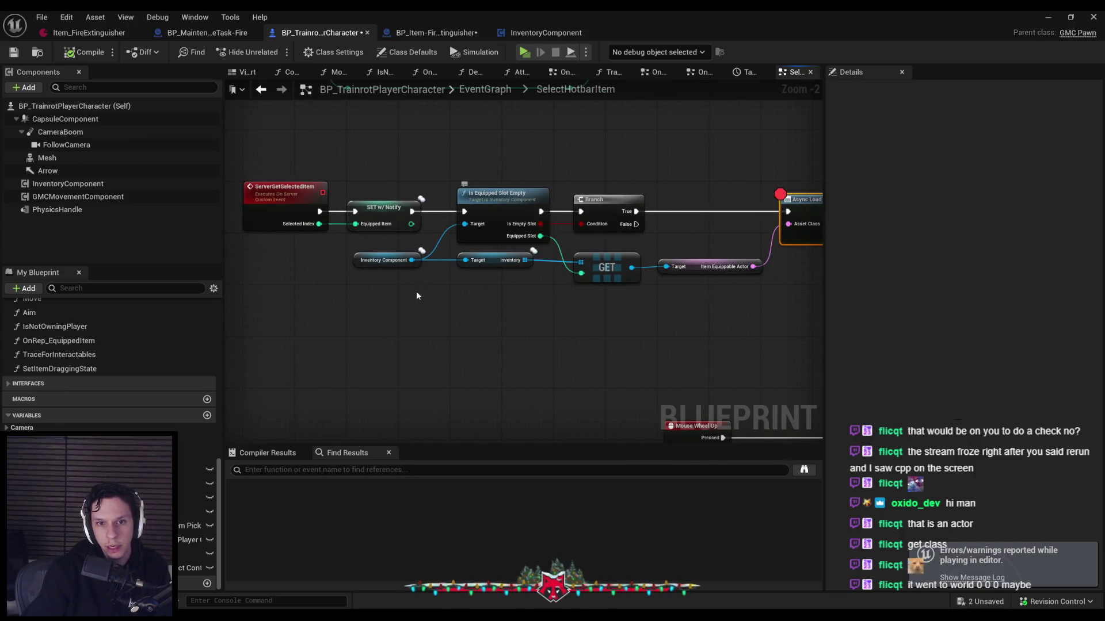
{"action": "left_click", "coordinate": [395, 304]}
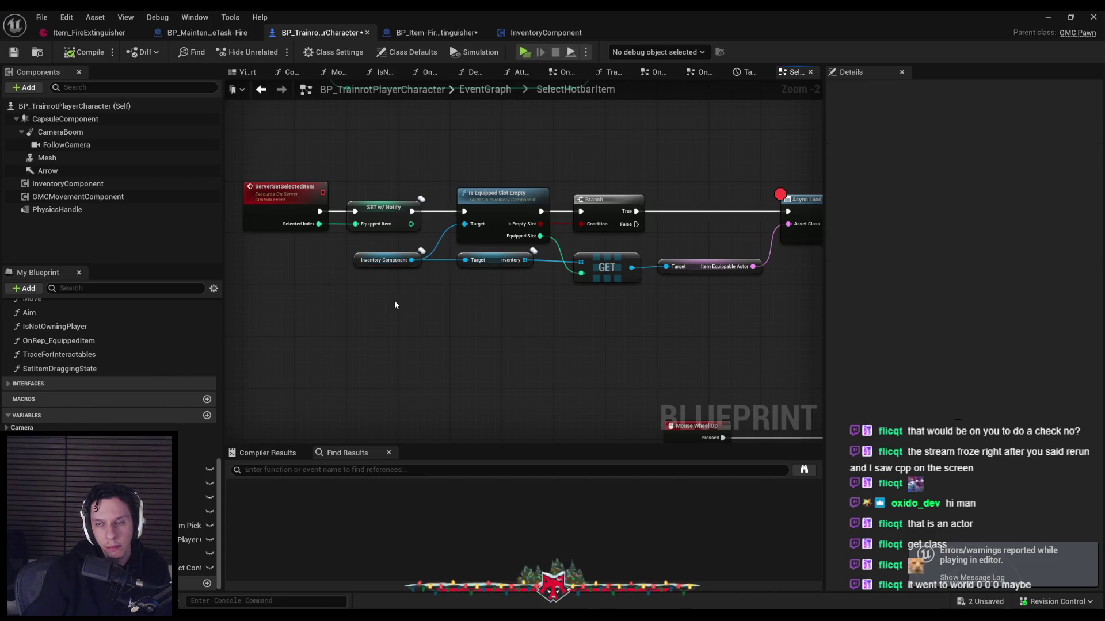
{"action": "right_click", "coordinate": [502, 214]}
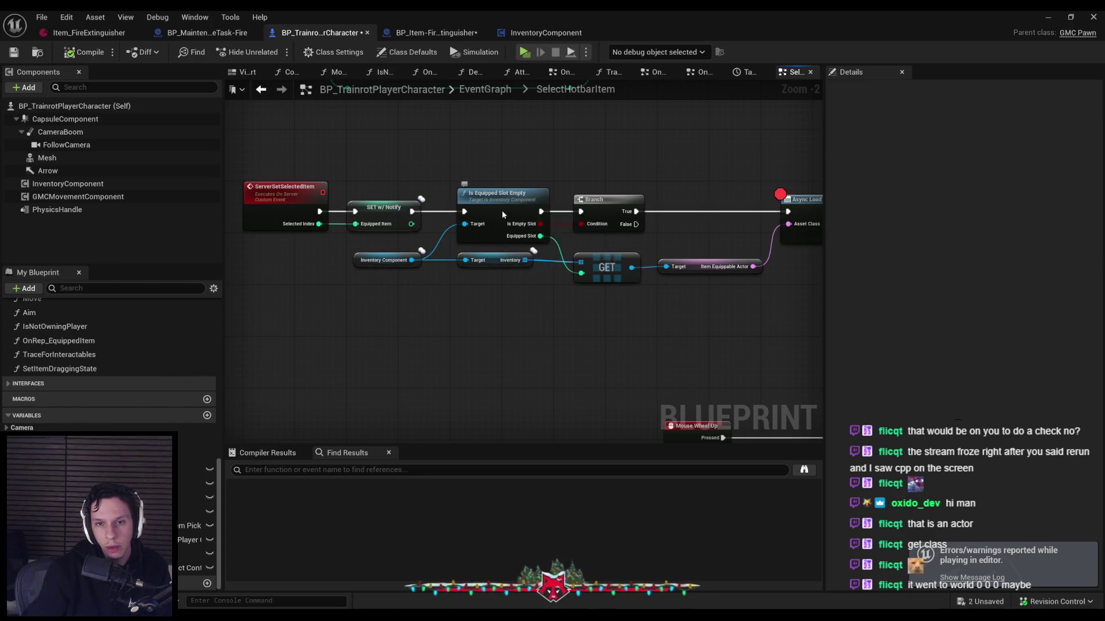
{"action": "left_click", "coordinate": [546, 439]}
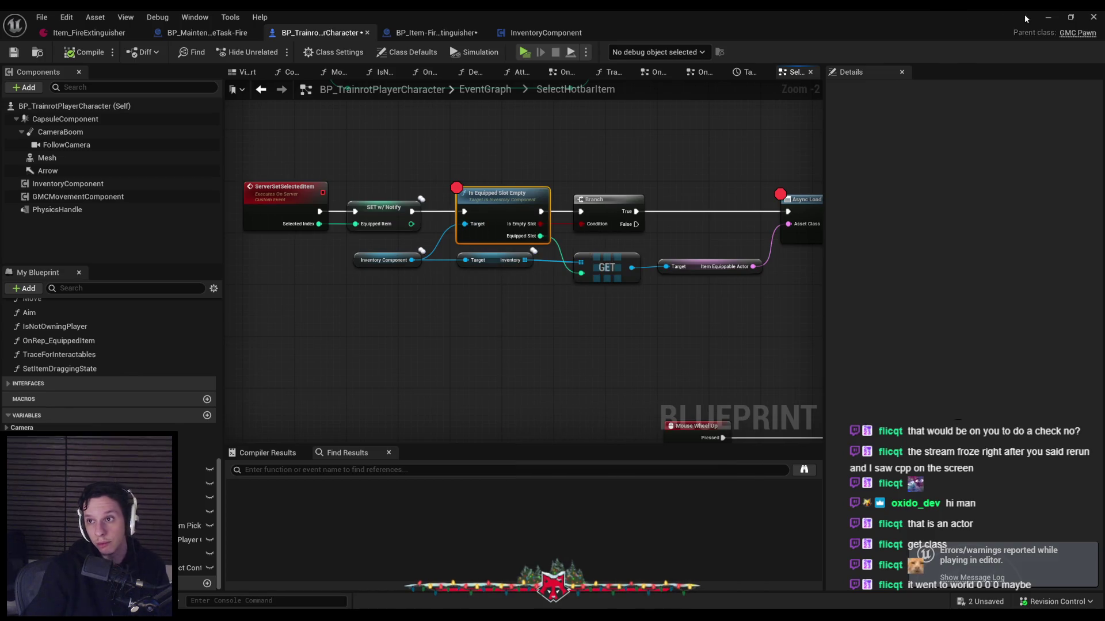
{"action": "left_click", "coordinate": [1048, 17]}
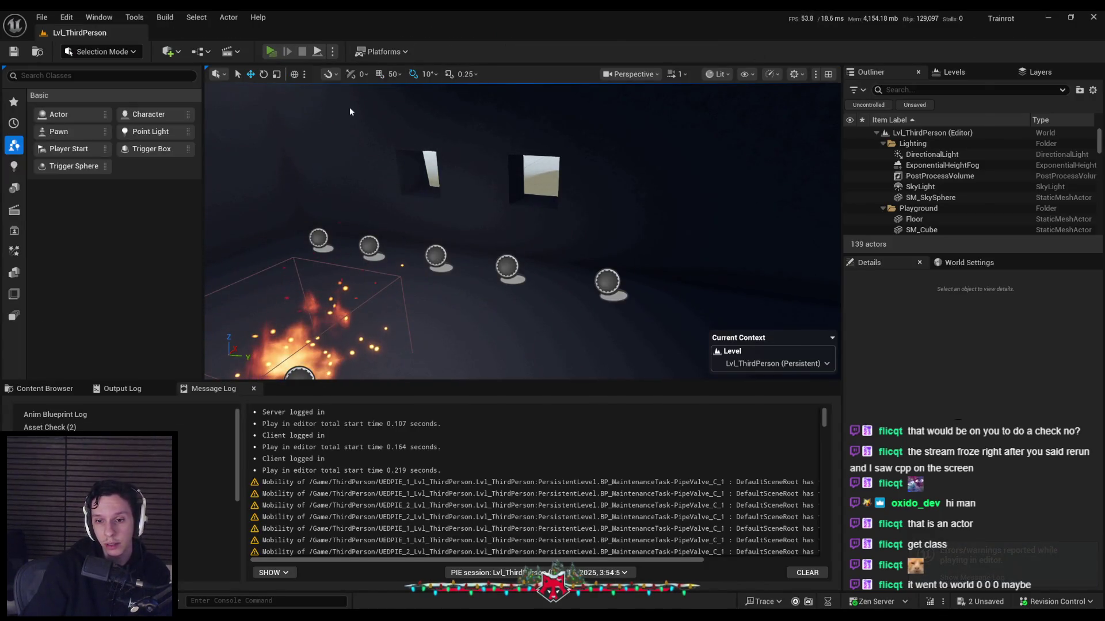
{"action": "key", "text": "alt+p"}
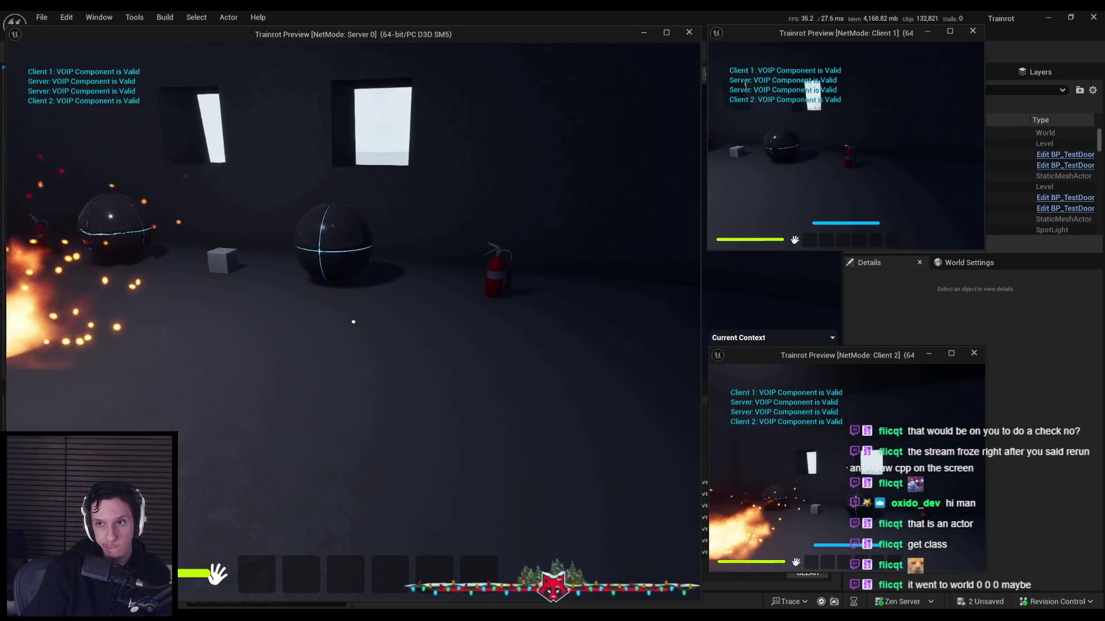
Walk Client 1 forward and pick up the extinguisher, hitting the Is Equipped Slot Empty breakpoint
{"action": "key", "text": "w"}
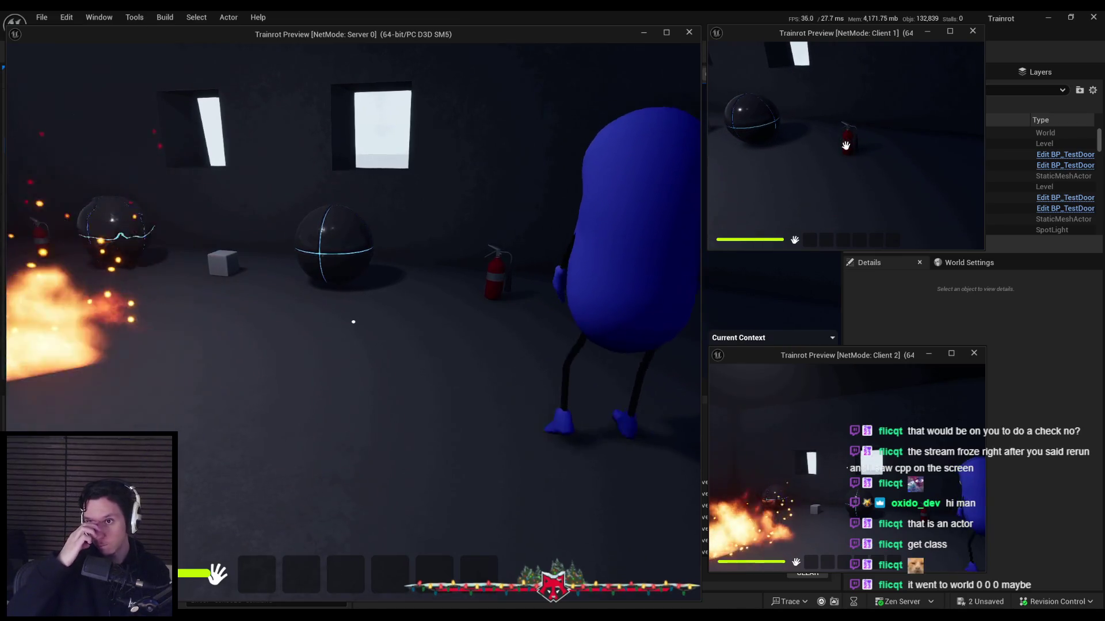
{"action": "key", "text": "e"}
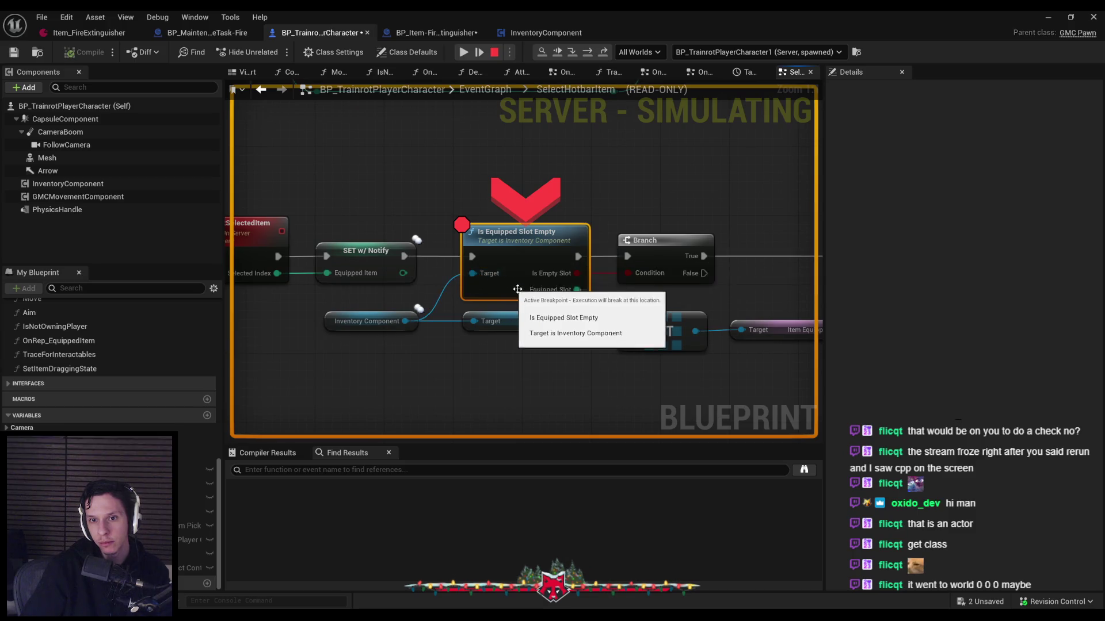
{"action": "mouse_move", "coordinate": [576, 272]}
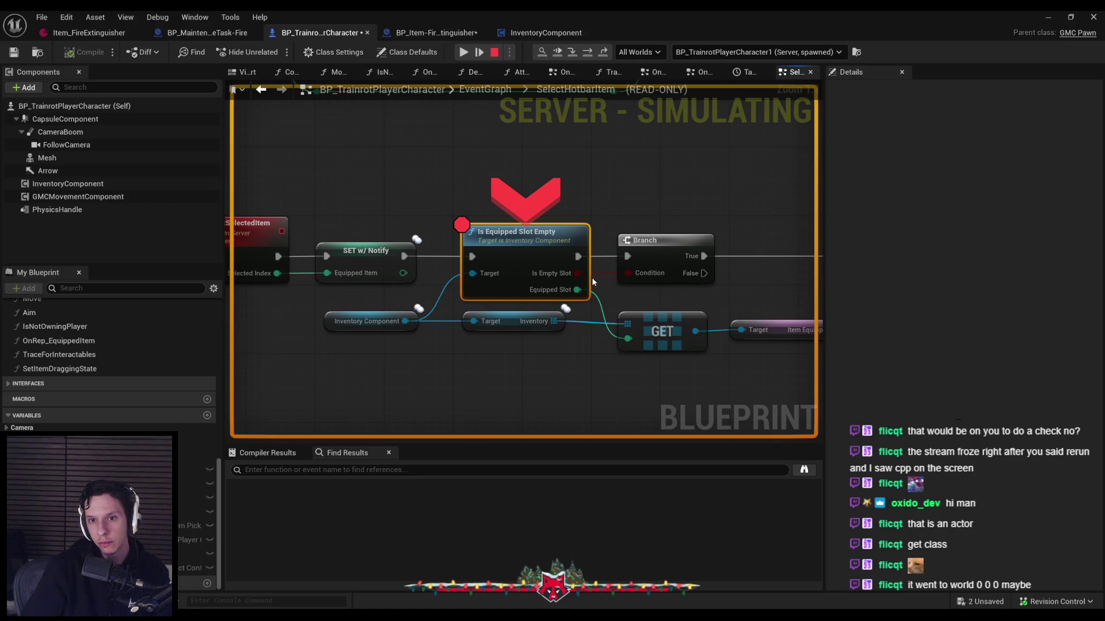
Stop the simulation and rewire Async Load Class Asset's exec input to the Branch's False pin
{"action": "left_click_drag", "start_coordinate": [604, 291], "coordinate": [496, 295]}
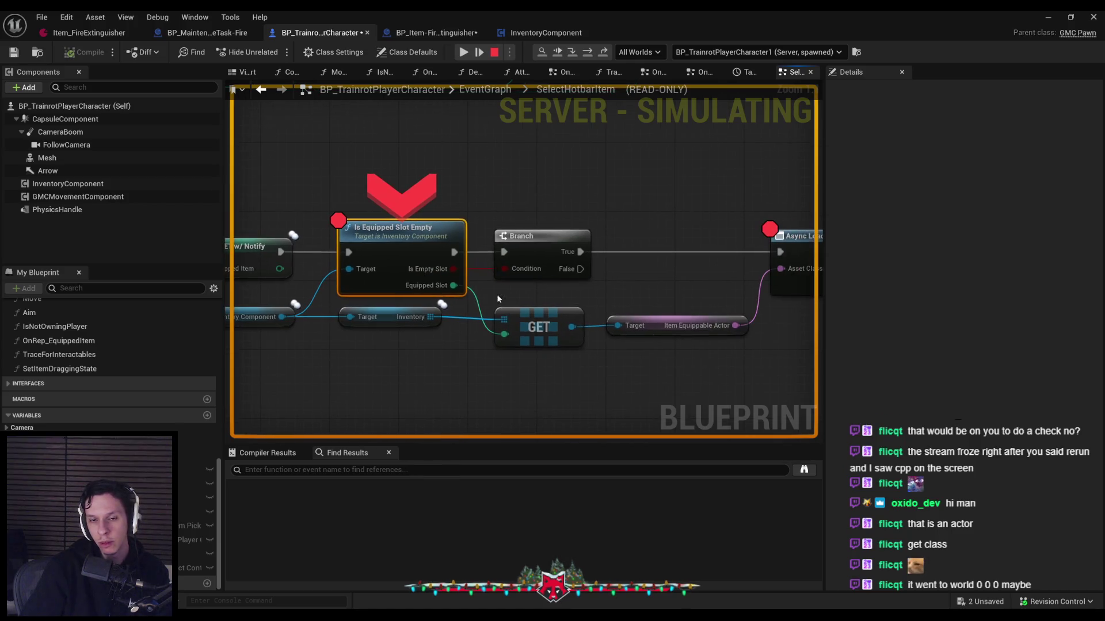
{"action": "key", "text": "Escape"}
{"action": "left_click_drag", "start_coordinate": [580, 252], "coordinate": [582, 273], "text": "ctrl"}
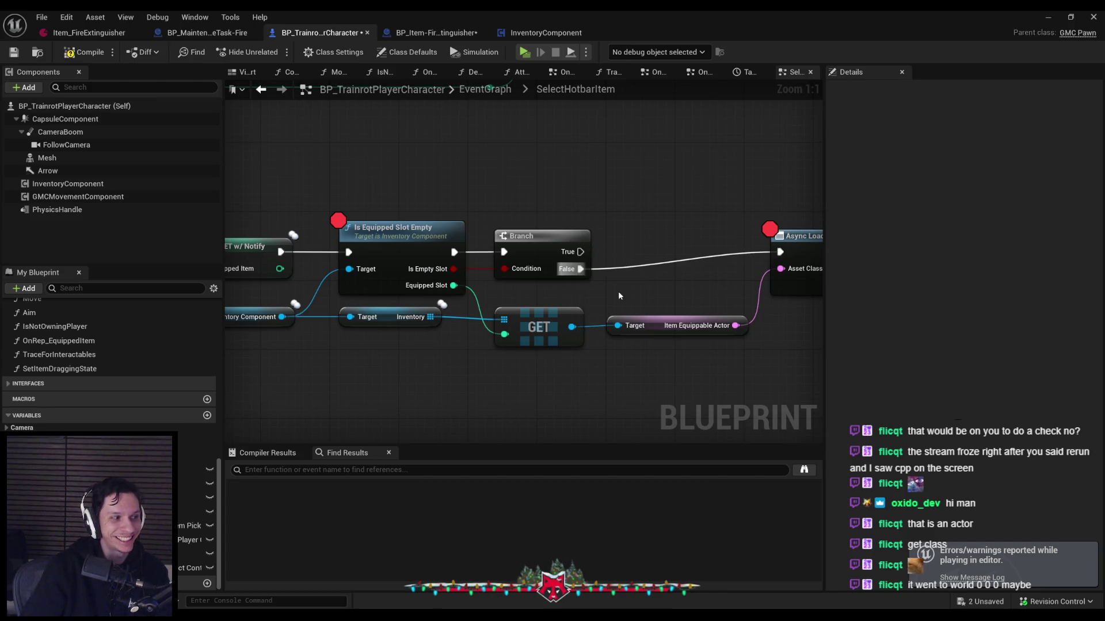
Remove the breakpoints from Is Equipped Slot Empty and Async Load Class Asset
{"action": "left_click", "coordinate": [25, 53]}
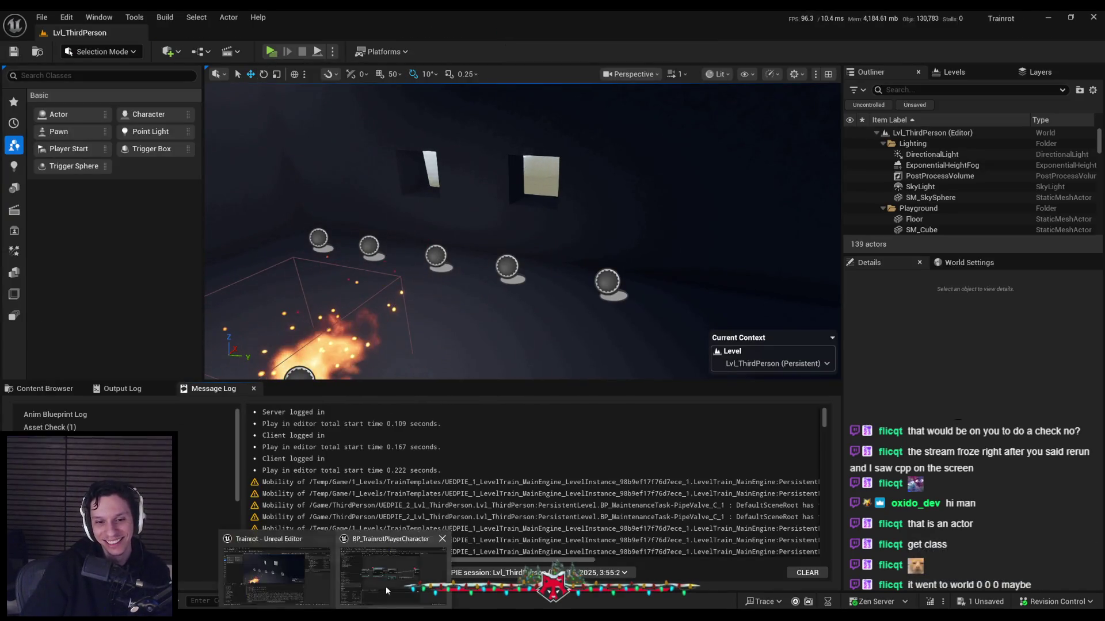
{"action": "key", "text": "alt+Tab"}
{"action": "right_click", "coordinate": [472, 235]}
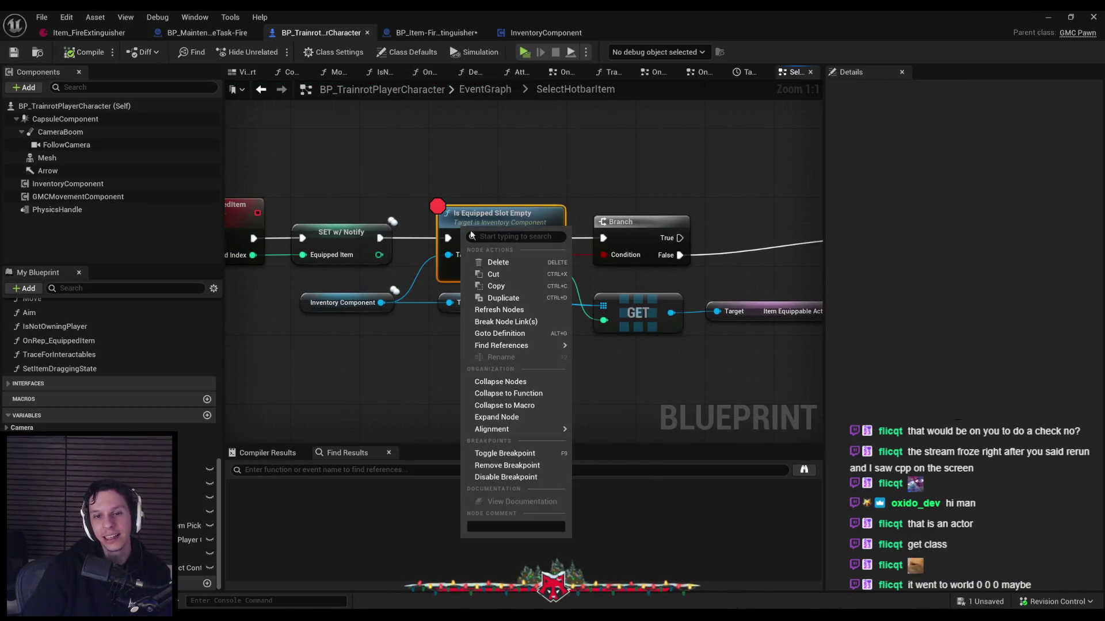
{"action": "left_click", "coordinate": [488, 467]}
{"action": "scroll", "coordinate": [356, 331], "scroll_direction": "down", "scroll_amount": 2}
{"action": "right_click", "coordinate": [644, 256]}
{"action": "left_click", "coordinate": [668, 473]}
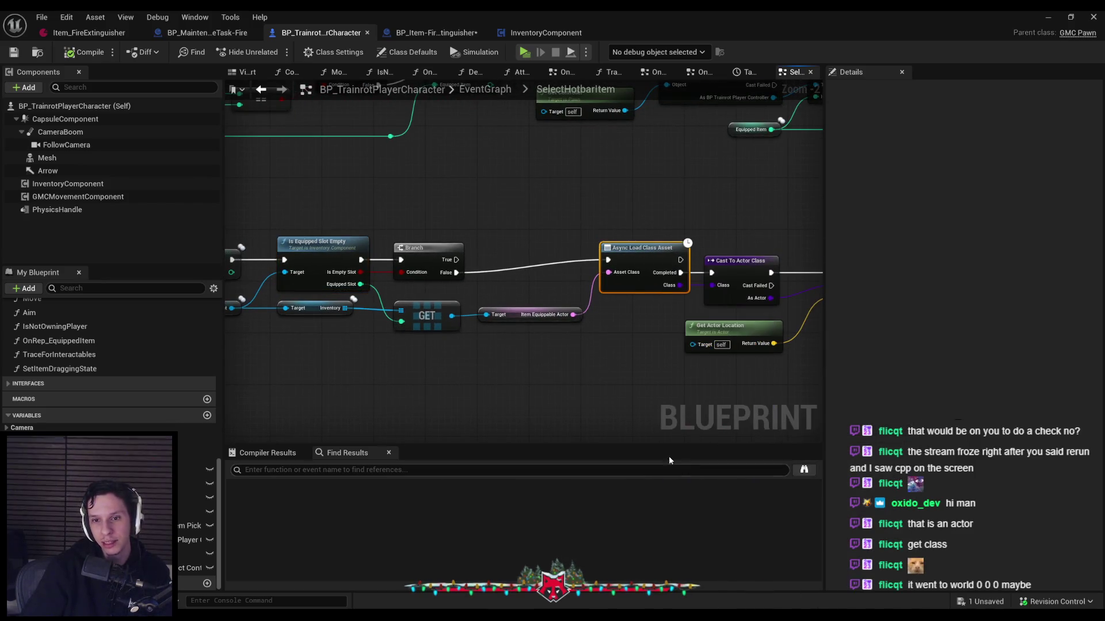
Save the character Blueprint and start a multiplayer play session
{"action": "left_click", "coordinate": [15, 52]}
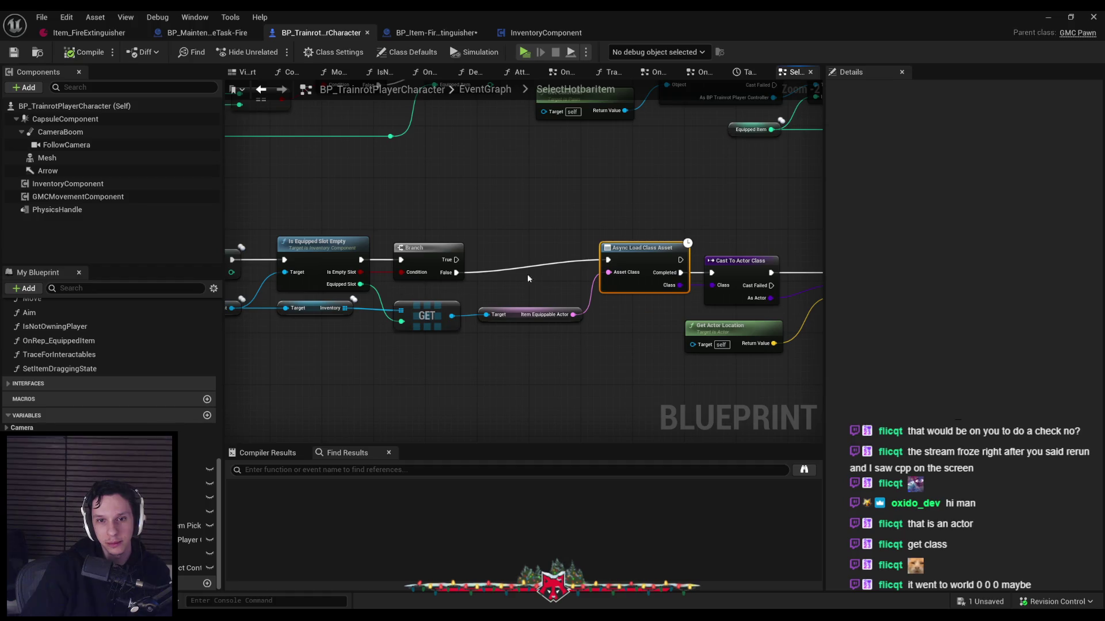
{"action": "left_click", "coordinate": [1048, 18]}
{"action": "left_click", "coordinate": [271, 52]}
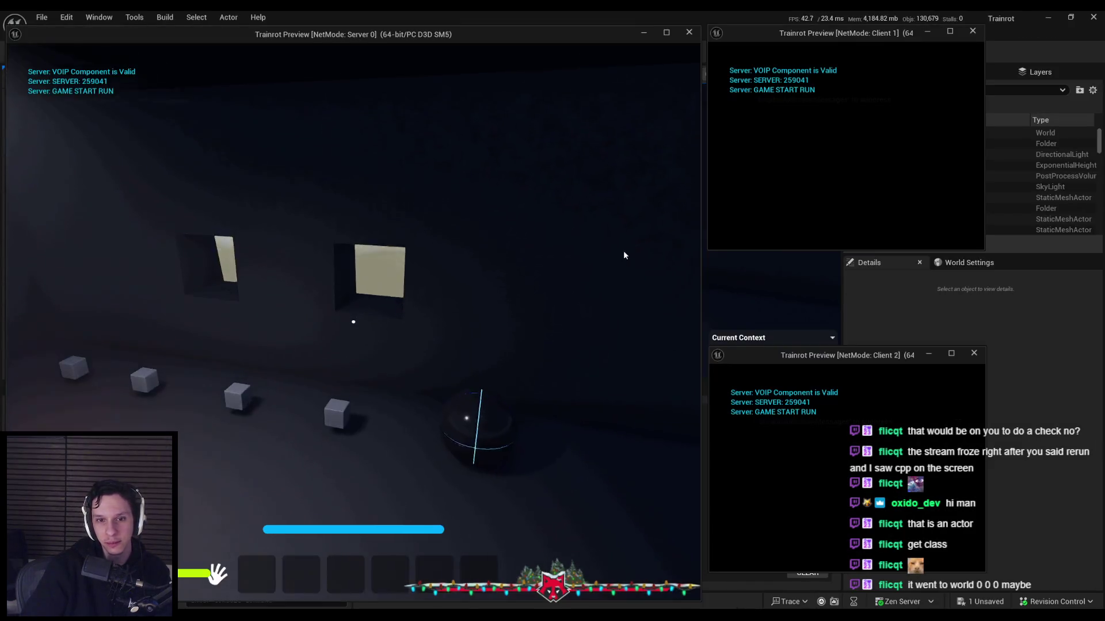
Restart the multiplayer test and equip the first hotbar item on Client 1
{"action": "key", "text": "Escape"}
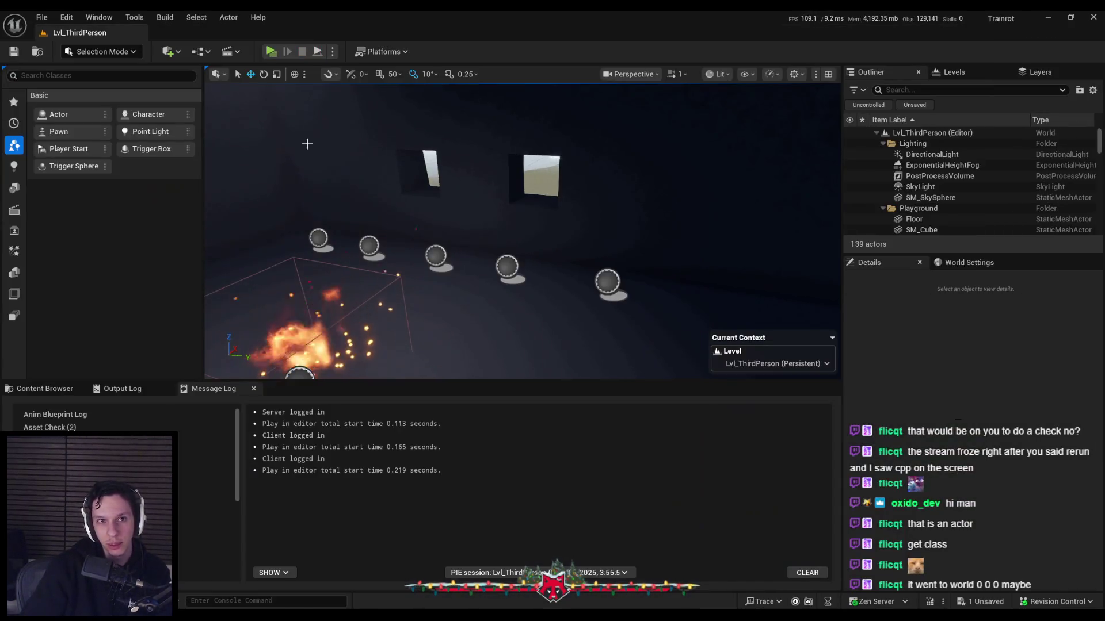
{"action": "left_click", "coordinate": [270, 52]}
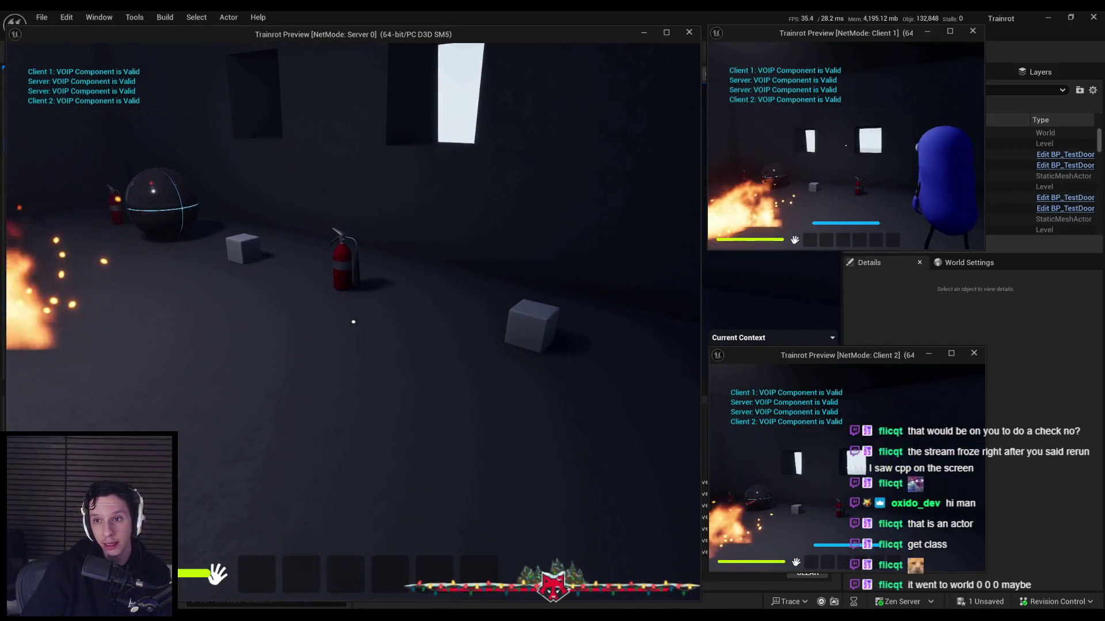
{"action": "key", "text": "super"}
{"action": "left_click", "coordinate": [767, 198]}
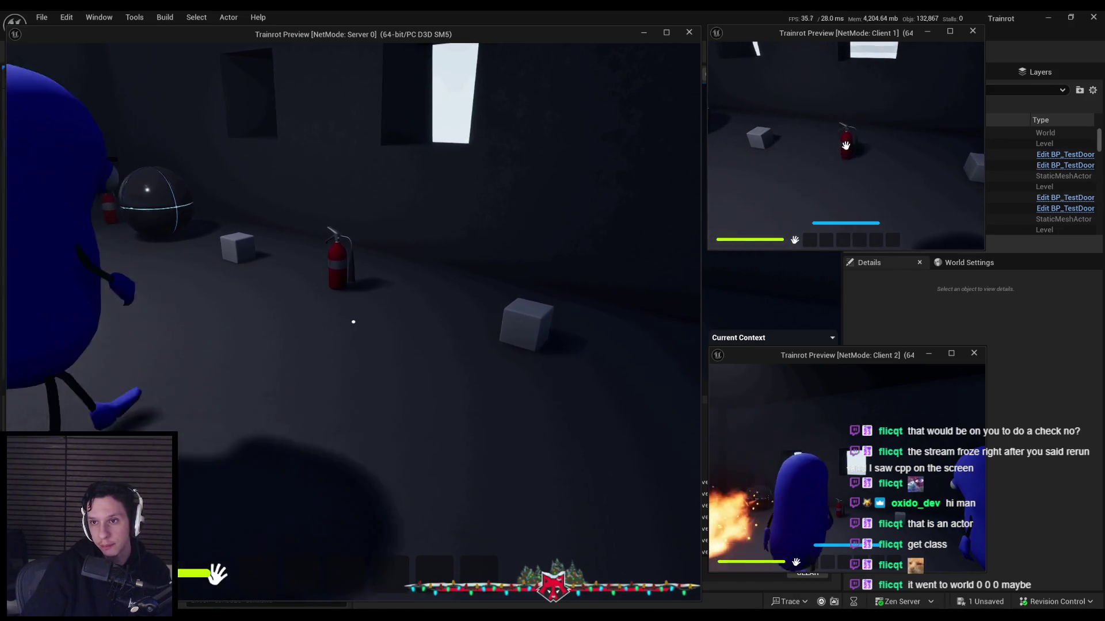
{"action": "key", "text": "1"}
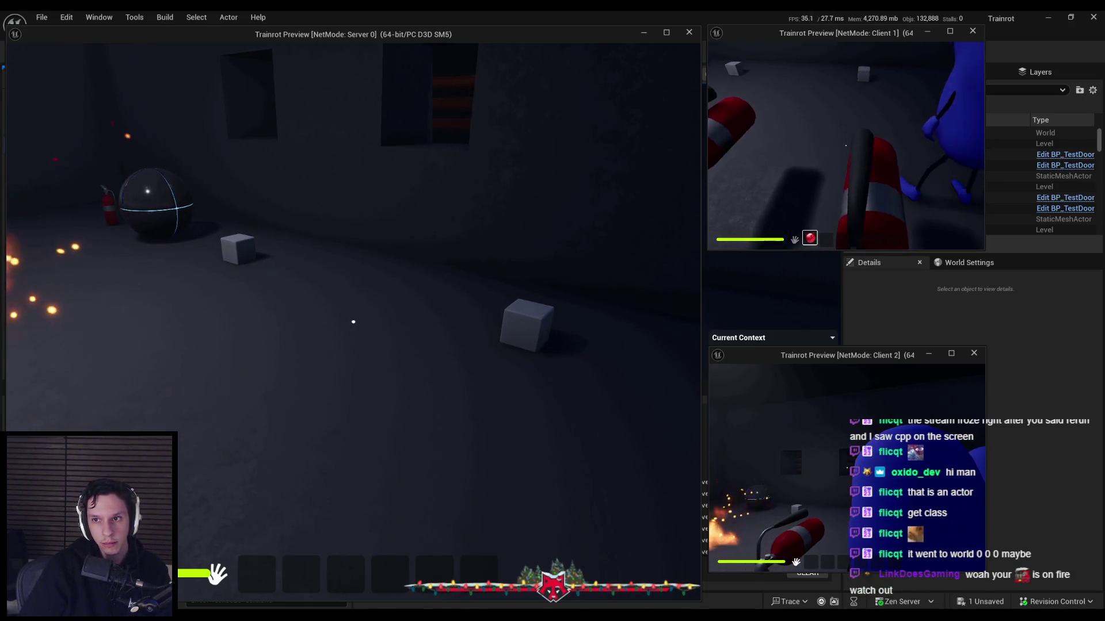
Relaunch play, walk the server pawn forward, then end play back to the Blueprint
{"action": "key", "text": "Escape"}
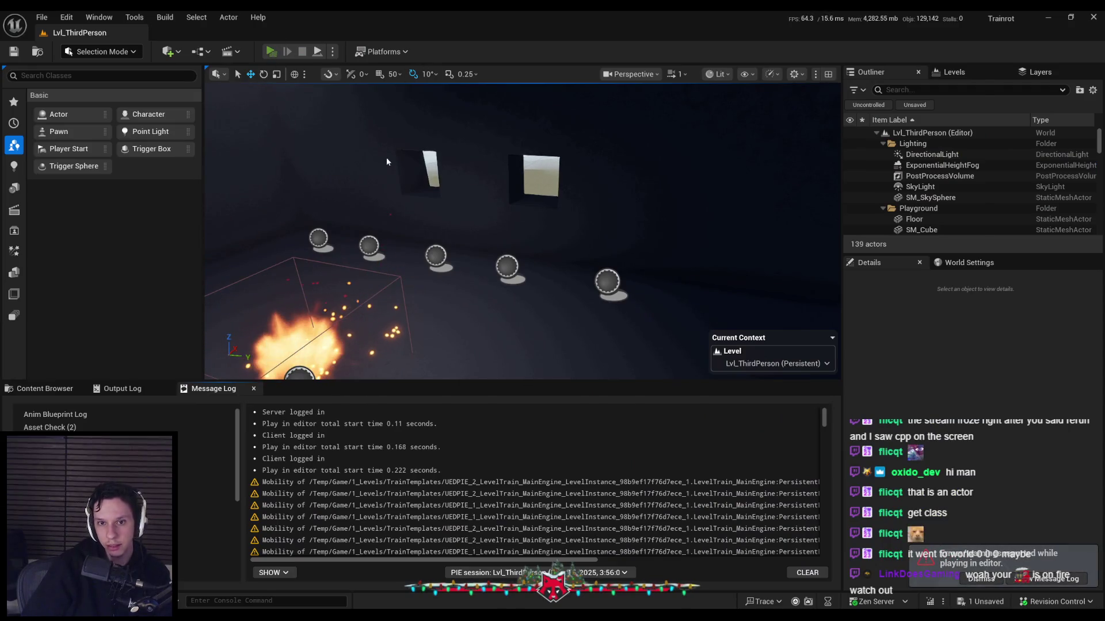
{"action": "key", "text": "alt+p"}
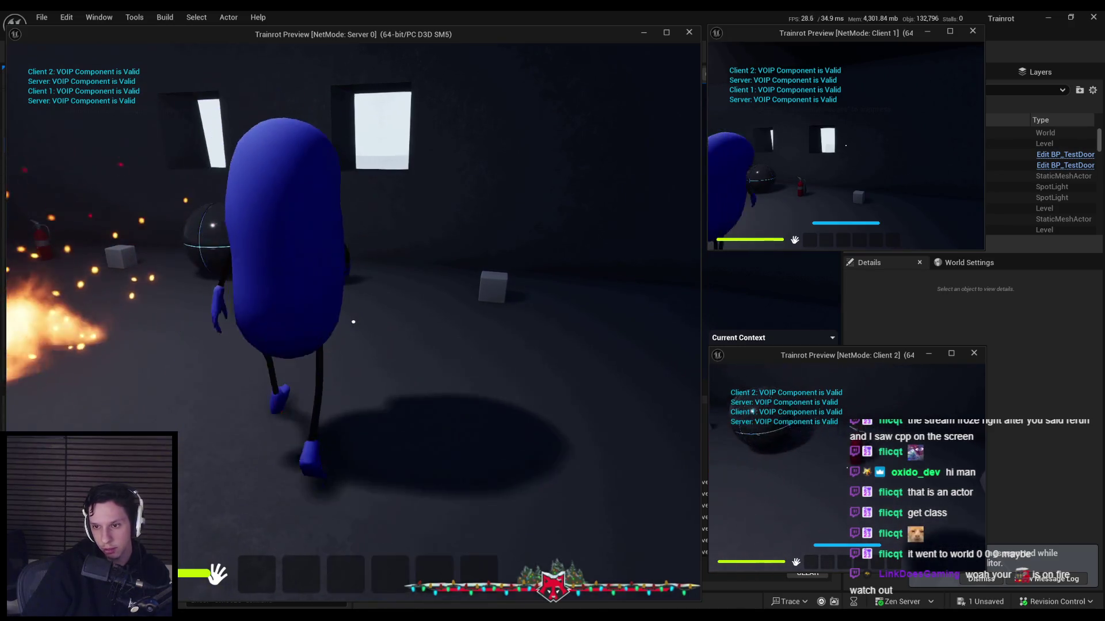
{"action": "key", "text": "w"}
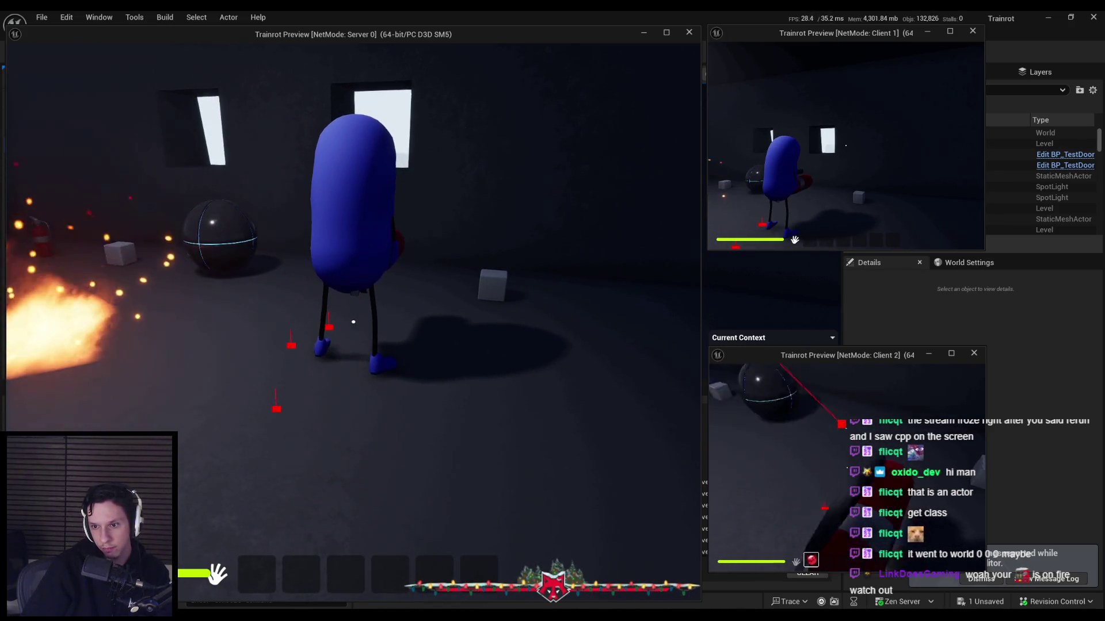
{"action": "key", "text": "Escape"}
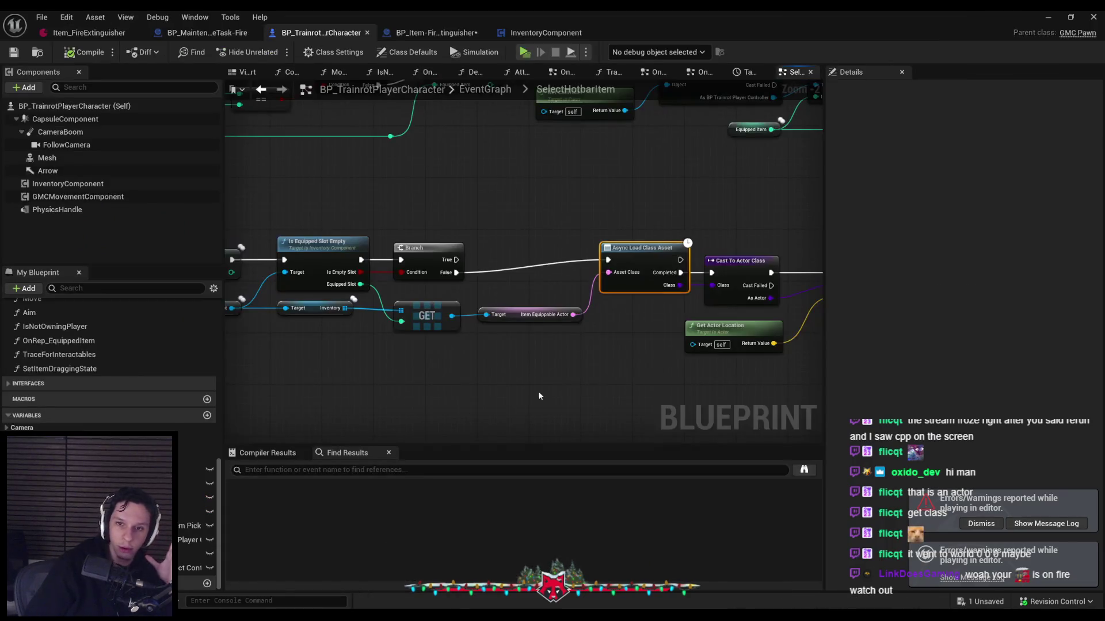
Inspect the Get Actor Location node and the ServerSetSelectedItem event's settings
{"action": "scroll", "coordinate": [457, 307], "scroll_direction": "down", "scroll_amount": 2}
{"action": "scroll", "coordinate": [431, 280], "scroll_direction": "up", "scroll_amount": 3}
{"action": "left_click", "coordinate": [430, 279]}
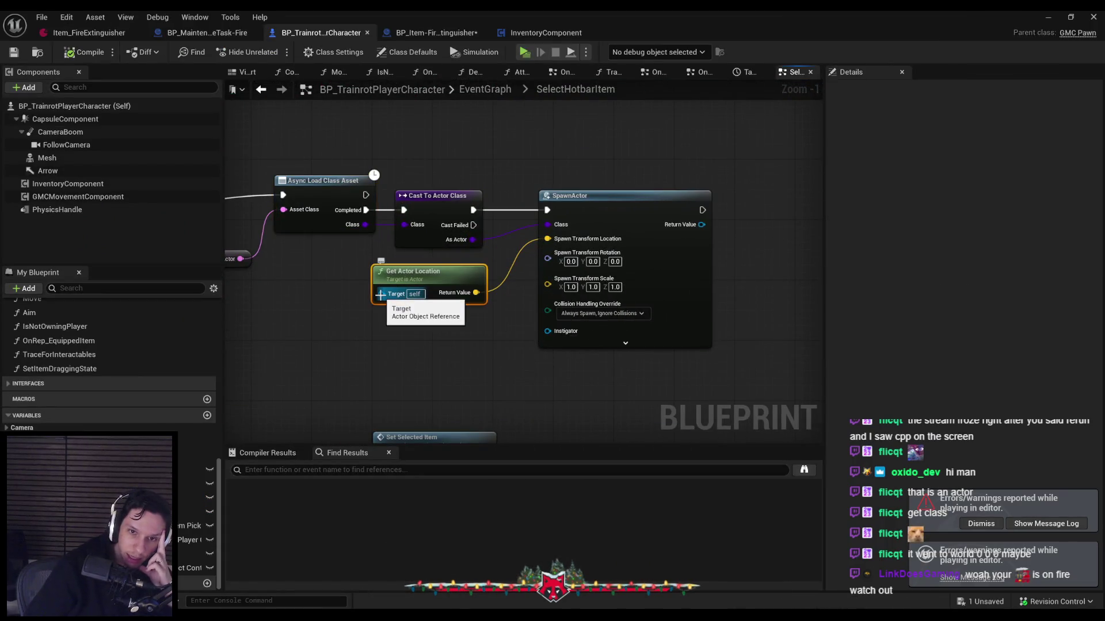
{"action": "scroll", "coordinate": [380, 295], "scroll_direction": "down", "scroll_amount": 2}
{"action": "left_click_drag", "start_coordinate": [380, 295], "coordinate": [595, 364]}
{"action": "scroll", "coordinate": [651, 338], "scroll_direction": "down", "scroll_amount": 1}
{"action": "mouse_move", "coordinate": [651, 337]}
{"action": "left_mouse_down"}
{"action": "mouse_move", "coordinate": [712, 356]}
{"action": "mouse_move", "coordinate": [816, 352]}
{"action": "left_mouse_up"}
{"action": "left_click", "coordinate": [397, 263]}
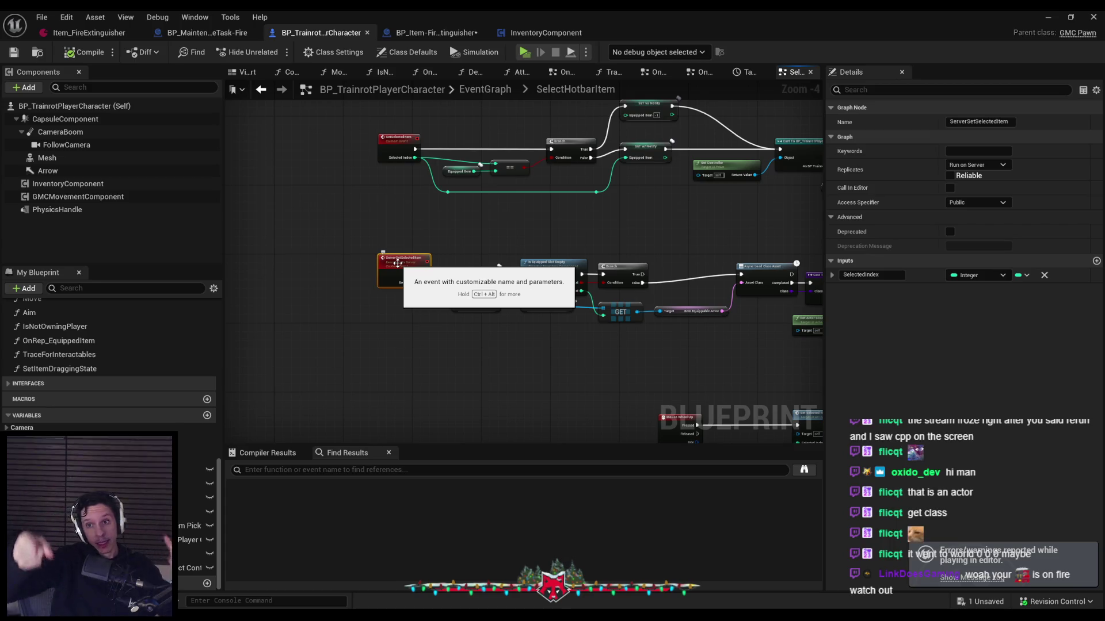
{"action": "left_click", "coordinate": [607, 403]}
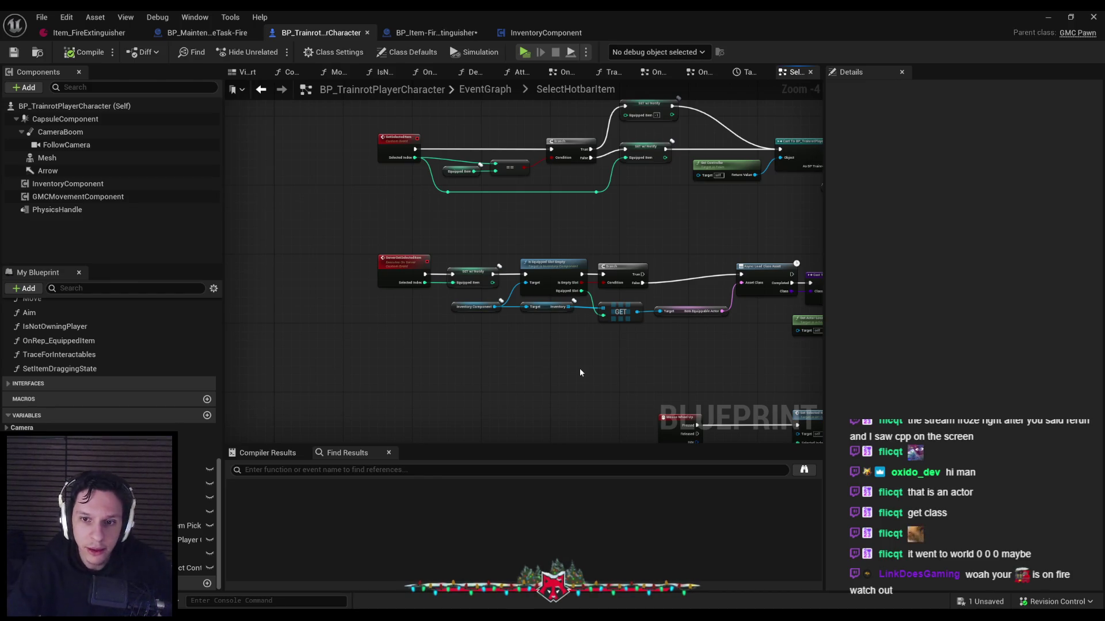
Box-select the Is Equipped Slot Empty, Branch and GET row and drag it right
{"action": "left_click_drag", "start_coordinate": [568, 364], "coordinate": [499, 337]}
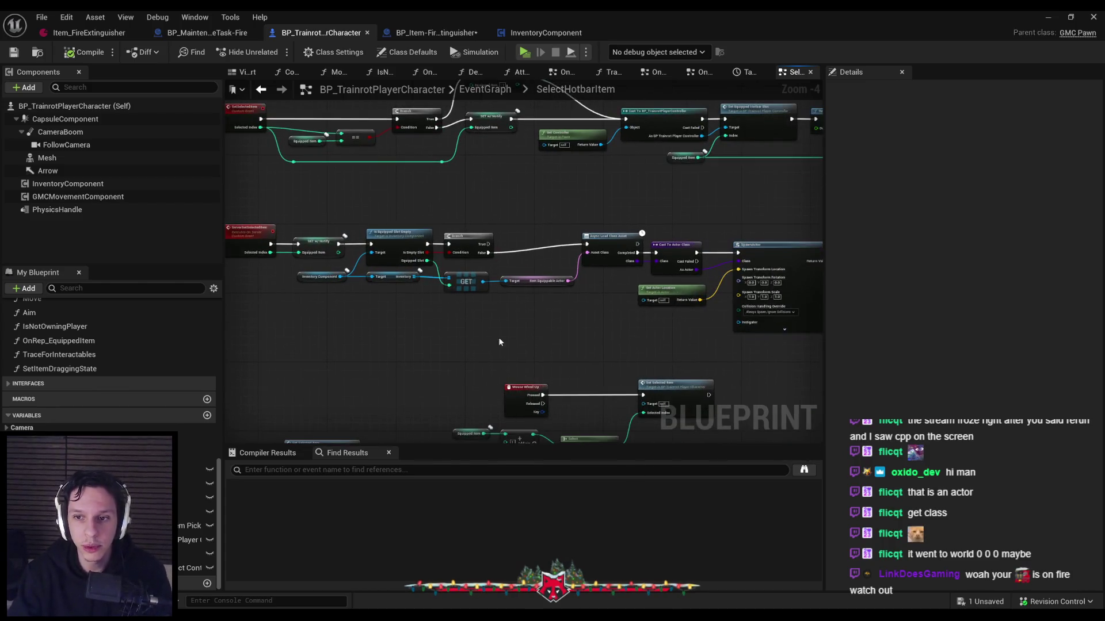
{"action": "mouse_move", "coordinate": [741, 333]}
{"action": "left_mouse_down"}
{"action": "mouse_move", "coordinate": [351, 236]}
{"action": "mouse_move", "coordinate": [353, 297]}
{"action": "left_mouse_up"}
{"action": "left_click", "coordinate": [336, 305]}
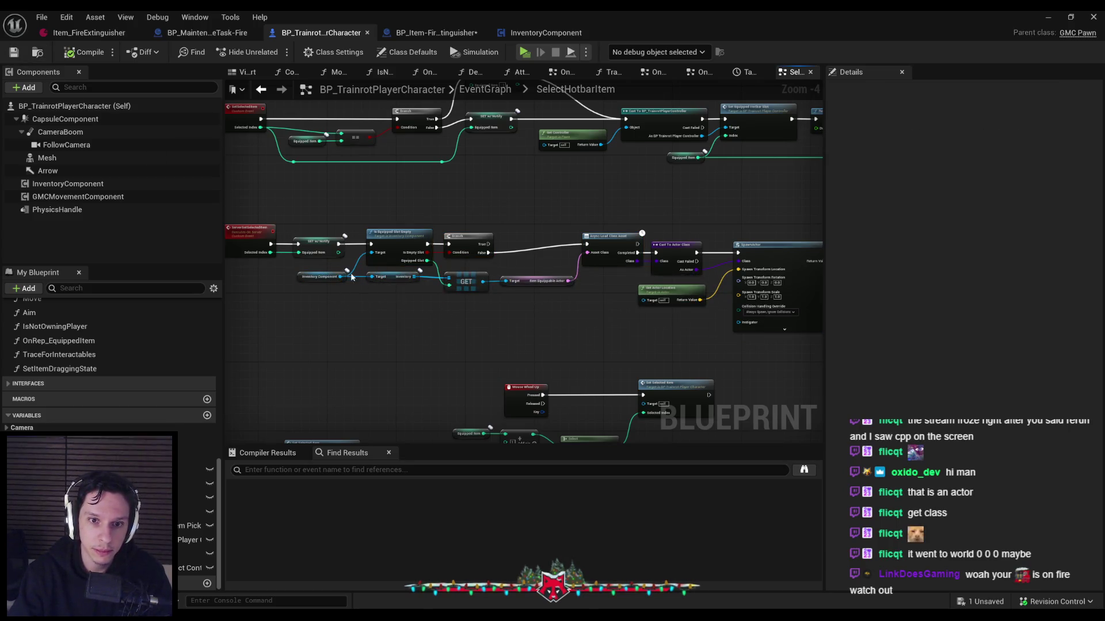
{"action": "scroll", "coordinate": [352, 277], "scroll_direction": "up", "scroll_amount": 1}
{"action": "mouse_move", "coordinate": [340, 210]}
{"action": "left_mouse_down"}
{"action": "mouse_move", "coordinate": [640, 305]}
{"action": "mouse_move", "coordinate": [806, 328]}
{"action": "left_mouse_up"}
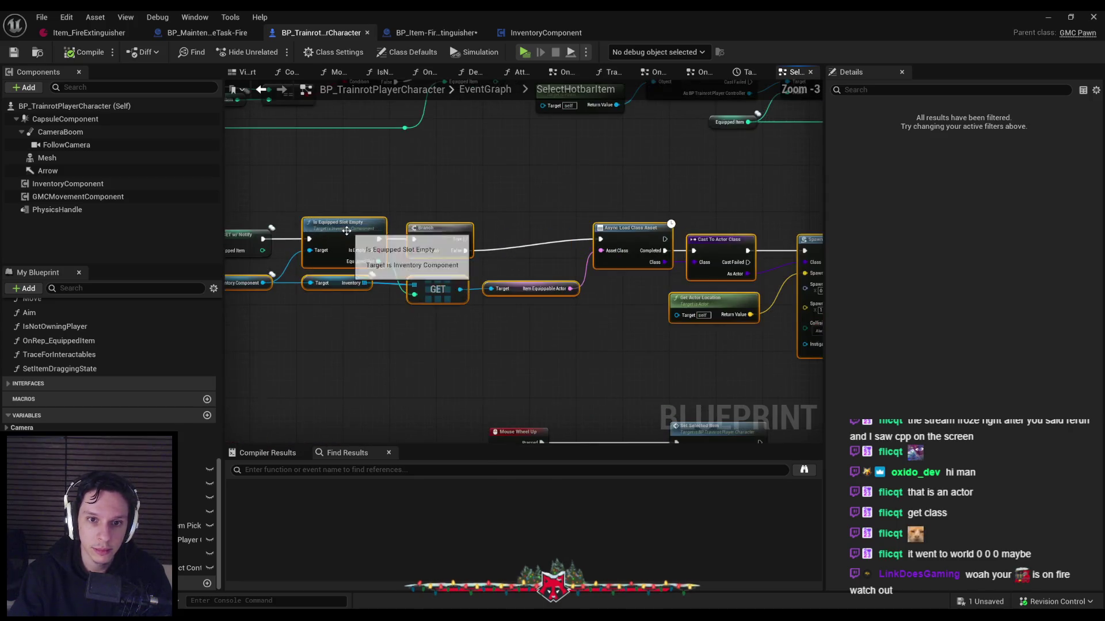
{"action": "scroll", "coordinate": [351, 311], "scroll_direction": "down", "scroll_amount": 1}
{"action": "left_click_drag", "start_coordinate": [440, 253], "coordinate": [607, 250]}
{"action": "left_click", "coordinate": [520, 234]}
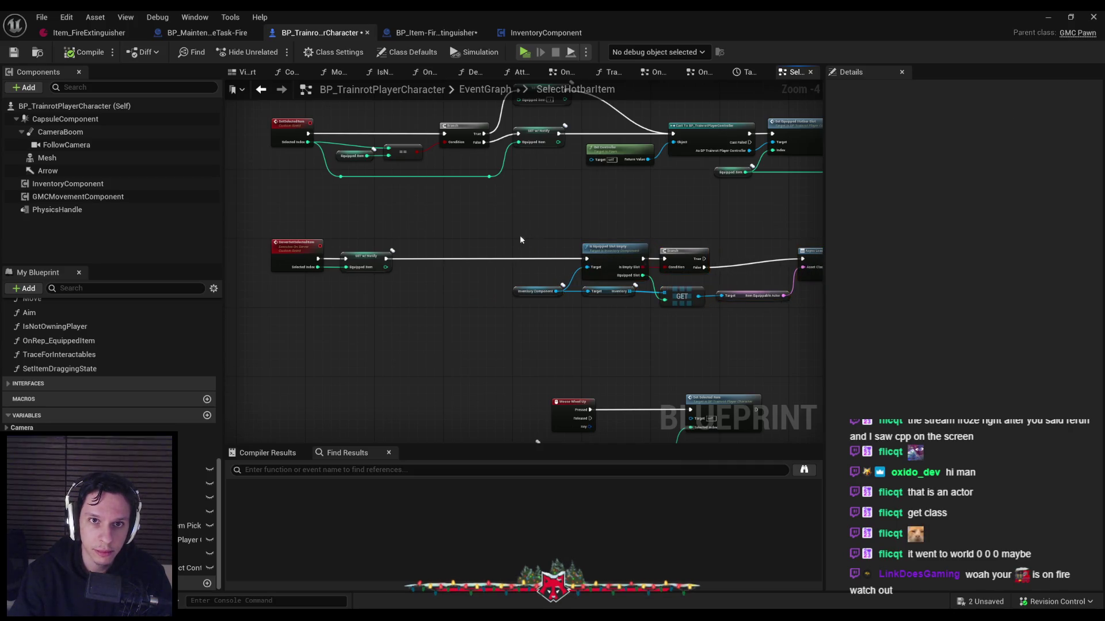
Save the Blueprint and pull a connection off the SET node's execution output
{"action": "scroll", "coordinate": [431, 241], "scroll_direction": "up", "scroll_amount": 1}
{"action": "key", "text": "ctrl+s"}
{"action": "scroll", "coordinate": [325, 261], "scroll_direction": "up", "scroll_amount": 1}
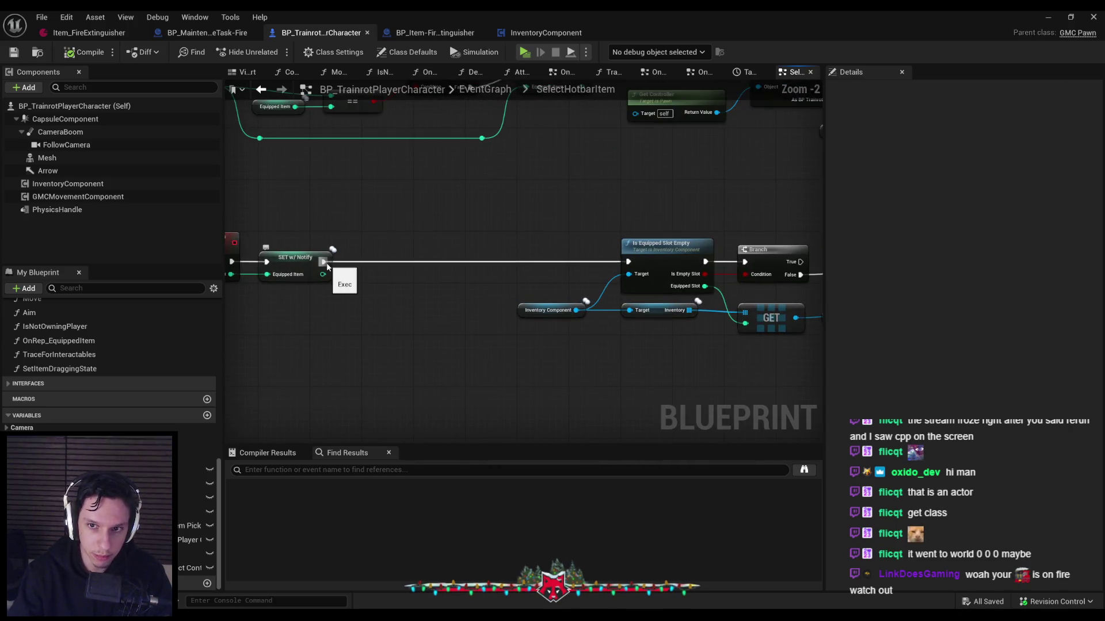
{"action": "left_click_drag", "start_coordinate": [327, 263], "coordinate": [368, 267]}
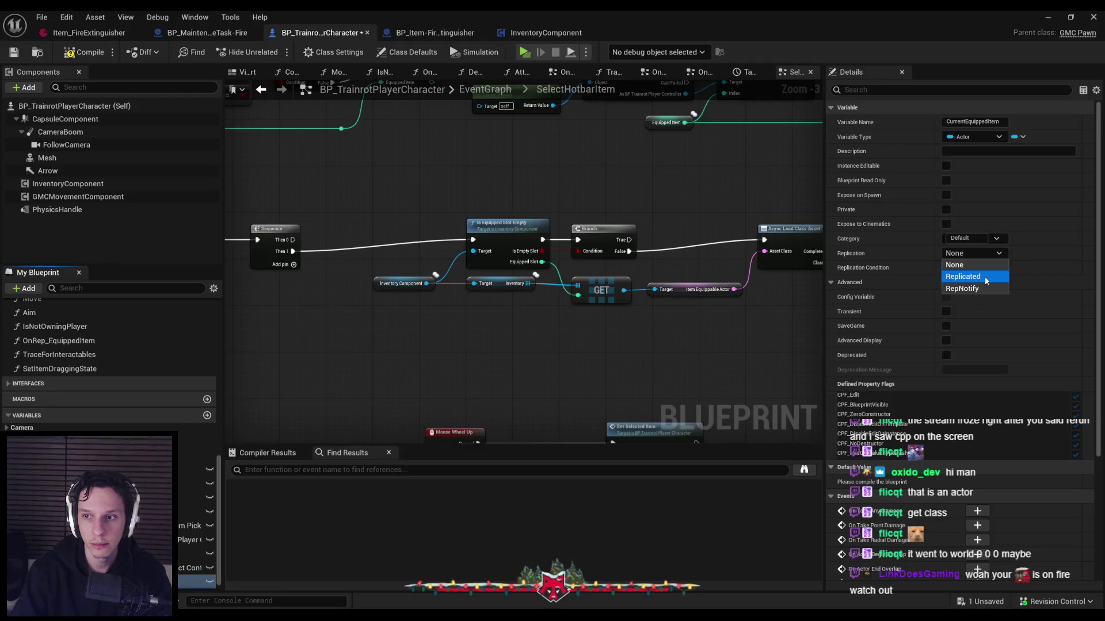
Make CurrentEquippedItem replicated with replication condition None, and save
{"action": "left_click", "coordinate": [986, 277]}
{"action": "key", "text": "ctrl+s"}
{"action": "left_click", "coordinate": [988, 265]}
{"action": "left_click", "coordinate": [557, 378]}
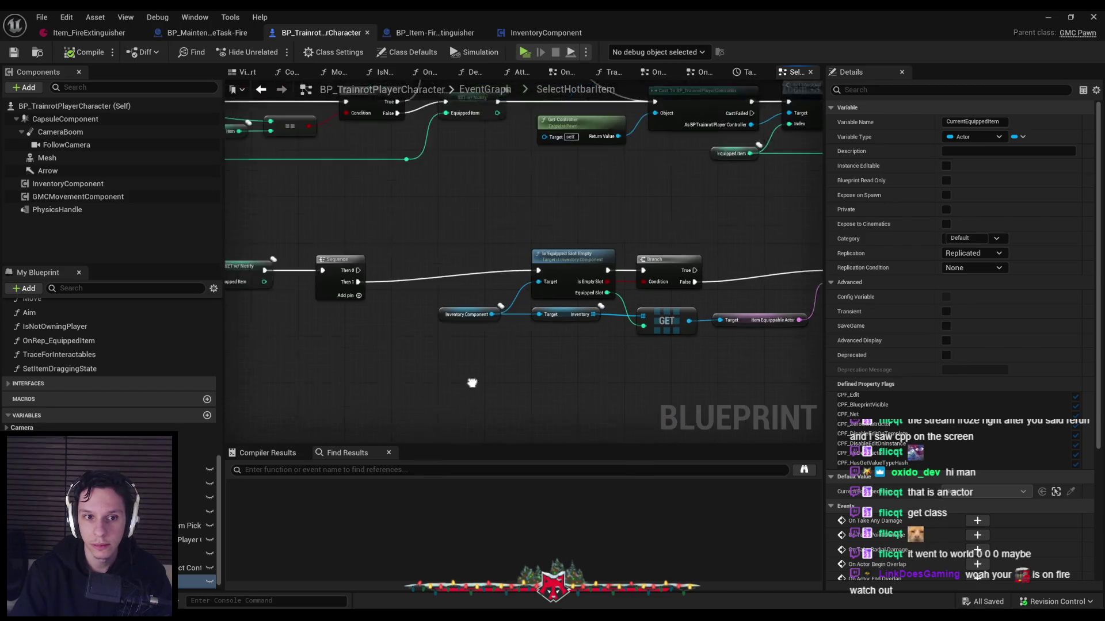
Feed a Current Equipped Item getter into a new Destroy Actor node, tidy with a reroute, compile and save
{"action": "mouse_move", "coordinate": [196, 581]}
{"action": "left_mouse_down"}
{"action": "mouse_move", "coordinate": [450, 249]}
{"action": "mouse_move", "coordinate": [506, 205]}
{"action": "mouse_move", "coordinate": [437, 253]}
{"action": "mouse_move", "coordinate": [370, 276]}
{"action": "mouse_move", "coordinate": [405, 257]}
{"action": "left_mouse_up"}
{"action": "left_click", "coordinate": [454, 272]}
{"action": "type", "text": "destroy"}
{"action": "key", "text": "Return"}
{"action": "double_click", "coordinate": [405, 264]}
{"action": "key", "text": "Escape"}
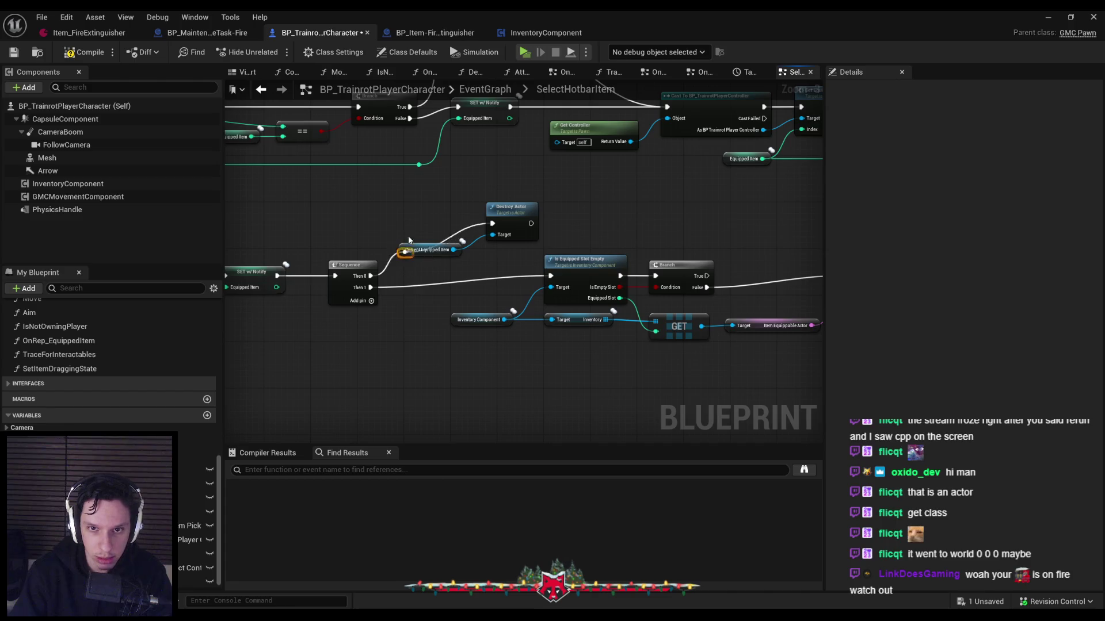
{"action": "left_click_drag", "start_coordinate": [511, 209], "coordinate": [516, 208]}
{"action": "left_click_drag", "start_coordinate": [436, 252], "coordinate": [446, 247]}
{"action": "left_click", "coordinate": [464, 267]}
{"action": "key", "text": "F7"}
{"action": "key", "text": "ctrl+s"}
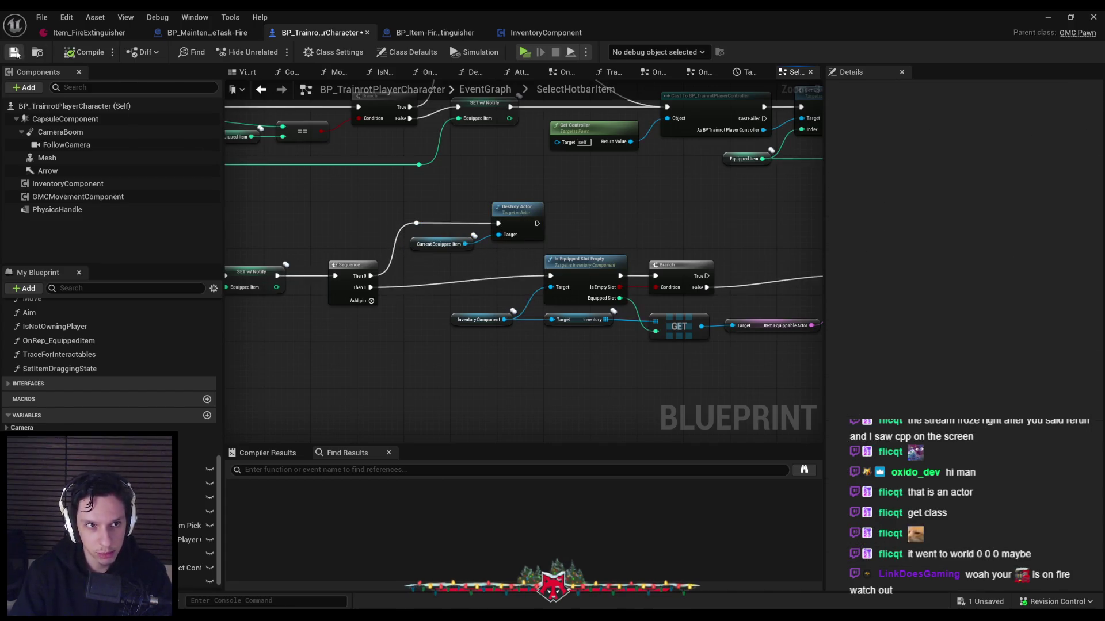
Shift the middle row of SelectHotbarItem nodes to the left
{"action": "scroll", "coordinate": [515, 280], "scroll_direction": "down", "scroll_amount": 4}
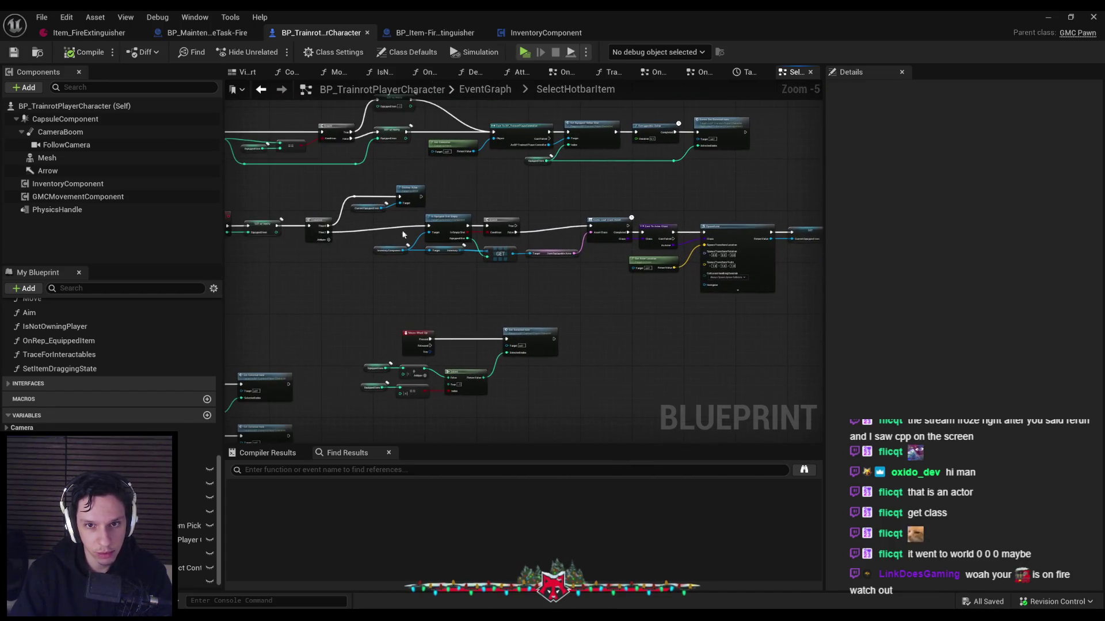
{"action": "left_click_drag", "start_coordinate": [368, 215], "coordinate": [807, 303]}
{"action": "mouse_move", "coordinate": [434, 236]}
{"action": "left_mouse_down"}
{"action": "mouse_move", "coordinate": [368, 234]}
{"action": "mouse_move", "coordinate": [405, 239]}
{"action": "left_mouse_up"}
{"action": "scroll", "coordinate": [397, 219], "scroll_direction": "up", "scroll_amount": 4}
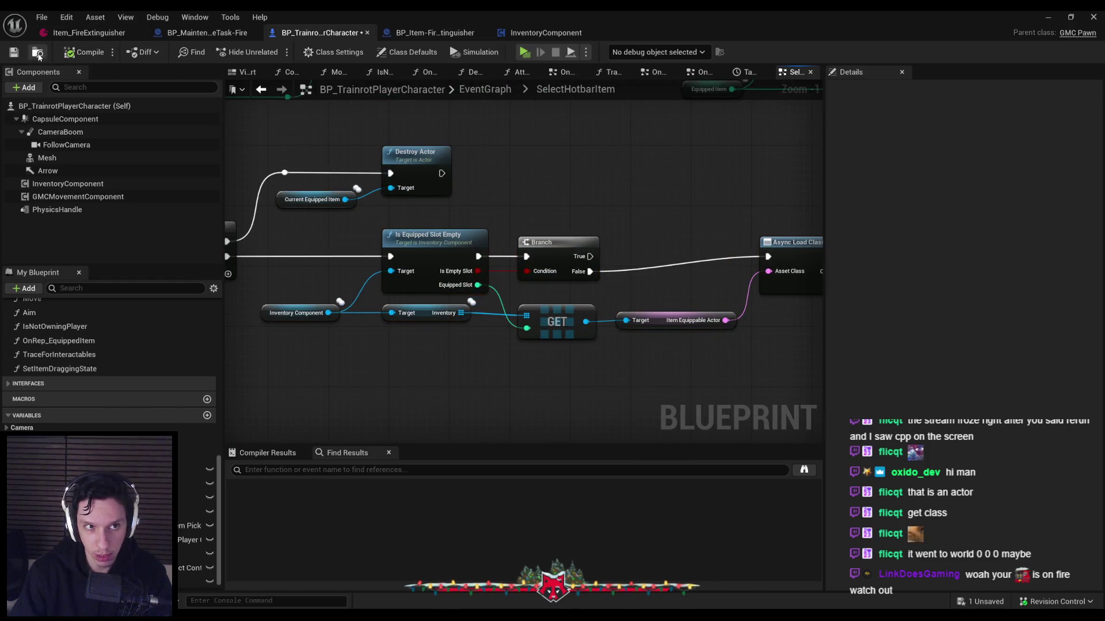
Run the server-plus-two-clients test of the Destroy Actor change, stop it, and dismiss the warnings toast
{"action": "left_click", "coordinate": [1048, 17]}
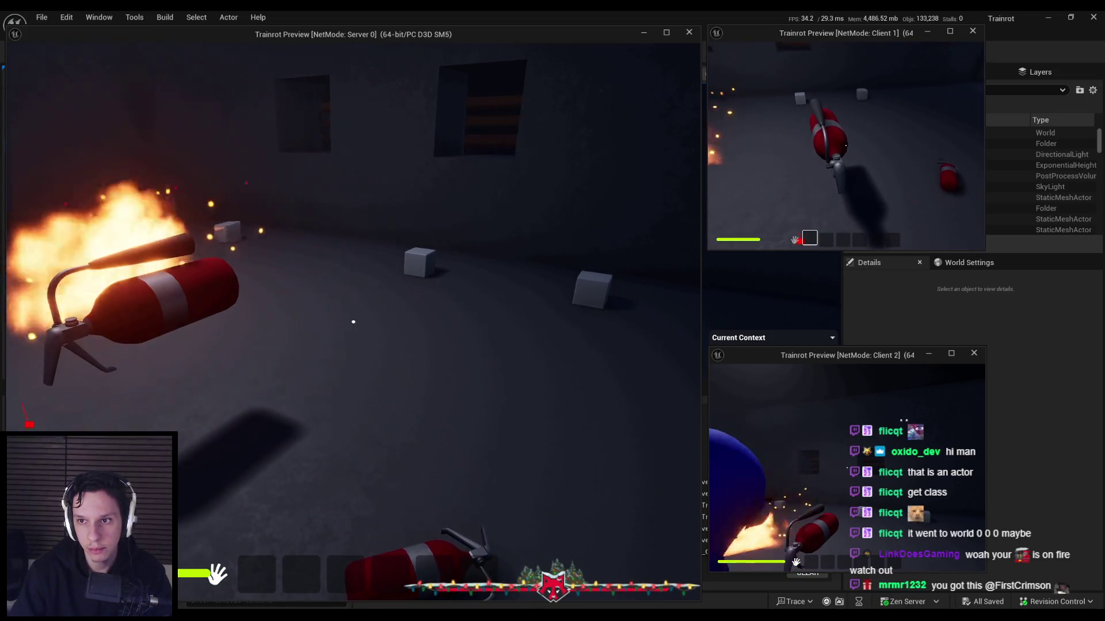
{"action": "key", "text": "Escape"}
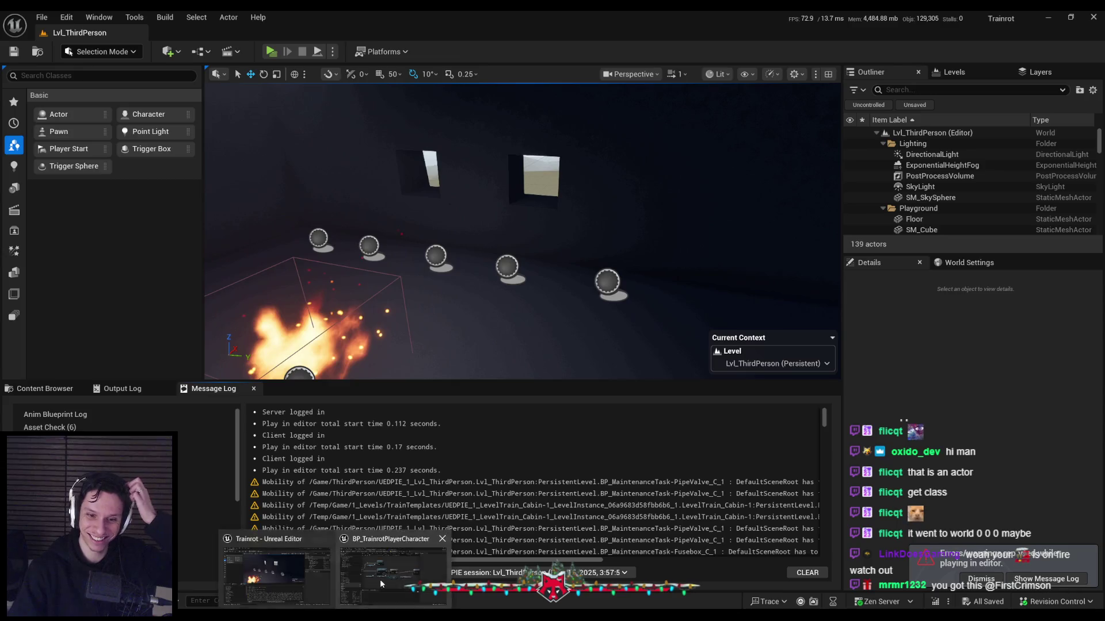
{"action": "left_click", "coordinate": [380, 581]}
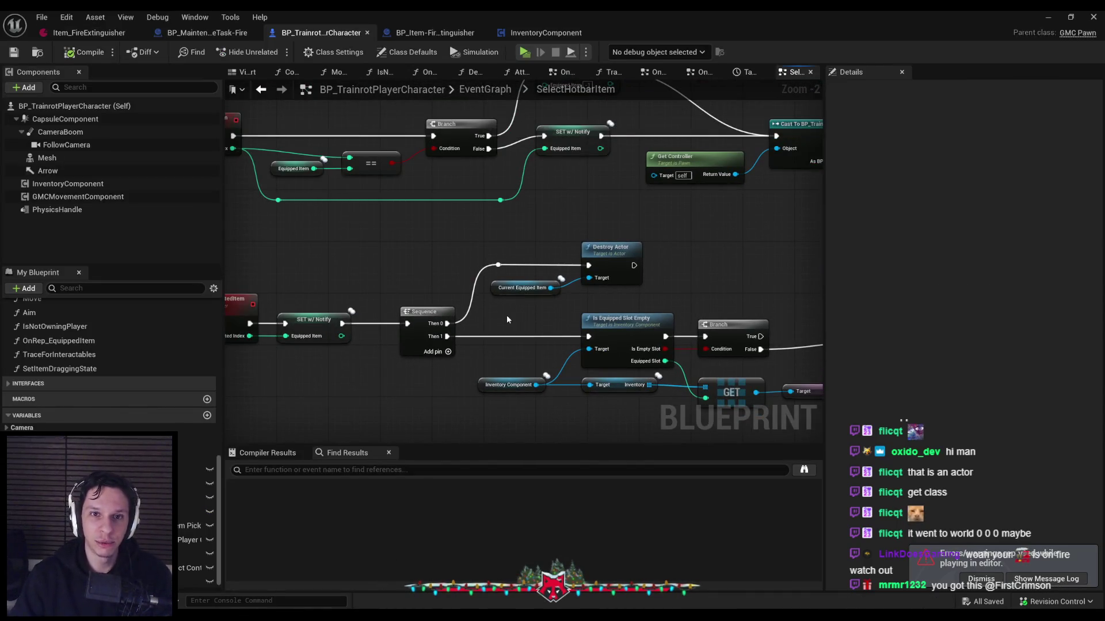
{"action": "left_click", "coordinate": [981, 580]}
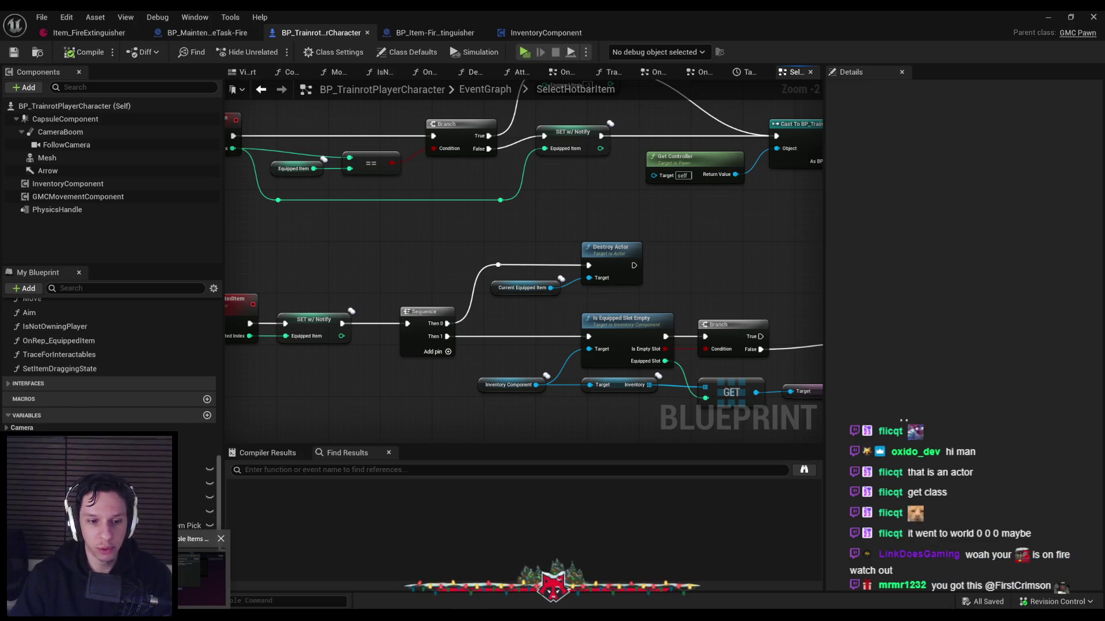
In Trello, add 'Server: destroy equipped item if item being dropped is equipped' to the card's checklist
{"action": "key", "text": "alt+Tab"}
{"action": "left_click", "coordinate": [321, 383]}
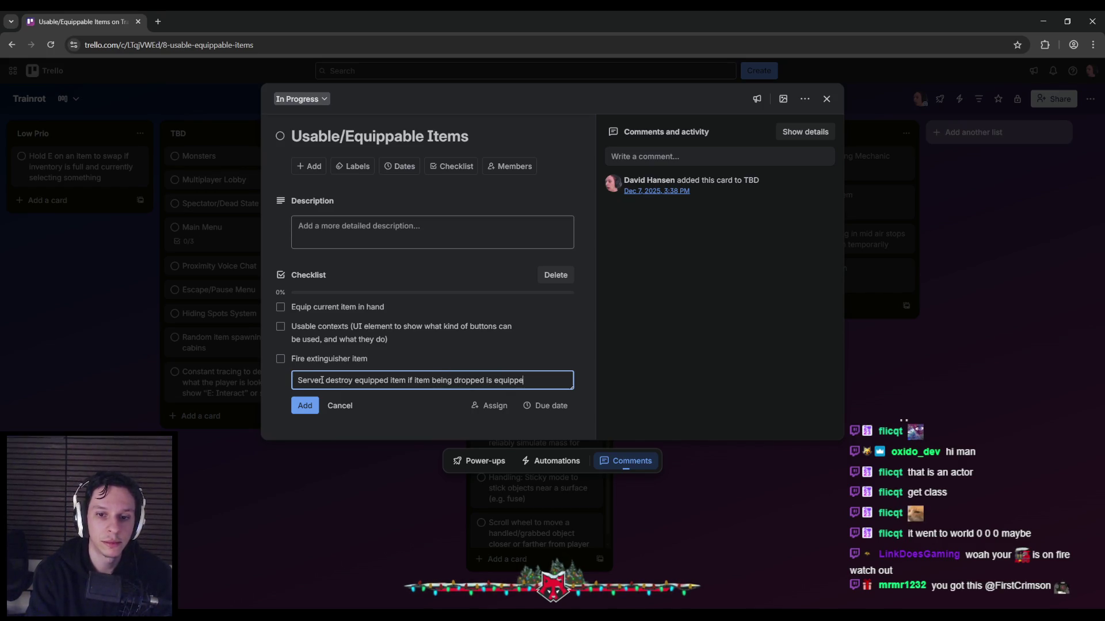
{"action": "left_click", "coordinate": [321, 380]}
{"action": "type", "text": ":"}
{"action": "key", "text": "Return"}
{"action": "left_click", "coordinate": [331, 429]}
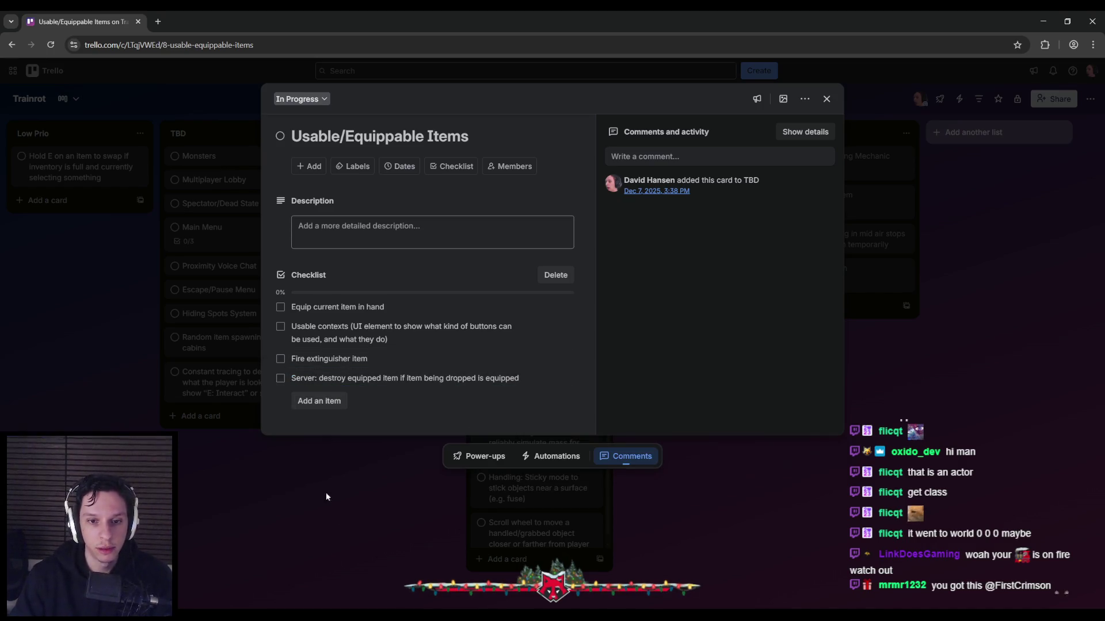
{"action": "key", "text": "Escape"}
{"action": "key", "text": "alt+Tab"}
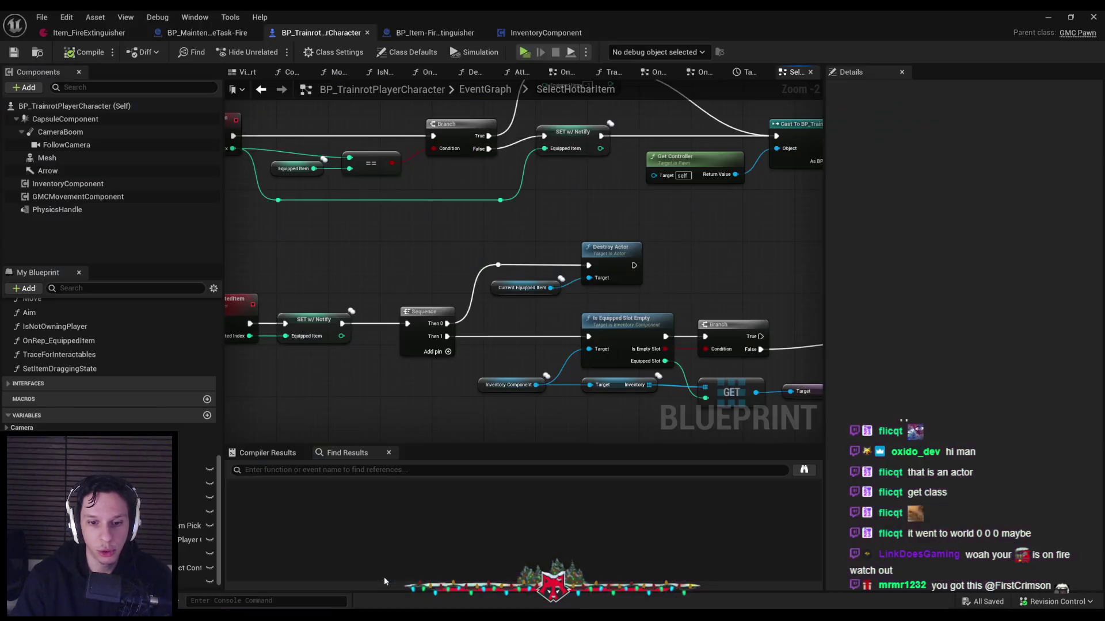
{"action": "scroll", "coordinate": [577, 323], "scroll_direction": "up", "scroll_amount": 2}
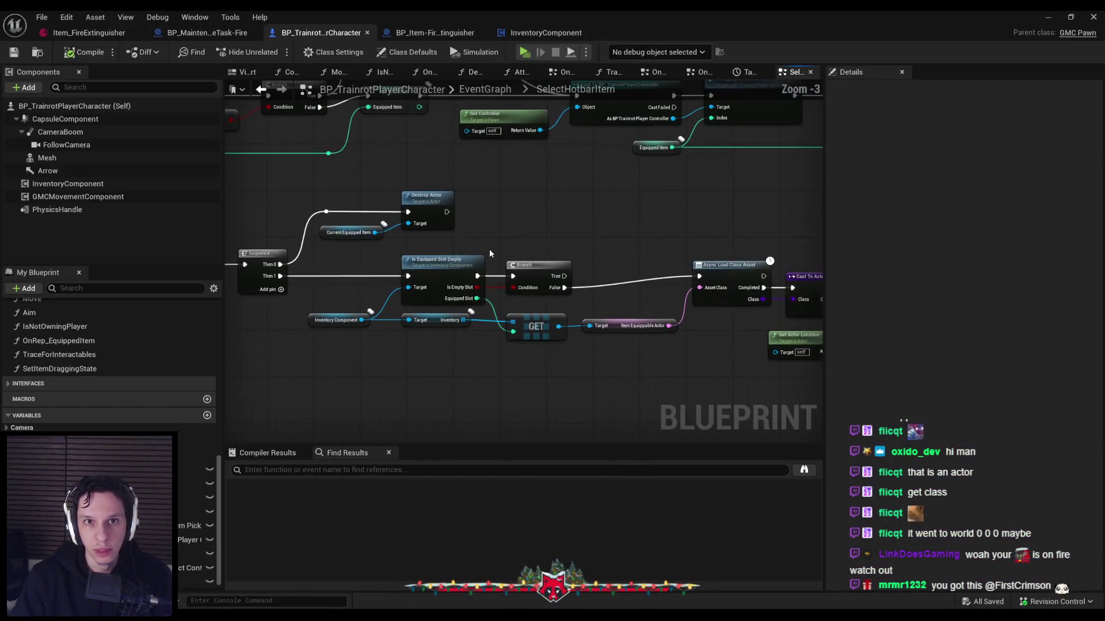
{"action": "scroll", "coordinate": [486, 246], "scroll_direction": "down", "scroll_amount": 3}
{"action": "left_click_drag", "start_coordinate": [526, 225], "coordinate": [375, 215]}
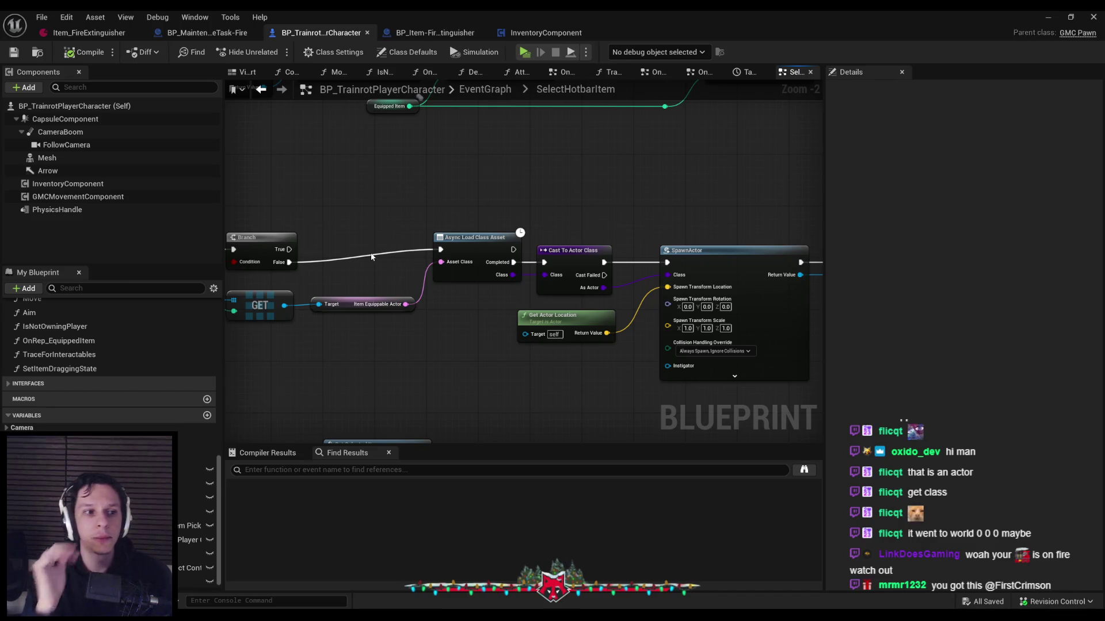
{"action": "left_click_drag", "start_coordinate": [473, 320], "coordinate": [371, 286]}
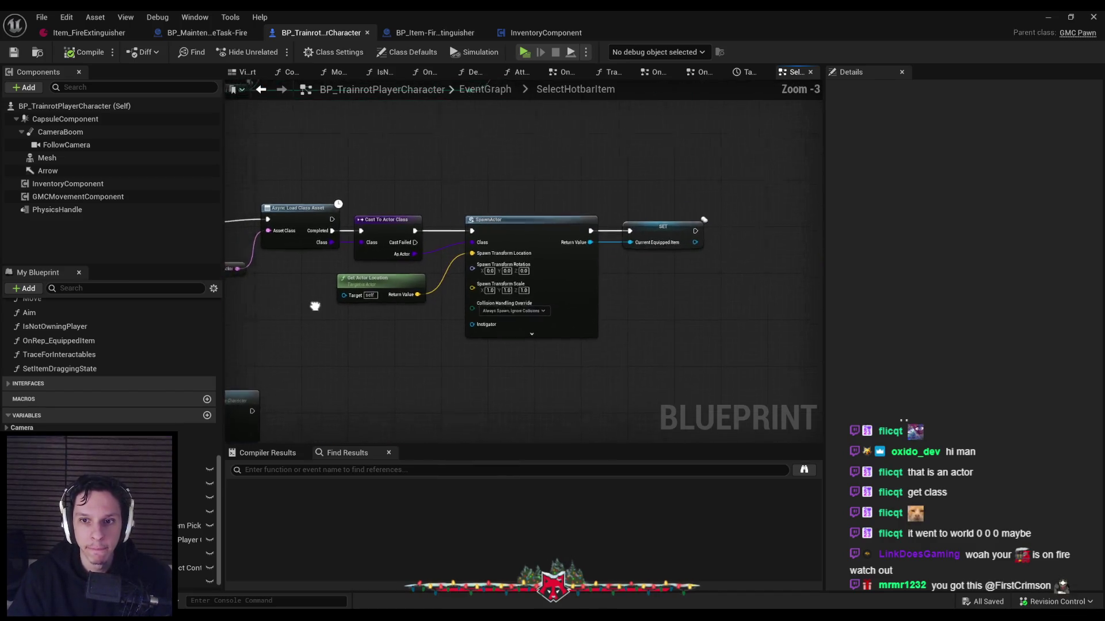
{"action": "scroll", "coordinate": [371, 286], "scroll_direction": "down", "scroll_amount": 1}
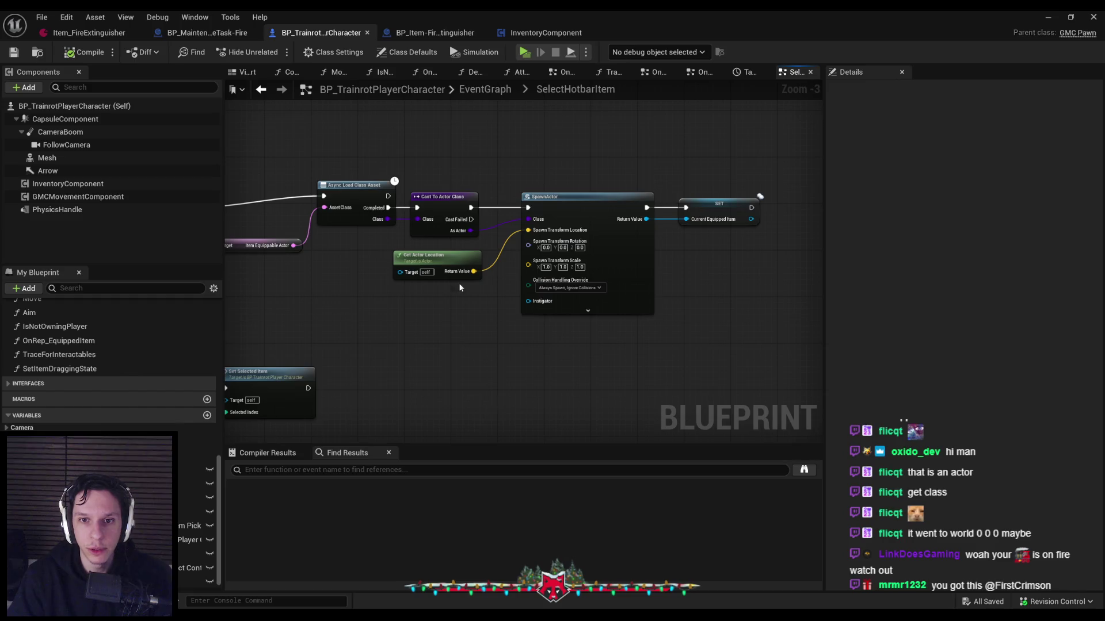
{"action": "scroll", "coordinate": [506, 265], "scroll_direction": "up", "scroll_amount": 2}
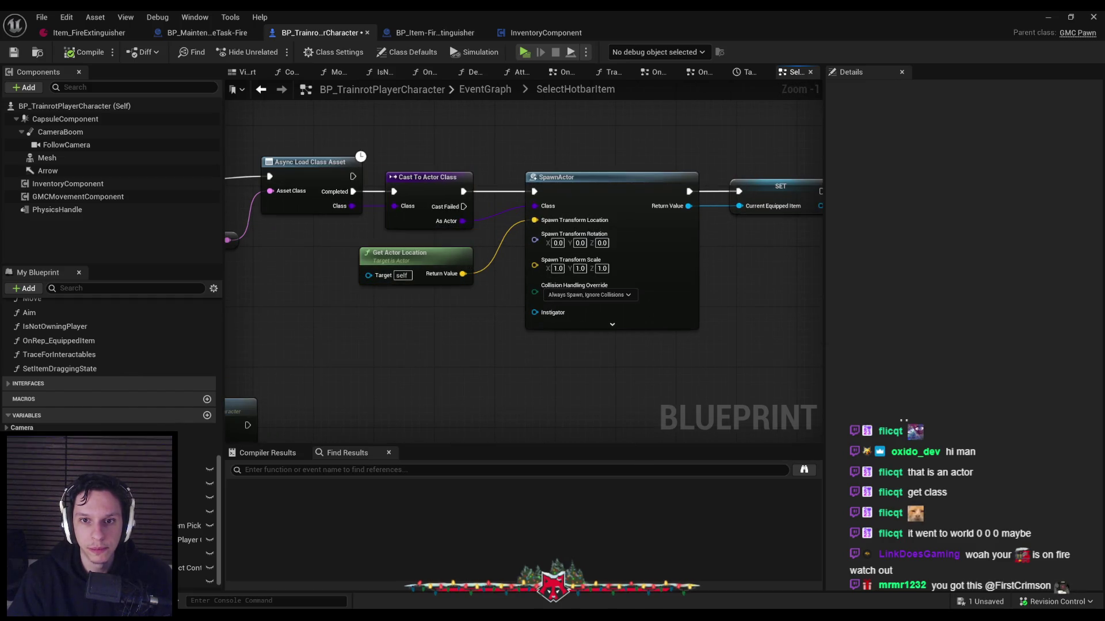
{"action": "scroll", "coordinate": [495, 305], "scroll_direction": "down", "scroll_amount": 2}
{"action": "left_click_drag", "start_coordinate": [390, 310], "coordinate": [669, 309]}
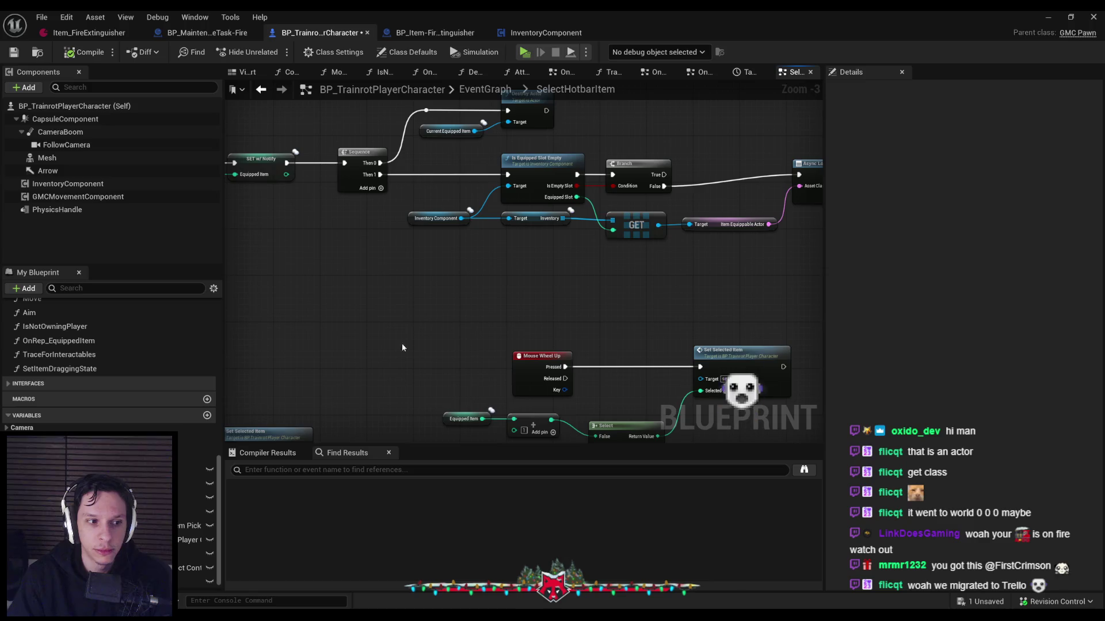
{"action": "mouse_move", "coordinate": [202, 614]}
{"action": "left_click", "coordinate": [202, 575]}
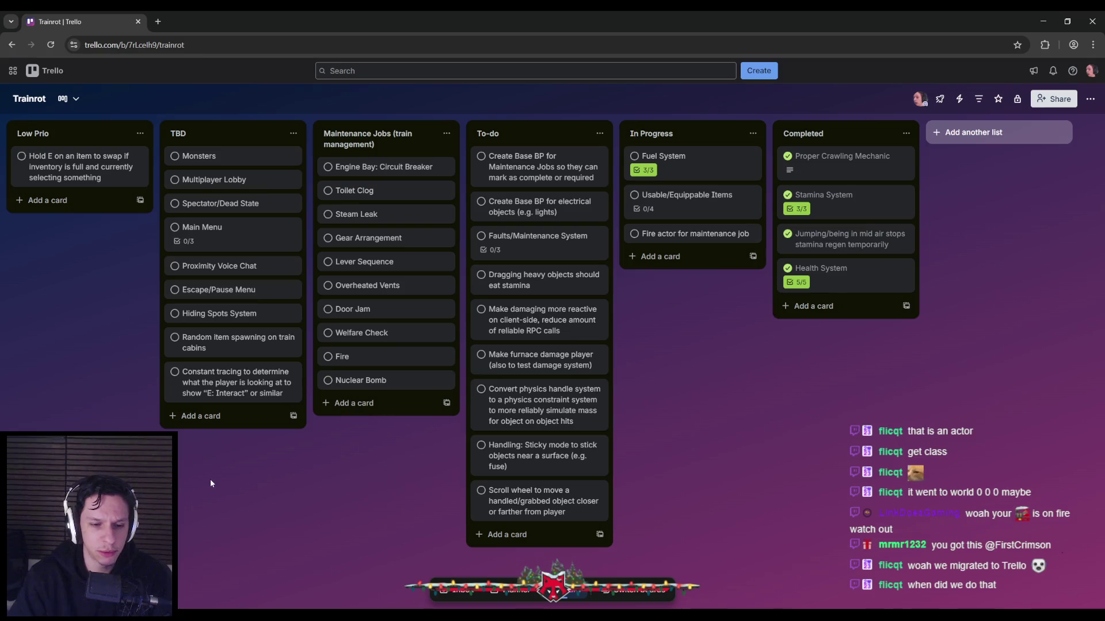
{"action": "key", "text": "alt+Tab"}
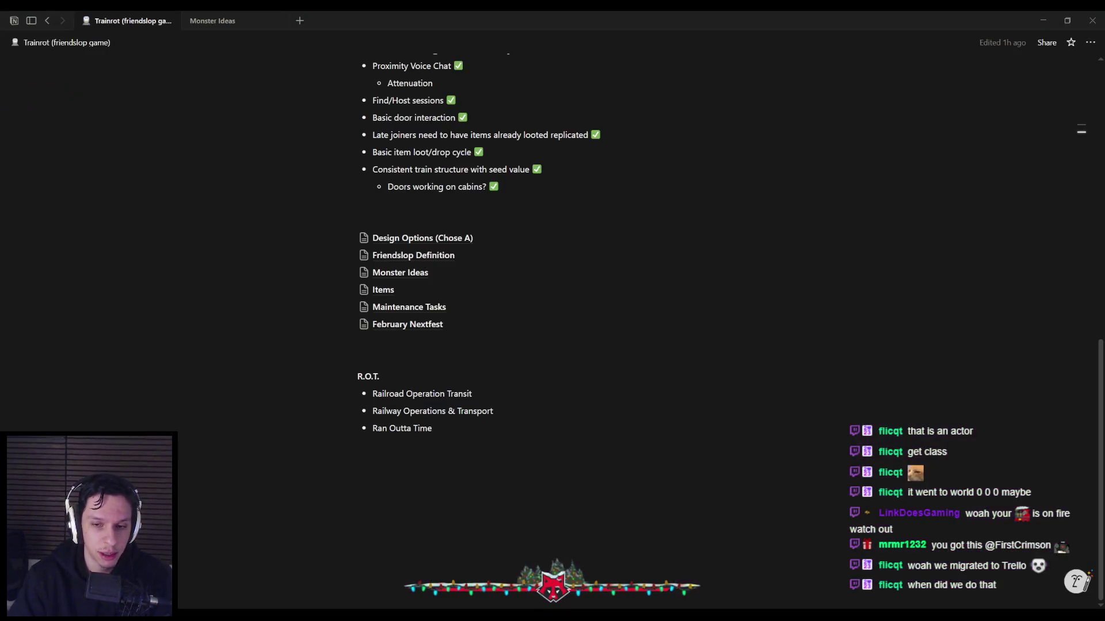
{"action": "scroll", "coordinate": [414, 425], "scroll_direction": "down", "scroll_amount": 3}
{"action": "scroll", "coordinate": [415, 426], "scroll_direction": "up", "scroll_amount": 8}
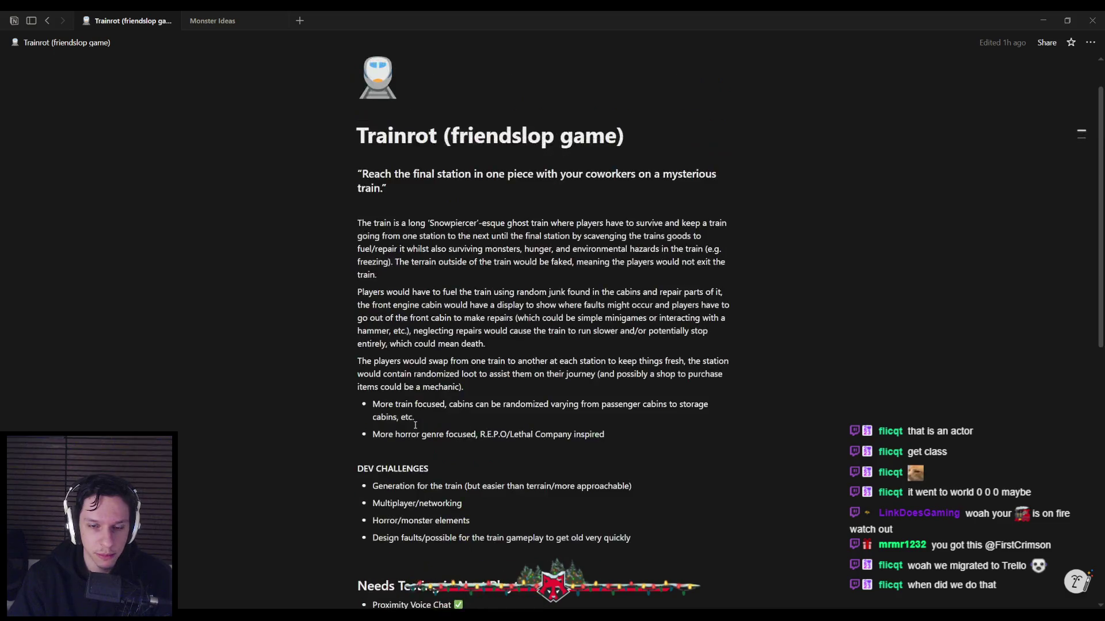
{"action": "scroll", "coordinate": [415, 425], "scroll_direction": "down", "scroll_amount": 5}
{"action": "key", "text": "alt+Tab"}
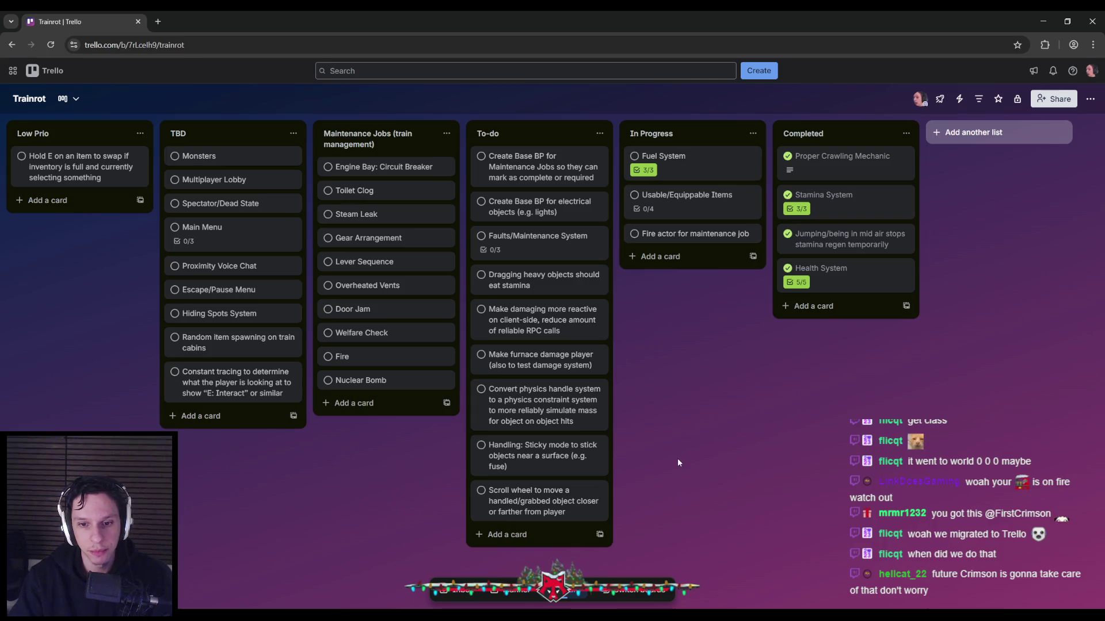
{"action": "left_click", "coordinate": [1040, 22]}
{"action": "scroll", "coordinate": [429, 319], "scroll_direction": "down", "scroll_amount": 2}
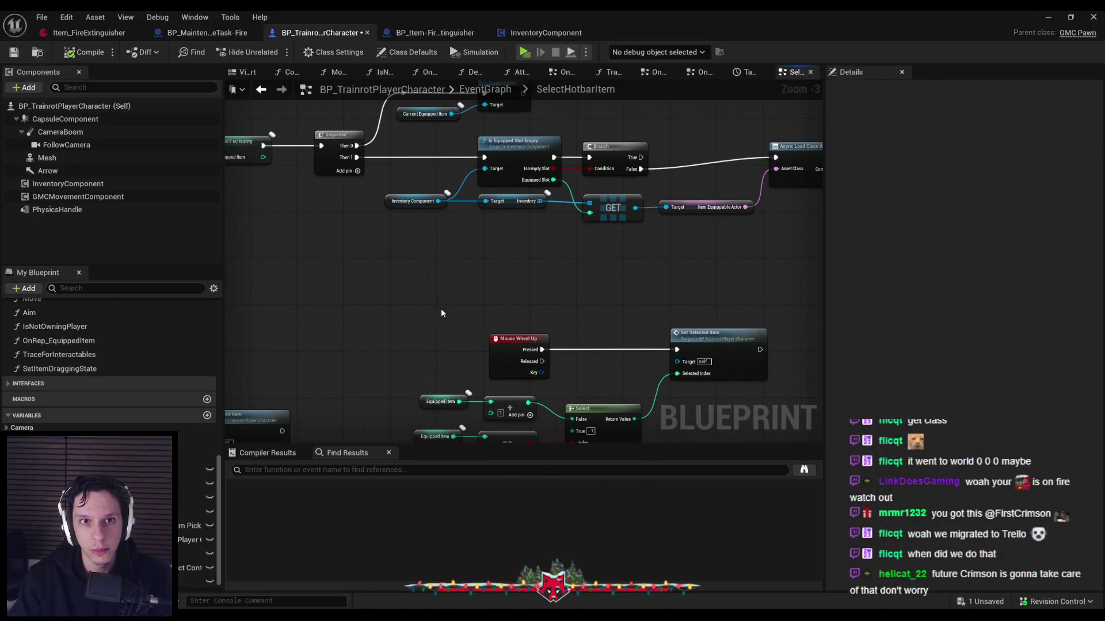
{"action": "scroll", "coordinate": [537, 234], "scroll_direction": "up", "scroll_amount": 2}
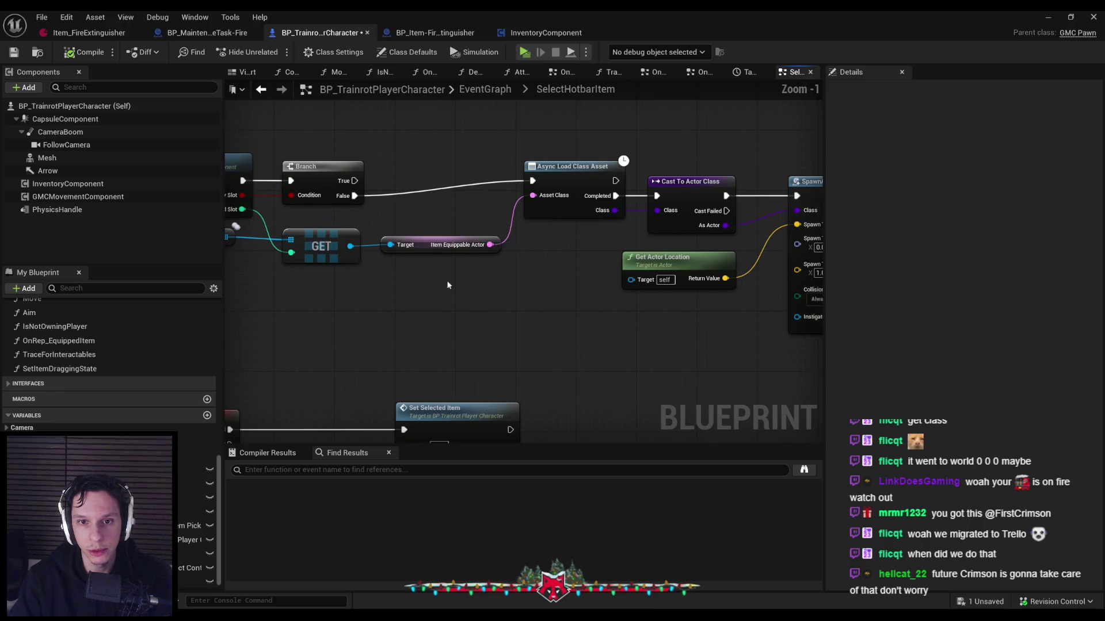
{"action": "scroll", "coordinate": [757, 302], "scroll_direction": "down", "scroll_amount": 2}
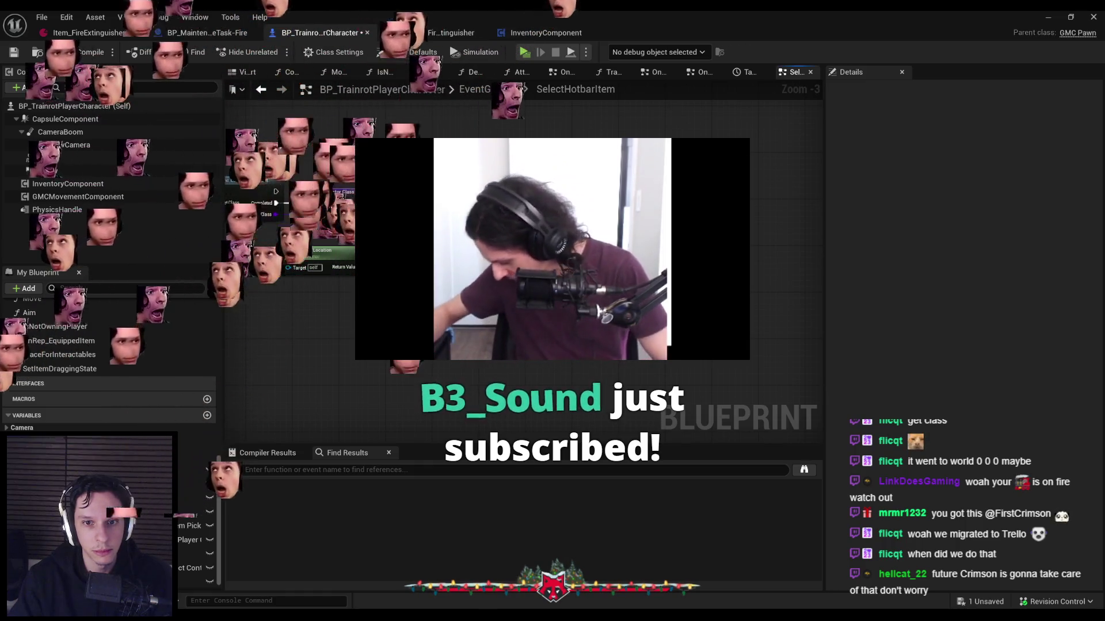
{"action": "mouse_move", "coordinate": [403, 345]}
{"action": "left_mouse_down"}
{"action": "mouse_move", "coordinate": [509, 353]}
{"action": "mouse_move", "coordinate": [623, 320]}
{"action": "left_mouse_up"}
{"action": "scroll", "coordinate": [623, 320], "scroll_direction": "down", "scroll_amount": 1}
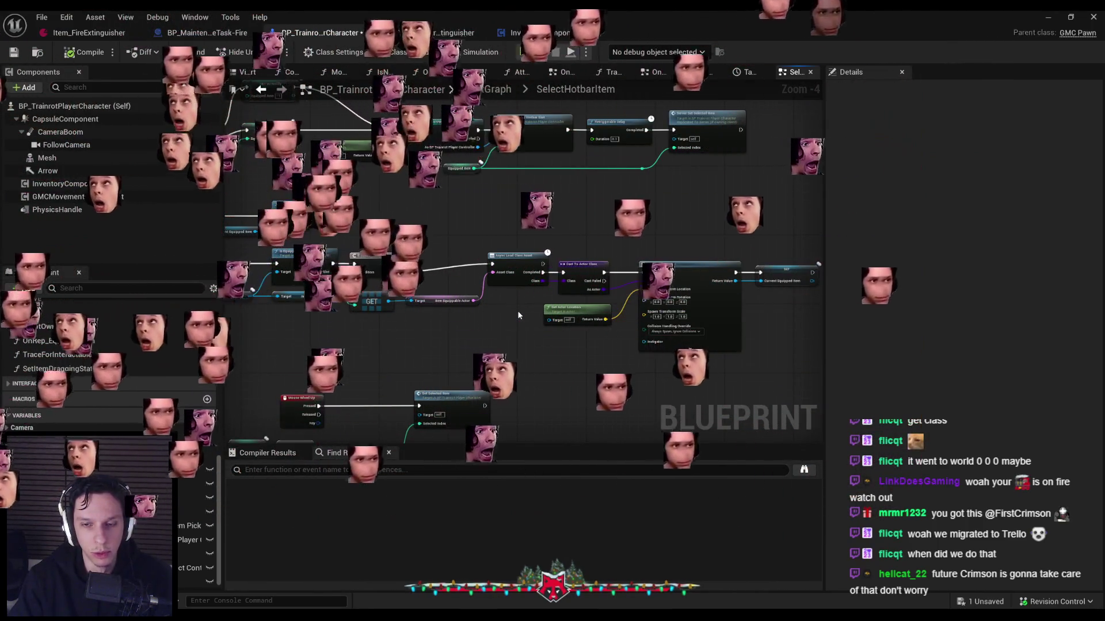
{"action": "scroll", "coordinate": [512, 314], "scroll_direction": "up", "scroll_amount": 3}
{"action": "scroll", "coordinate": [512, 318], "scroll_direction": "down", "scroll_amount": 2}
{"action": "mouse_move", "coordinate": [512, 318]}
{"action": "left_mouse_down"}
{"action": "mouse_move", "coordinate": [563, 267]}
{"action": "mouse_move", "coordinate": [662, 262]}
{"action": "left_mouse_up"}
{"action": "scroll", "coordinate": [565, 258], "scroll_direction": "up", "scroll_amount": 1}
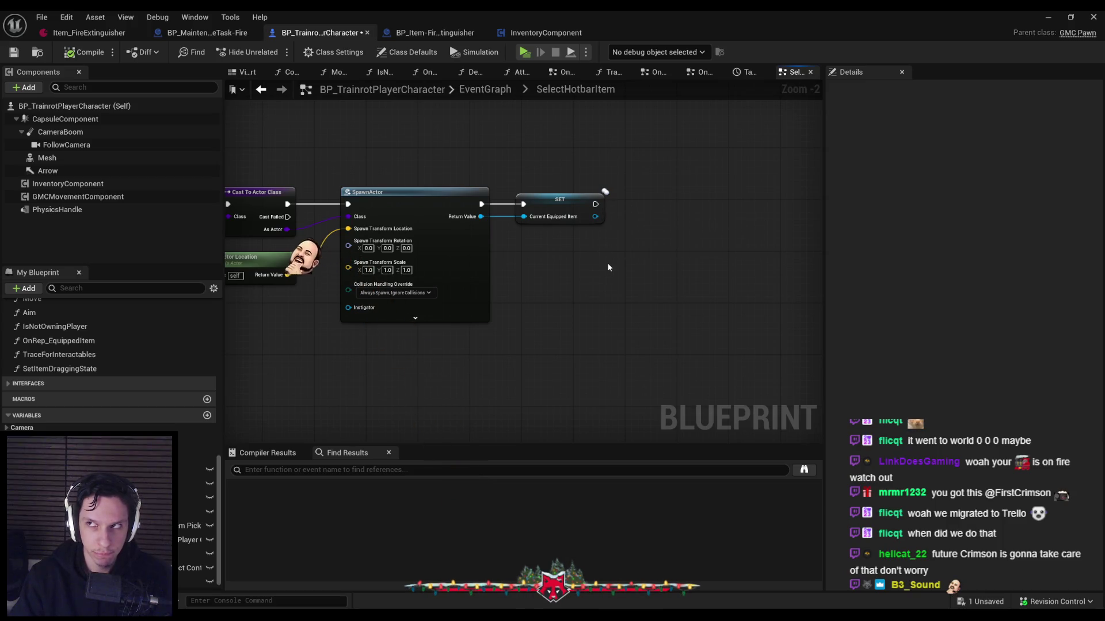
{"action": "left_click_drag", "start_coordinate": [595, 203], "coordinate": [638, 203]}
Add Attach Actor To Component after SET with CameraBoom as Parent, compile, and launch a multiplayer test
{"action": "type", "text": "attach actor"}
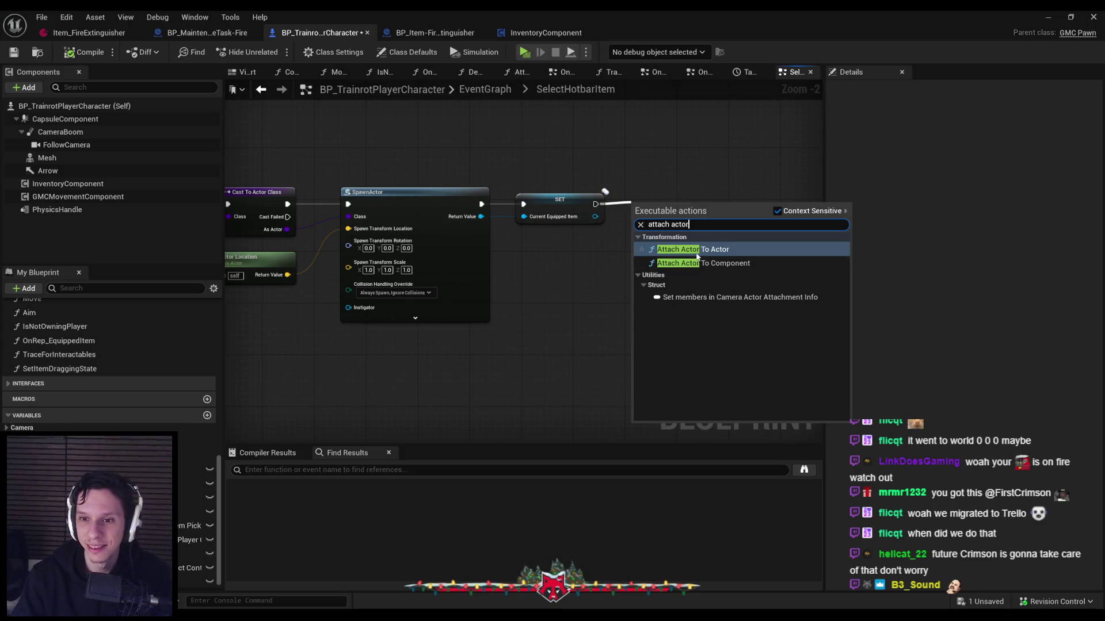
{"action": "left_click", "coordinate": [699, 262]}
{"action": "left_click_drag", "start_coordinate": [682, 202], "coordinate": [723, 197]}
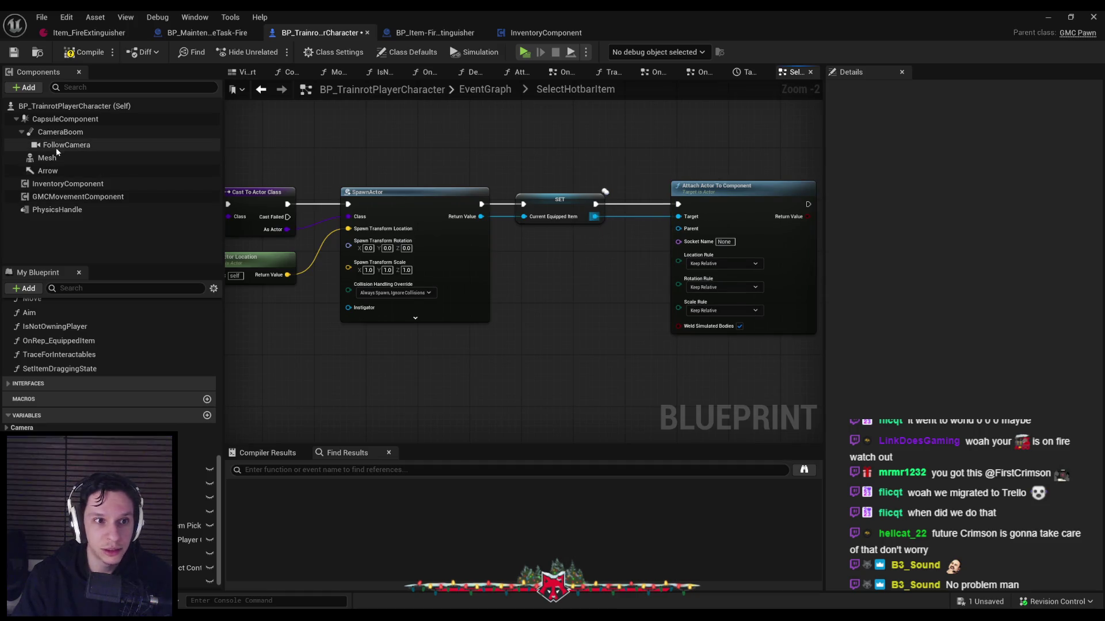
{"action": "left_click_drag", "start_coordinate": [60, 132], "coordinate": [573, 248]}
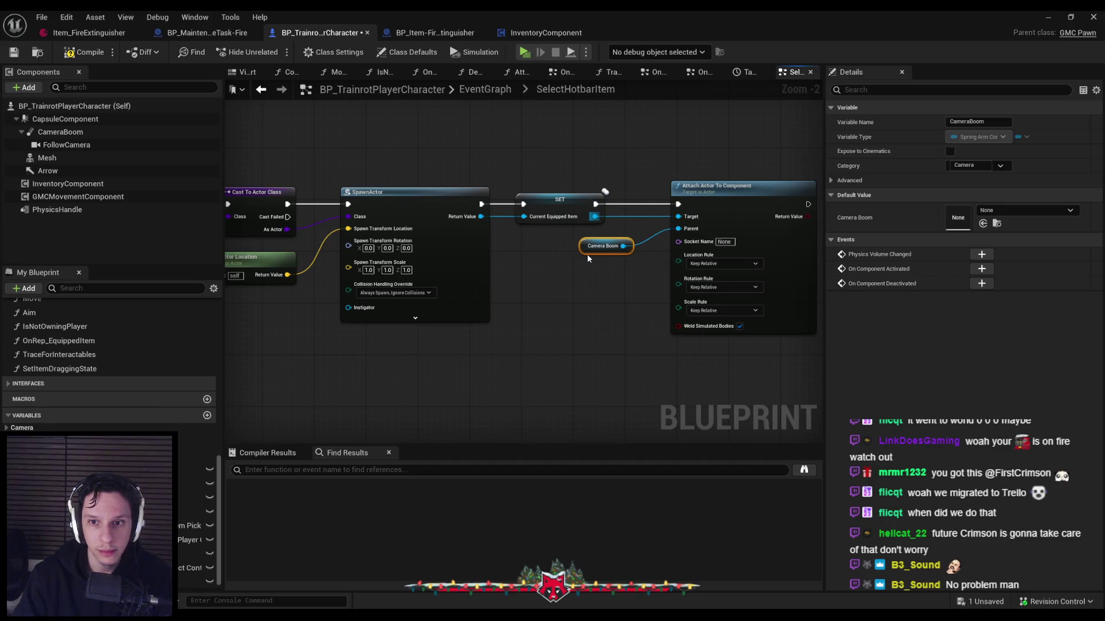
{"action": "left_click", "coordinate": [595, 301]}
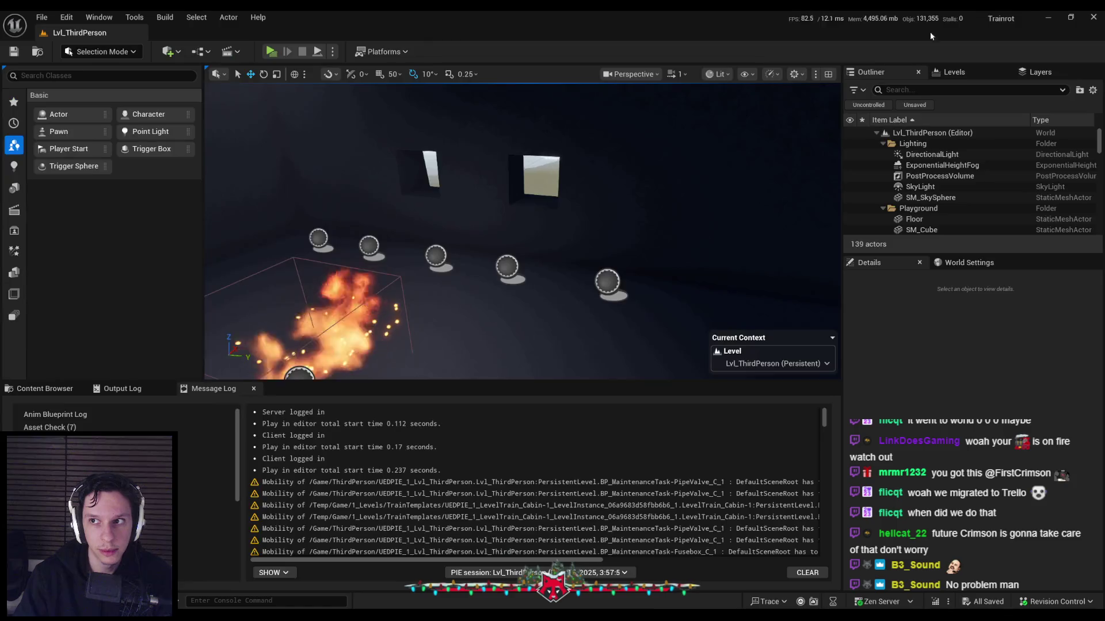
{"action": "key", "text": "alt+Tab"}
{"action": "left_click", "coordinate": [270, 55]}
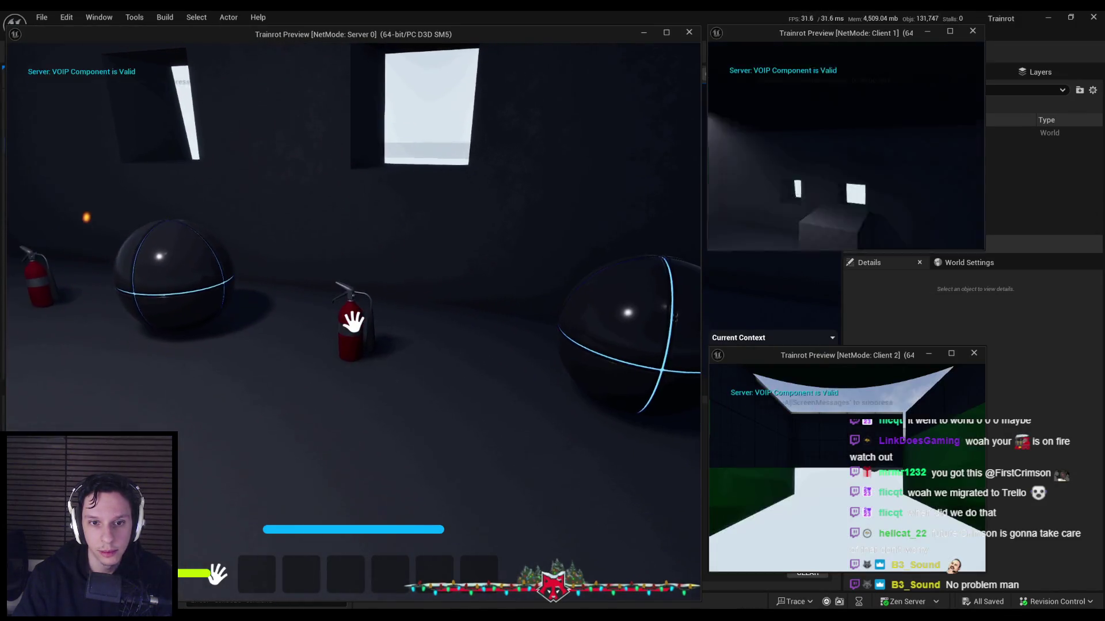
Pick up the fire extinguisher, equip hotbar slot 2 on the server, toggle wireframe view, then stop
{"action": "left_click", "coordinate": [353, 322]}
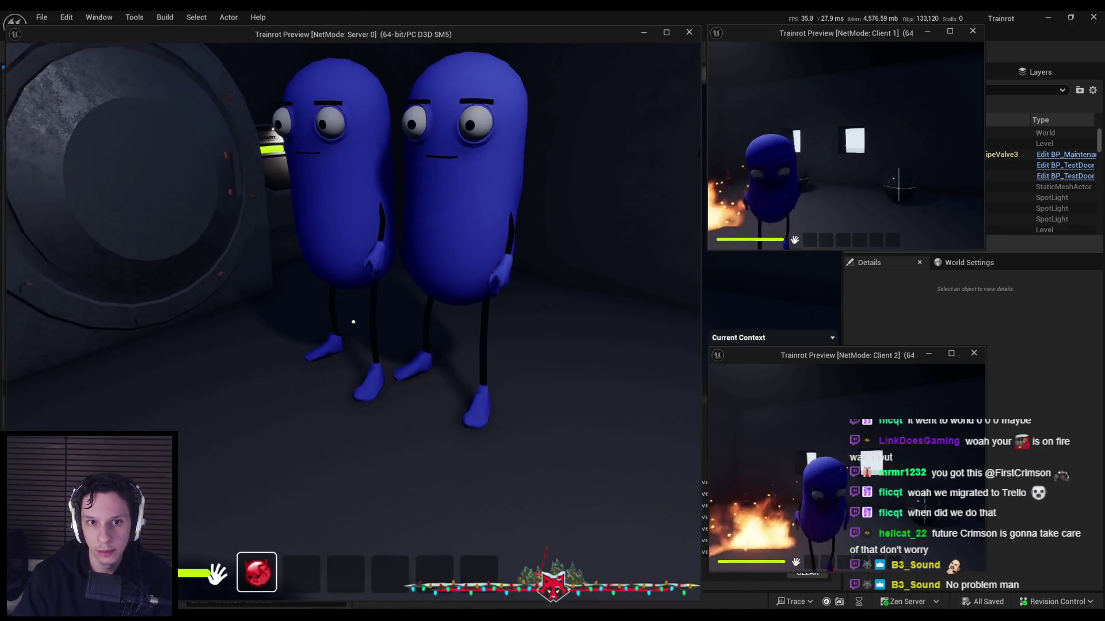
{"action": "key", "text": "super"}
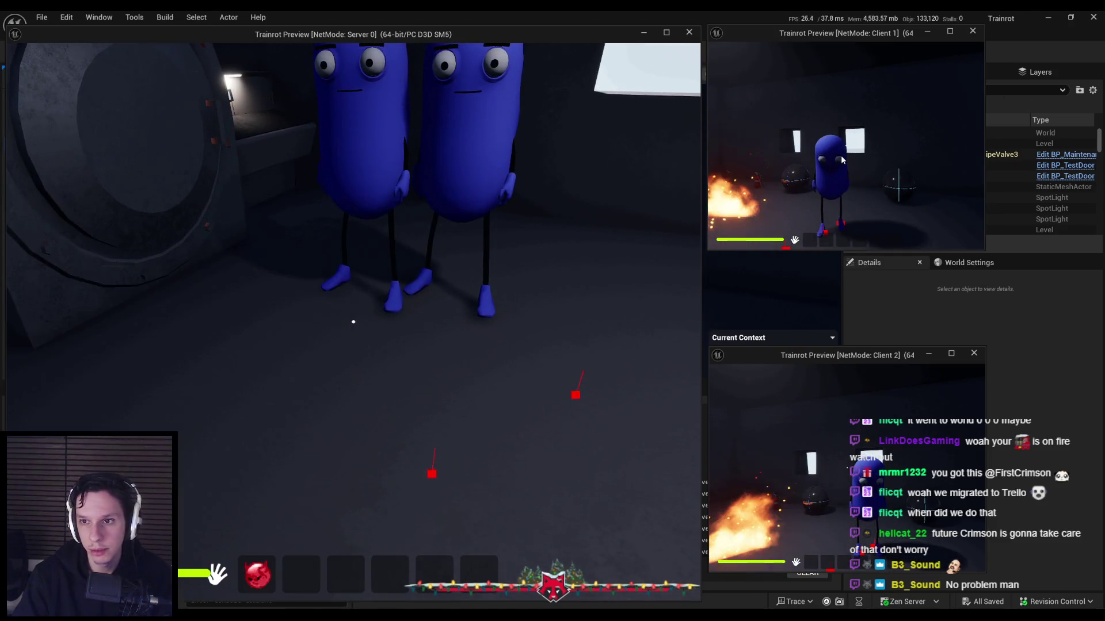
{"action": "key", "text": "super"}
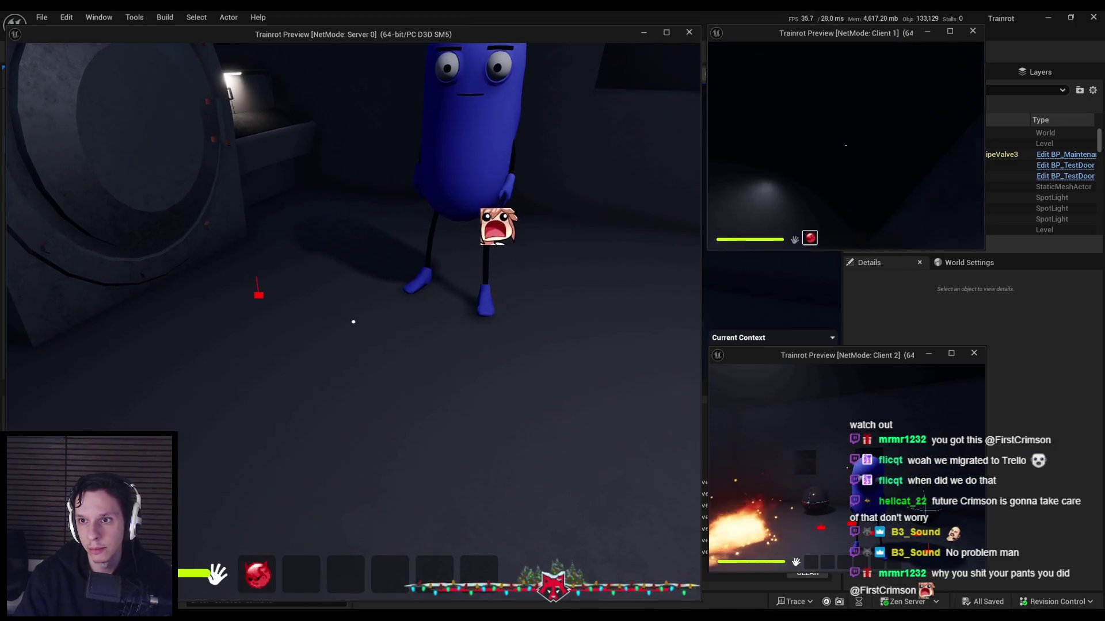
{"action": "left_click", "coordinate": [471, 277]}
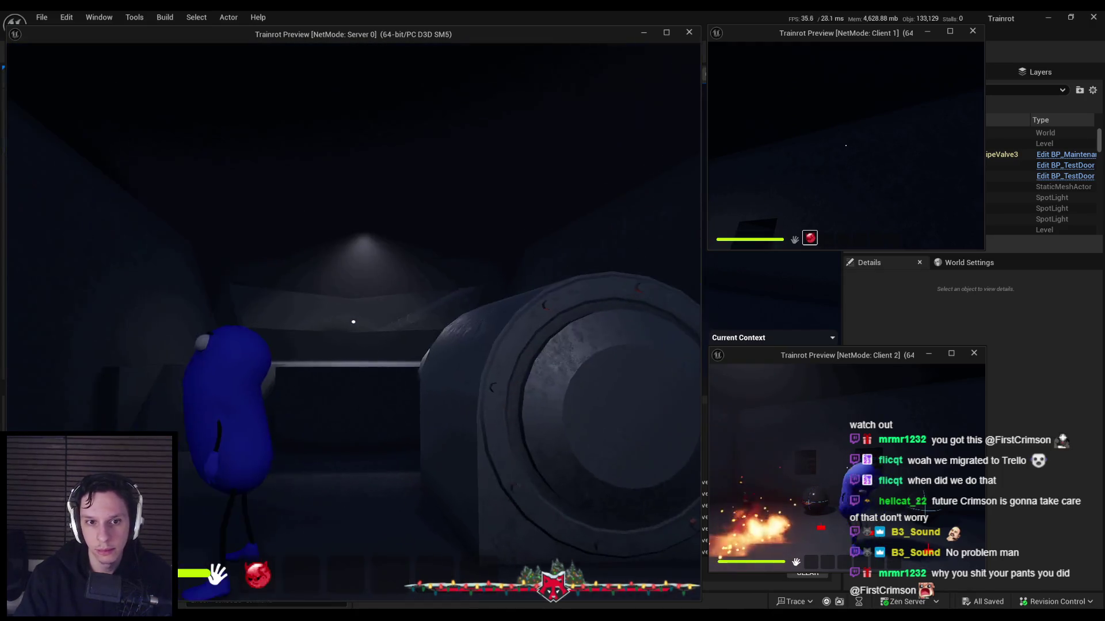
{"action": "key", "text": "2"}
{"action": "key", "text": "F1"}
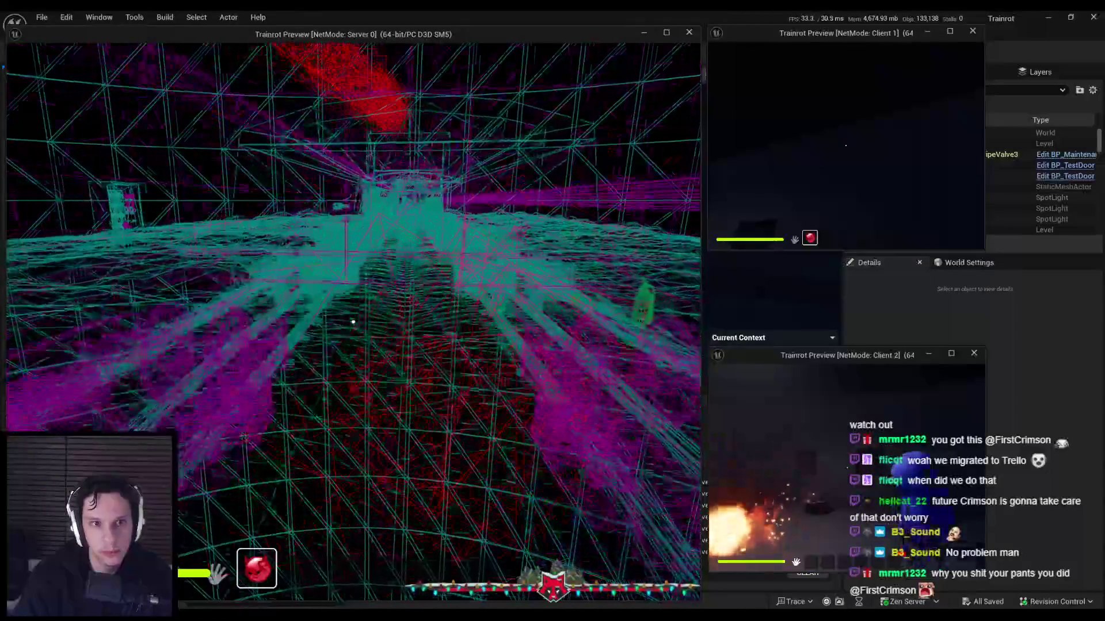
{"action": "key", "text": "F3"}
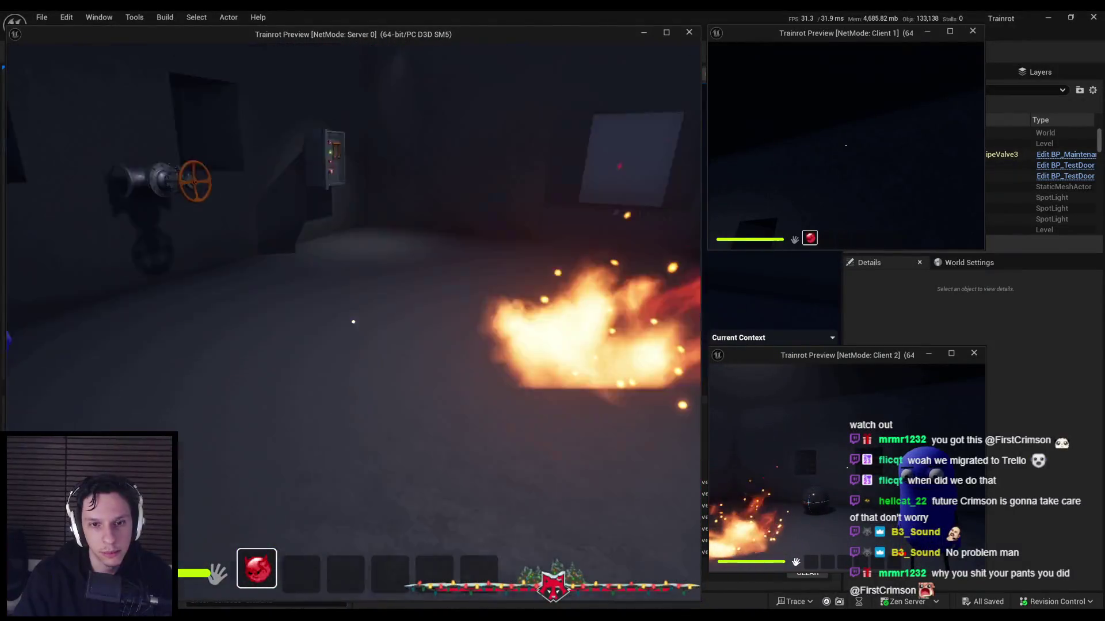
{"action": "key", "text": "Escape"}
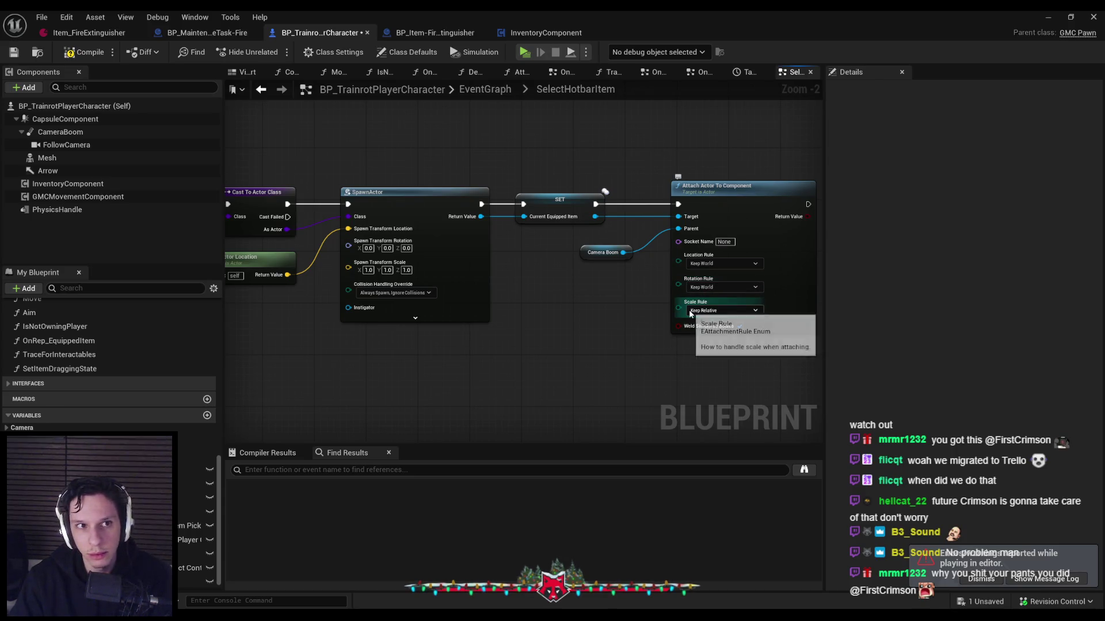
Relaunch the multiplayer session, pick up the extinguisher, walk forward, and end the session
{"action": "left_click", "coordinate": [1043, 19]}
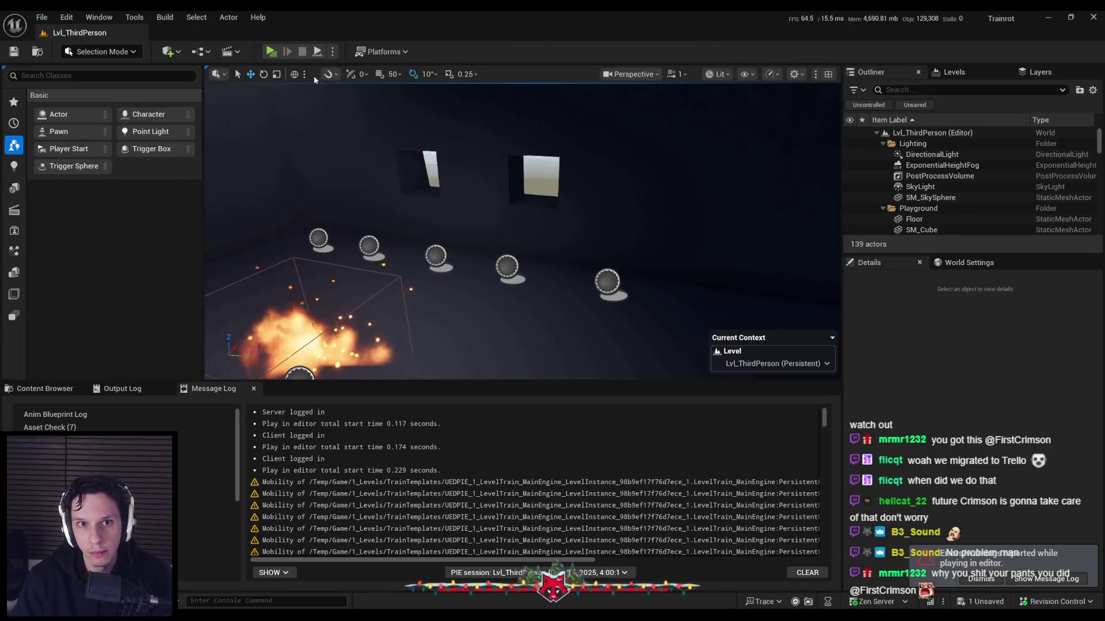
{"action": "left_click", "coordinate": [271, 52]}
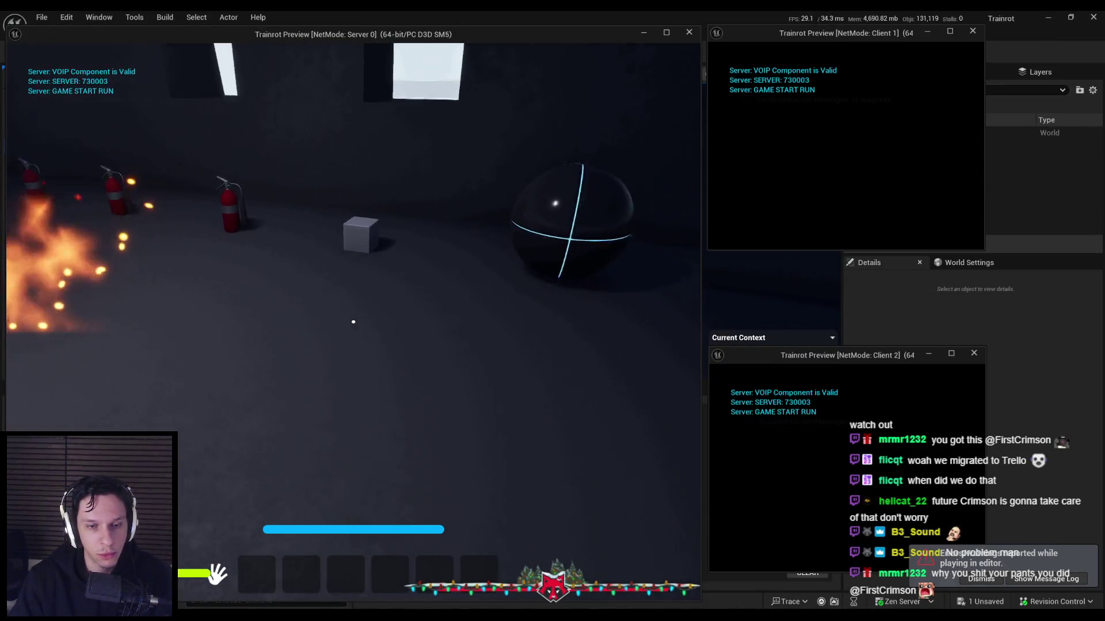
{"action": "key", "text": "e"}
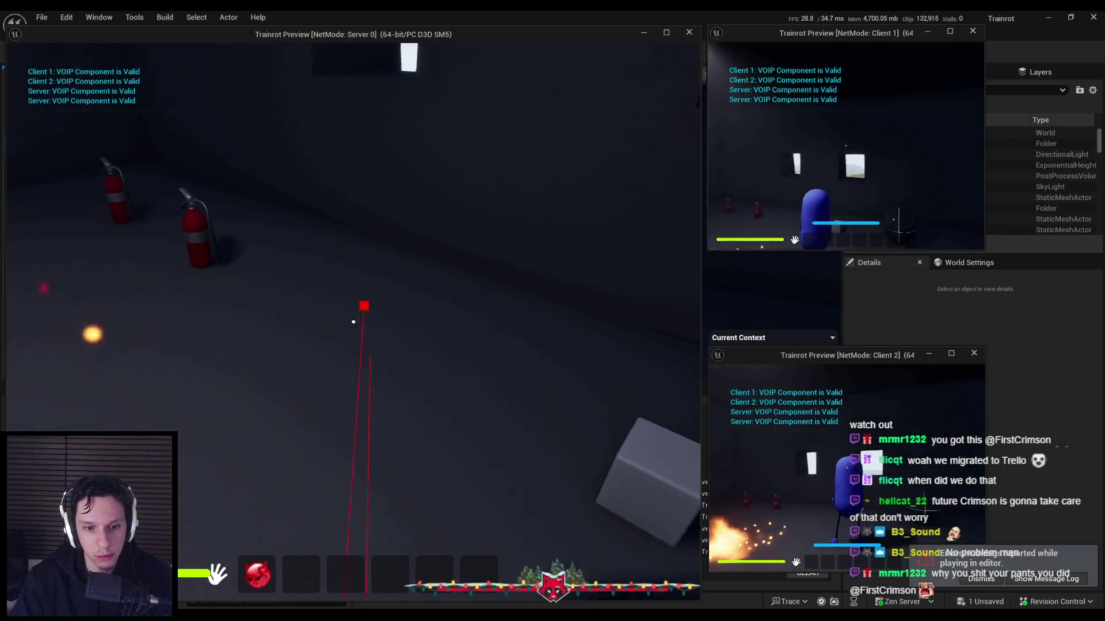
{"action": "key", "text": "w"}
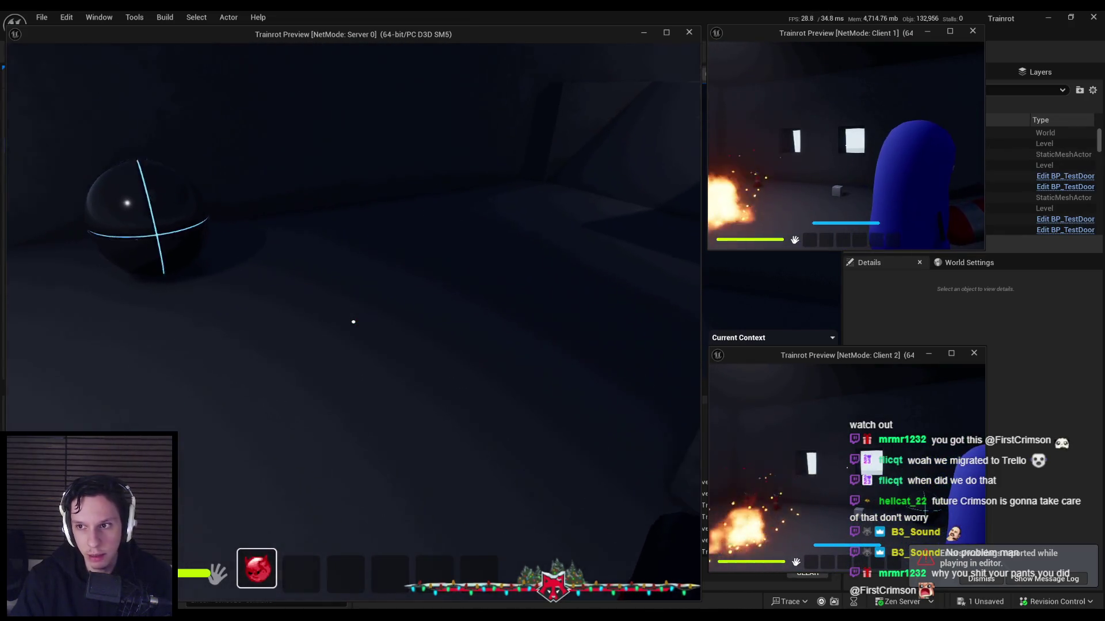
{"action": "key", "text": "w"}
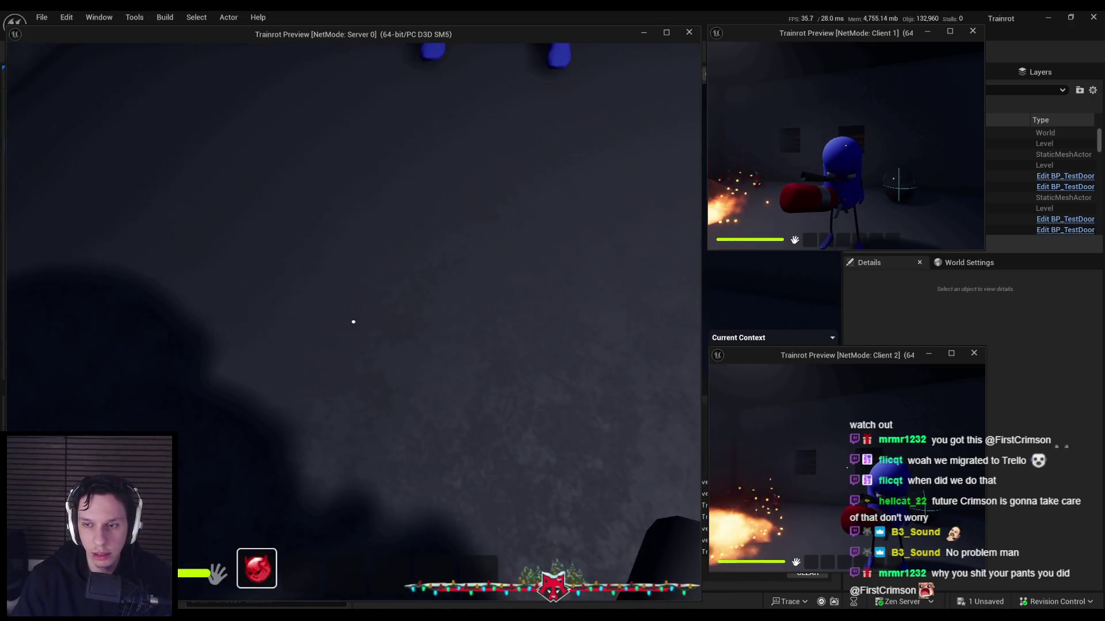
{"action": "key", "text": "Escape"}
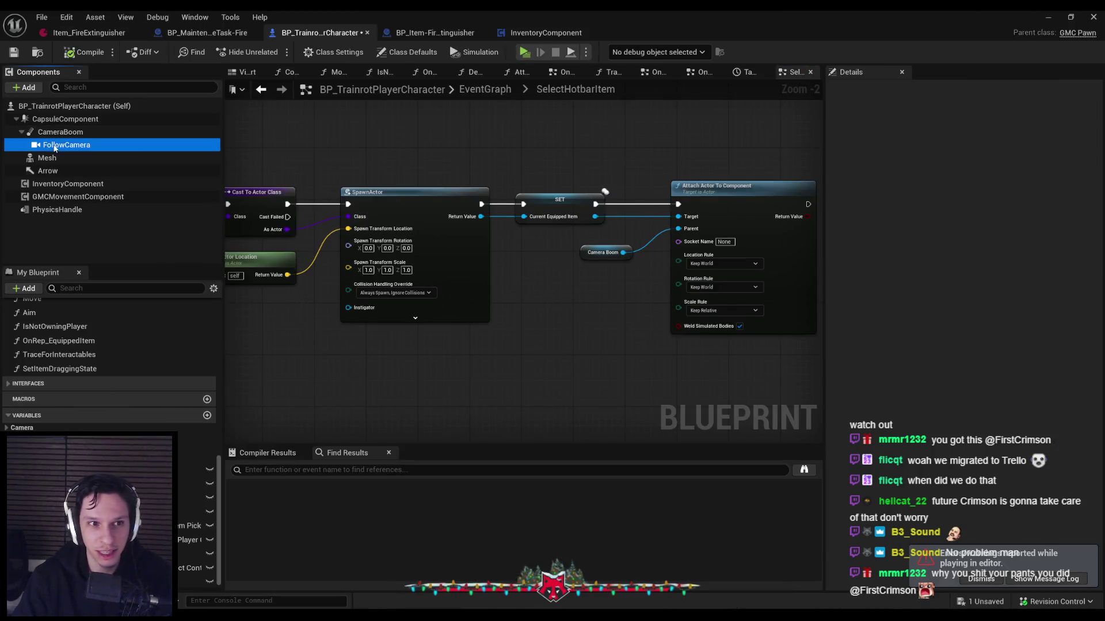
Replace the Camera Boom getter with a Follow Camera getter on the attach node's Parent input
{"action": "left_click", "coordinate": [55, 146]}
{"action": "scroll", "coordinate": [592, 248], "scroll_direction": "up", "scroll_amount": 2}
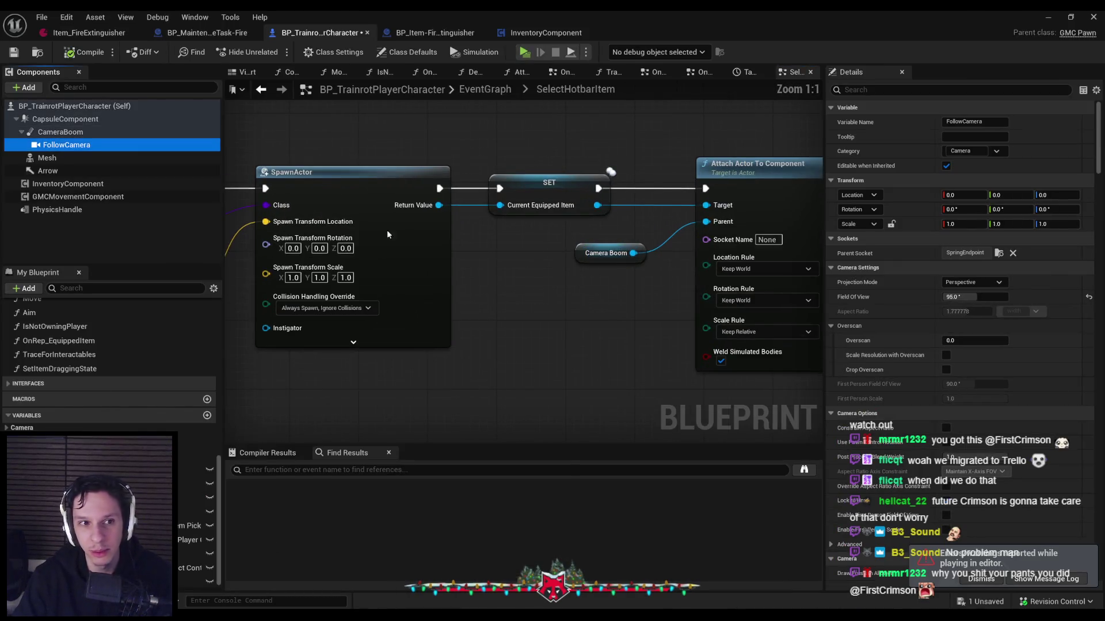
{"action": "left_click_drag", "start_coordinate": [604, 293], "coordinate": [607, 262]}
{"action": "left_click", "coordinate": [606, 254]}
{"action": "key", "text": "Delete"}
{"action": "left_click", "coordinate": [607, 302]}
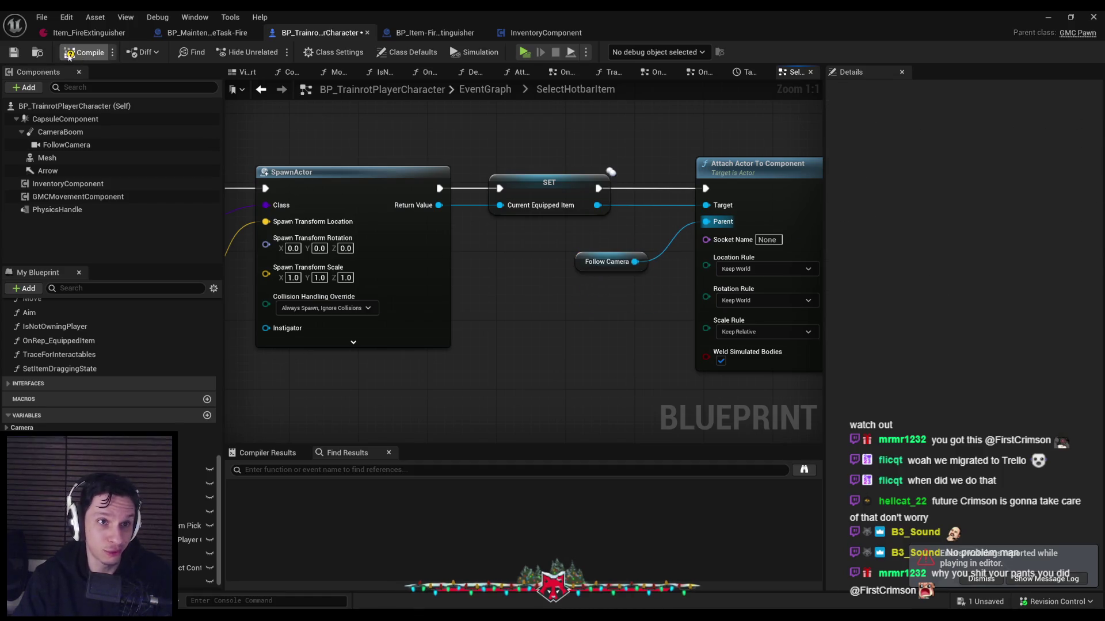
{"action": "left_click", "coordinate": [1046, 16]}
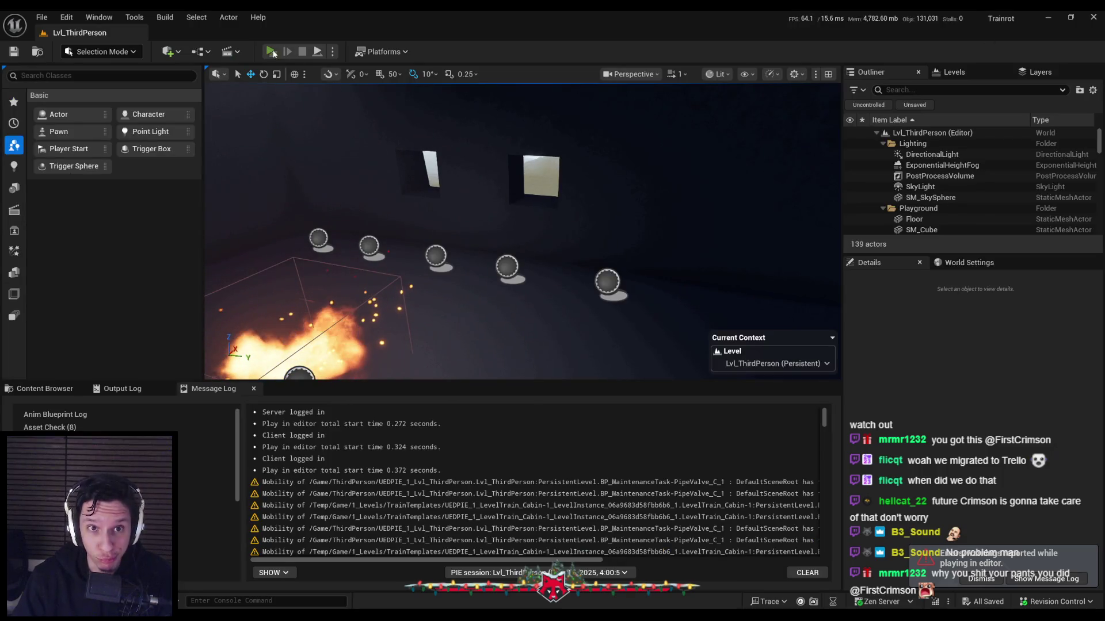
Run a multiplayer test, equip hotbar slot 1 in the server window, then end the session
{"action": "left_click", "coordinate": [271, 51]}
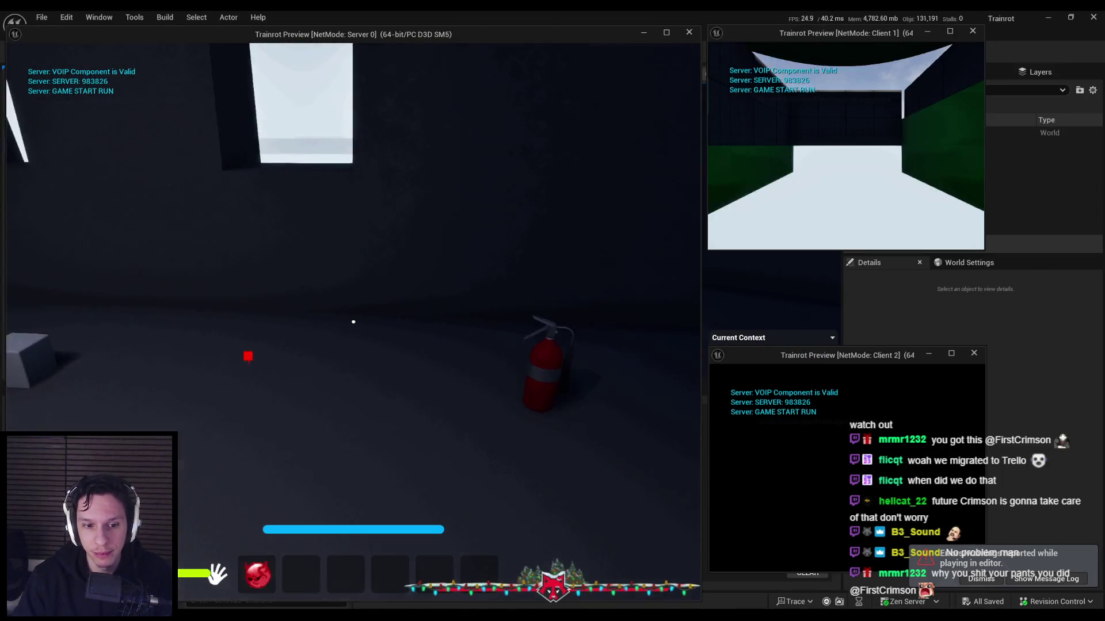
{"action": "key", "text": "1"}
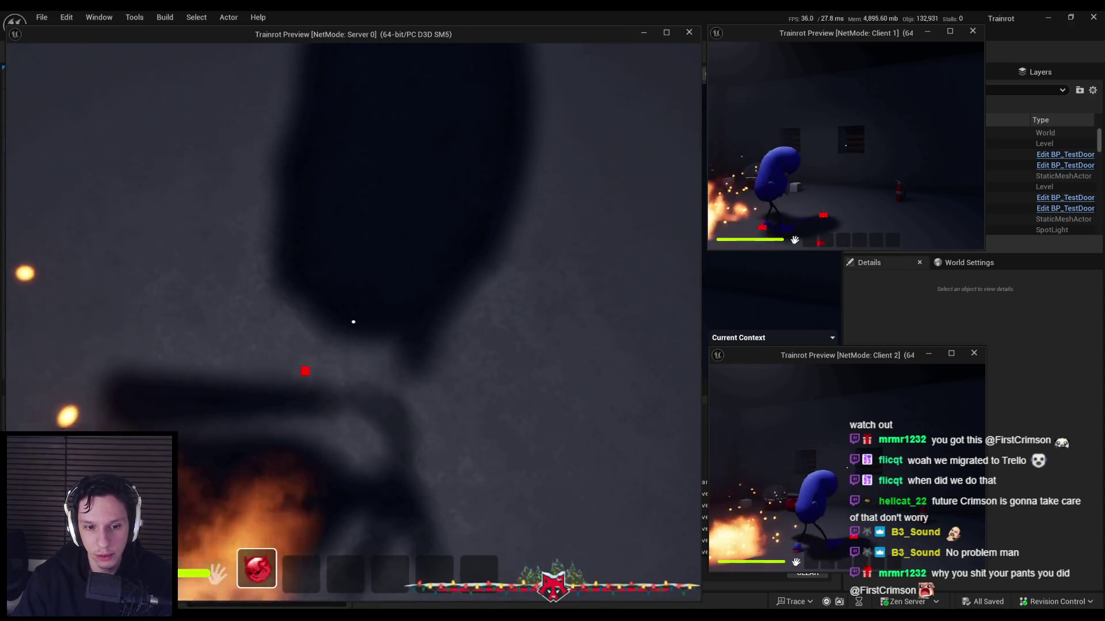
{"action": "key", "text": "Escape"}
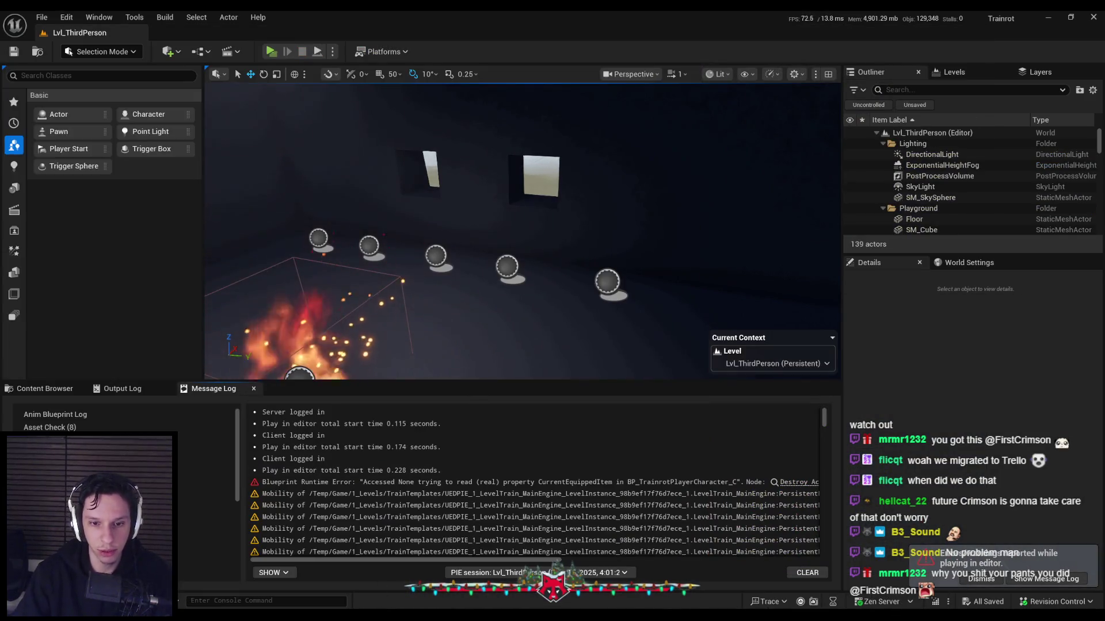
Swap the Follow Camera getter back to a Camera Boom getter wired into Parent, and save
{"action": "left_click", "coordinate": [392, 581]}
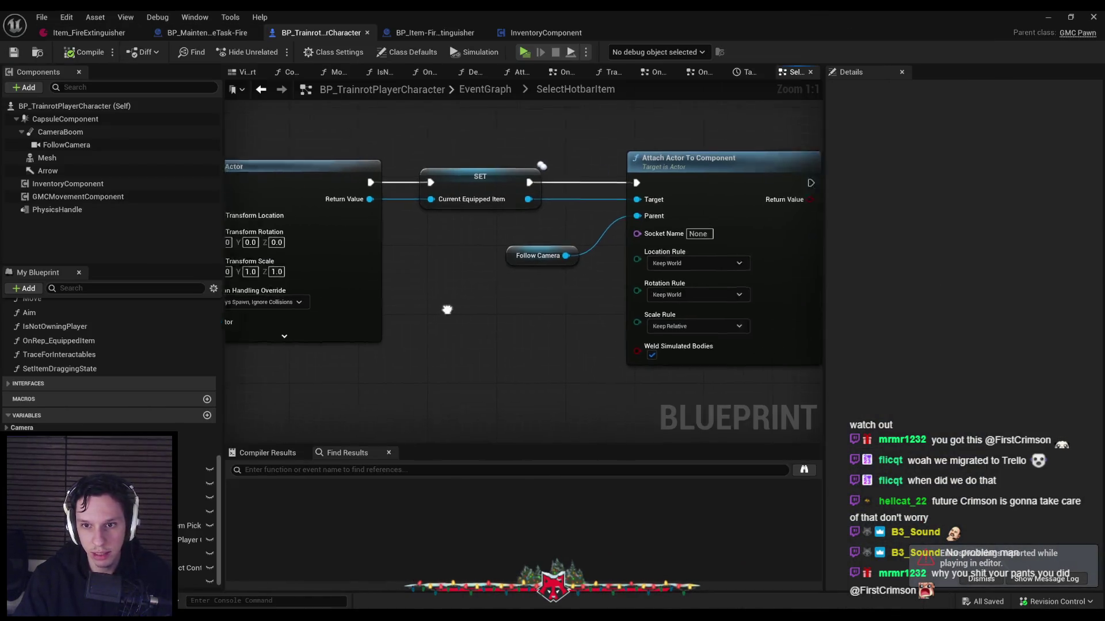
{"action": "scroll", "coordinate": [510, 258], "scroll_direction": "down", "scroll_amount": 1}
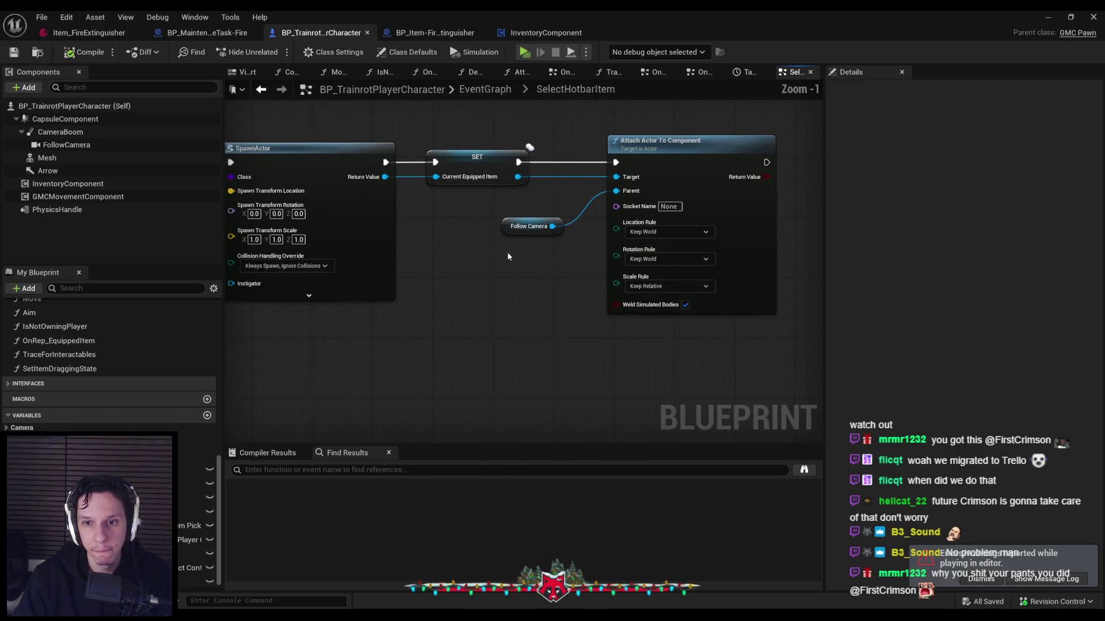
{"action": "left_click", "coordinate": [66, 145]}
{"action": "scroll", "coordinate": [920, 332], "scroll_direction": "down", "scroll_amount": 10}
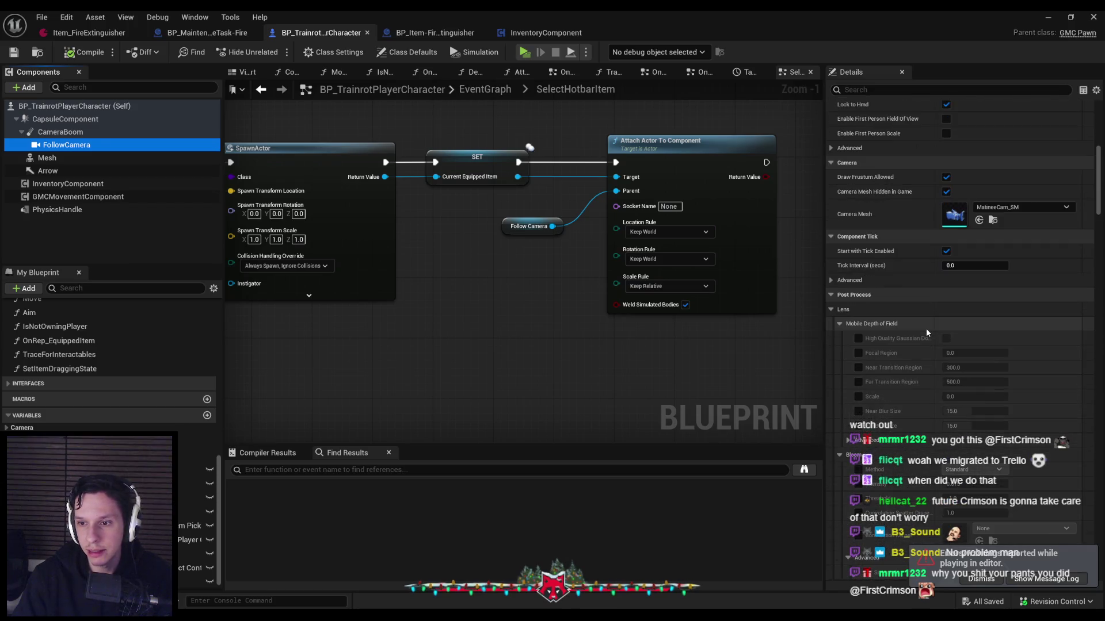
{"action": "scroll", "coordinate": [926, 331], "scroll_direction": "down", "scroll_amount": 2}
{"action": "mouse_move", "coordinate": [108, 134]}
{"action": "left_mouse_down"}
{"action": "mouse_move", "coordinate": [499, 246]}
{"action": "mouse_move", "coordinate": [592, 219]}
{"action": "mouse_move", "coordinate": [644, 188]}
{"action": "left_mouse_up"}
{"action": "key", "text": "Delete"}
{"action": "left_click_drag", "start_coordinate": [521, 248], "coordinate": [529, 227]}
{"action": "left_click", "coordinate": [516, 271]}
{"action": "left_click", "coordinate": [20, 53]}
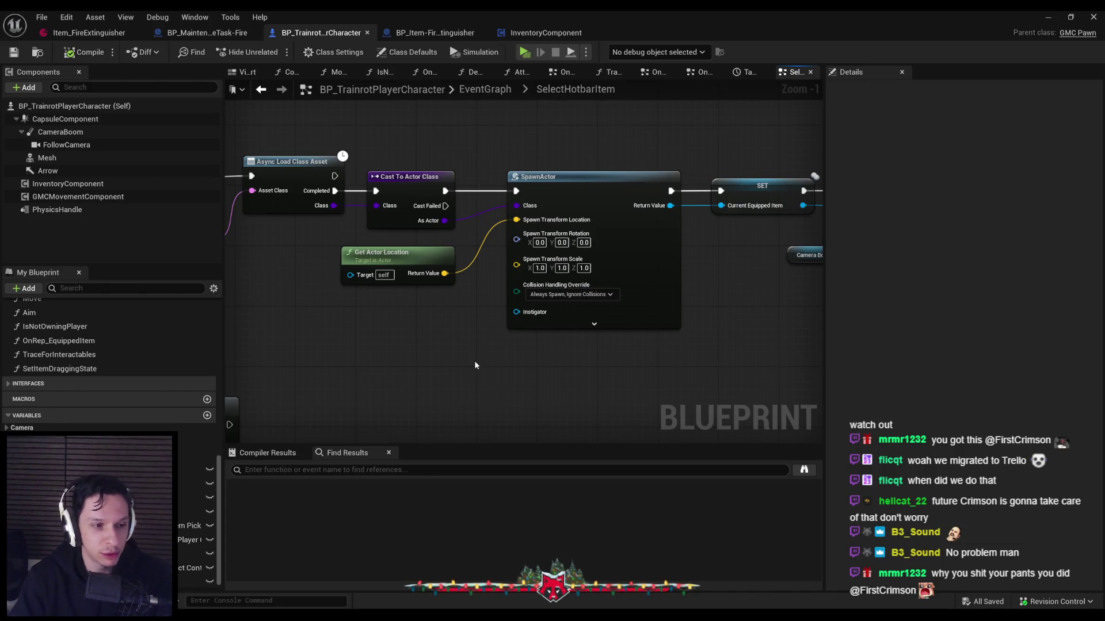
Check the Camera Boom and attach nodes, then save the Blueprint again
{"action": "scroll", "coordinate": [621, 375], "scroll_direction": "down", "scroll_amount": 1}
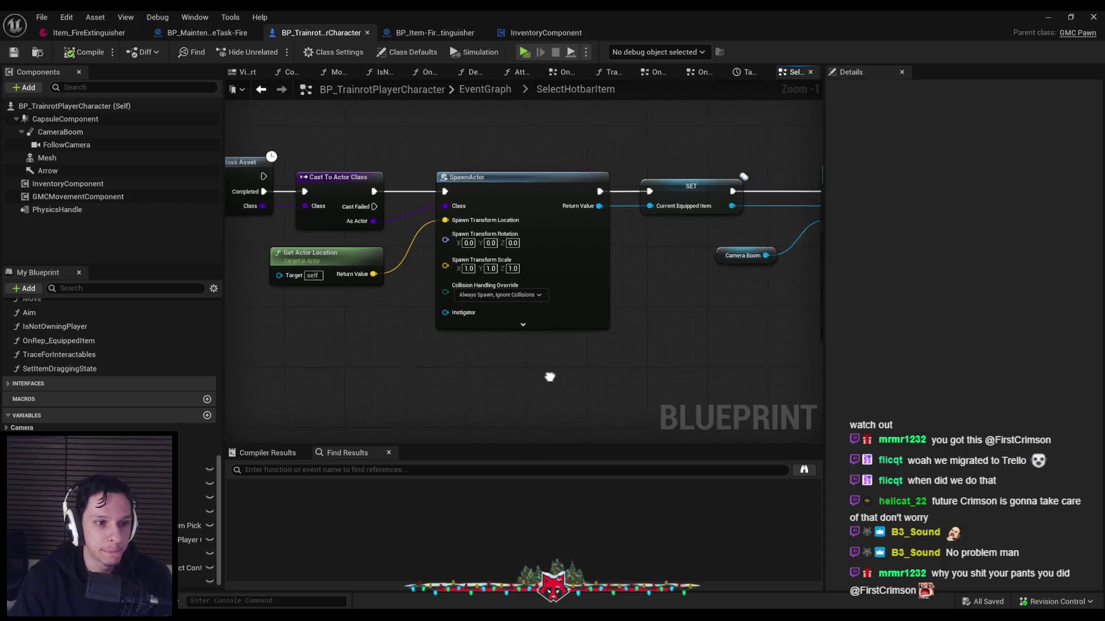
{"action": "scroll", "coordinate": [620, 247], "scroll_direction": "up", "scroll_amount": 2}
{"action": "left_click_drag", "start_coordinate": [468, 385], "coordinate": [594, 190]}
{"action": "left_click", "coordinate": [450, 259]}
{"action": "left_click", "coordinate": [14, 53]}
Copy the Camera Boom getter and paste a second one beside the SpawnActor node
{"action": "left_click", "coordinate": [395, 291]}
{"action": "mouse_move", "coordinate": [395, 291]}
{"action": "left_mouse_down"}
{"action": "mouse_move", "coordinate": [508, 271]}
{"action": "mouse_move", "coordinate": [505, 256]}
{"action": "mouse_move", "coordinate": [488, 295]}
{"action": "left_mouse_up"}
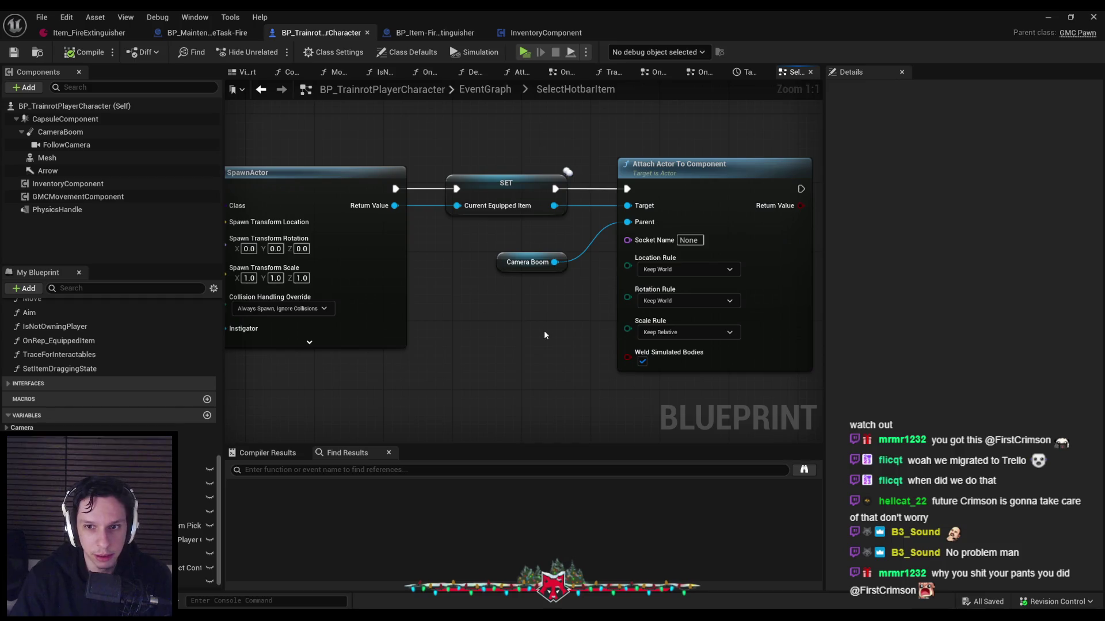
{"action": "left_click_drag", "start_coordinate": [541, 327], "coordinate": [782, 330]}
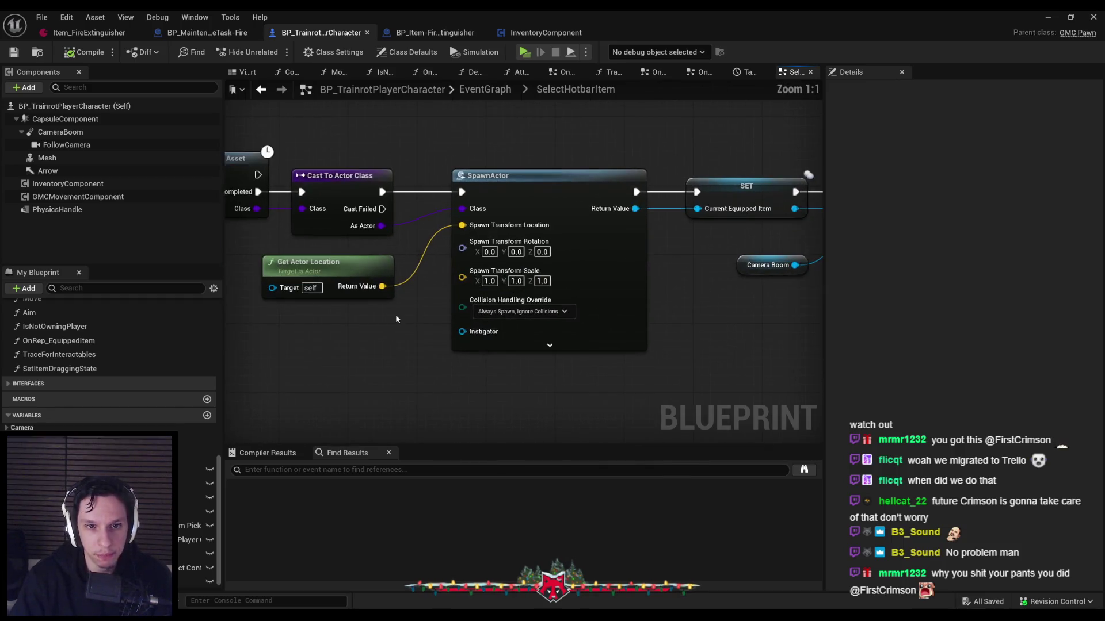
{"action": "scroll", "coordinate": [396, 317], "scroll_direction": "down", "scroll_amount": 1}
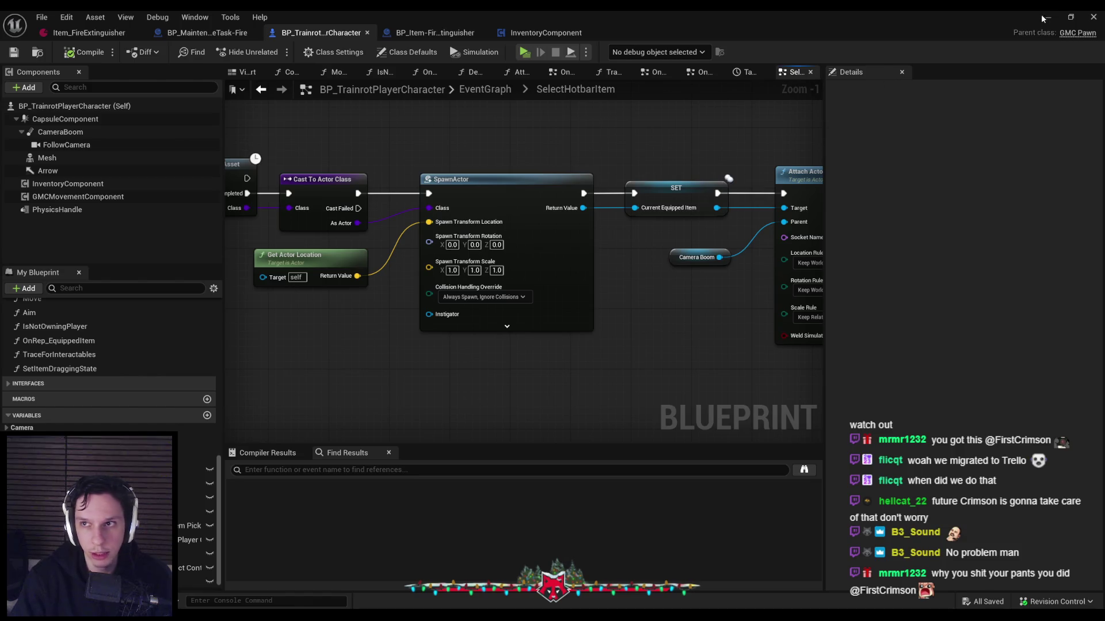
{"action": "mouse_move", "coordinate": [578, 198]}
{"action": "left_mouse_down"}
{"action": "mouse_move", "coordinate": [622, 298]}
{"action": "mouse_move", "coordinate": [446, 84]}
{"action": "left_mouse_up"}
{"action": "scroll", "coordinate": [623, 298], "scroll_direction": "down", "scroll_amount": 1}
{"action": "left_click_drag", "start_coordinate": [748, 259], "coordinate": [256, 260]}
{"action": "left_click", "coordinate": [687, 218]}
{"action": "key", "text": "ctrl+c"}
{"action": "scroll", "coordinate": [461, 277], "scroll_direction": "up", "scroll_amount": 2}
{"action": "key", "text": "ctrl+v"}
{"action": "scroll", "coordinate": [492, 223], "scroll_direction": "down", "scroll_amount": 4}
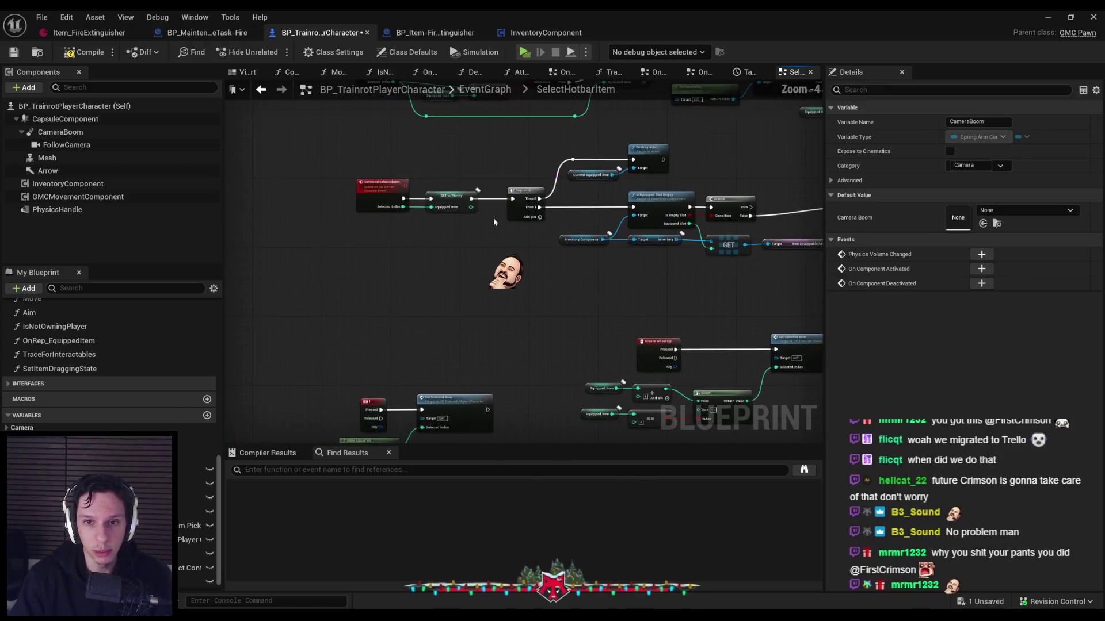
Add a Get Forward Vector node from the new Camera Boom getter and straighten its wire
{"action": "scroll", "coordinate": [469, 280], "scroll_direction": "up", "scroll_amount": 3}
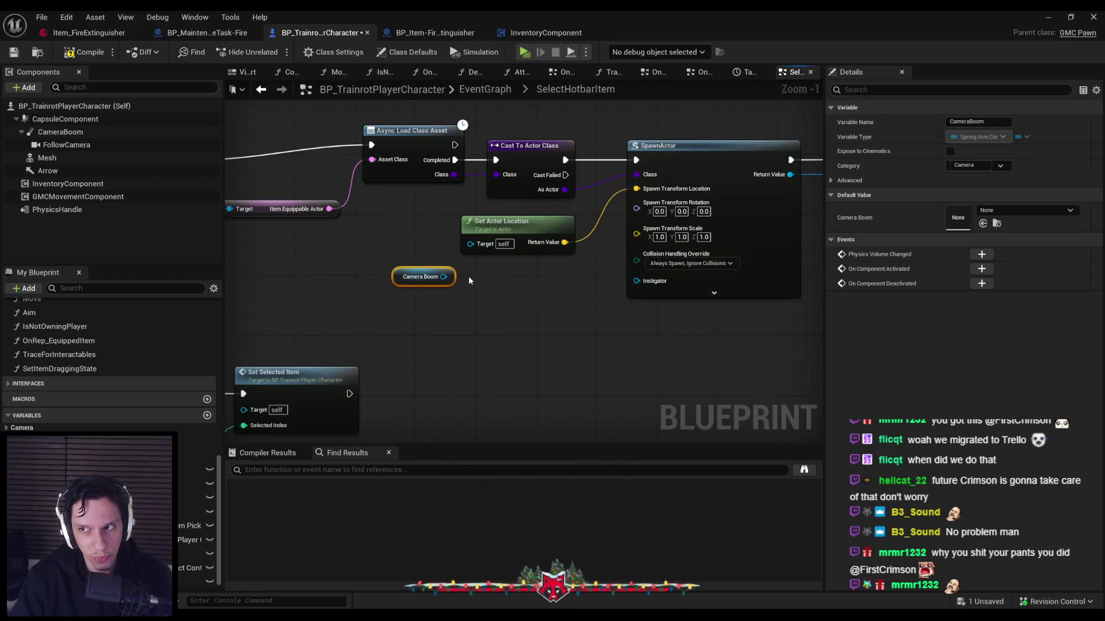
{"action": "left_click", "coordinate": [469, 280]}
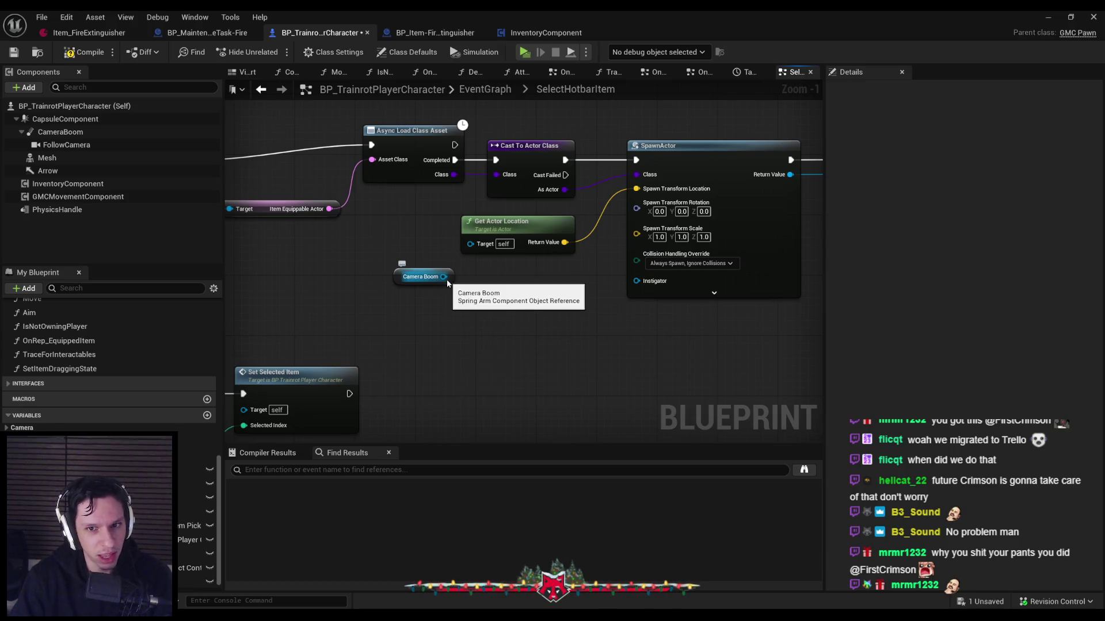
{"action": "left_click_drag", "start_coordinate": [448, 280], "coordinate": [494, 290]}
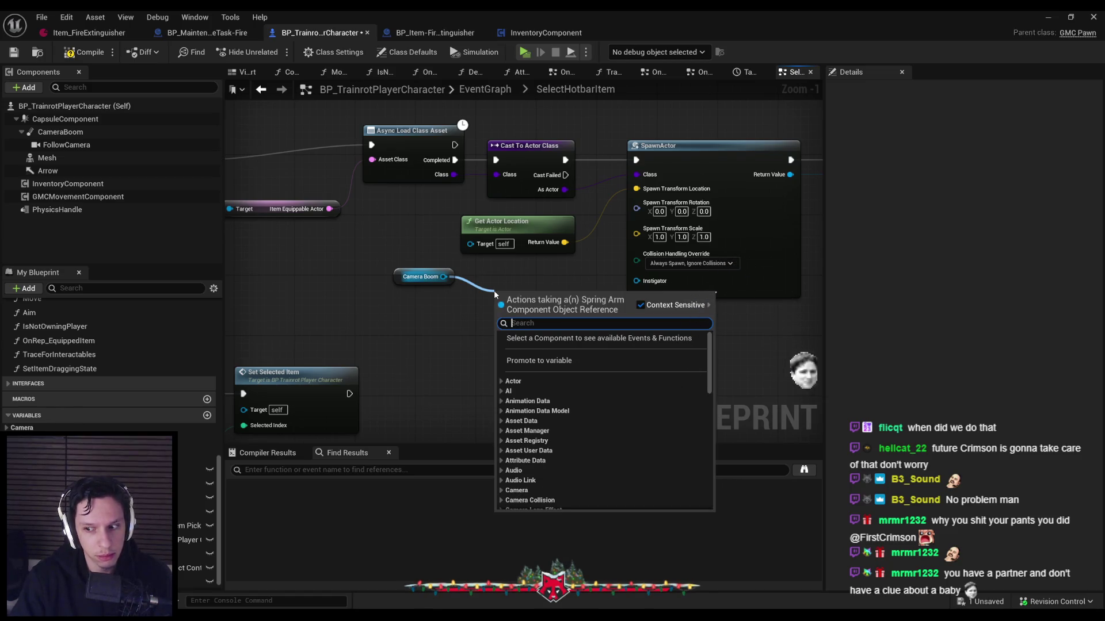
{"action": "type", "text": "forward vector"}
{"action": "key", "text": "Return"}
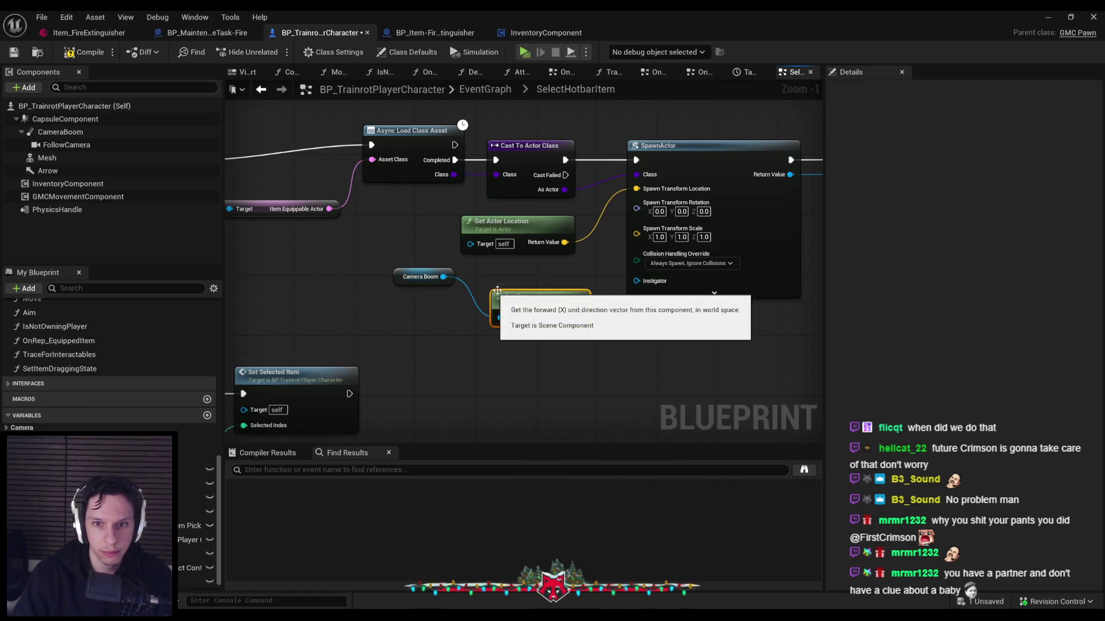
{"action": "key", "text": "q"}
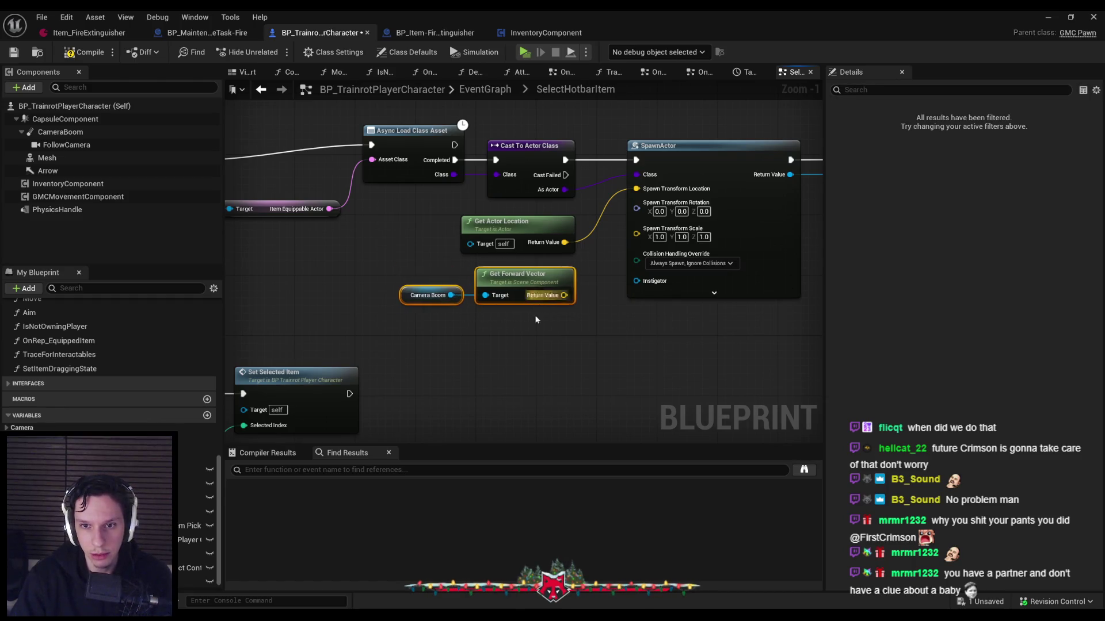
Move the SpawnActor node further right to make room for the location math
{"action": "scroll", "coordinate": [473, 325], "scroll_direction": "down", "scroll_amount": 1}
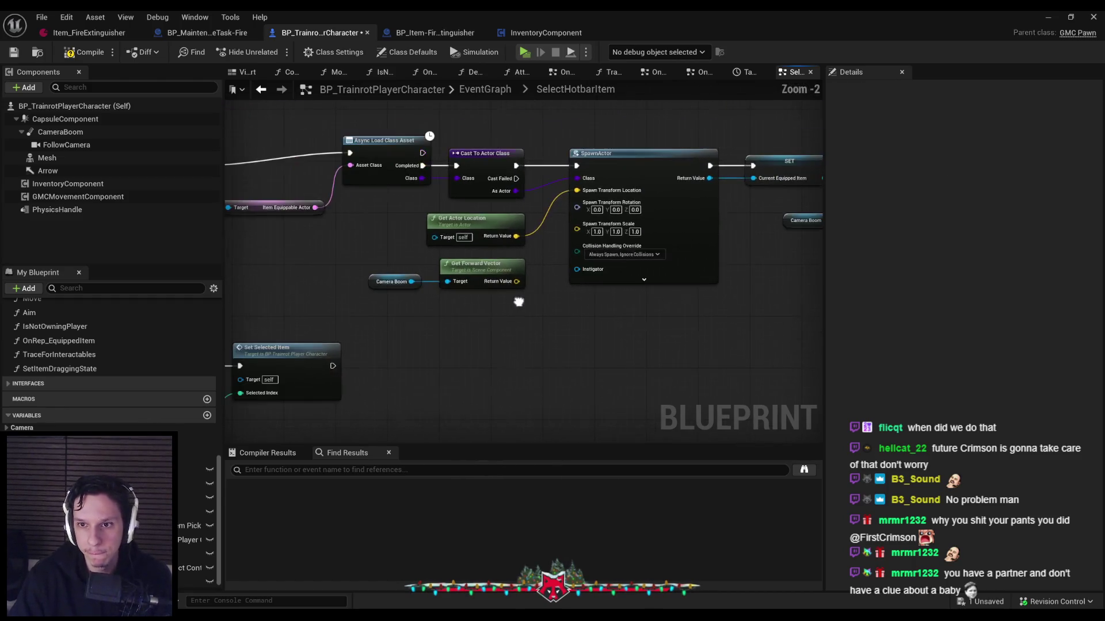
{"action": "scroll", "coordinate": [512, 301], "scroll_direction": "up", "scroll_amount": 1}
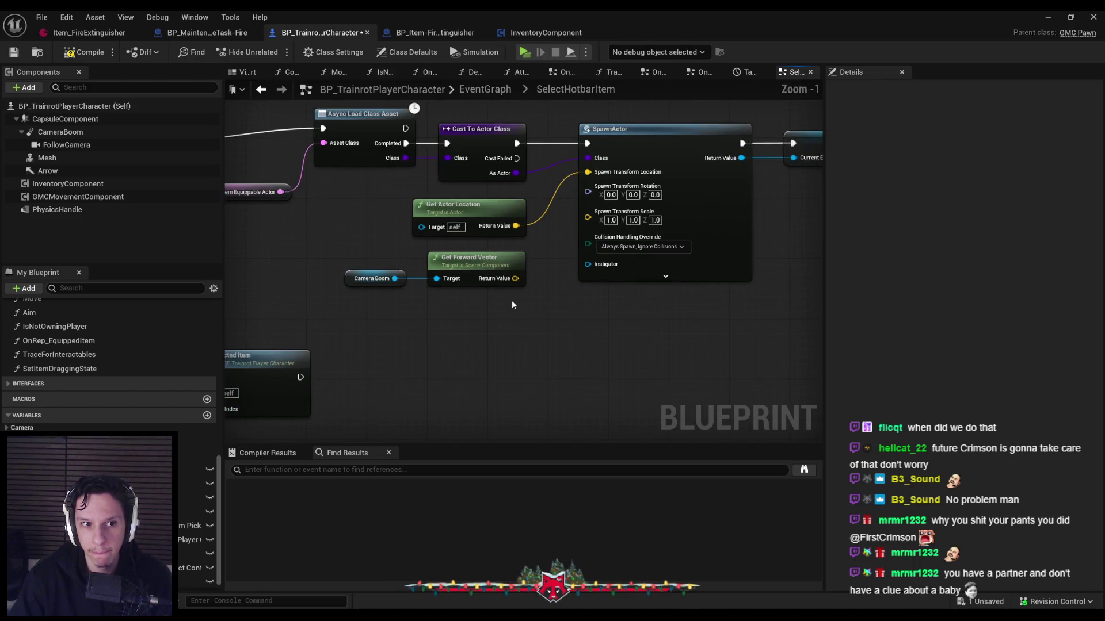
{"action": "scroll", "coordinate": [512, 305], "scroll_direction": "down", "scroll_amount": 2}
{"action": "mouse_move", "coordinate": [719, 175]}
{"action": "left_mouse_down"}
{"action": "mouse_move", "coordinate": [553, 209]}
{"action": "mouse_move", "coordinate": [639, 212]}
{"action": "left_mouse_up"}
{"action": "left_click", "coordinate": [481, 302]}
{"action": "scroll", "coordinate": [481, 302], "scroll_direction": "up", "scroll_amount": 3}
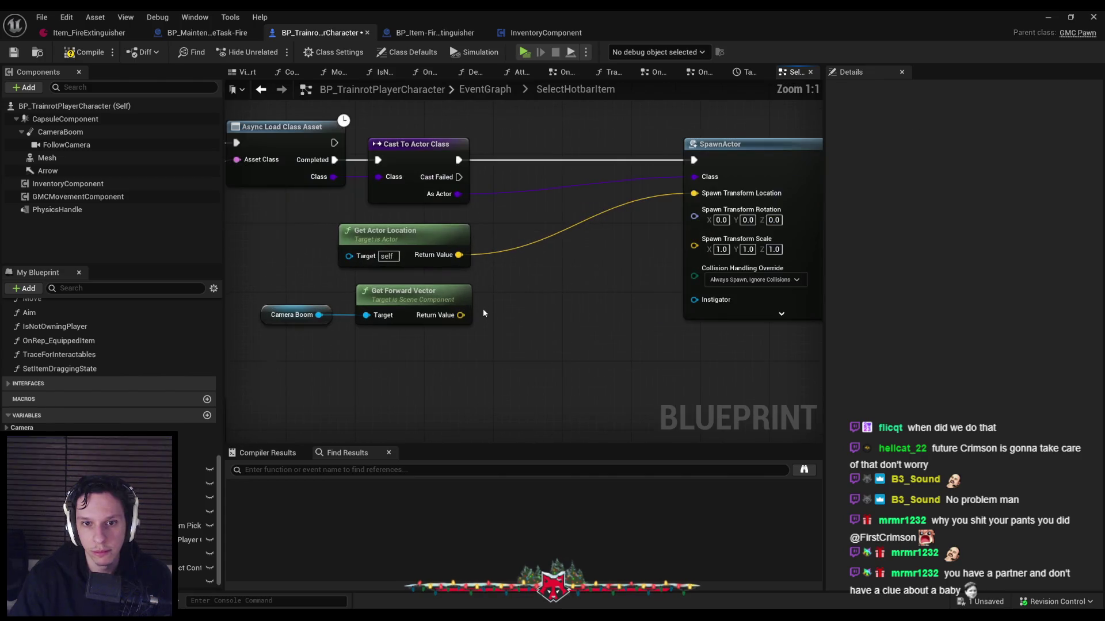
{"action": "left_click_drag", "start_coordinate": [481, 302], "coordinate": [522, 292]}
{"action": "scroll", "coordinate": [521, 293], "scroll_direction": "down", "scroll_amount": 2}
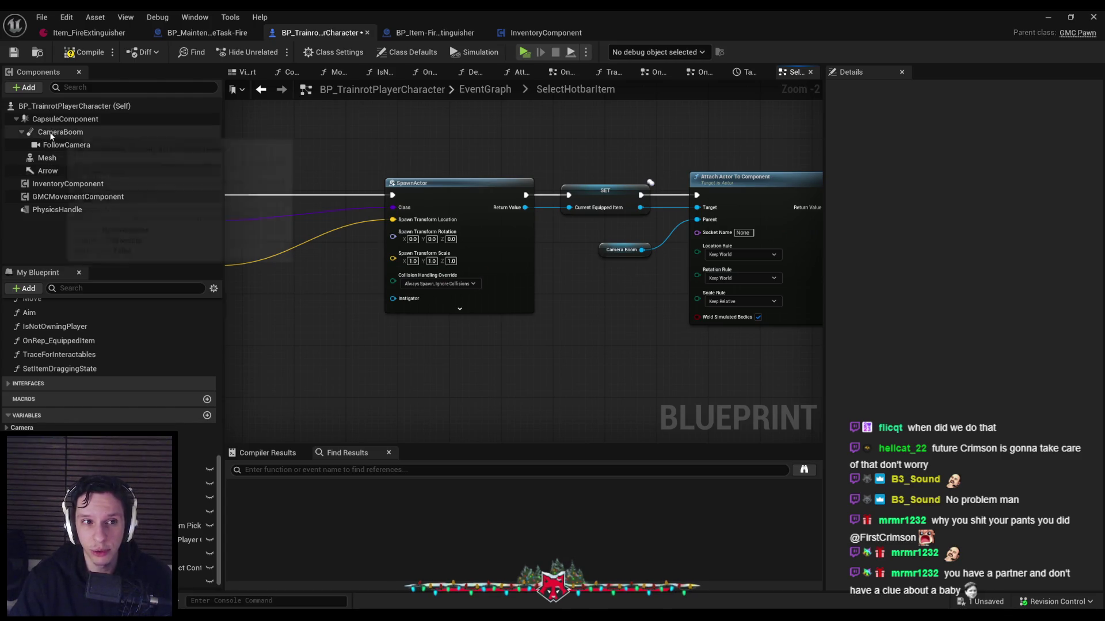
{"action": "scroll", "coordinate": [640, 358], "scroll_direction": "up", "scroll_amount": 1}
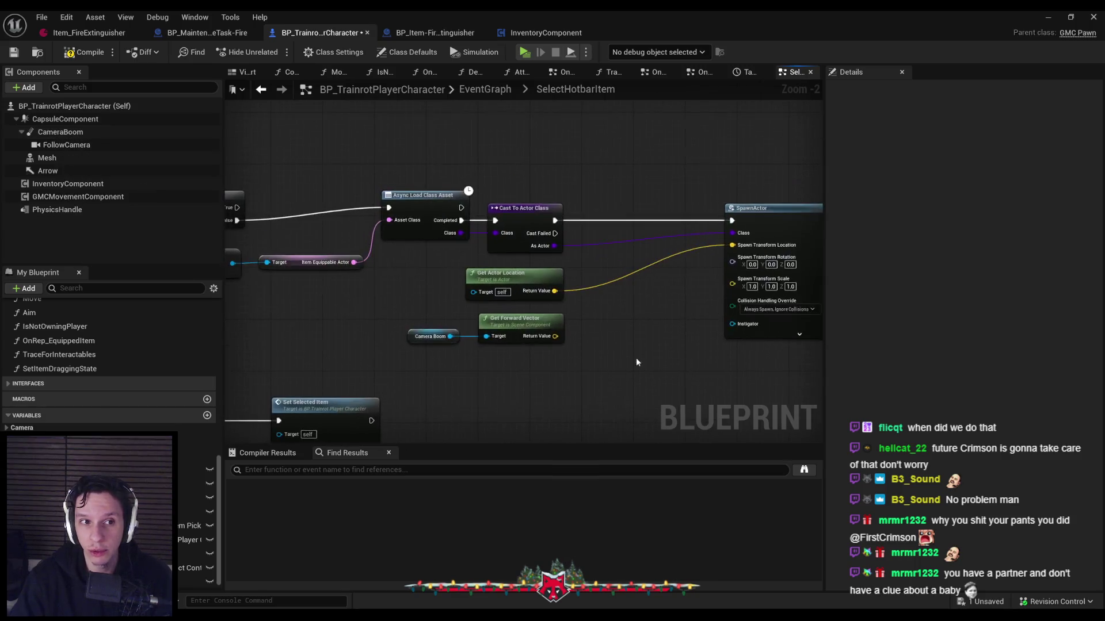
{"action": "scroll", "coordinate": [609, 354], "scroll_direction": "up", "scroll_amount": 1}
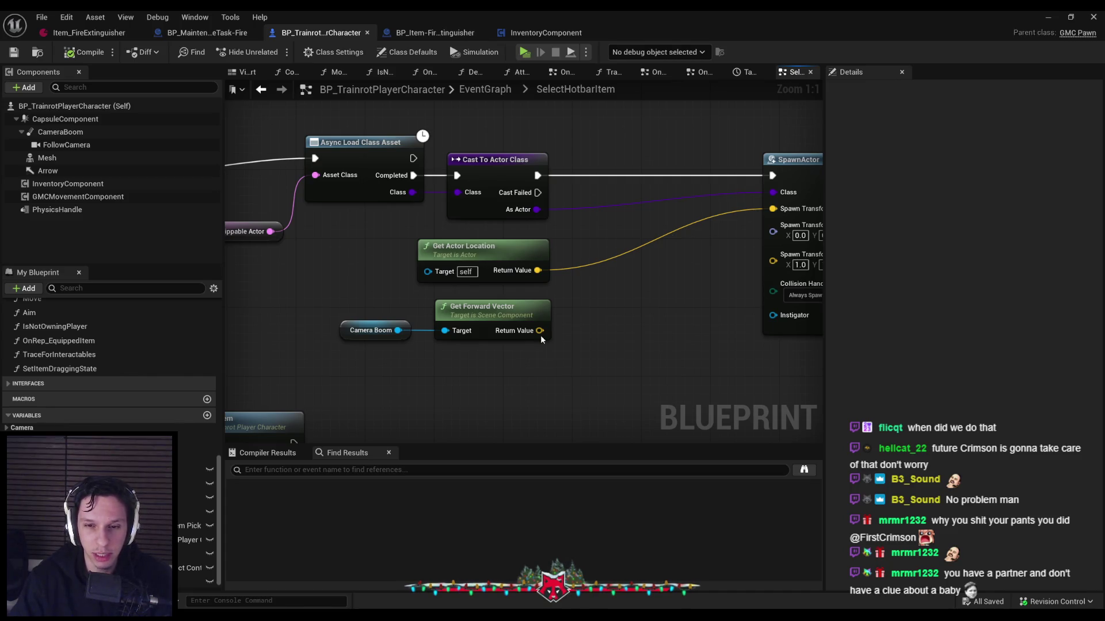
Multiply the Camera Boom forward vector by 35
{"action": "left_click_drag", "start_coordinate": [540, 331], "coordinate": [578, 327]}
{"action": "type", "text": "*"}
{"action": "left_click", "coordinate": [625, 384]}
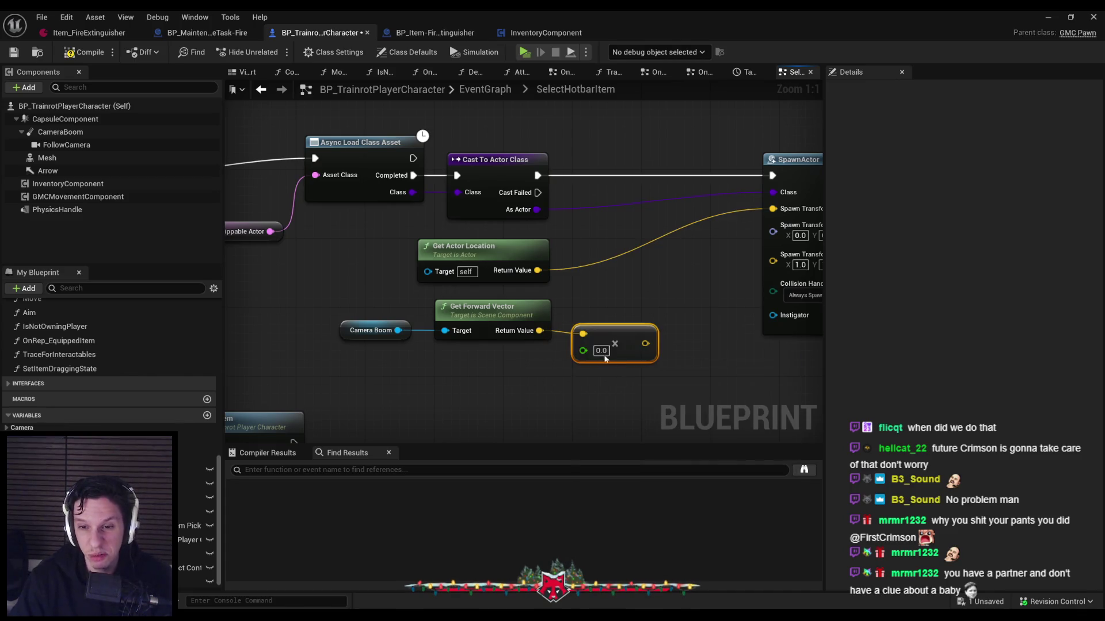
{"action": "type", "text": "35"}
Add the scaled forward vector to Get Actor Location, then start a server-and-two-client play test
{"action": "left_click_drag", "start_coordinate": [537, 271], "coordinate": [643, 269]}
{"action": "type", "text": "+"}
{"action": "key", "text": "Return"}
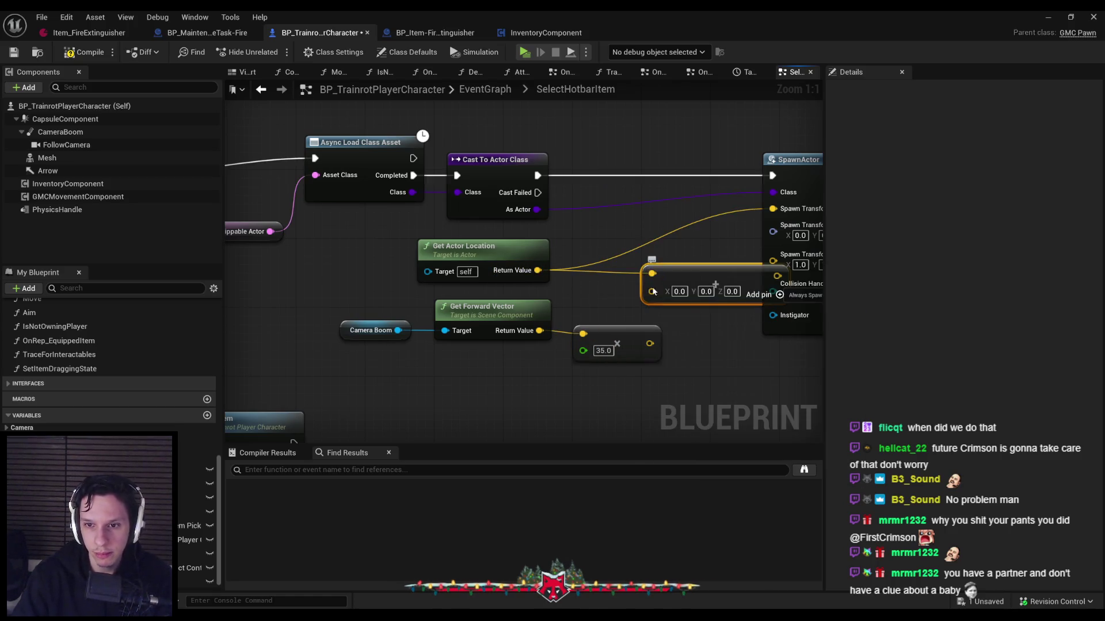
{"action": "left_click_drag", "start_coordinate": [651, 350], "coordinate": [650, 345]}
{"action": "mouse_move", "coordinate": [321, 316]}
{"action": "left_mouse_down"}
{"action": "mouse_move", "coordinate": [615, 359]}
{"action": "mouse_move", "coordinate": [546, 327]}
{"action": "left_mouse_up"}
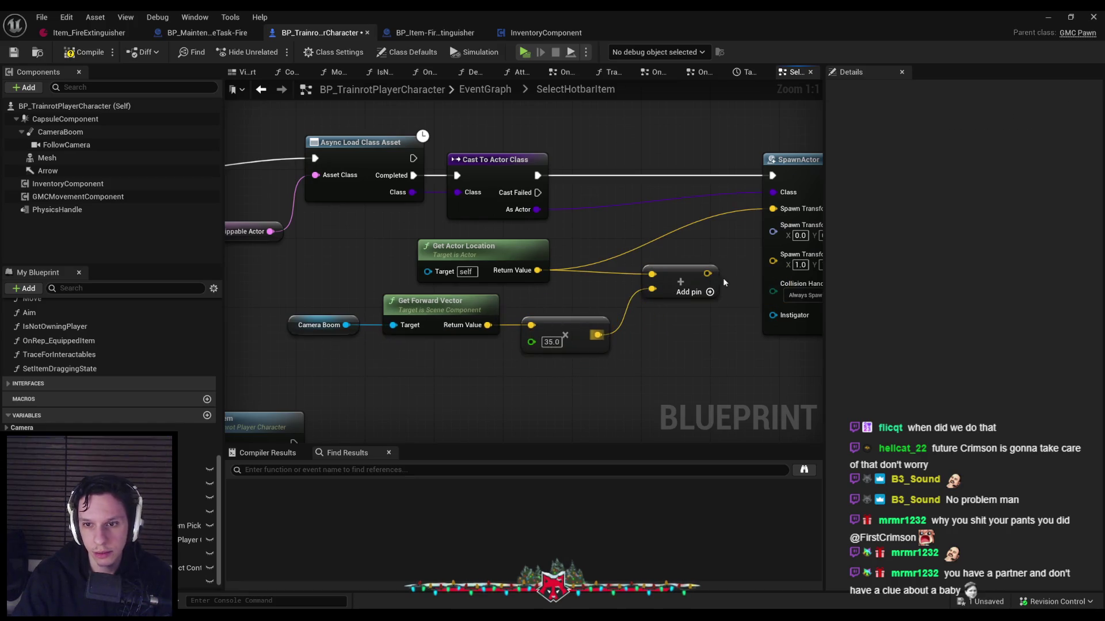
{"action": "left_click", "coordinate": [1047, 16]}
{"action": "key", "text": "alt+p"}
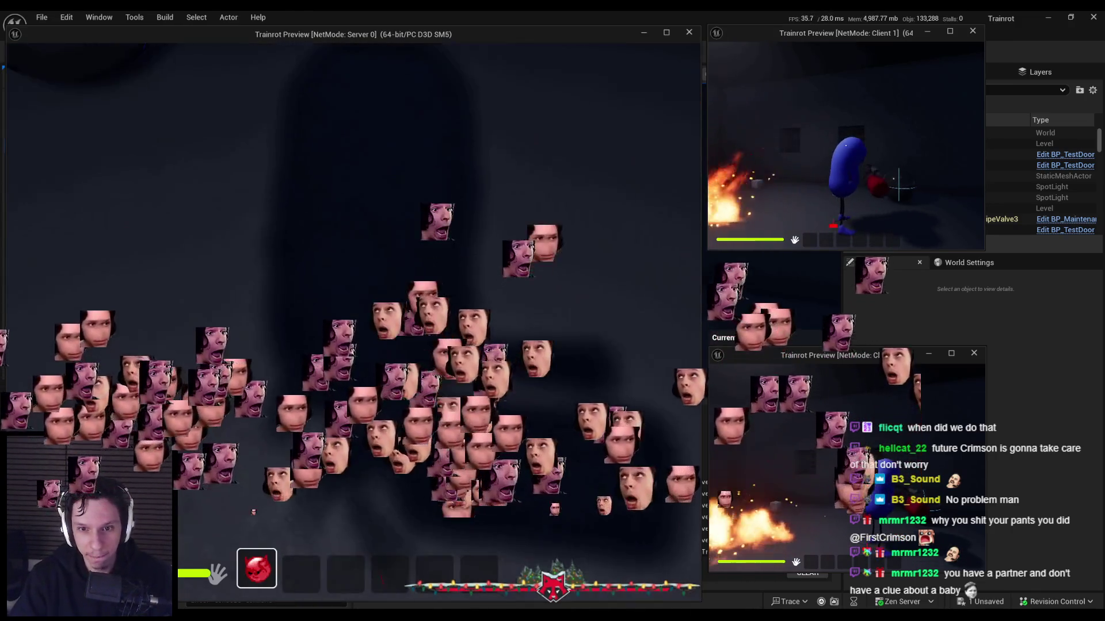
End the play test and open the Scale Rule options on Attach Actor To Component
{"action": "key", "text": "Escape"}
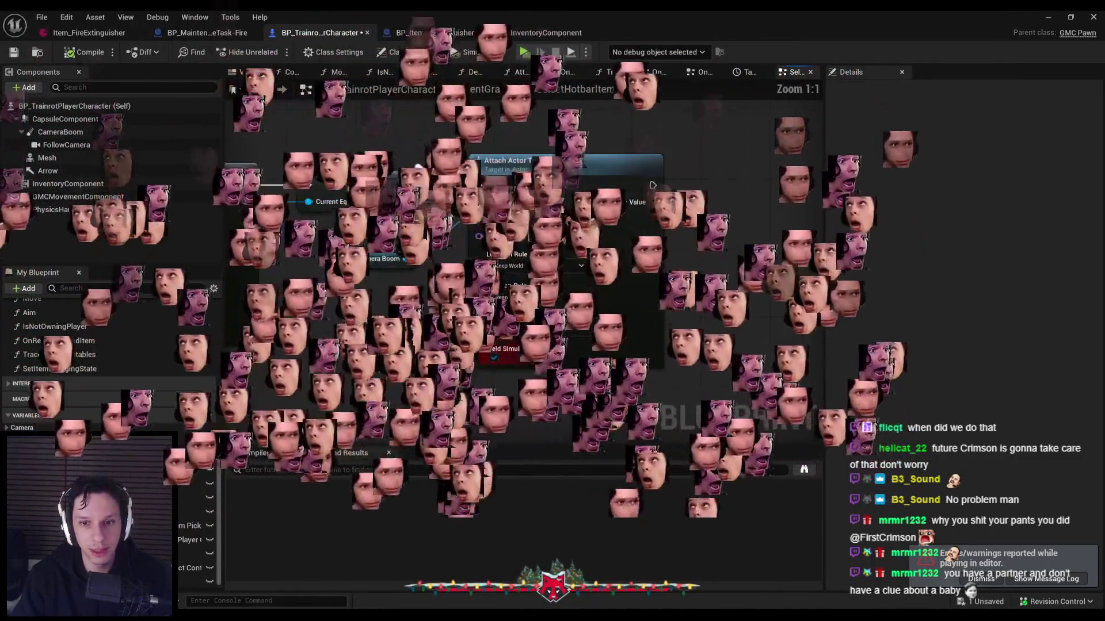
{"action": "scroll", "coordinate": [406, 325], "scroll_direction": "down", "scroll_amount": 1}
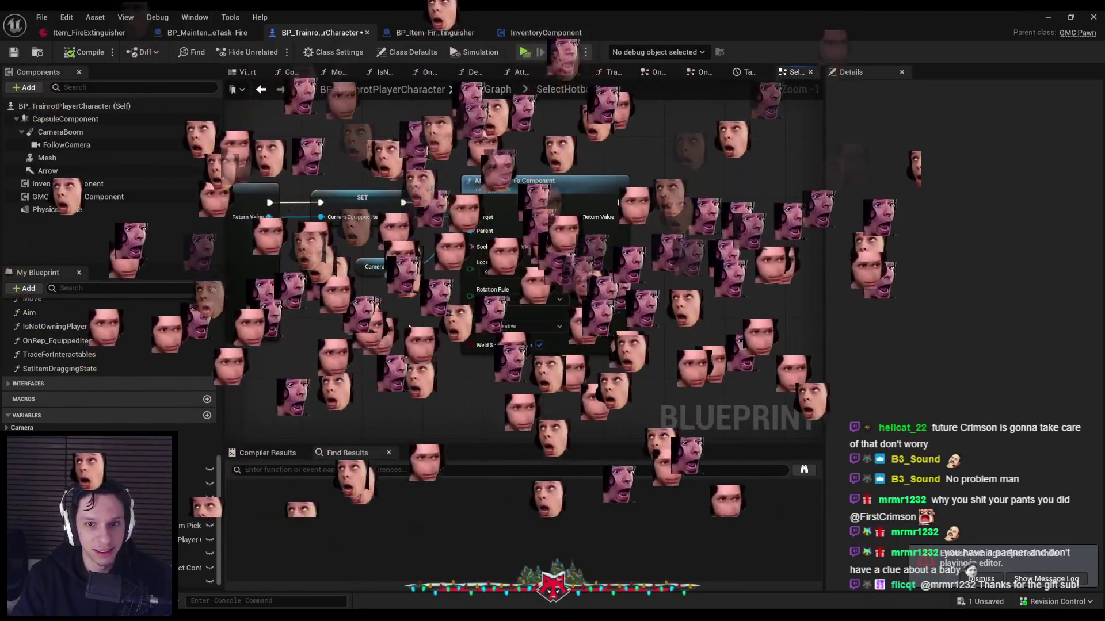
{"action": "scroll", "coordinate": [495, 325], "scroll_direction": "up", "scroll_amount": 1}
{"action": "left_click", "coordinate": [498, 326]}
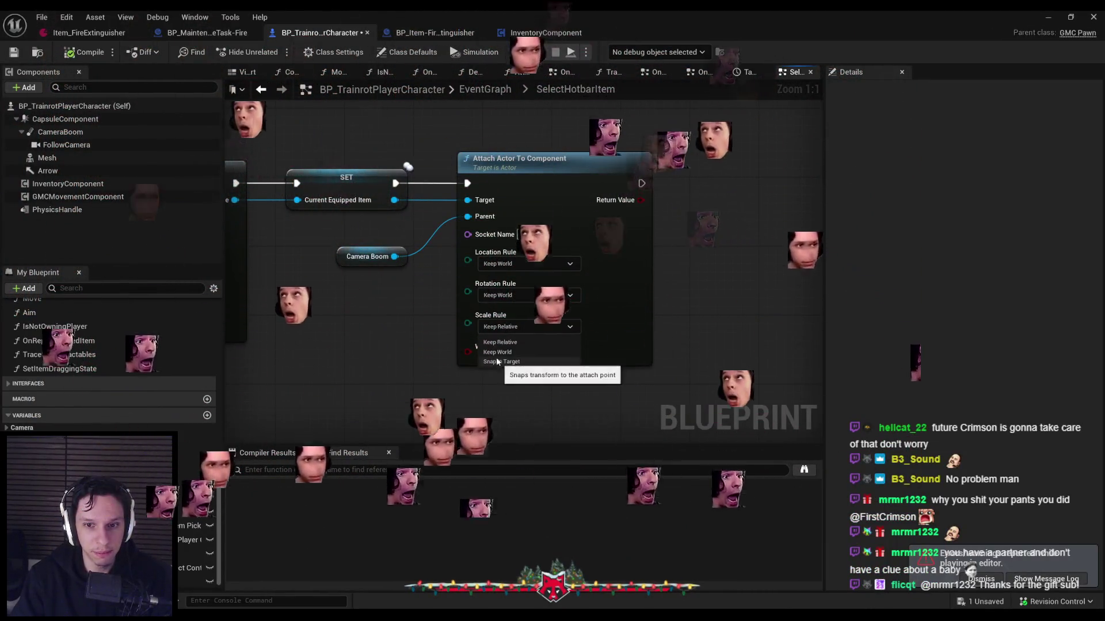
Set the attach Scale Rule to Keep World and compile the character Blueprint
{"action": "left_click", "coordinate": [493, 344]}
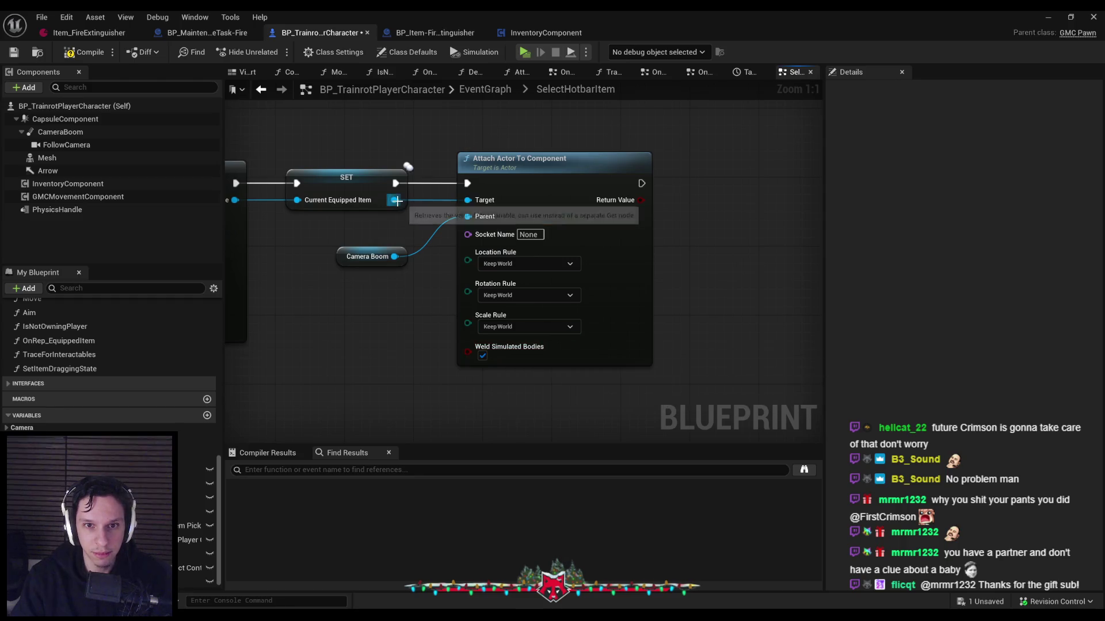
{"action": "left_click_drag", "start_coordinate": [425, 326], "coordinate": [425, 326]}
{"action": "type", "text": "set owner"}
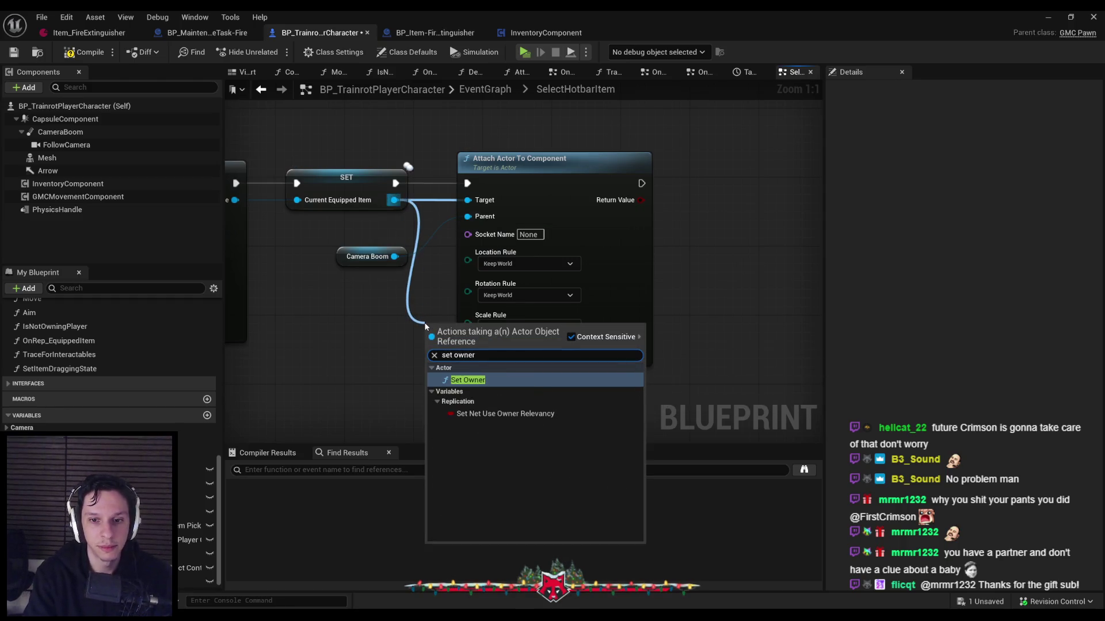
{"action": "key", "text": "Escape"}
{"action": "scroll", "coordinate": [413, 320], "scroll_direction": "down", "scroll_amount": 2}
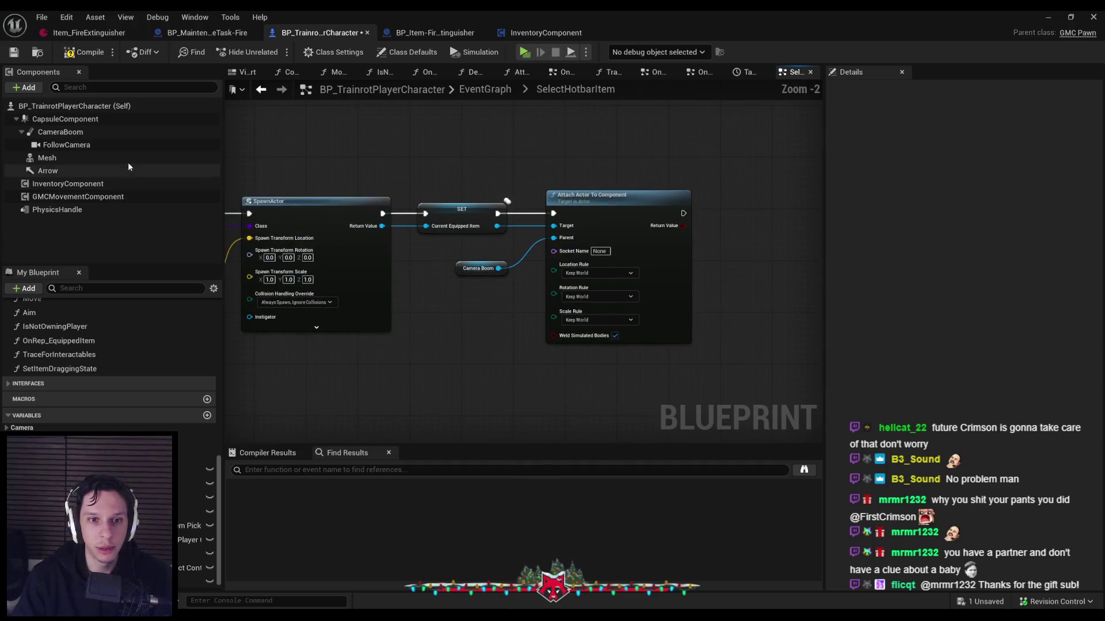
{"action": "left_click", "coordinate": [68, 57]}
Expand SpawnActor's advanced pins, feed a Self reference into Owner, and save
{"action": "left_click", "coordinate": [302, 326]}
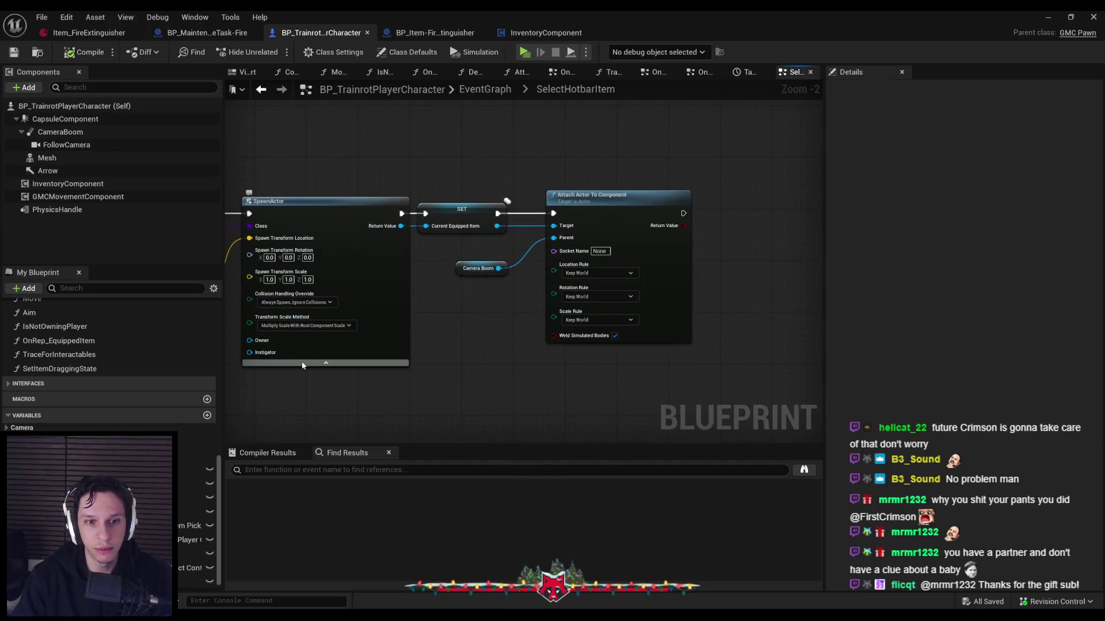
{"action": "left_click_drag", "start_coordinate": [303, 366], "coordinate": [533, 363]}
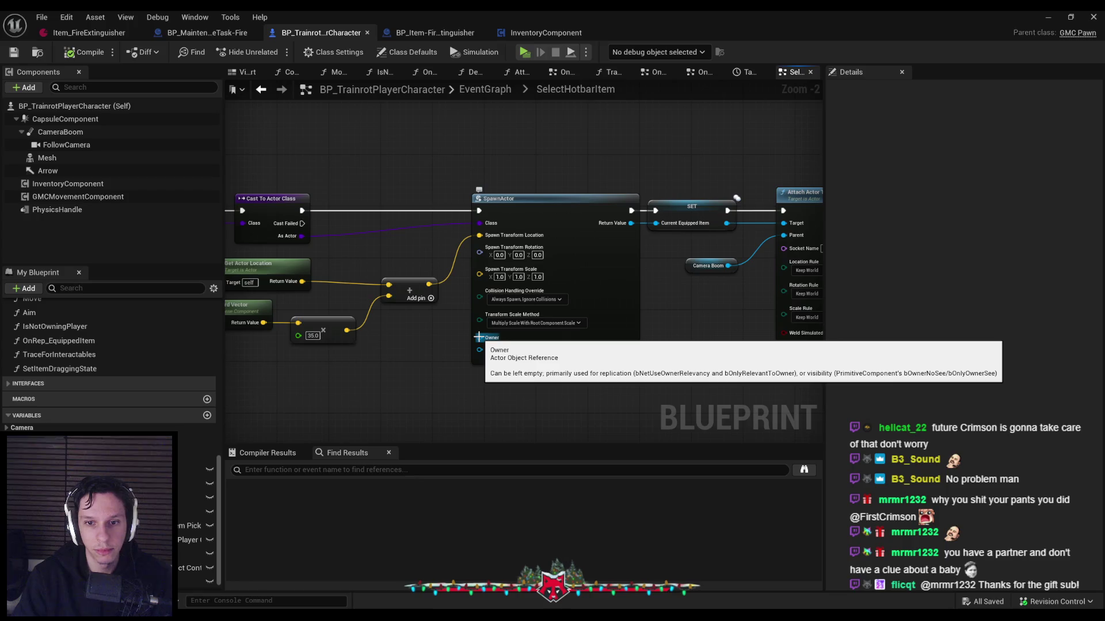
{"action": "left_click_drag", "start_coordinate": [691, 207], "coordinate": [702, 207]}
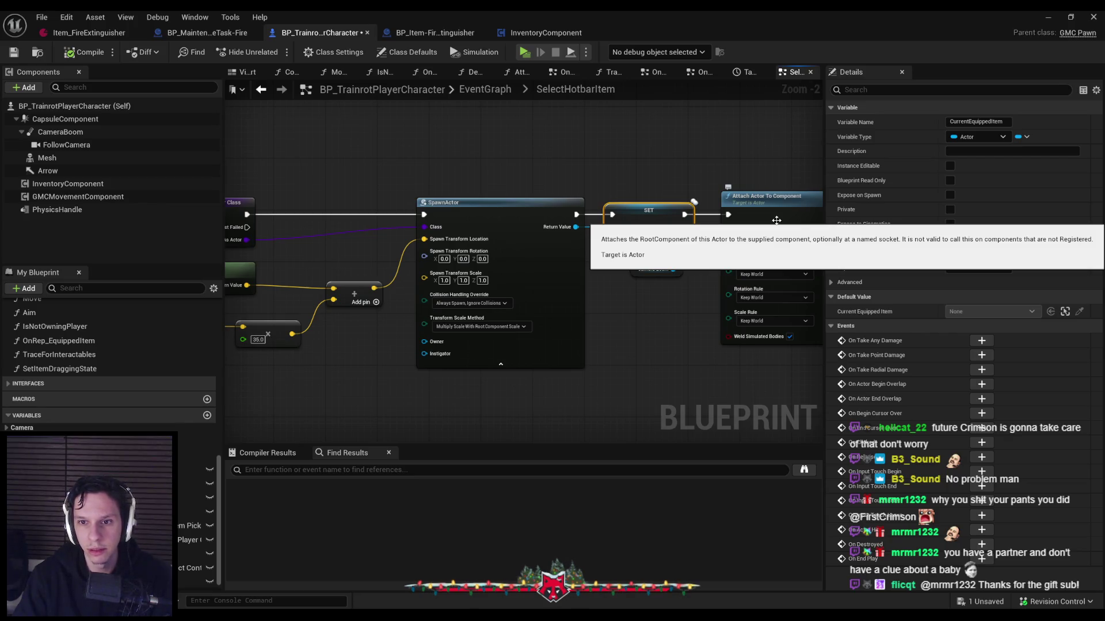
{"action": "mouse_move", "coordinate": [428, 344]}
{"action": "left_mouse_down"}
{"action": "mouse_move", "coordinate": [561, 330]}
{"action": "mouse_move", "coordinate": [447, 342]}
{"action": "left_mouse_up"}
{"action": "scroll", "coordinate": [561, 331], "scroll_direction": "up", "scroll_amount": 2}
{"action": "scroll", "coordinate": [599, 341], "scroll_direction": "down", "scroll_amount": 1}
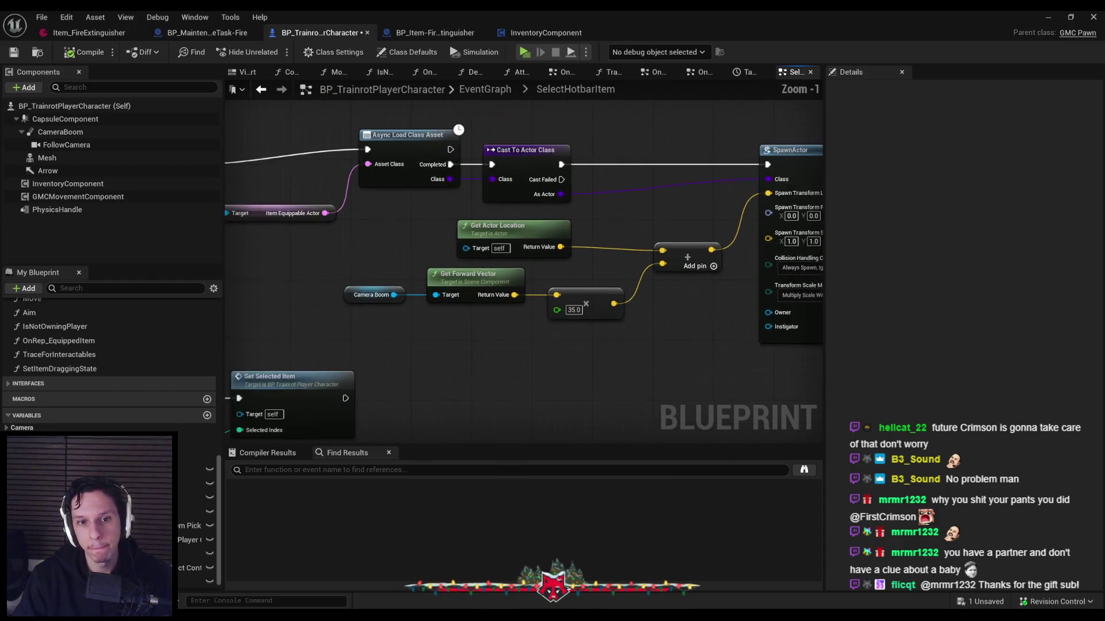
{"action": "left_click_drag", "start_coordinate": [623, 330], "coordinate": [623, 331]}
{"action": "type", "text": "self"}
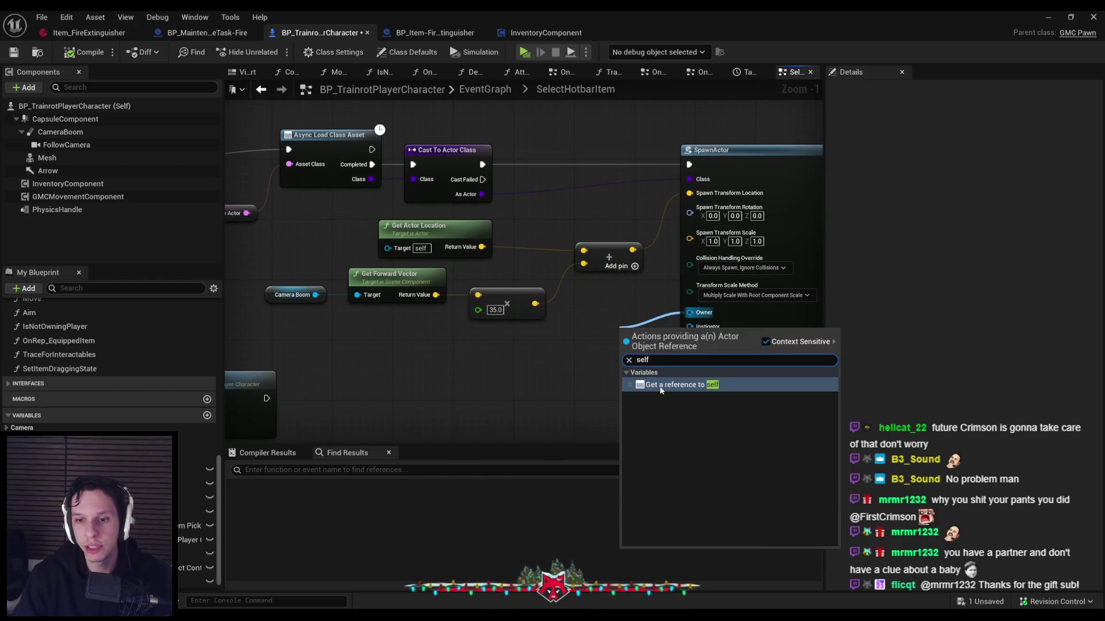
{"action": "key", "text": "Return"}
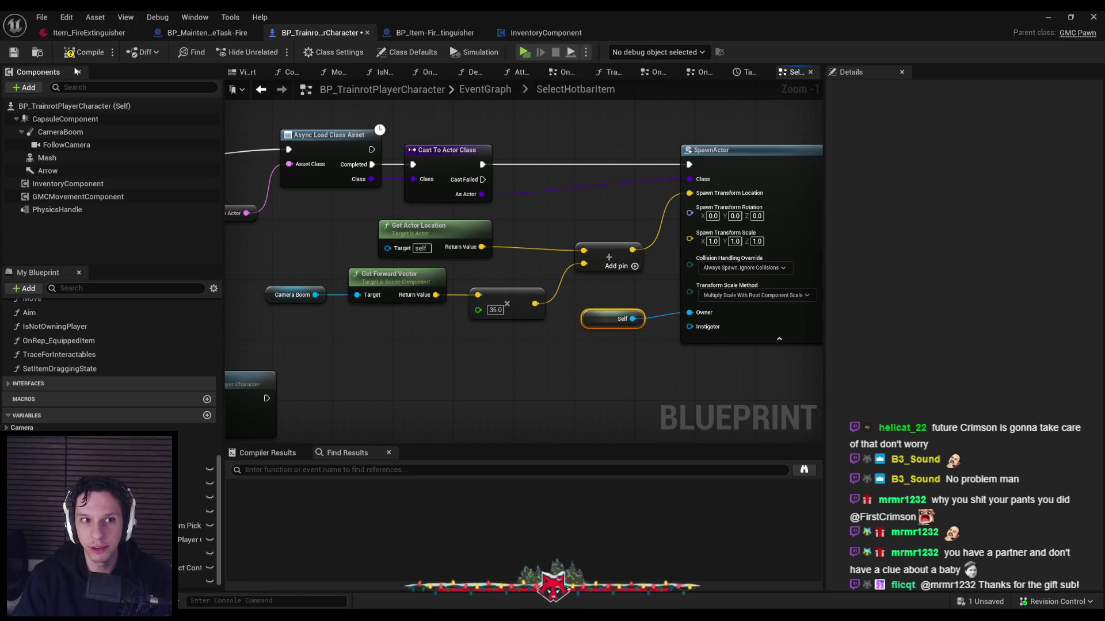
{"action": "left_click", "coordinate": [13, 52]}
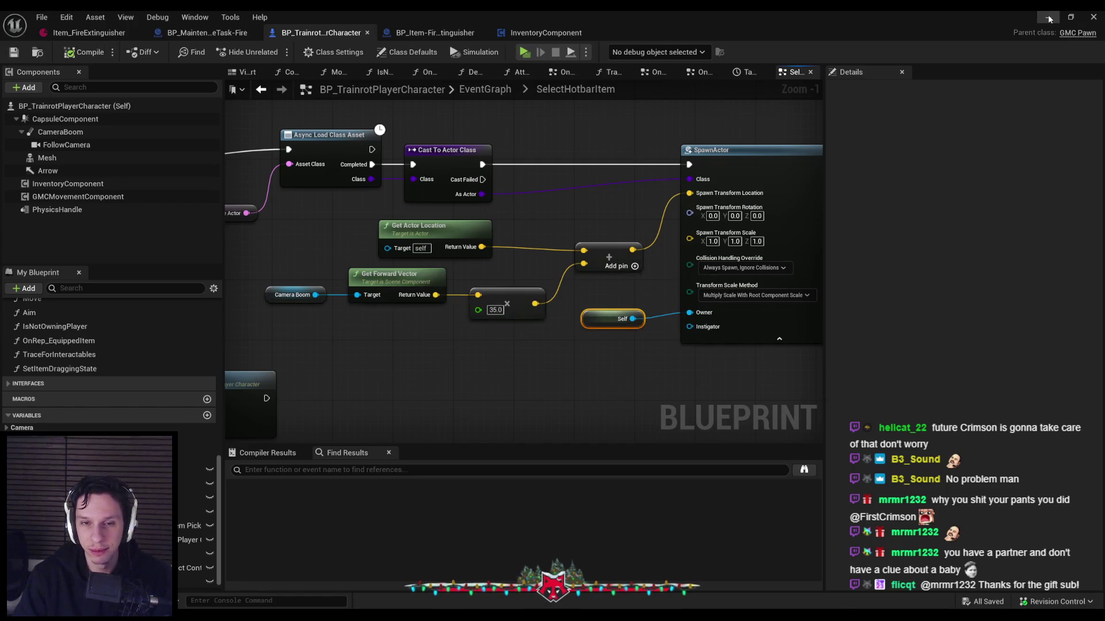
{"action": "left_click", "coordinate": [1048, 18]}
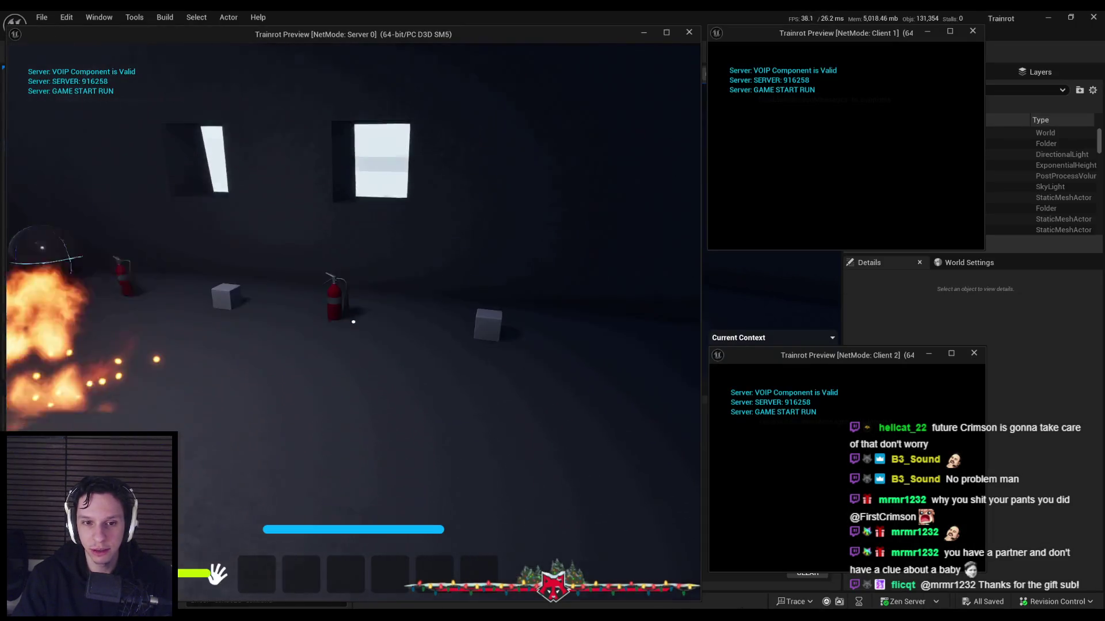
Equip the fire extinguisher from hotbar slot 1, stop the test, and bring back SelectHotbarItem
{"action": "key", "text": "1"}
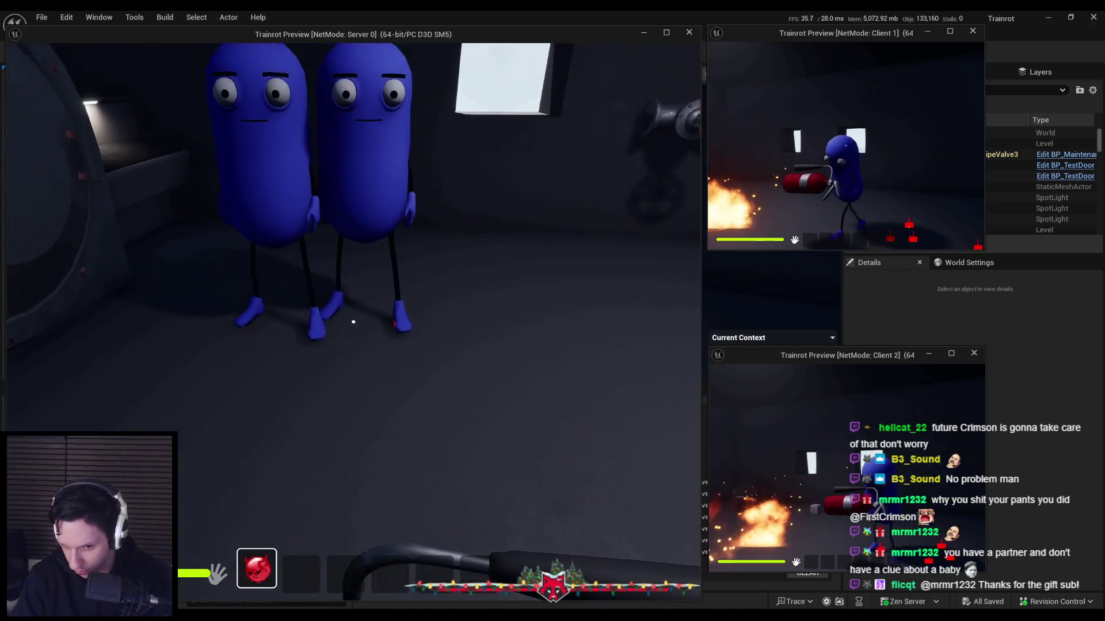
{"action": "key", "text": "Escape"}
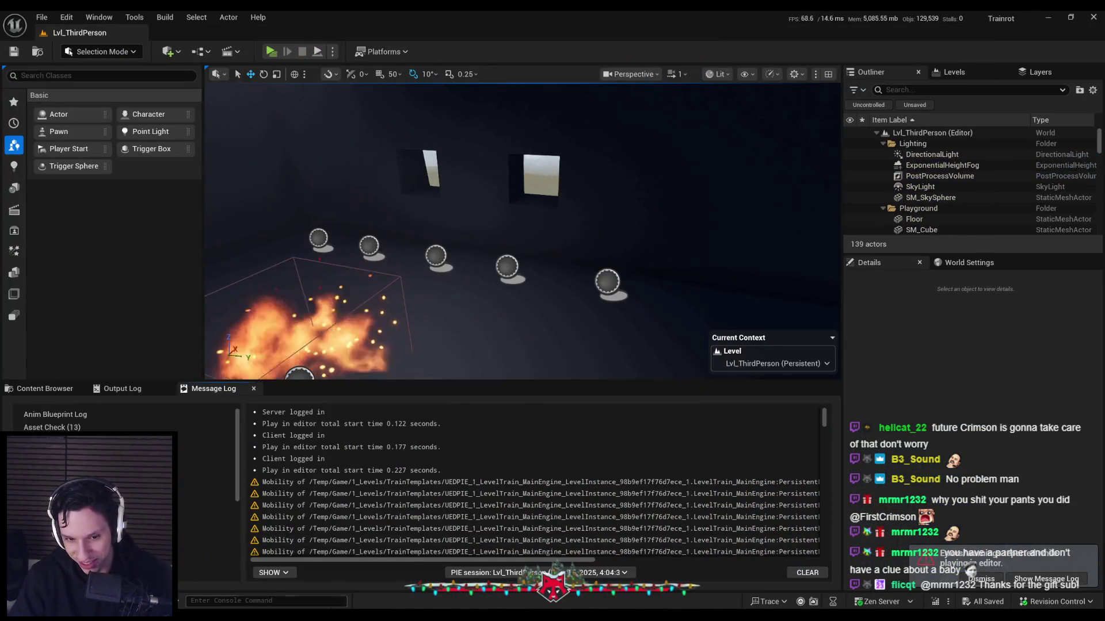
{"action": "left_click", "coordinate": [365, 590]}
Place a Camera Boom getter node beside SpawnActor in the SelectHotbarItem graph
{"action": "left_click_drag", "start_coordinate": [583, 339], "coordinate": [551, 341]}
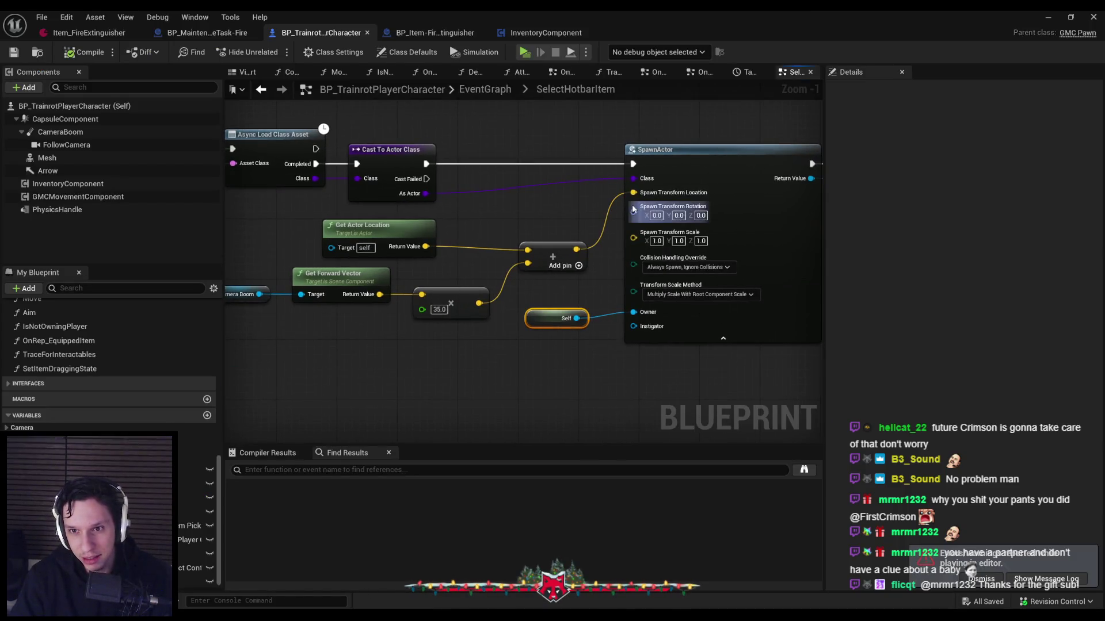
{"action": "mouse_move", "coordinate": [453, 350]}
{"action": "left_mouse_down"}
{"action": "mouse_move", "coordinate": [568, 345]}
{"action": "mouse_move", "coordinate": [402, 347]}
{"action": "mouse_move", "coordinate": [479, 353]}
{"action": "left_mouse_up"}
{"action": "left_click", "coordinate": [361, 288]}
{"action": "key", "text": "ctrl+c"}
{"action": "key", "text": "ctrl+v"}
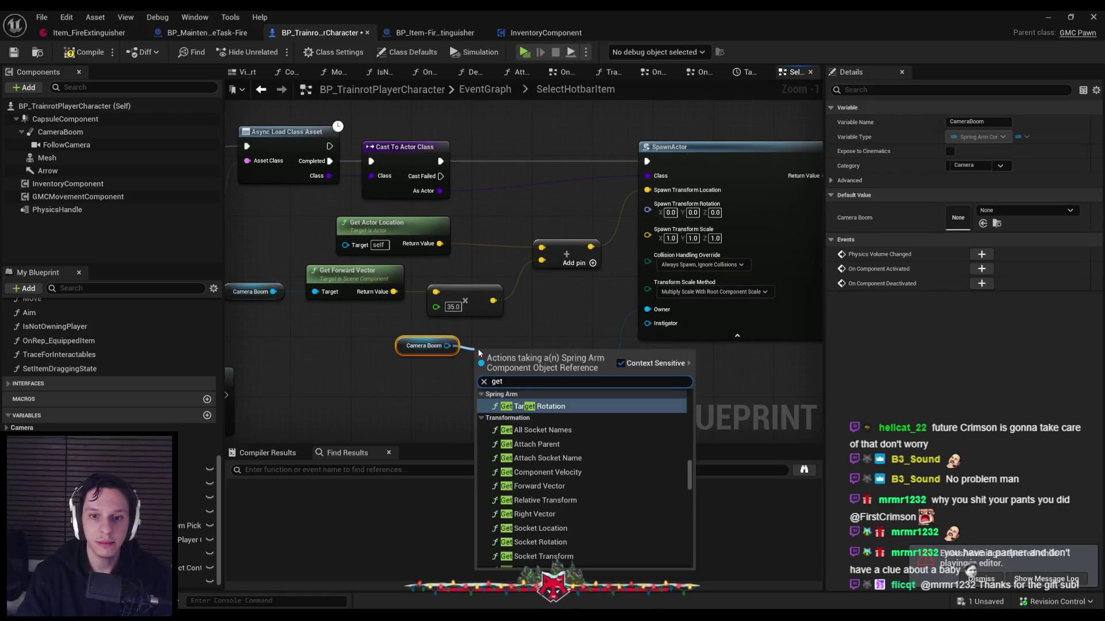
Wire Camera Boom's Get World Rotation into SpawnActor's Spawn Transform Rotation and start a multiplayer test
{"action": "type", "text": "get rotation"}
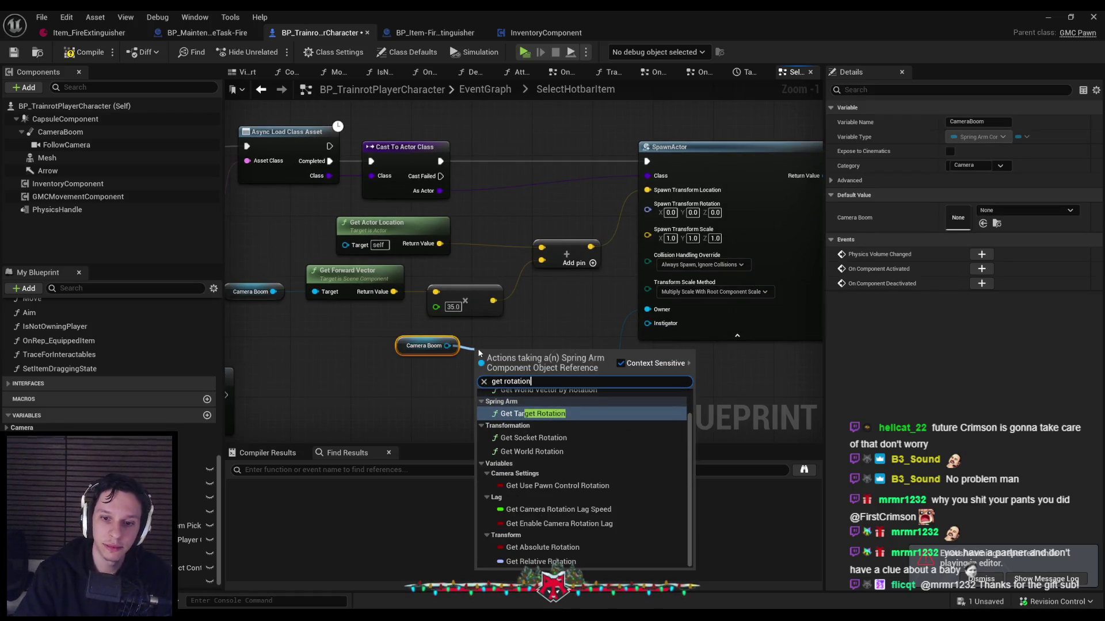
{"action": "left_click", "coordinate": [532, 451]}
{"action": "left_click_drag", "start_coordinate": [521, 358], "coordinate": [544, 322]}
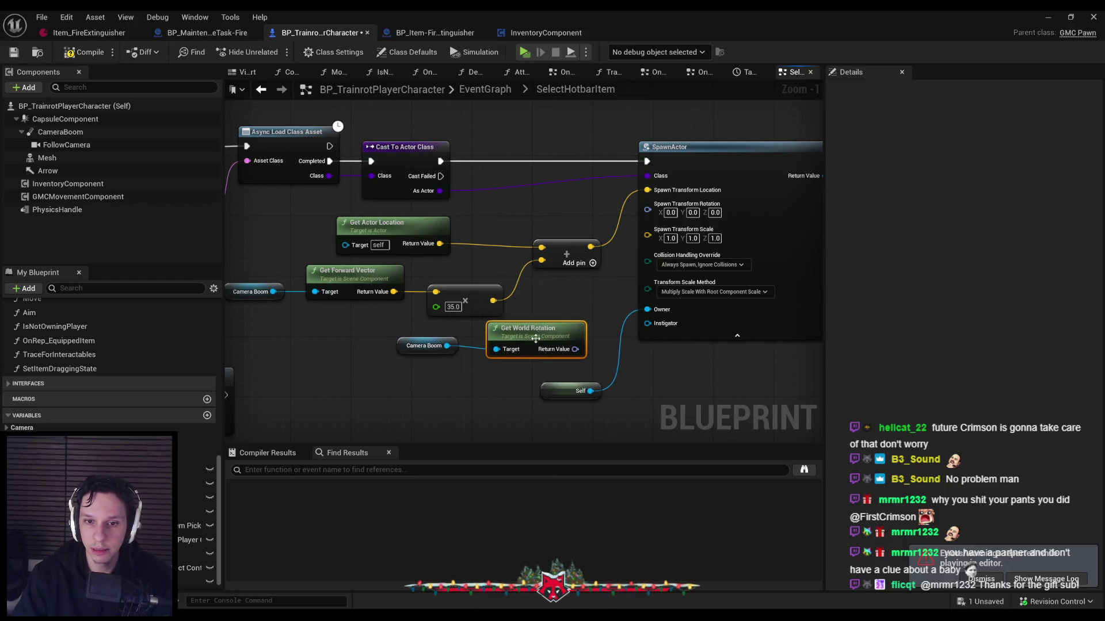
{"action": "left_click_drag", "start_coordinate": [654, 208], "coordinate": [654, 208]}
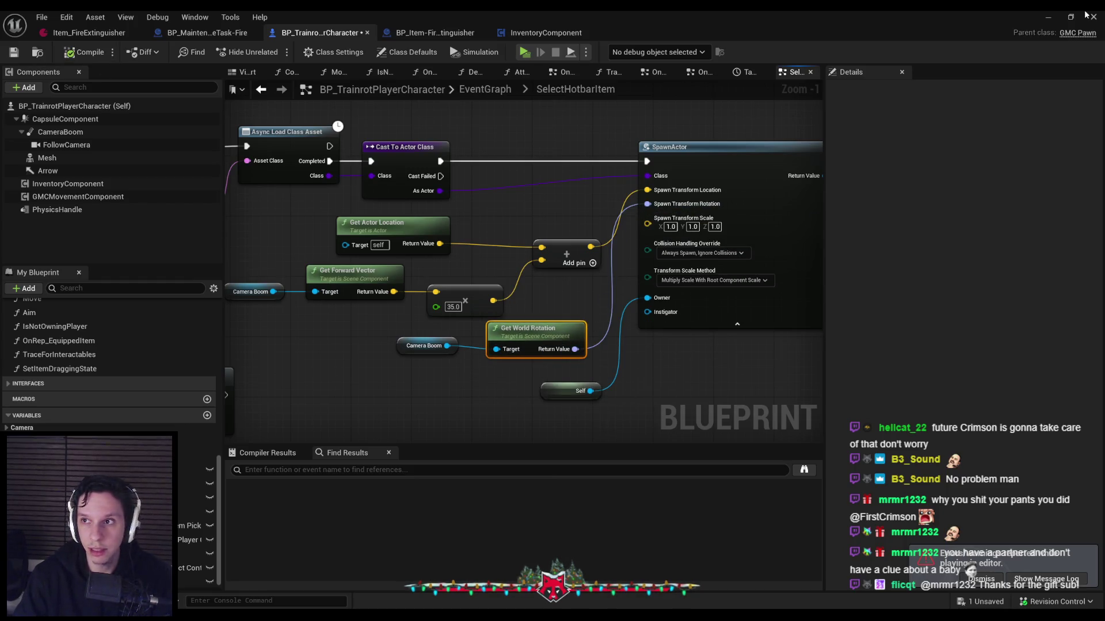
{"action": "left_click", "coordinate": [1091, 15]}
{"action": "left_click", "coordinate": [270, 53]}
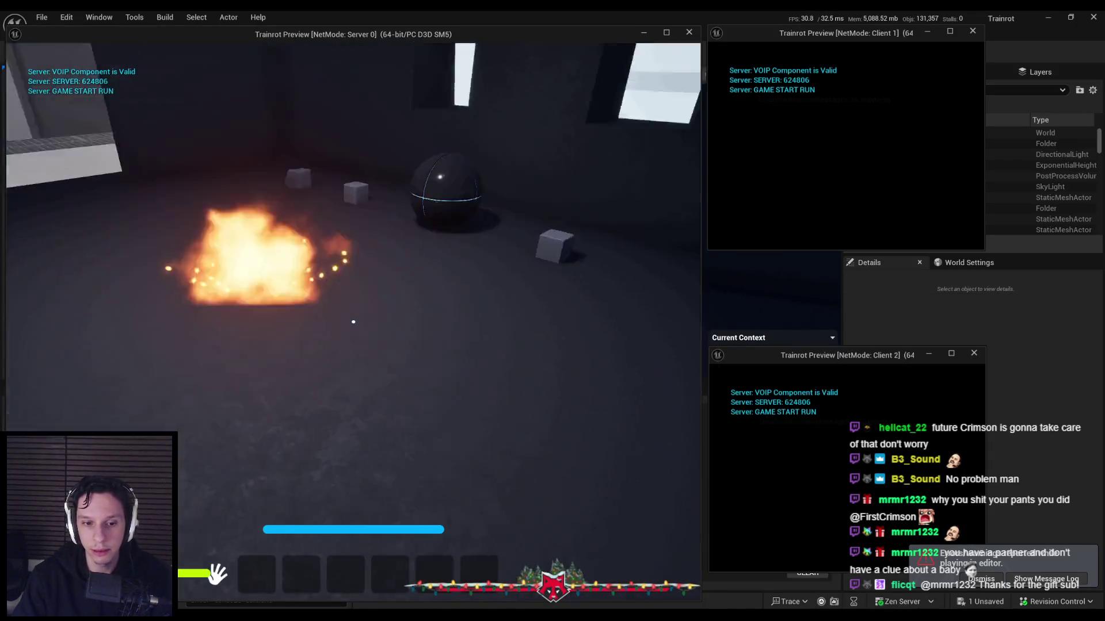
Launch the server-plus-two-clients test, pick up the extinguisher, equip slot 1, spray it, then stop
{"action": "key", "text": "Escape"}
{"action": "left_click", "coordinate": [272, 53]}
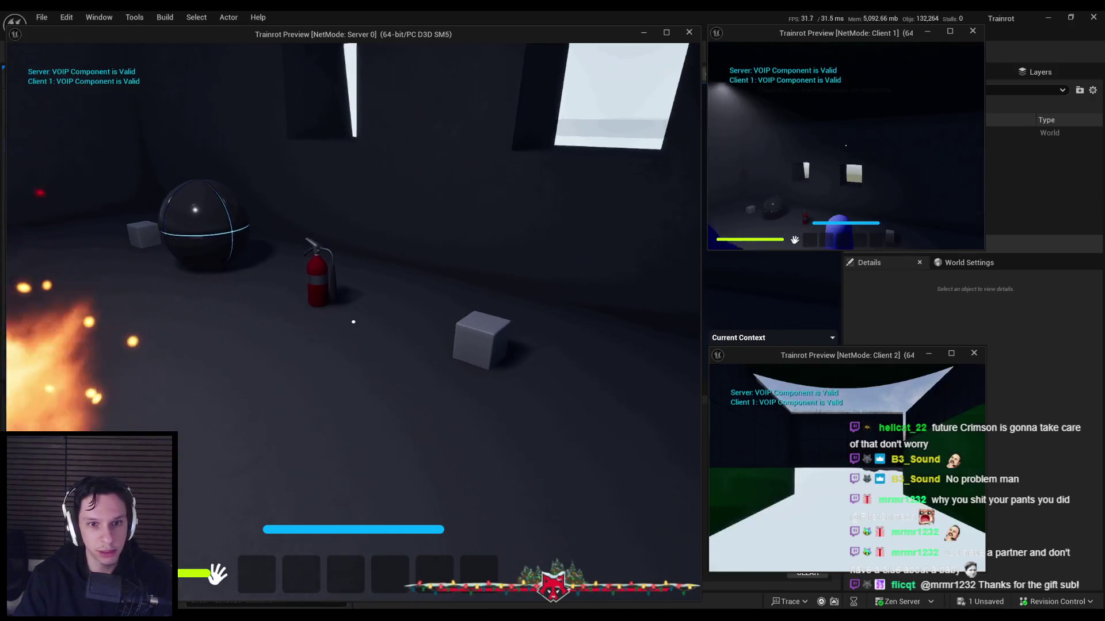
{"action": "key", "text": "e"}
{"action": "key", "text": "1"}
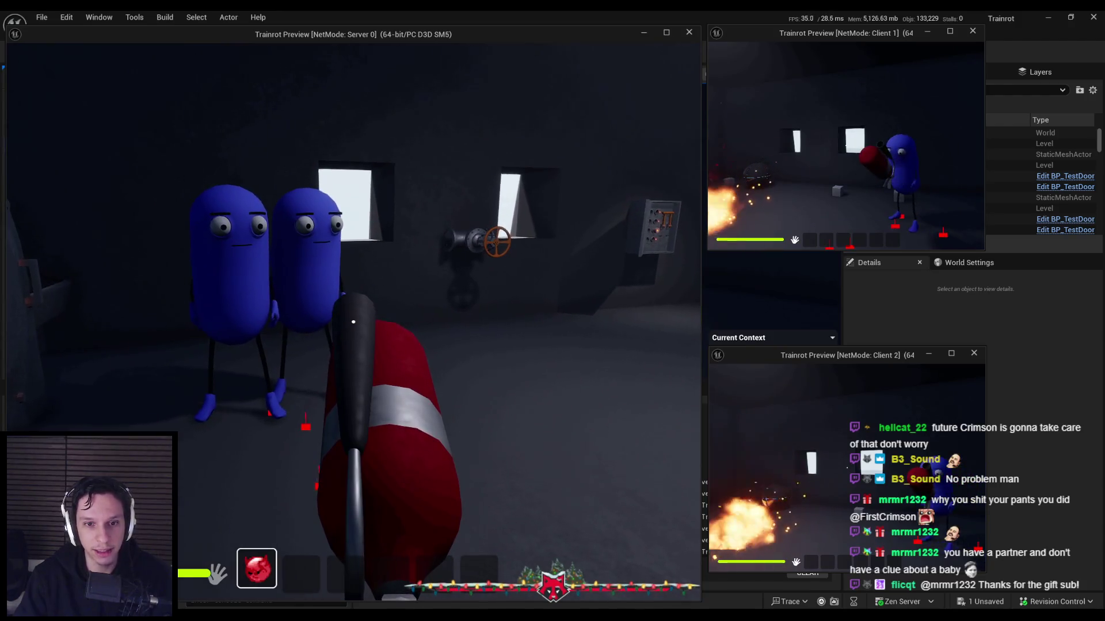
{"action": "left_click", "coordinate": [354, 323]}
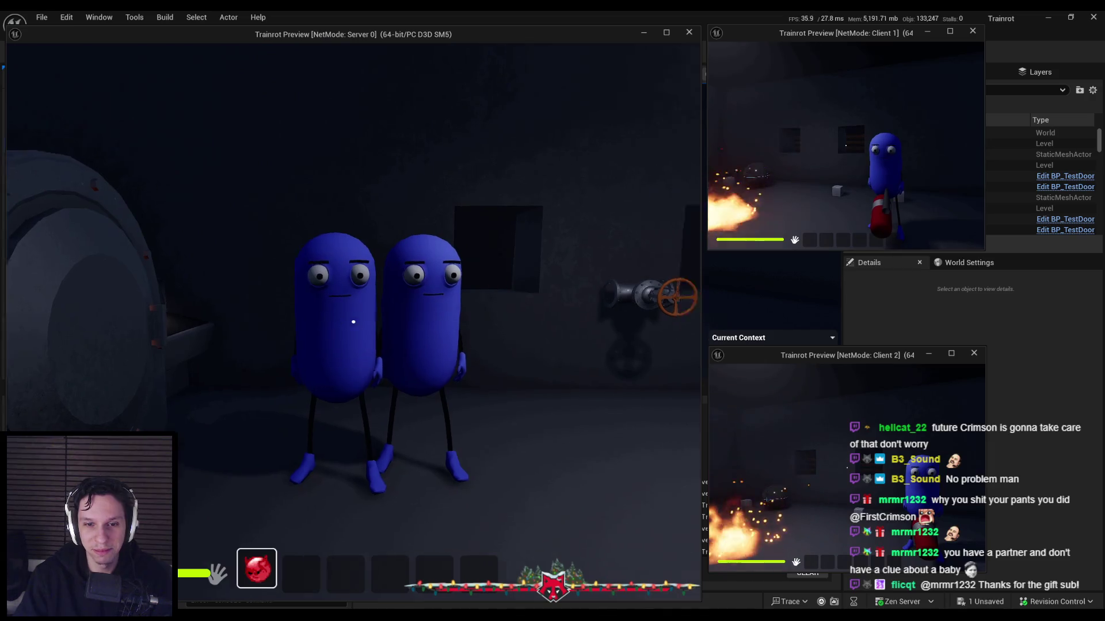
{"action": "key", "text": "Escape"}
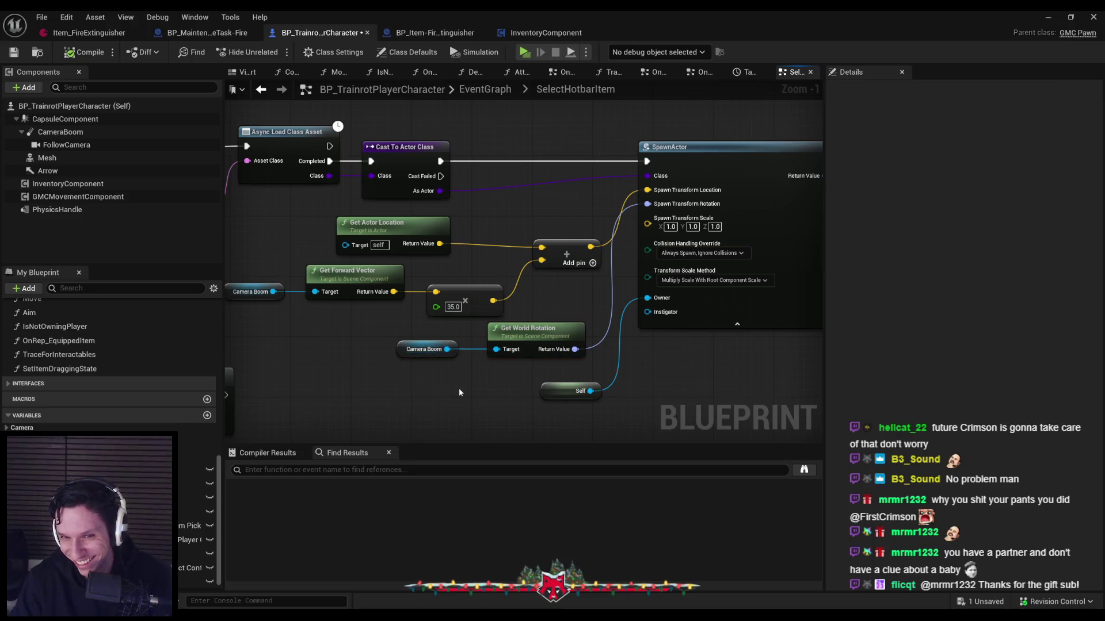
{"action": "left_click", "coordinate": [435, 33]}
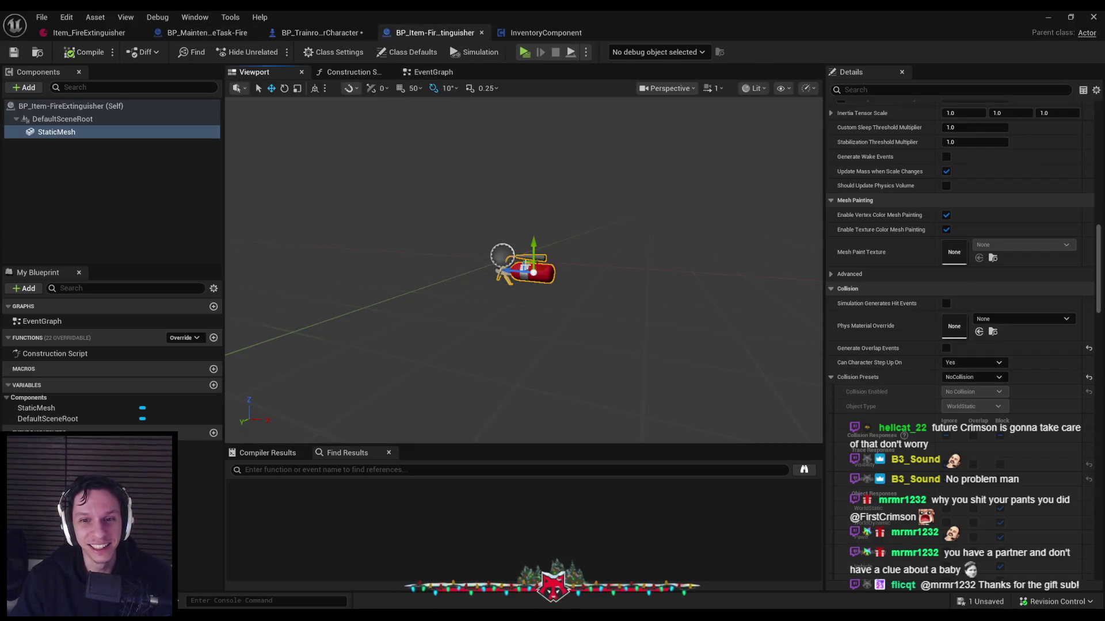
{"action": "left_click", "coordinate": [89, 33]}
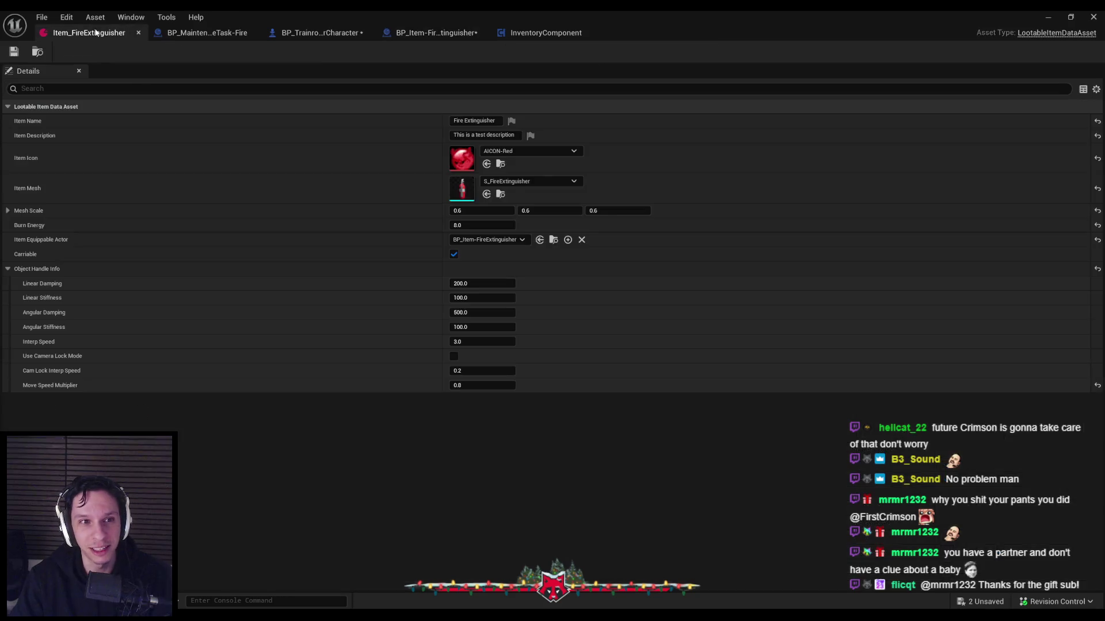
{"action": "left_click", "coordinate": [315, 35]}
{"action": "left_click", "coordinate": [435, 33]}
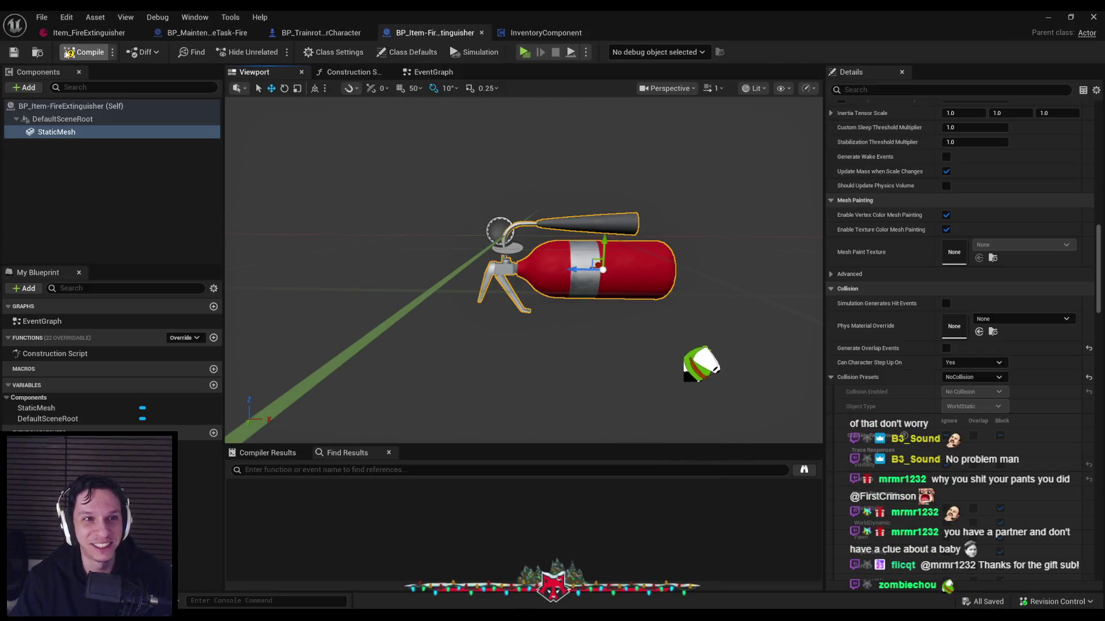
{"action": "left_click", "coordinate": [326, 31]}
{"action": "mouse_move", "coordinate": [405, 255]}
{"action": "left_mouse_down"}
{"action": "mouse_move", "coordinate": [546, 288]}
{"action": "mouse_move", "coordinate": [512, 262]}
{"action": "left_mouse_up"}
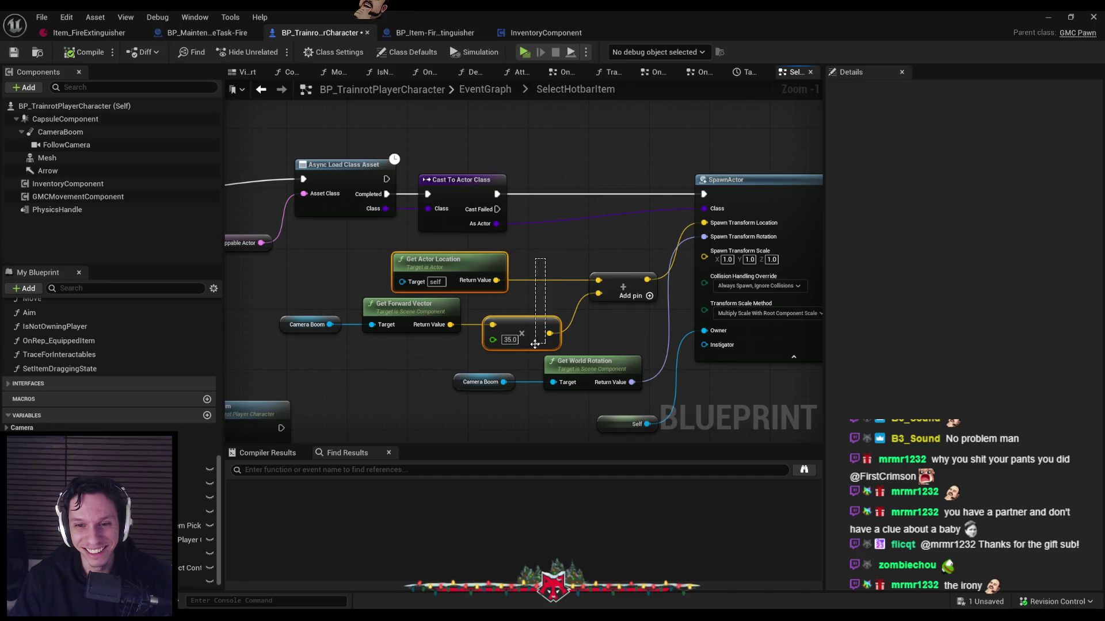
Save the character blueprint and shift the rotation, add and Self nodes slightly left
{"action": "left_click", "coordinate": [13, 52]}
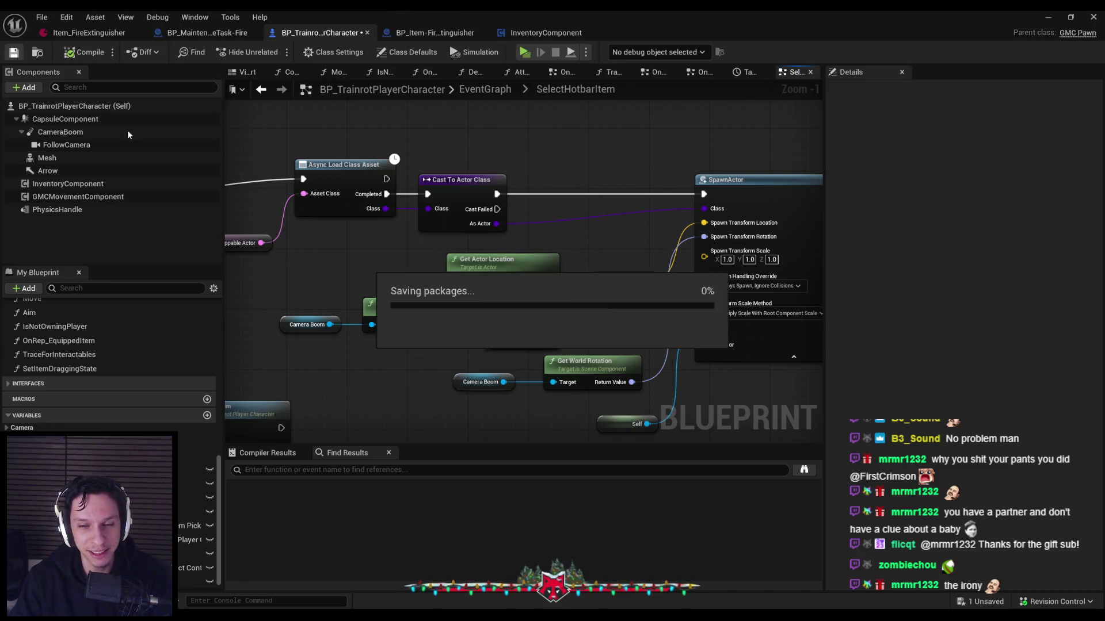
{"action": "scroll", "coordinate": [363, 245], "scroll_direction": "down", "scroll_amount": 1}
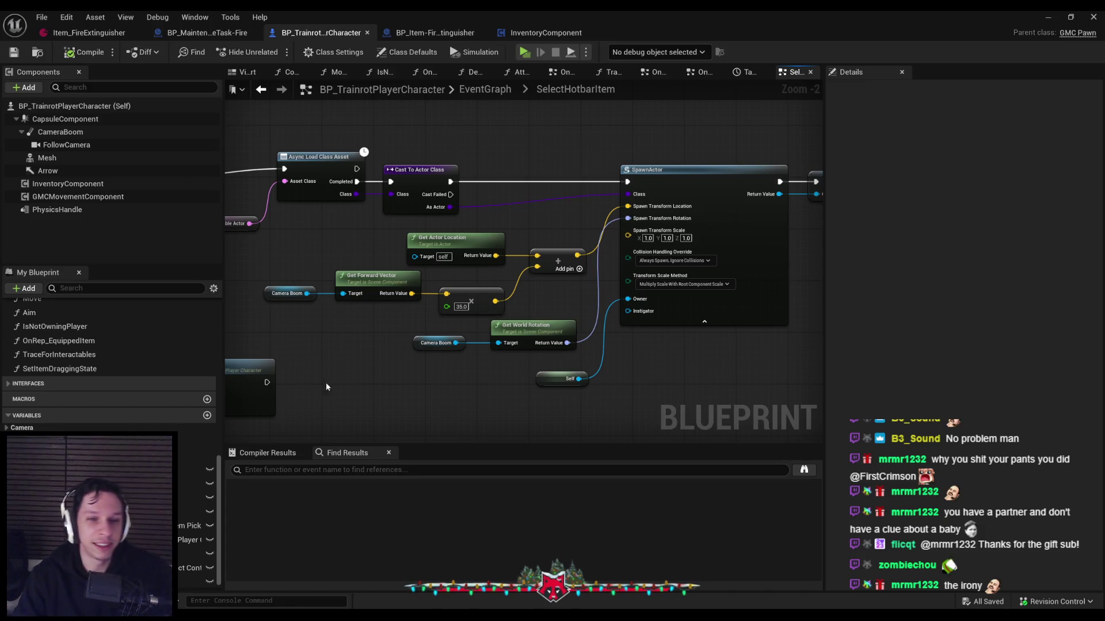
{"action": "scroll", "coordinate": [368, 358], "scroll_direction": "down", "scroll_amount": 2}
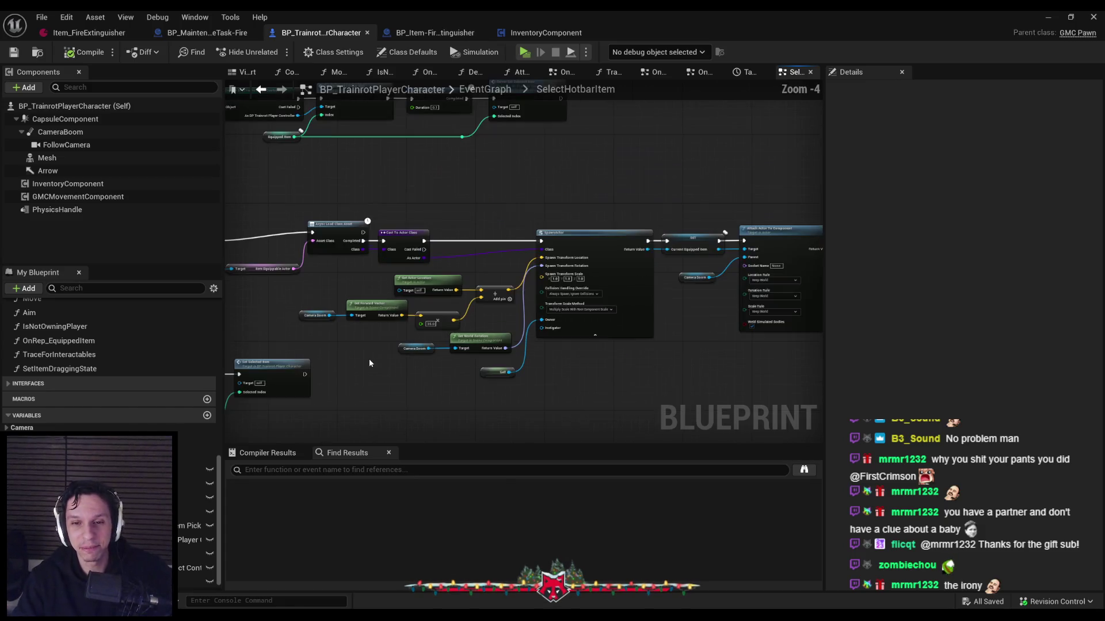
{"action": "scroll", "coordinate": [530, 344], "scroll_direction": "up", "scroll_amount": 3}
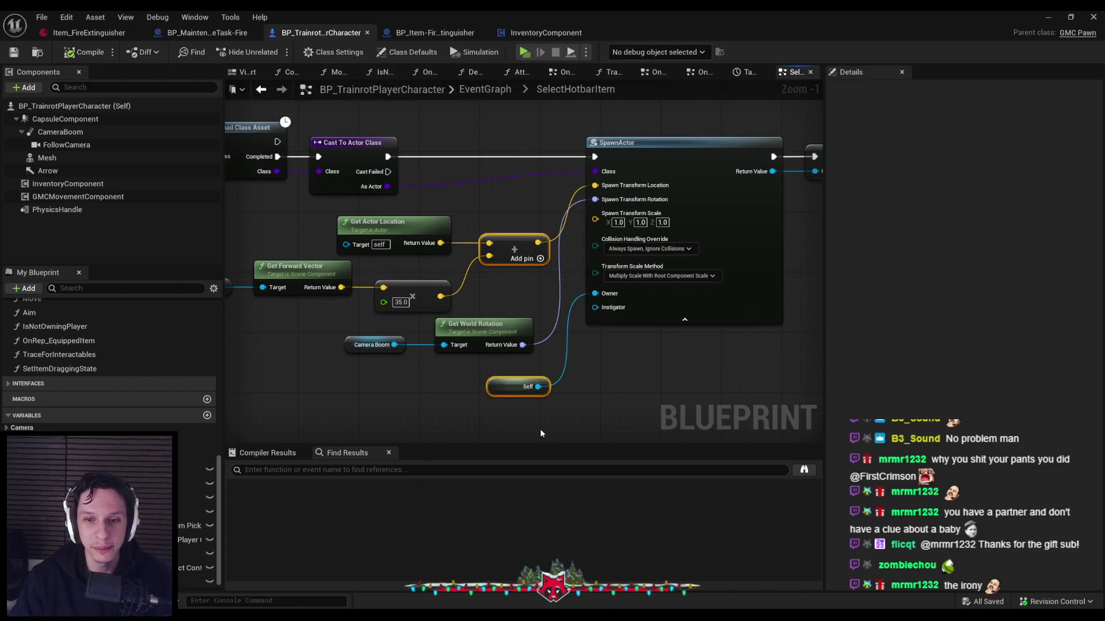
{"action": "left_click_drag", "start_coordinate": [541, 432], "coordinate": [503, 212]}
{"action": "key", "text": "ctrl+s"}
{"action": "scroll", "coordinate": [546, 270], "scroll_direction": "down", "scroll_amount": 1}
{"action": "left_click_drag", "start_coordinate": [363, 253], "coordinate": [350, 253]}
{"action": "left_click", "coordinate": [426, 369]}
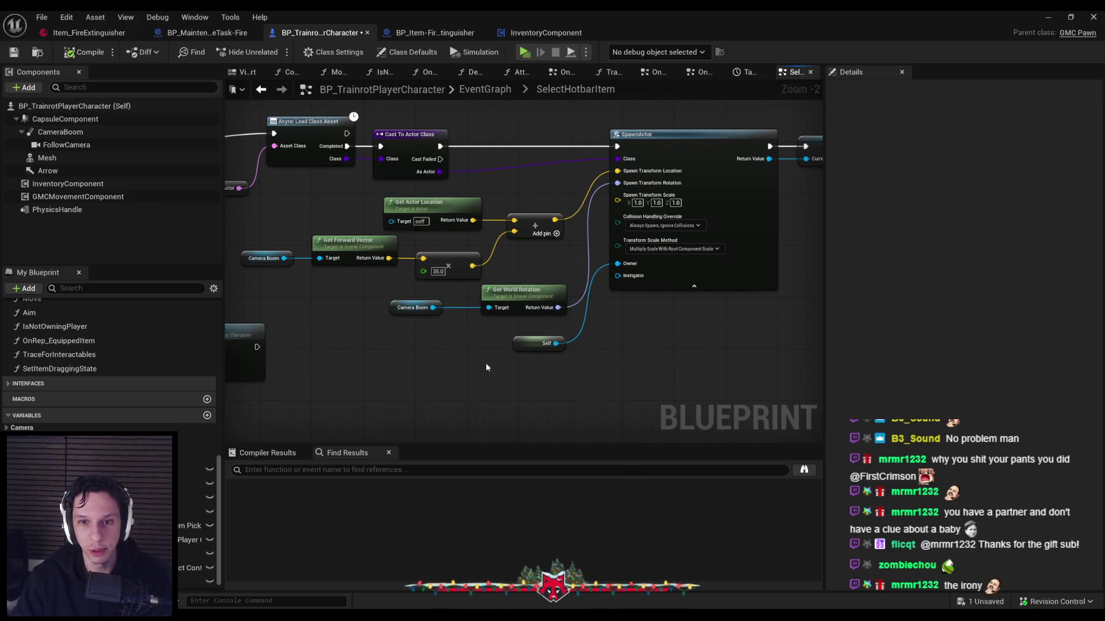
{"action": "scroll", "coordinate": [347, 282], "scroll_direction": "up", "scroll_amount": 1}
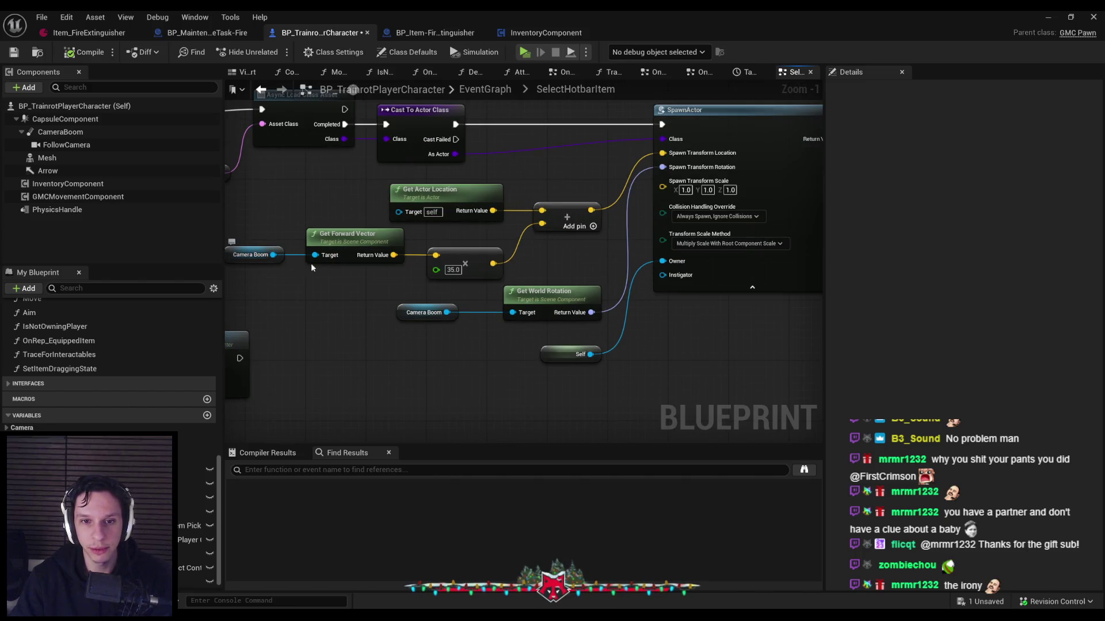
Drag a Follow Camera reference into the graph and delete the unused Camera Boom getter
{"action": "left_click", "coordinate": [59, 134]}
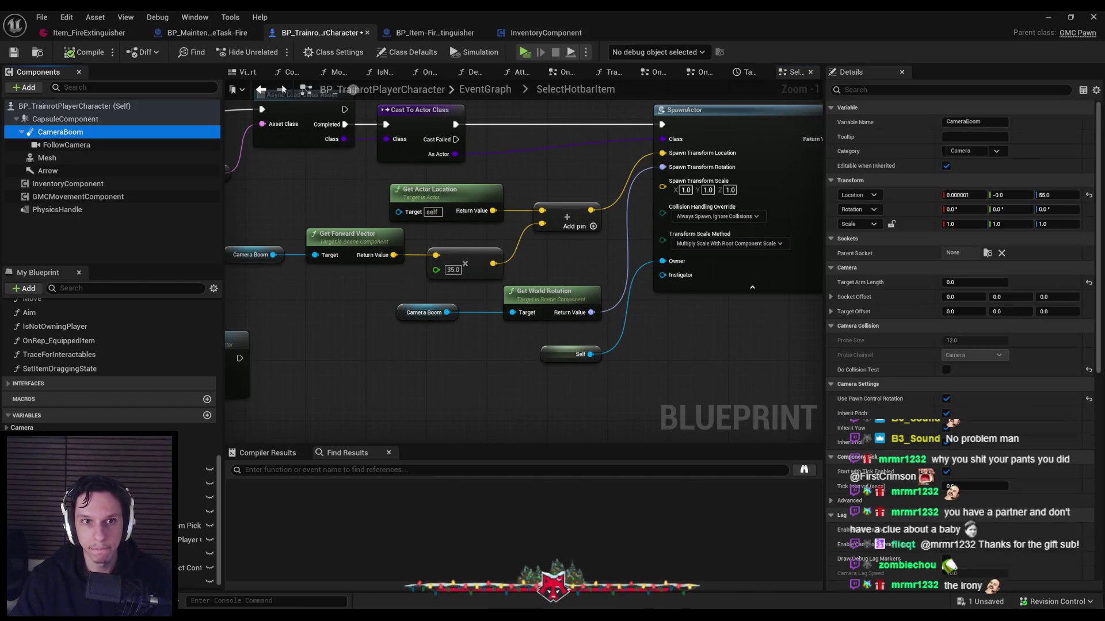
{"action": "left_click", "coordinate": [273, 187]}
{"action": "mouse_move", "coordinate": [87, 144]}
{"action": "left_mouse_down"}
{"action": "mouse_move", "coordinate": [216, 275]}
{"action": "mouse_move", "coordinate": [347, 311]}
{"action": "mouse_move", "coordinate": [384, 300]}
{"action": "mouse_move", "coordinate": [332, 275]}
{"action": "left_mouse_up"}
{"action": "left_click", "coordinate": [342, 274]}
{"action": "key", "text": "Delete"}
{"action": "left_click", "coordinate": [361, 311]}
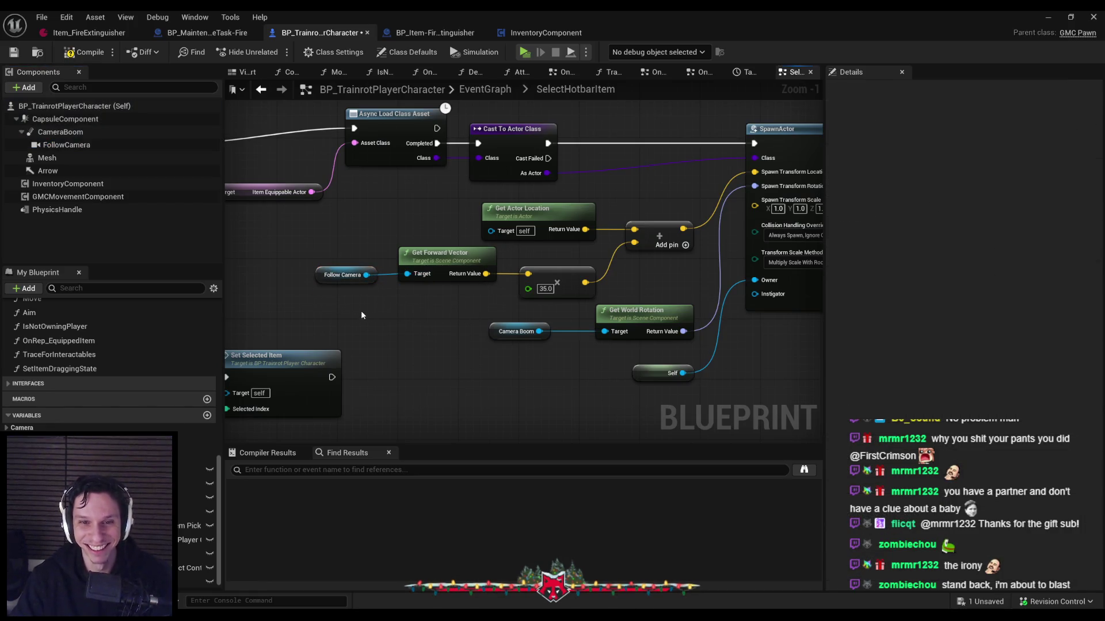
{"action": "scroll", "coordinate": [343, 298], "scroll_direction": "down", "scroll_amount": 5}
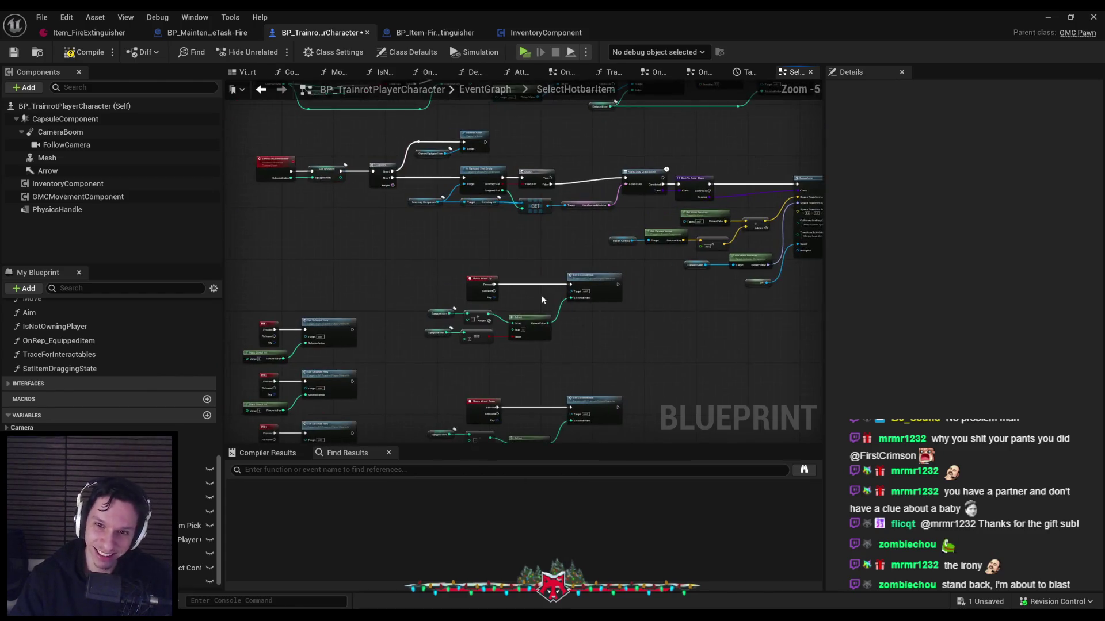
Reopen SelectHotbarItem from the EventGraph, wire Camera Boom into Get World Rotation's Target, then leave the Blueprint editor
{"action": "scroll", "coordinate": [455, 310], "scroll_direction": "up", "scroll_amount": 3}
{"action": "scroll", "coordinate": [491, 319], "scroll_direction": "up", "scroll_amount": 1}
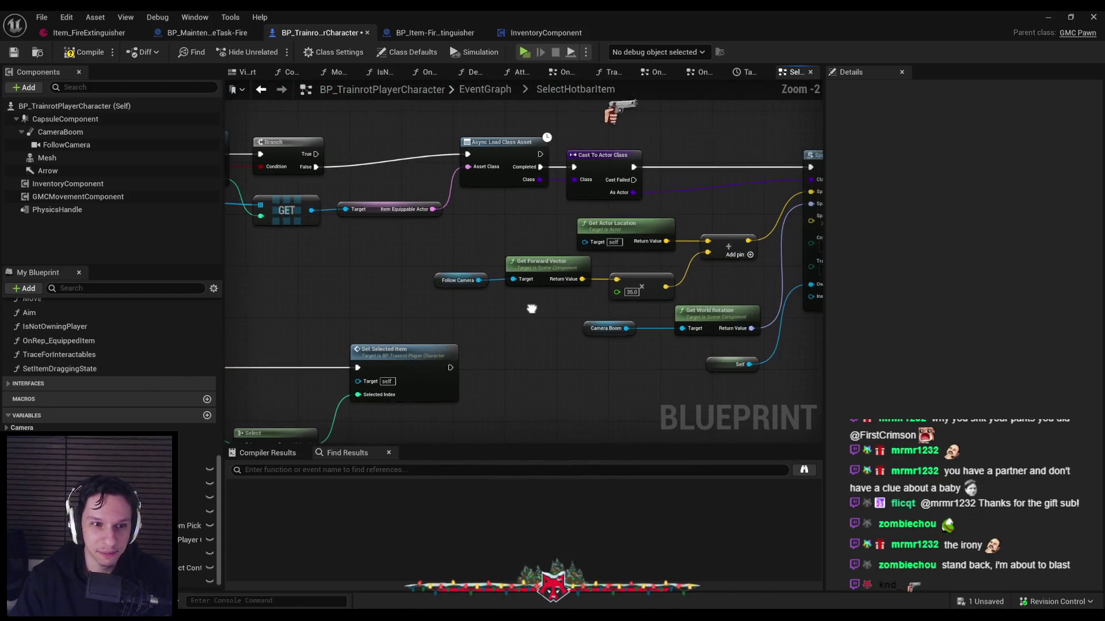
{"action": "scroll", "coordinate": [133, 339], "scroll_direction": "down", "scroll_amount": 5}
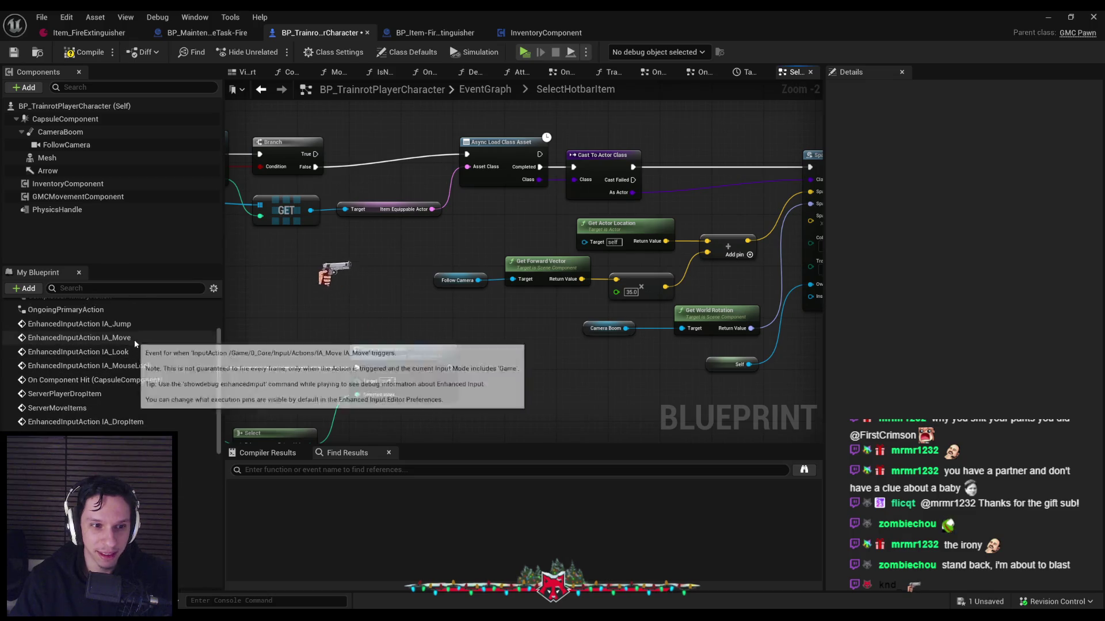
{"action": "scroll", "coordinate": [134, 340], "scroll_direction": "up", "scroll_amount": 5}
{"action": "double_click", "coordinate": [95, 324]}
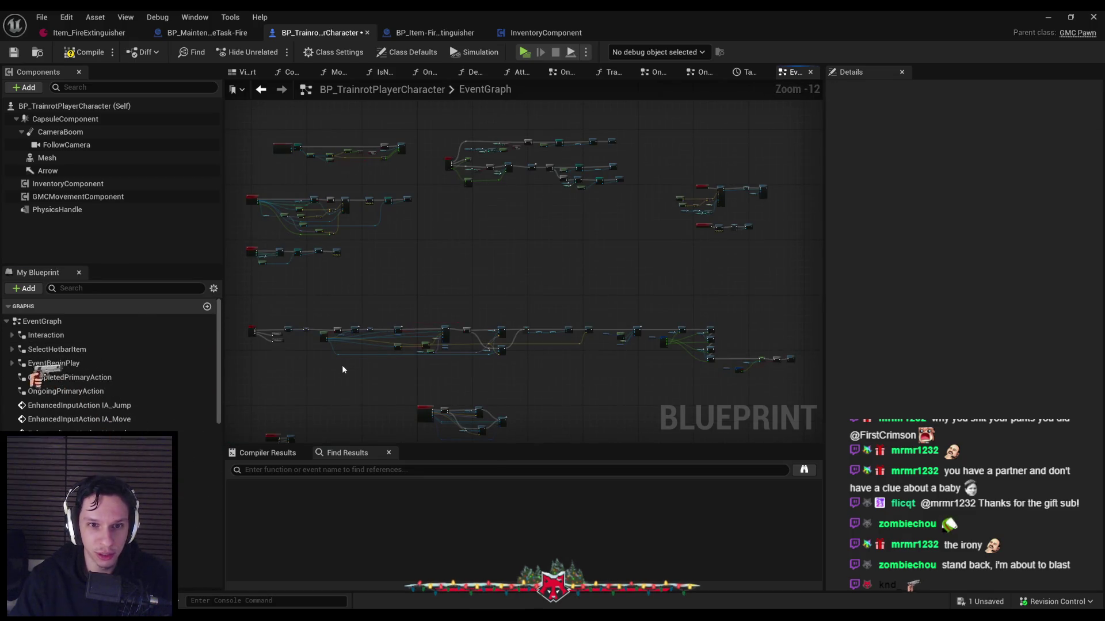
{"action": "scroll", "coordinate": [405, 230], "scroll_direction": "up", "scroll_amount": 5}
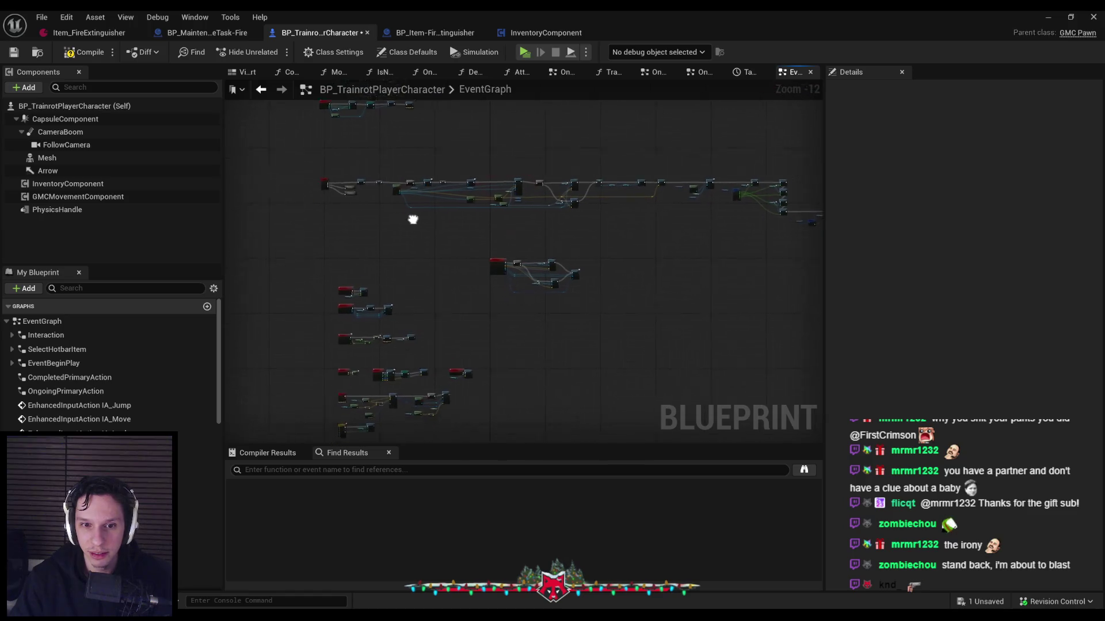
{"action": "scroll", "coordinate": [359, 292], "scroll_direction": "up", "scroll_amount": 6}
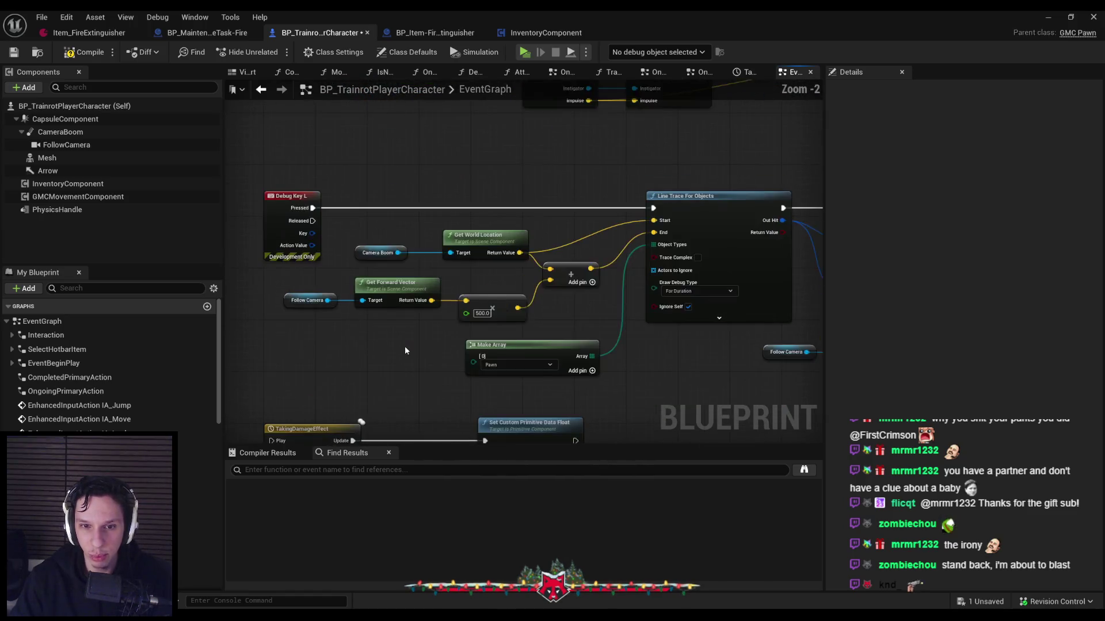
{"action": "scroll", "coordinate": [405, 346], "scroll_direction": "down", "scroll_amount": 5}
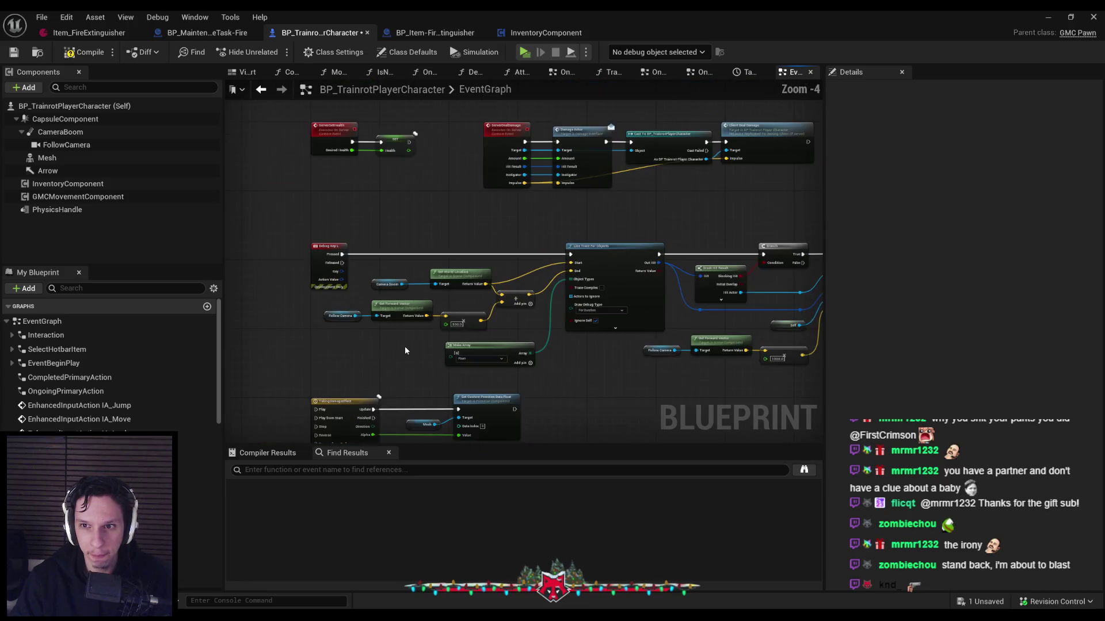
{"action": "double_click", "coordinate": [383, 236]}
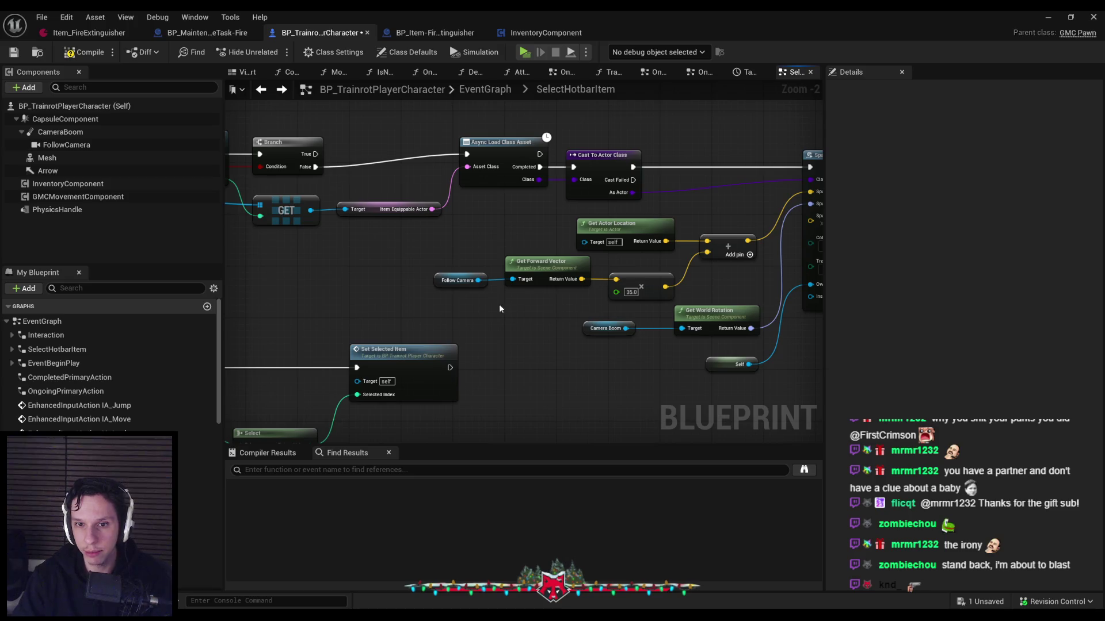
{"action": "left_click_drag", "start_coordinate": [680, 331], "coordinate": [687, 332]}
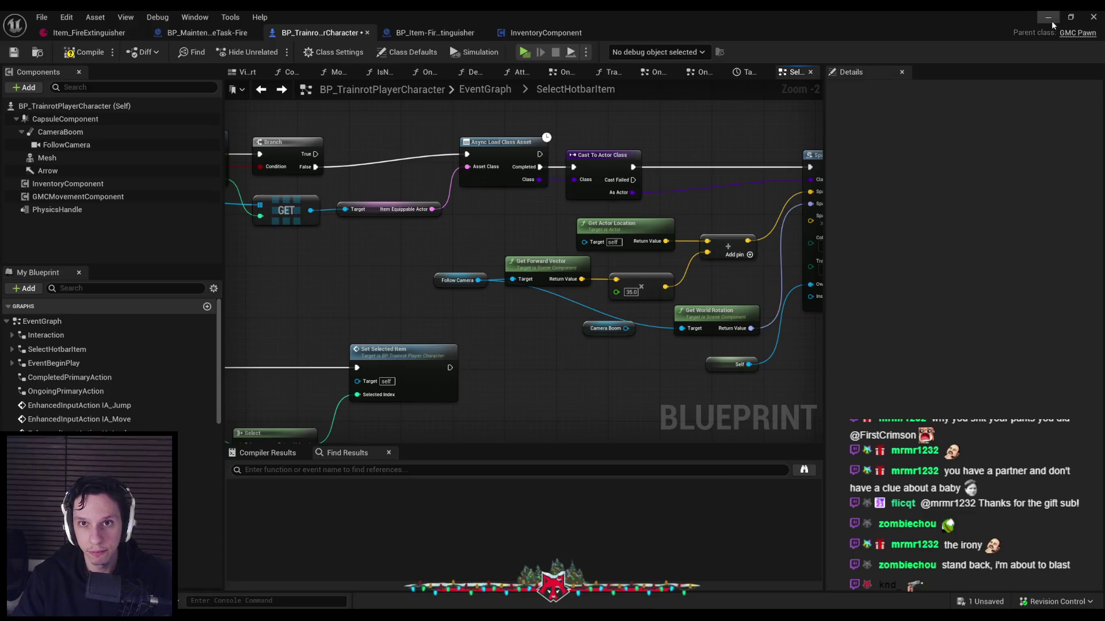
{"action": "left_click", "coordinate": [1051, 21]}
{"action": "scroll", "coordinate": [357, 210], "scroll_direction": "down", "scroll_amount": 3}
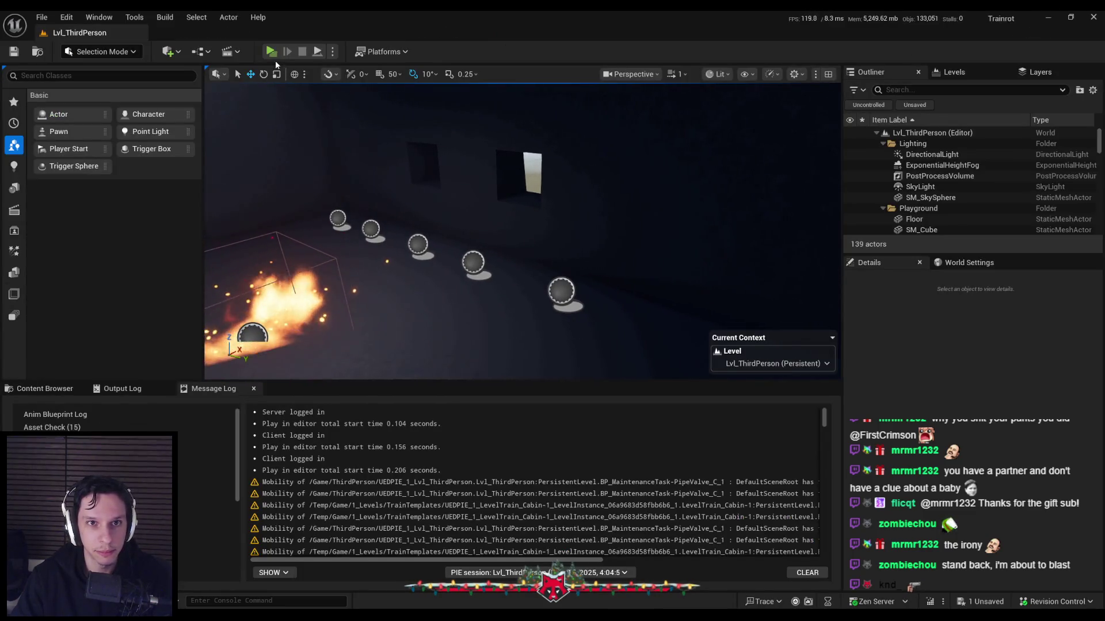
Start an Alt+P multiplayer session, pick up the extinguisher, switch hotbar slots 1 and 2, fire, then stop
{"action": "key", "text": "alt+p"}
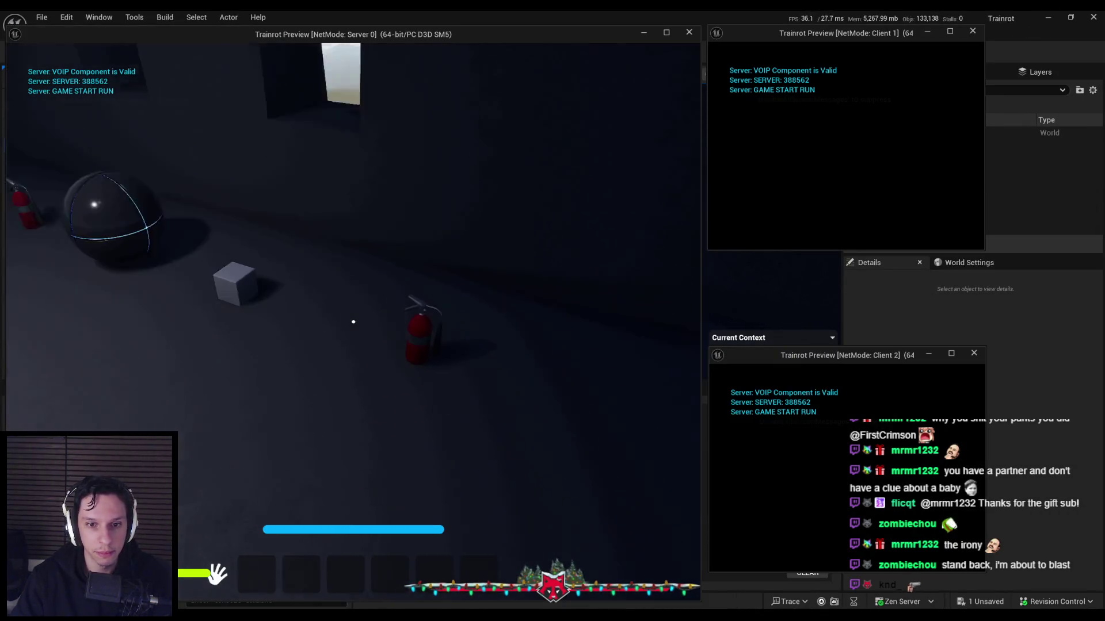
{"action": "key", "text": "e"}
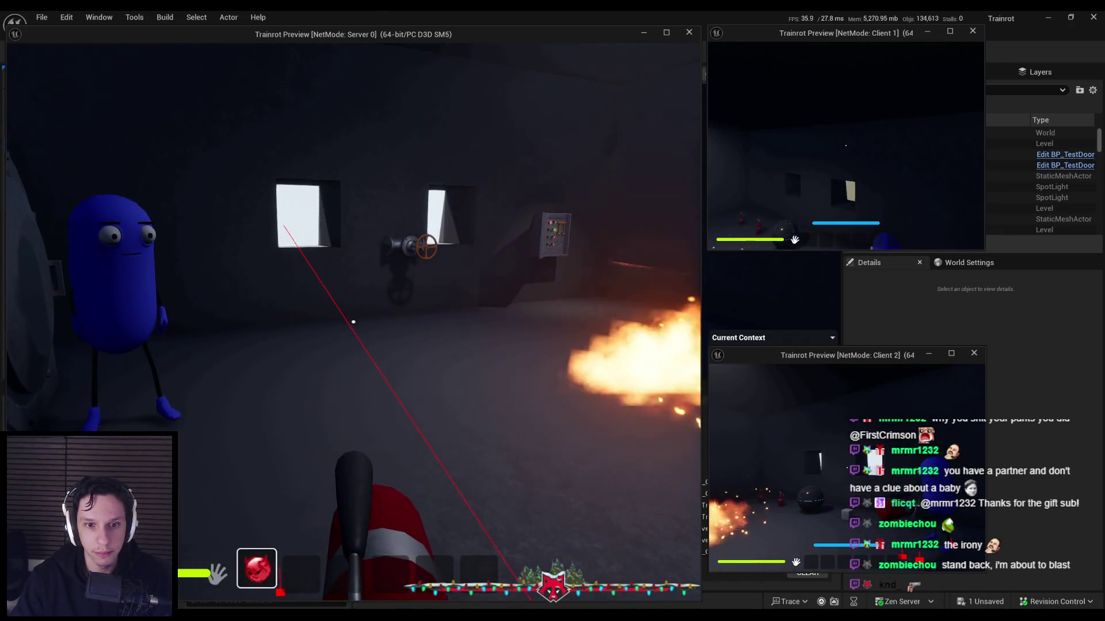
{"action": "key", "text": "1"}
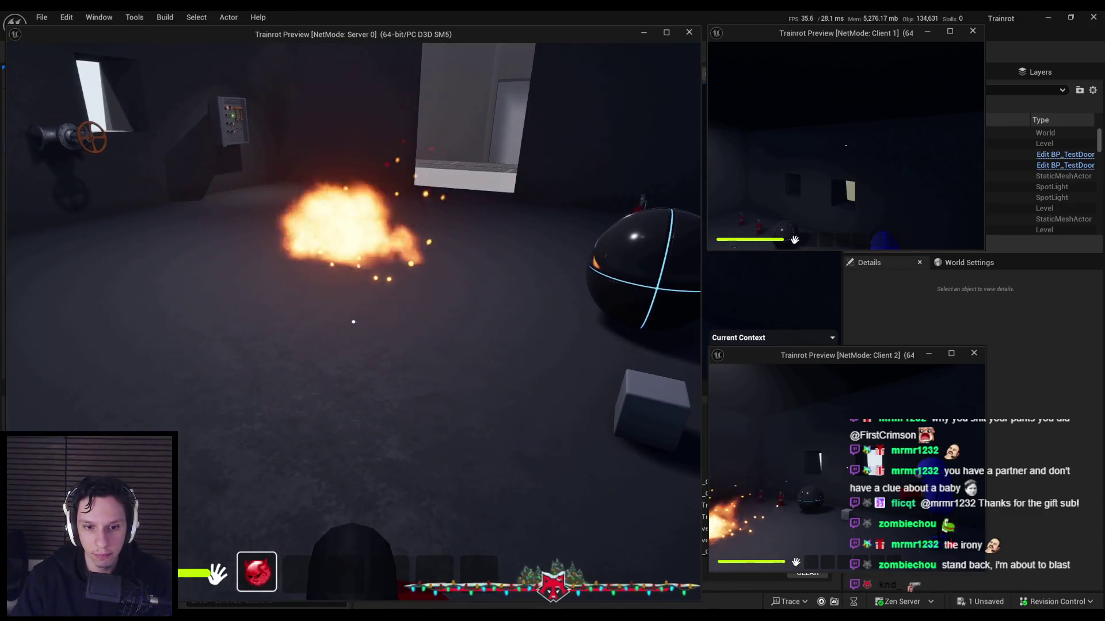
{"action": "key", "text": "1"}
{"action": "key", "text": "2"}
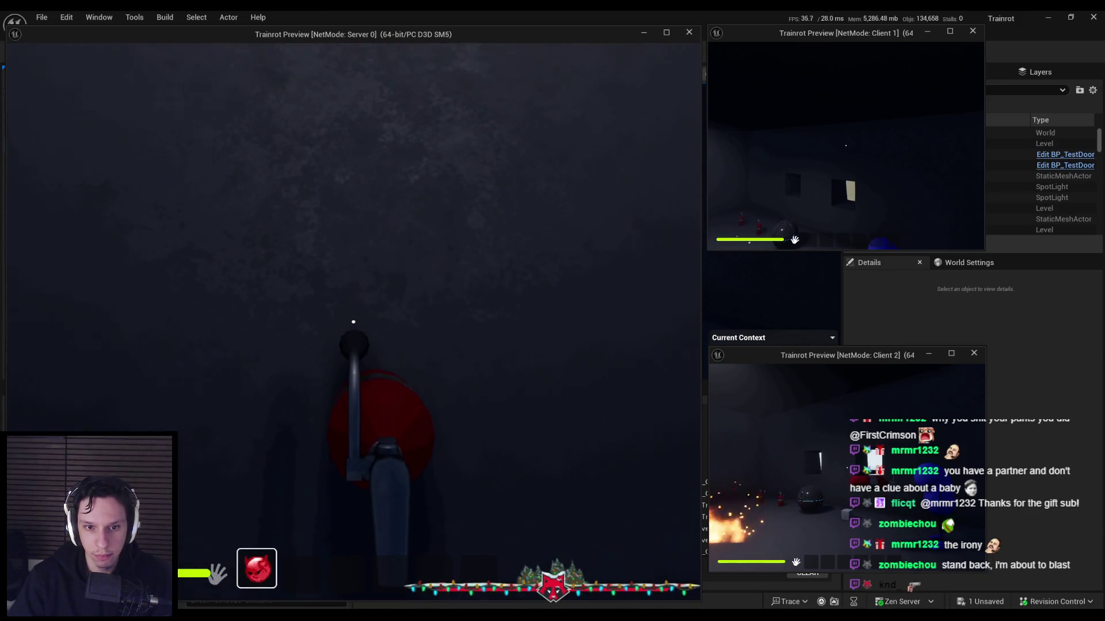
{"action": "left_click", "coordinate": [354, 322]}
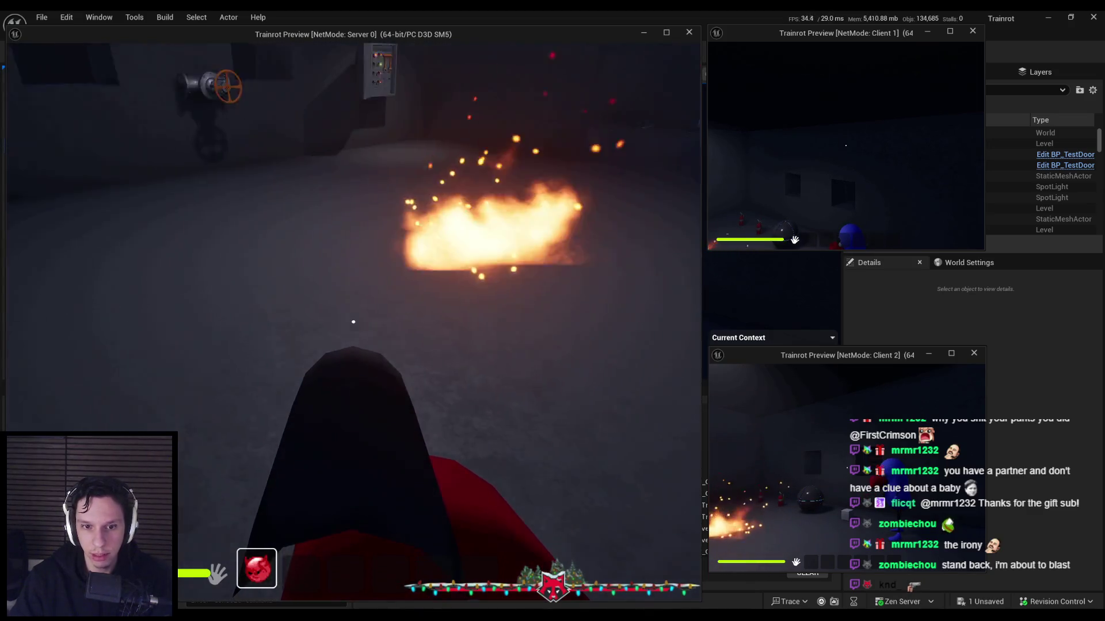
{"action": "key", "text": "2"}
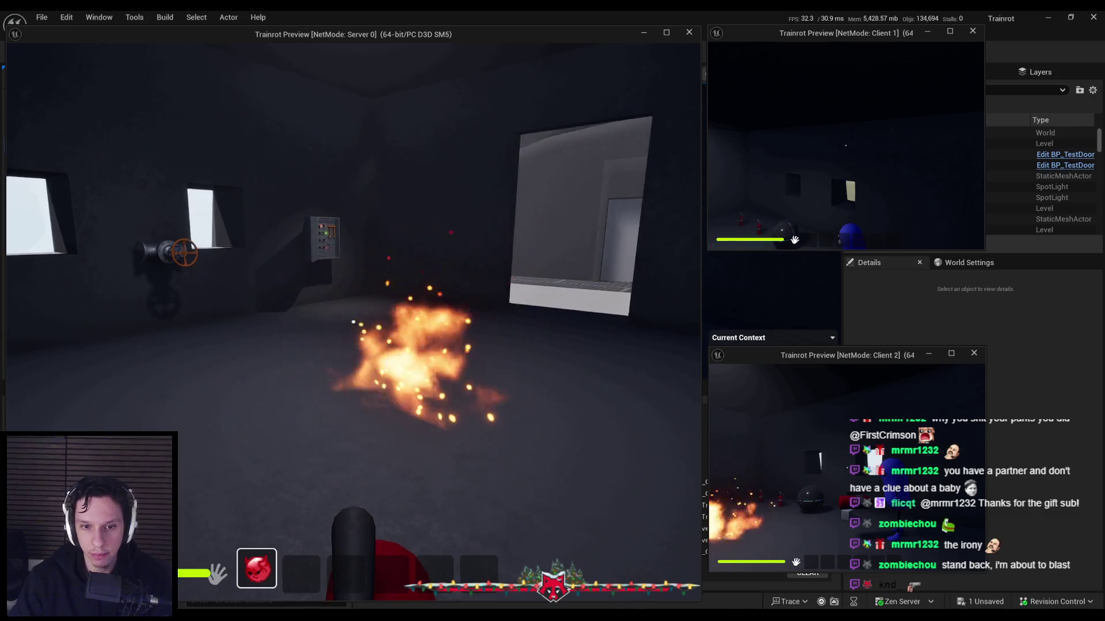
{"action": "key", "text": "Escape"}
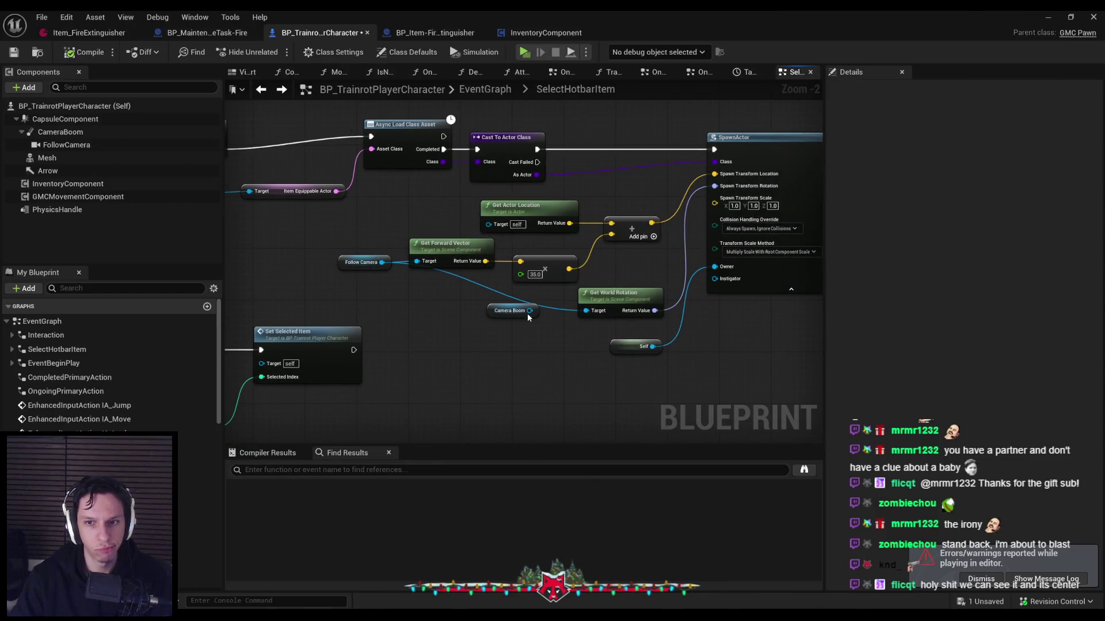
Delete the Camera Boom node, dismiss the play-session warnings, and return to the level editor
{"action": "left_click", "coordinate": [527, 313]}
{"action": "key", "text": "Delete"}
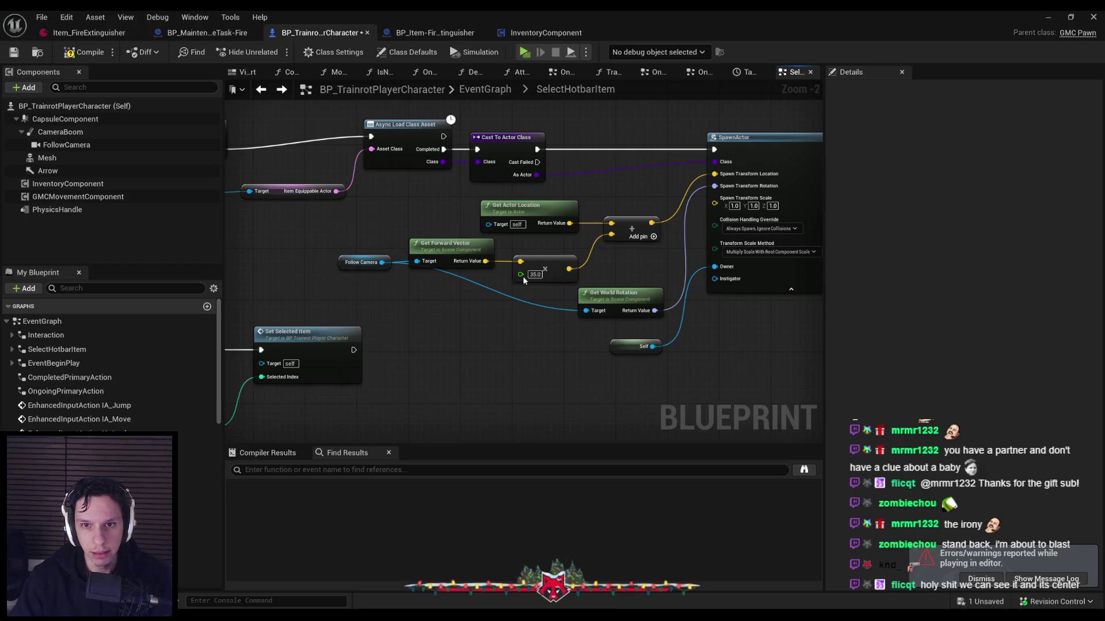
{"action": "scroll", "coordinate": [481, 277], "scroll_direction": "up", "scroll_amount": 2}
{"action": "scroll", "coordinate": [476, 313], "scroll_direction": "down", "scroll_amount": 1}
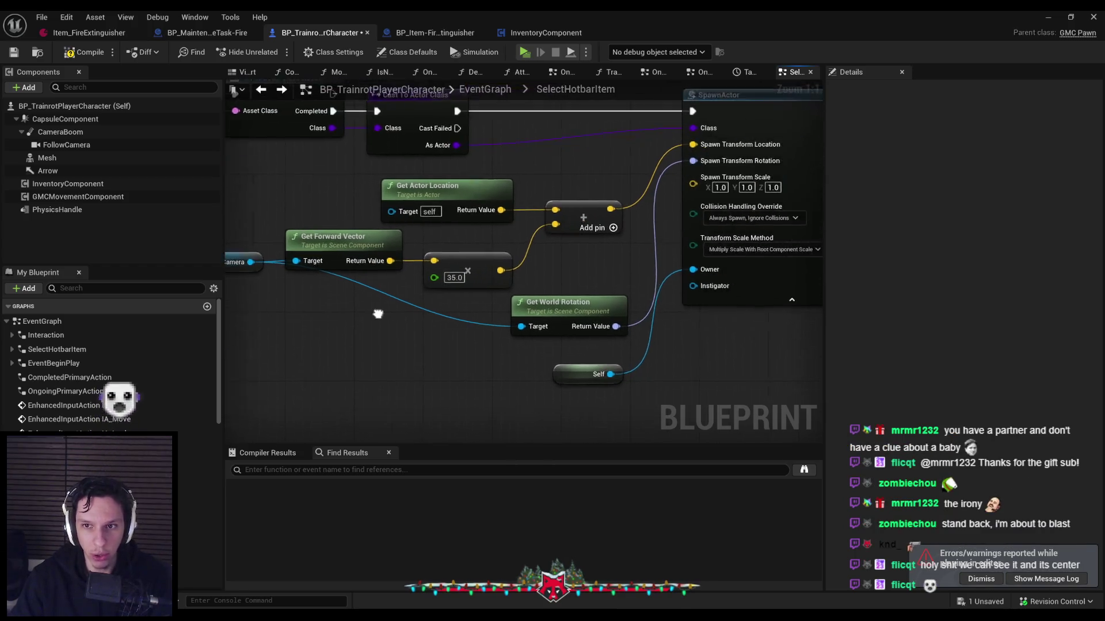
{"action": "left_click_drag", "start_coordinate": [432, 320], "coordinate": [490, 374]}
{"action": "left_click", "coordinate": [978, 578]}
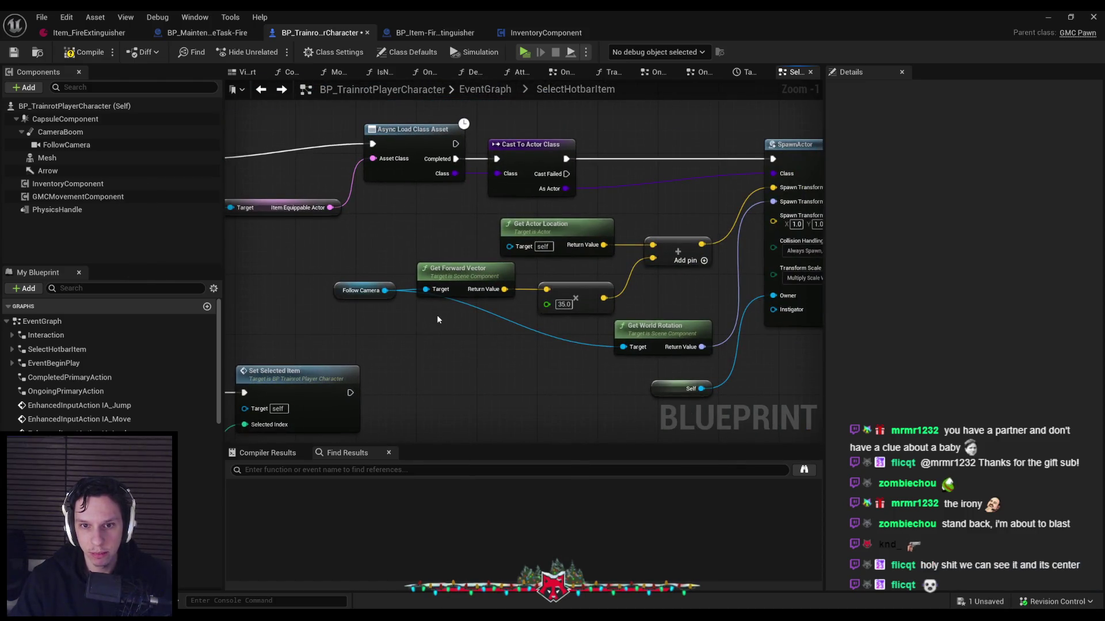
{"action": "left_click", "coordinate": [1048, 17]}
Open BP_TrainrotPlayerCharacter from 0_Core, save all, and browse to the Mesh's animation blueprint
{"action": "left_click", "coordinate": [38, 389]}
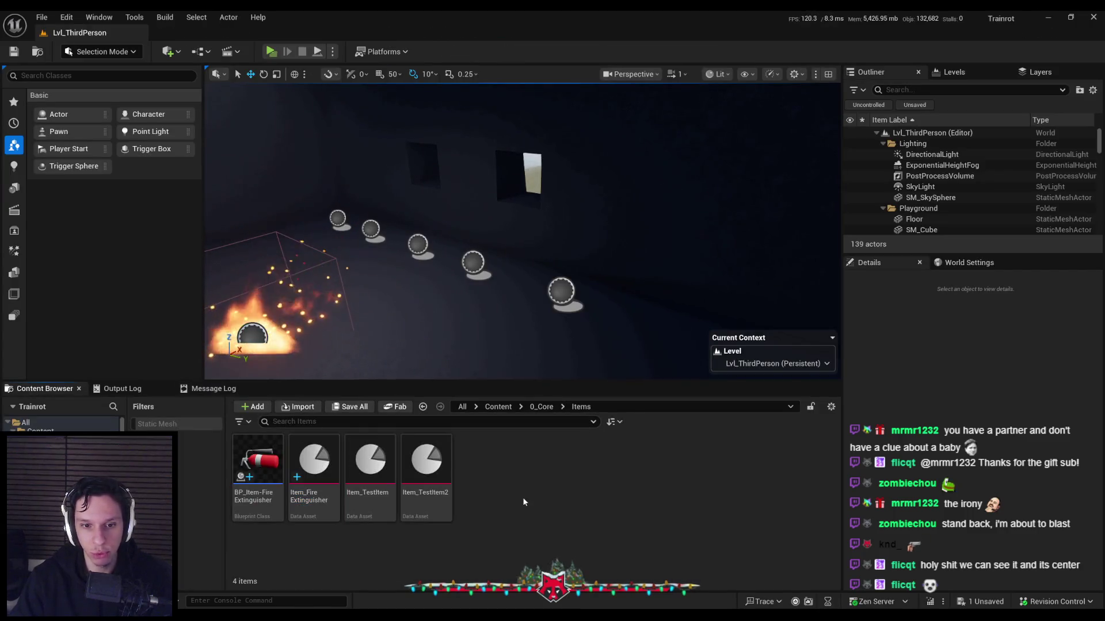
{"action": "left_click", "coordinate": [541, 407]}
{"action": "scroll", "coordinate": [427, 520], "scroll_direction": "down", "scroll_amount": 1}
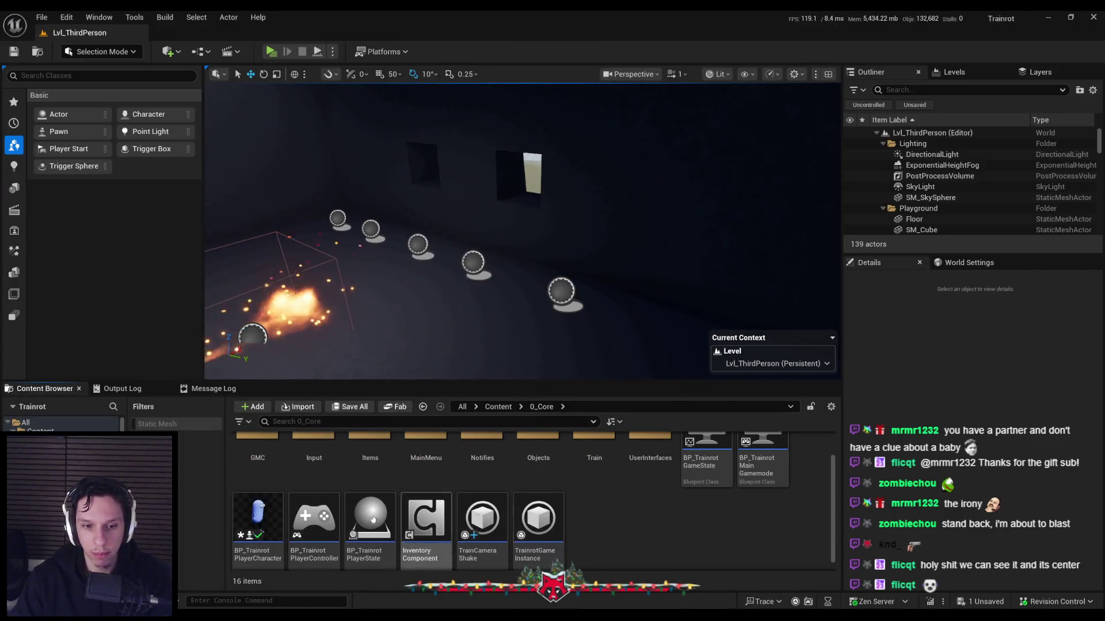
{"action": "double_click", "coordinate": [254, 504]}
{"action": "key", "text": "ctrl+s"}
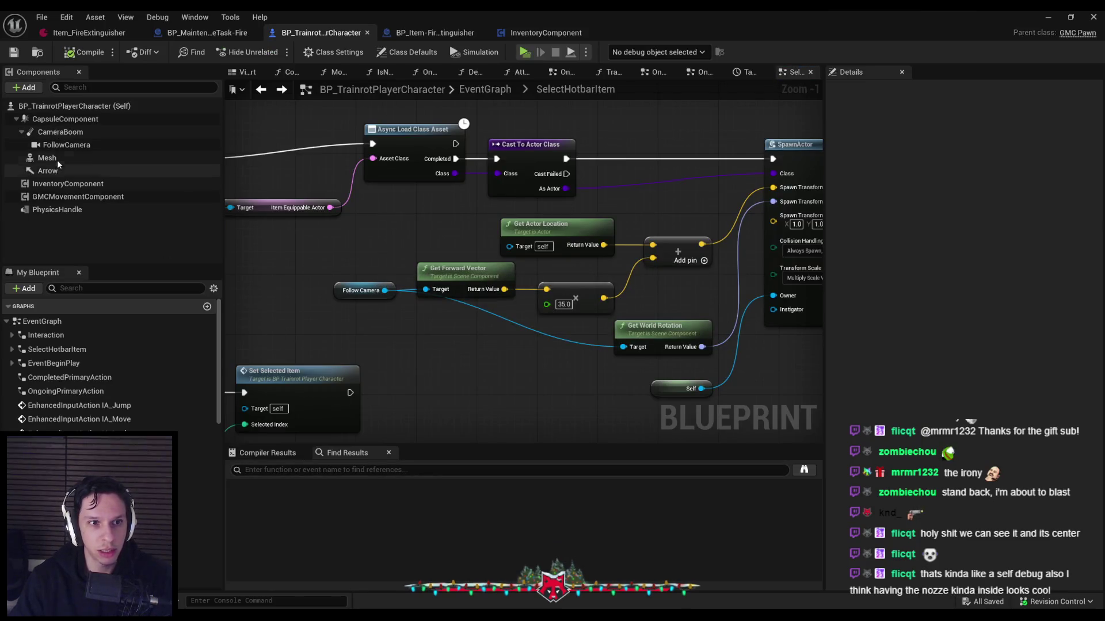
{"action": "left_click", "coordinate": [50, 158]}
{"action": "left_click", "coordinate": [1047, 17]}
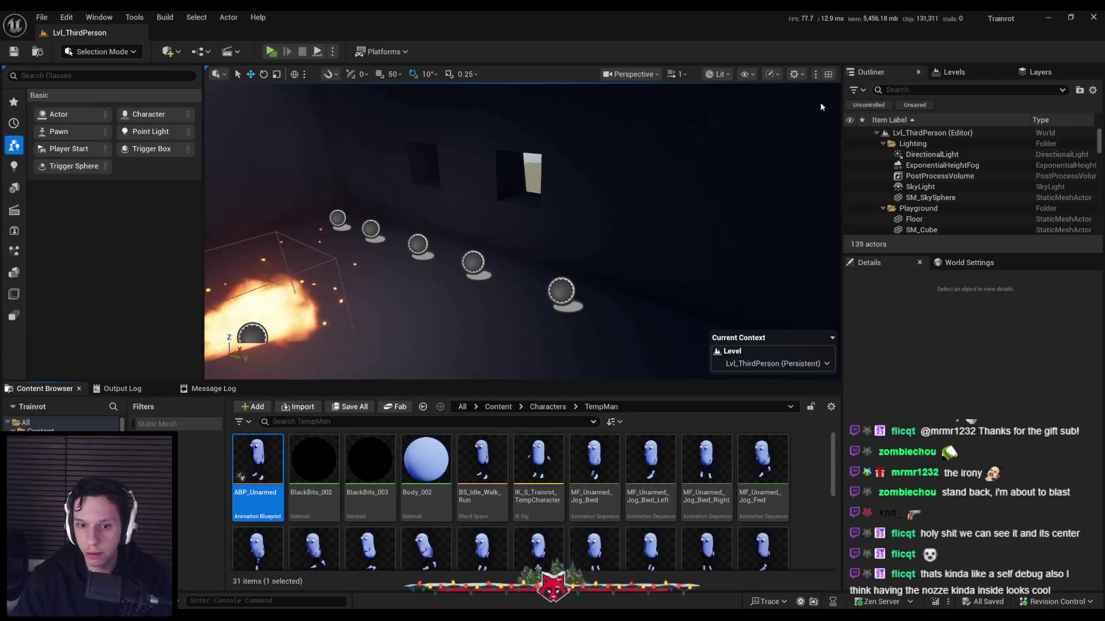
Open ABP_Unarmed's EventGraph and pan to Get Base Aim Rotation feeding SET Look Rotation
{"action": "double_click", "coordinate": [261, 472]}
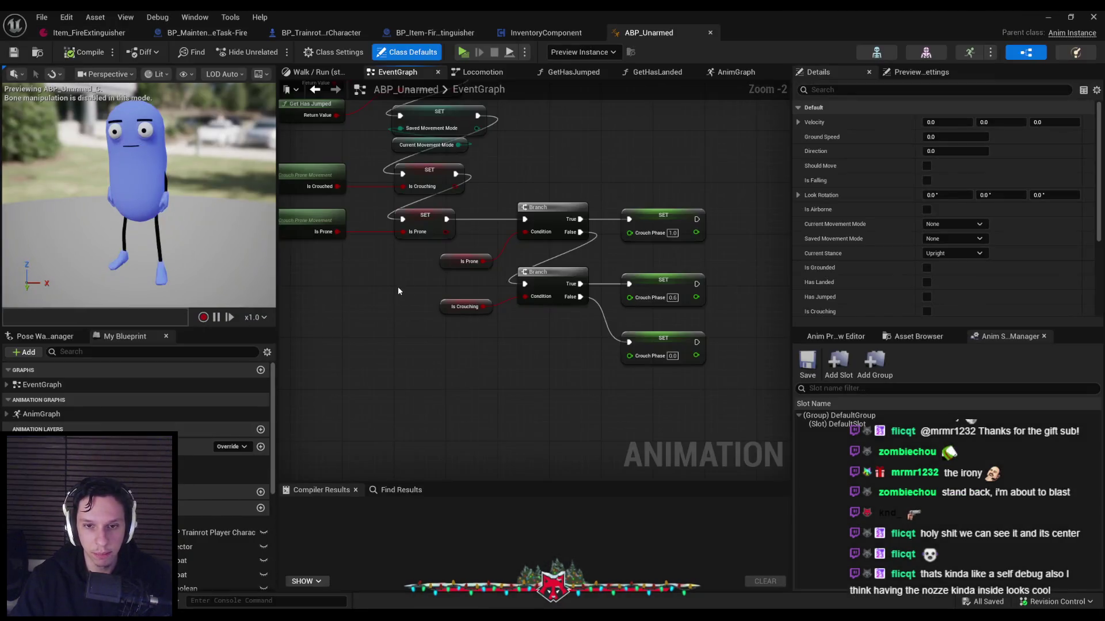
{"action": "scroll", "coordinate": [398, 287], "scroll_direction": "down", "scroll_amount": 3}
{"action": "double_click", "coordinate": [47, 388]}
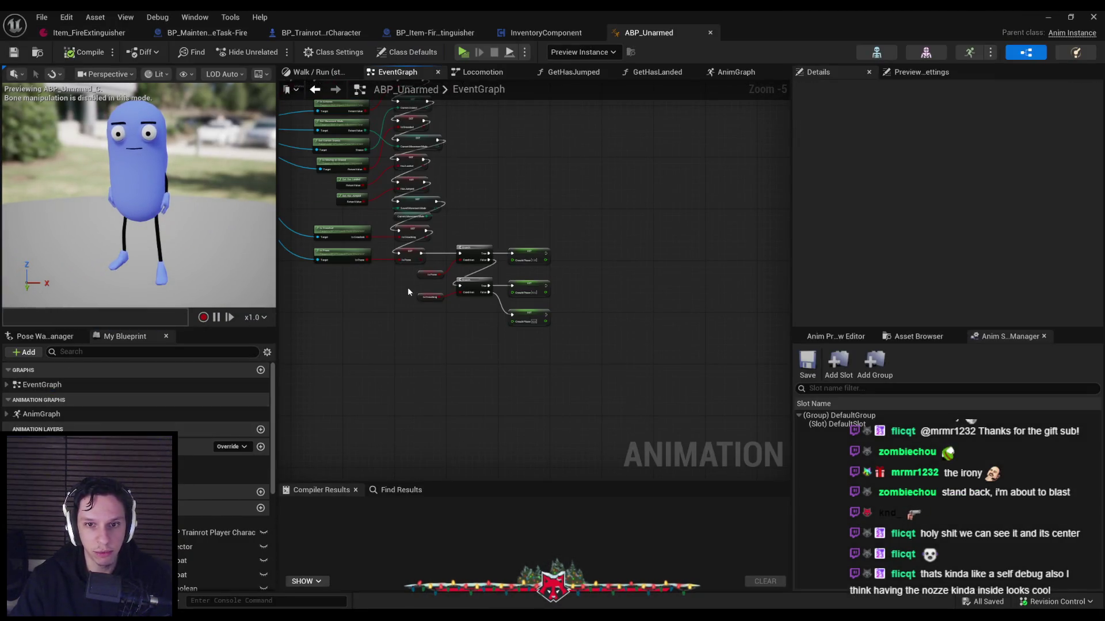
{"action": "scroll", "coordinate": [582, 279], "scroll_direction": "up", "scroll_amount": 3}
{"action": "scroll", "coordinate": [594, 301], "scroll_direction": "down", "scroll_amount": 4}
{"action": "scroll", "coordinate": [464, 281], "scroll_direction": "up", "scroll_amount": 7}
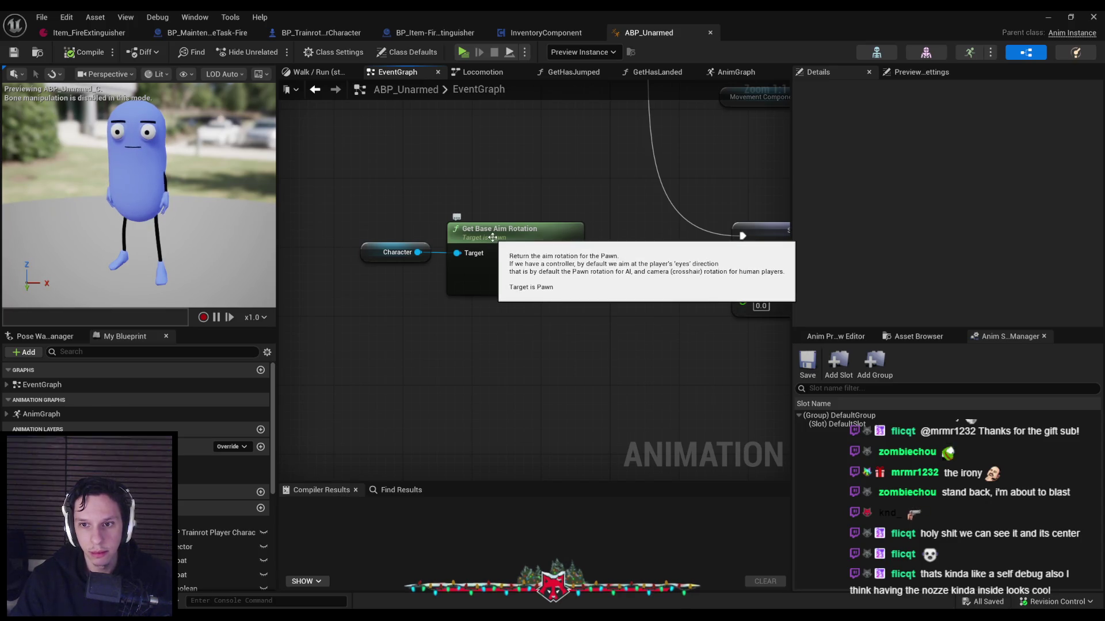
{"action": "left_click_drag", "start_coordinate": [490, 207], "coordinate": [392, 221]}
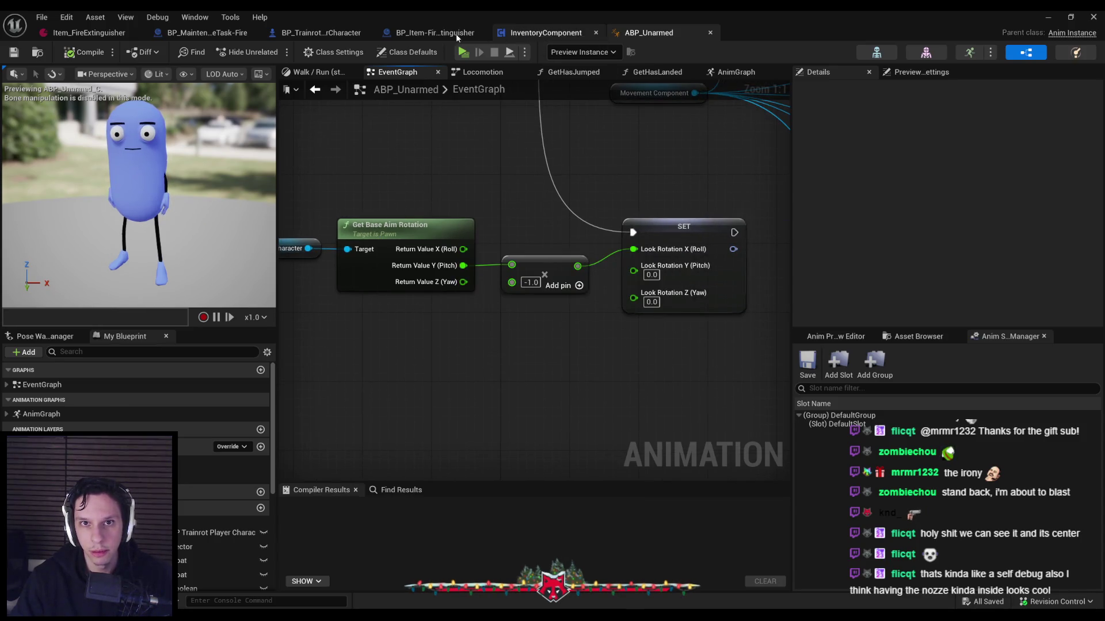
{"action": "left_click", "coordinate": [426, 33]}
Add a Get Base Aim Rotation node and a Get Forward Vector from it into the 35 multiply
{"action": "left_click", "coordinate": [340, 36]}
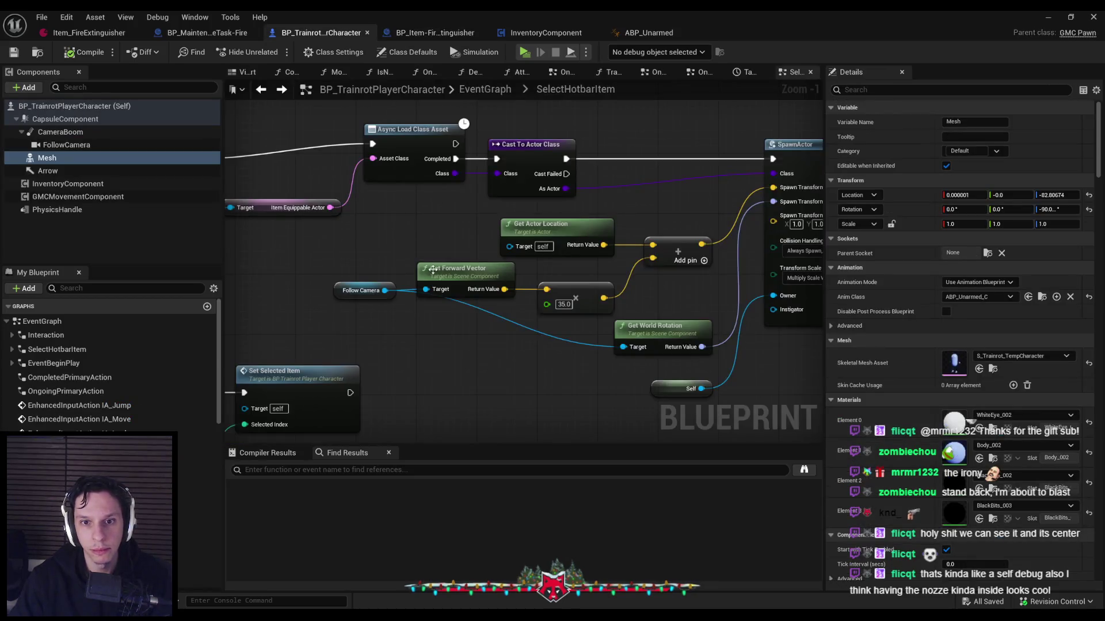
{"action": "right_click", "coordinate": [442, 326]}
{"action": "type", "text": "get base aim rota"}
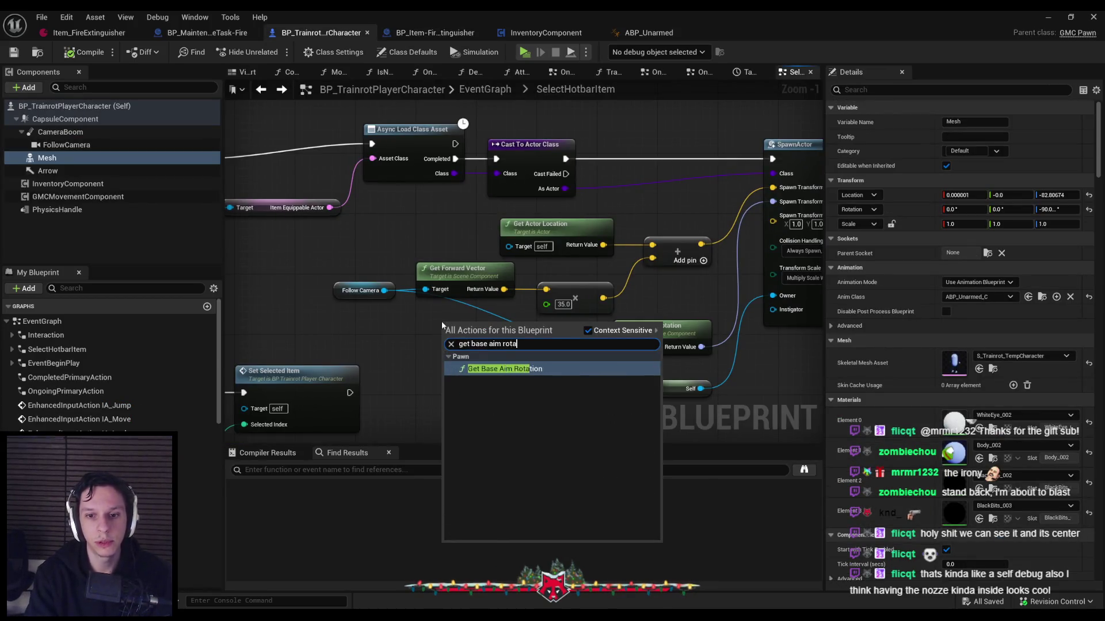
{"action": "key", "text": "Return"}
{"action": "mouse_move", "coordinate": [498, 341]}
{"action": "left_mouse_down"}
{"action": "mouse_move", "coordinate": [335, 319]}
{"action": "mouse_move", "coordinate": [418, 311]}
{"action": "left_mouse_up"}
{"action": "type", "text": "get forward"}
{"action": "left_click", "coordinate": [494, 385]}
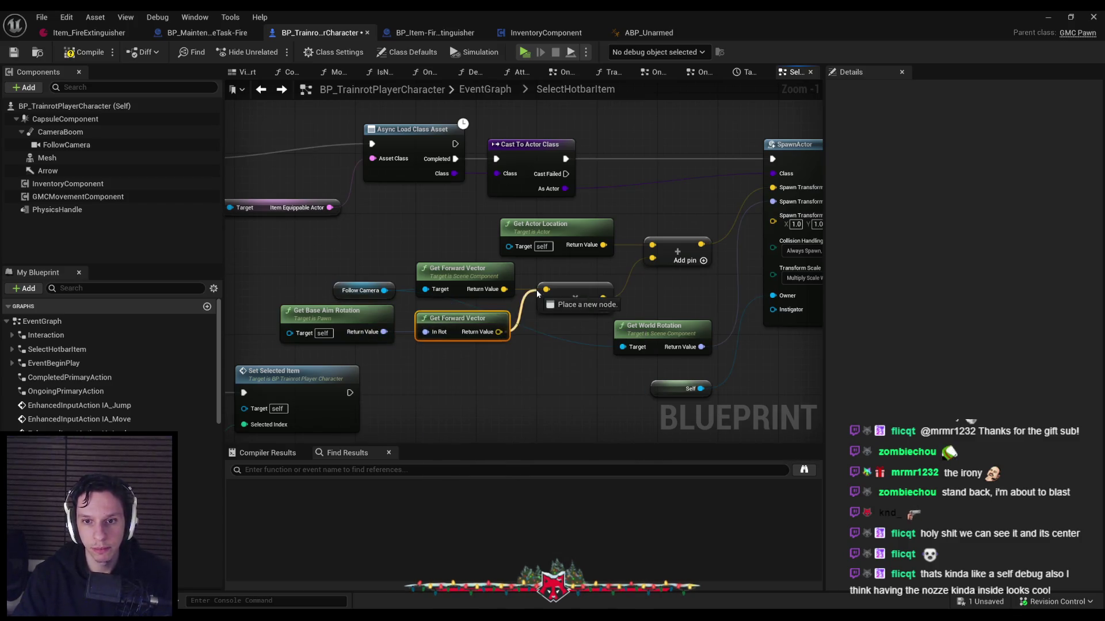
Wire the aim rotation into SpawnActor's spawn rotation and delete the old Follow Camera nodes
{"action": "left_click_drag", "start_coordinate": [766, 206], "coordinate": [766, 205]}
{"action": "left_click_drag", "start_coordinate": [433, 288], "coordinate": [434, 289]}
{"action": "key", "text": "Delete"}
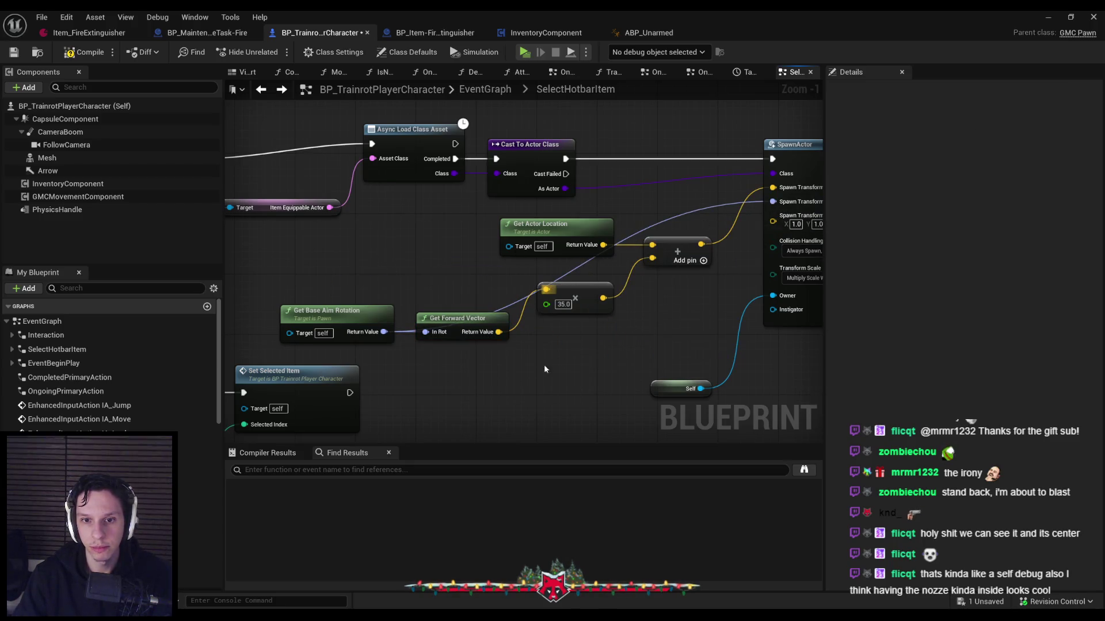
{"action": "mouse_move", "coordinate": [355, 310]}
{"action": "left_mouse_down"}
{"action": "mouse_move", "coordinate": [532, 357]}
{"action": "mouse_move", "coordinate": [557, 382]}
{"action": "left_mouse_up"}
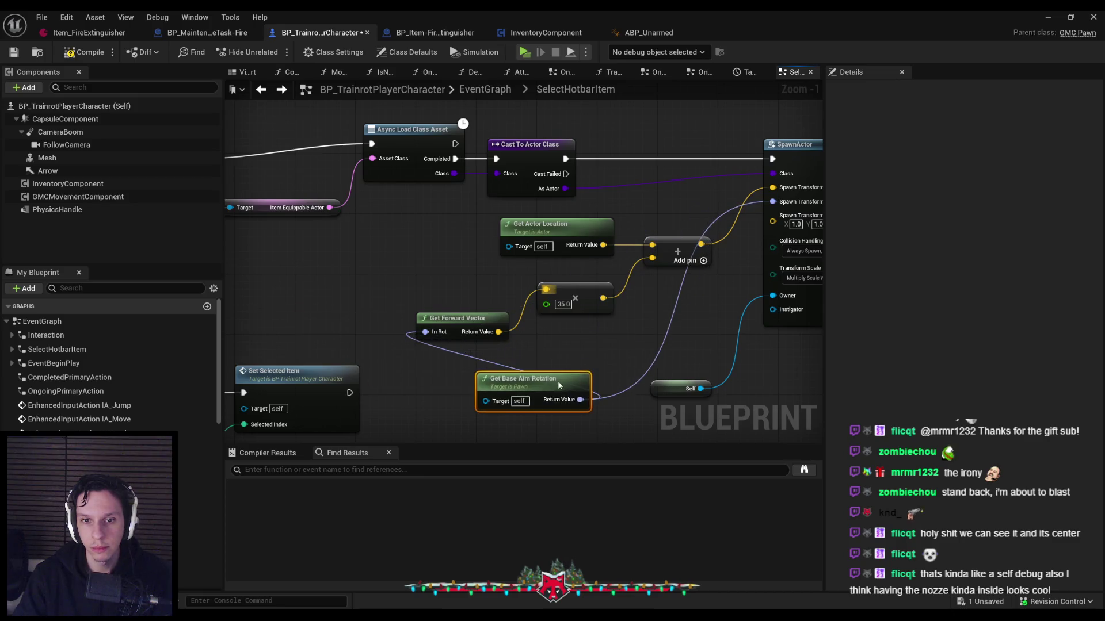
{"action": "left_click_drag", "start_coordinate": [471, 281], "coordinate": [471, 281]}
{"action": "left_click", "coordinate": [596, 340]}
{"action": "left_click_drag", "start_coordinate": [494, 338], "coordinate": [515, 308]}
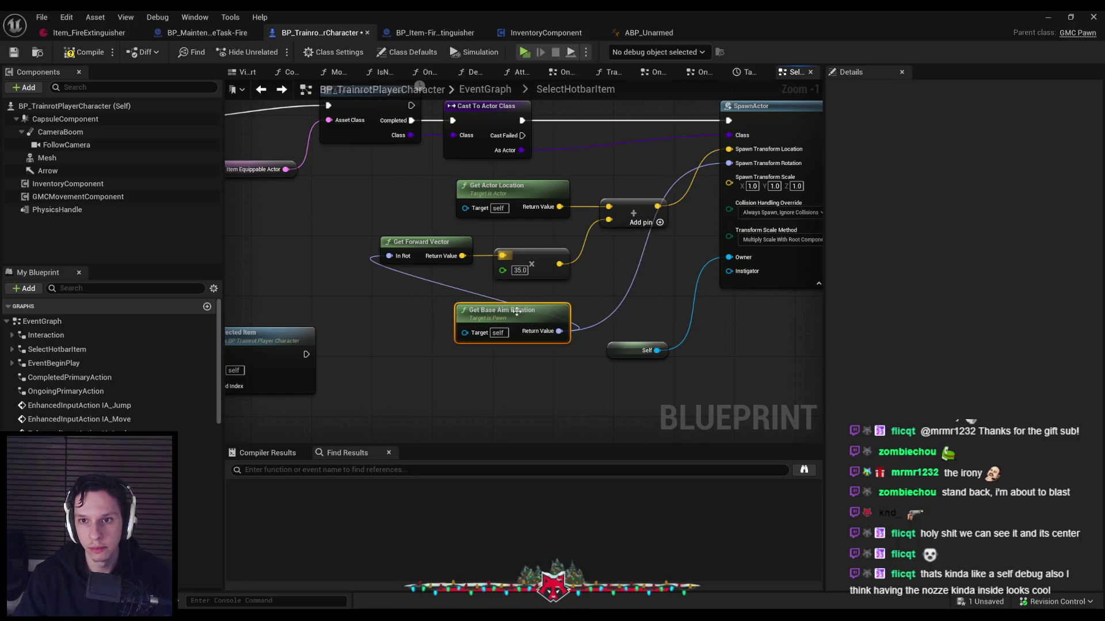
Compile and save the character blueprint, then start another multiplayer play test
{"action": "left_click", "coordinate": [15, 52]}
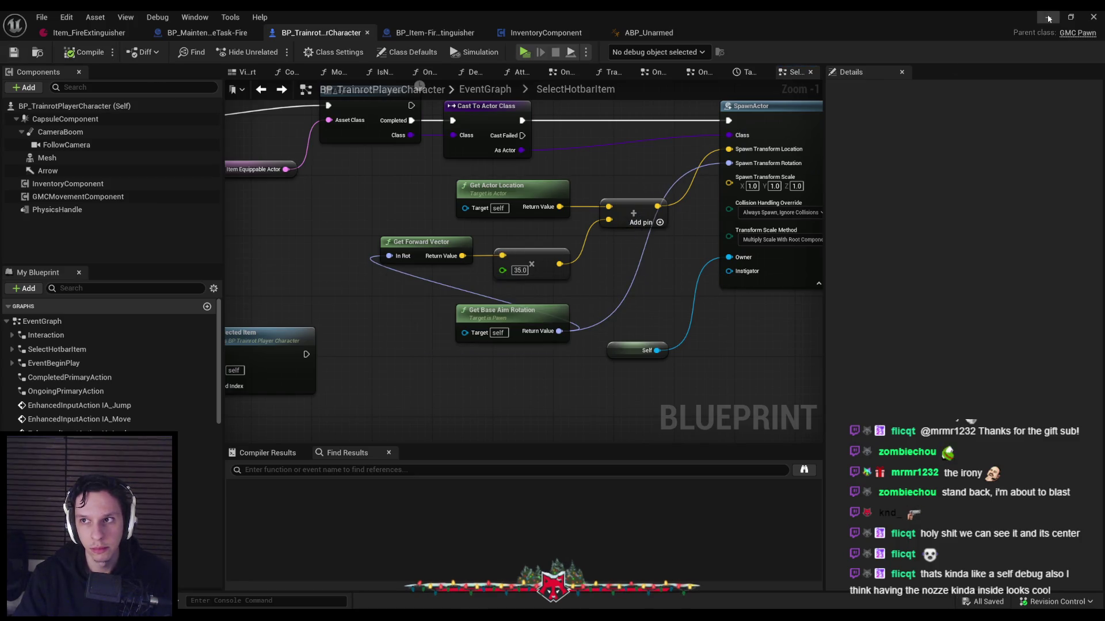
{"action": "left_click", "coordinate": [1047, 18]}
{"action": "left_click", "coordinate": [503, 77]}
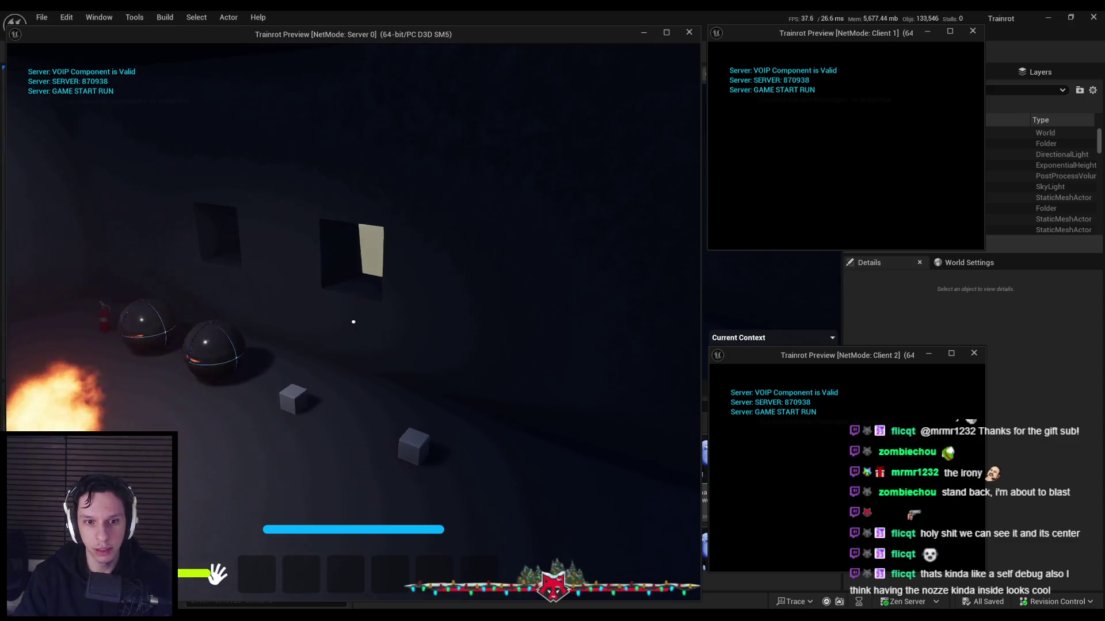
Walk to the extinguisher, pick it up, equip slot 1, spray it three times, then stop the test
{"action": "key", "text": "w"}
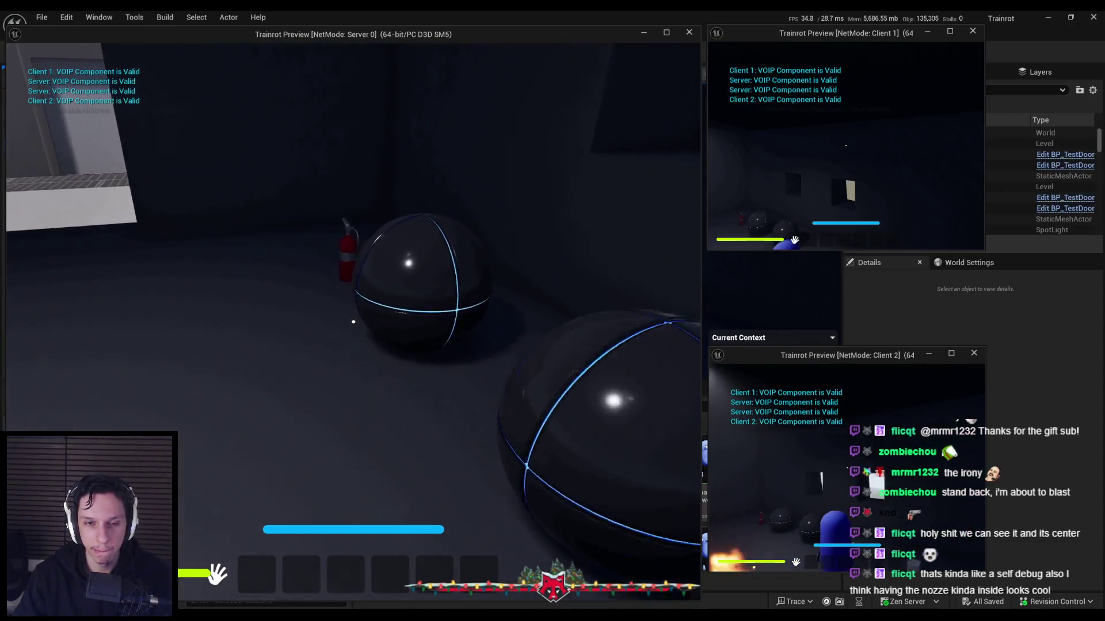
{"action": "left_click", "coordinate": [353, 321]}
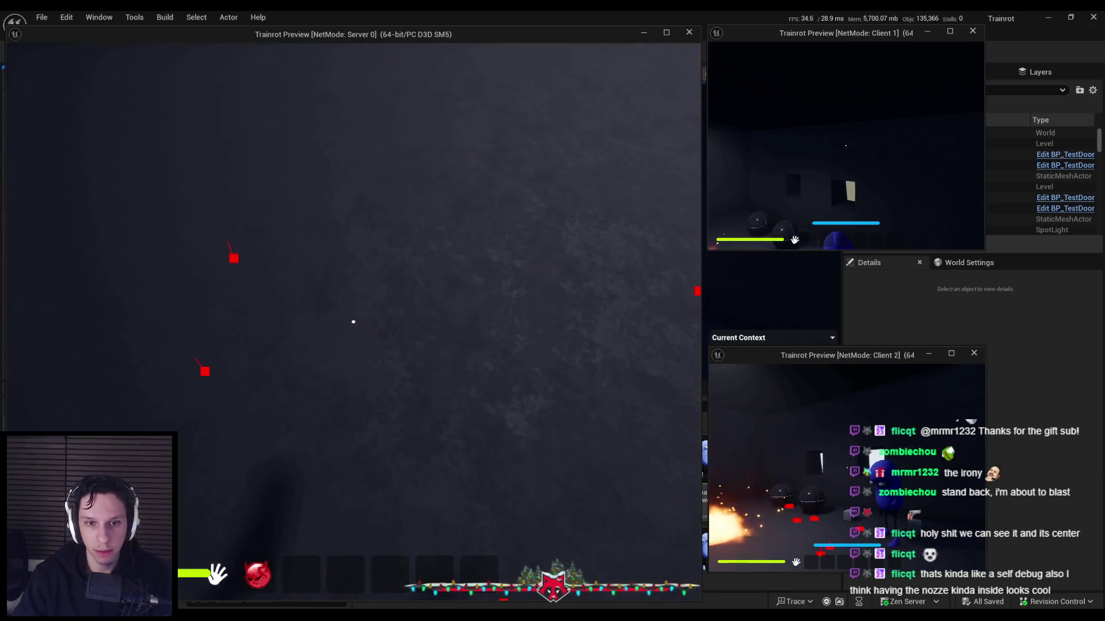
{"action": "key", "text": "1"}
{"action": "left_click", "coordinate": [353, 322]}
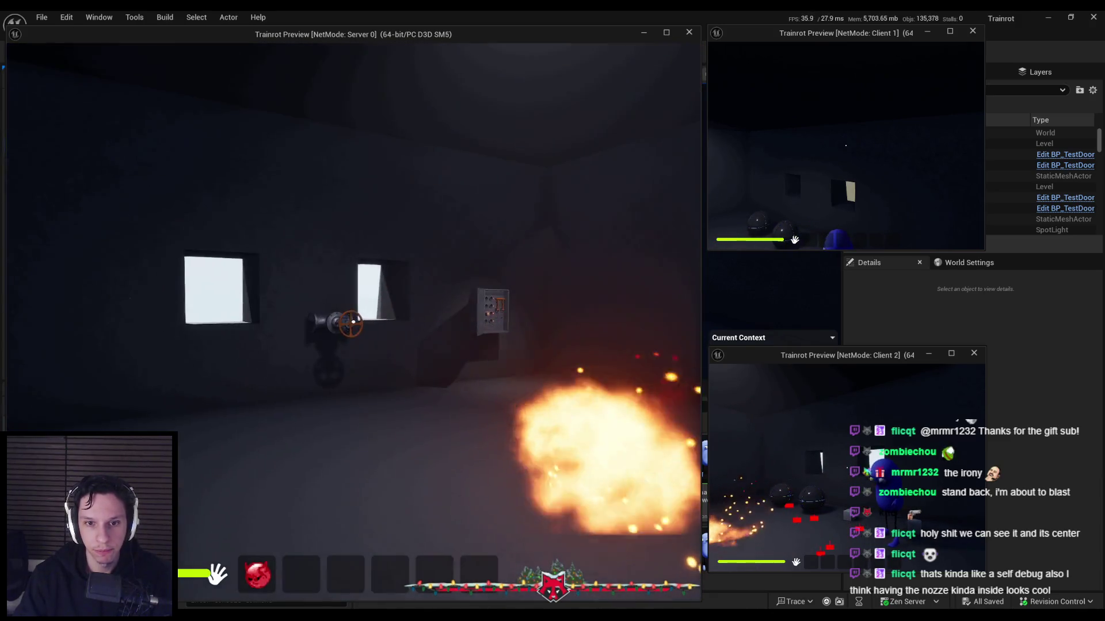
{"action": "key", "text": "1"}
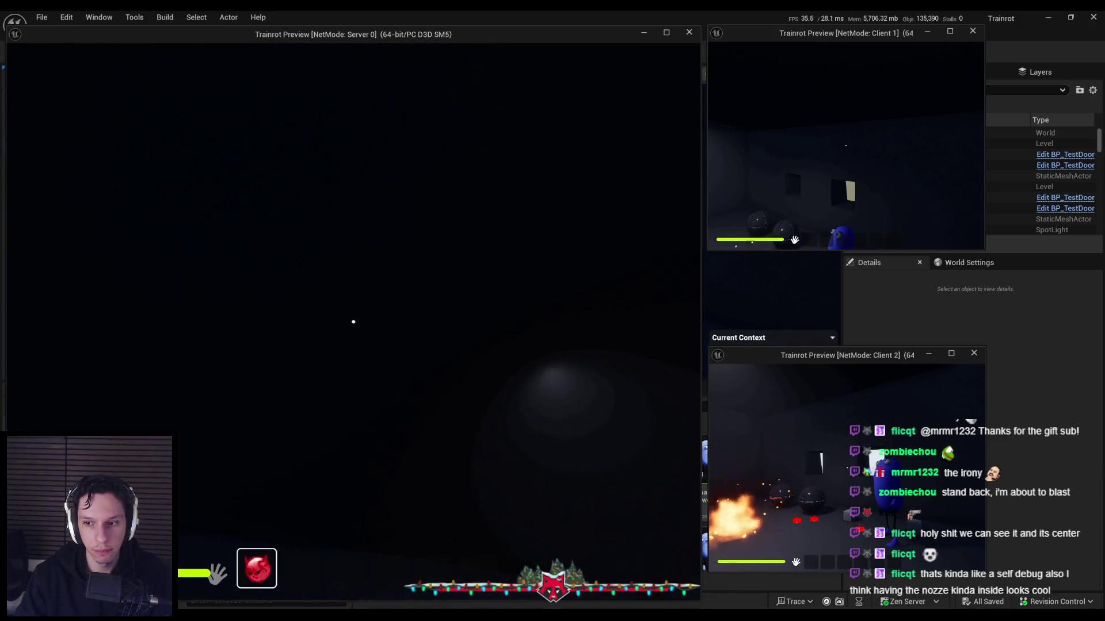
{"action": "left_click", "coordinate": [354, 322]}
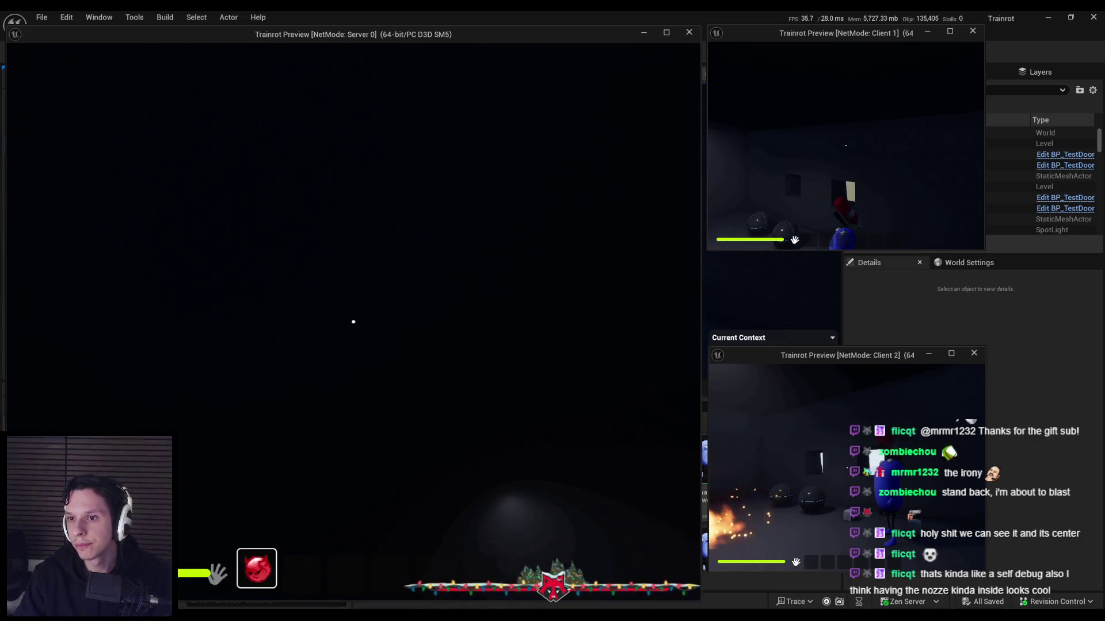
{"action": "left_click", "coordinate": [353, 322]}
{"action": "key", "text": "Escape"}
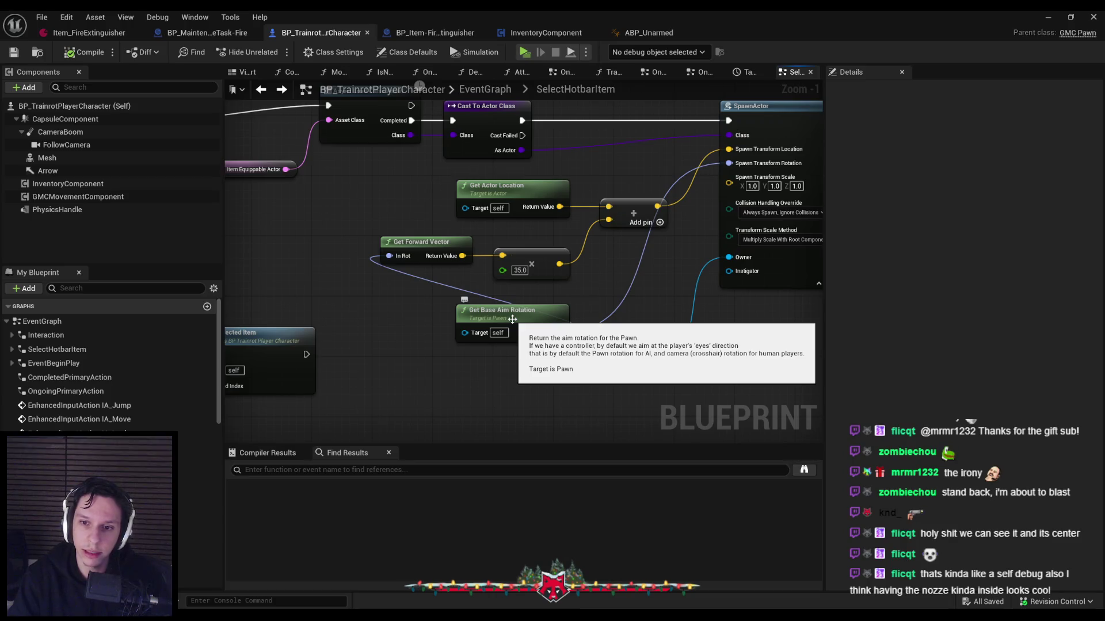
Look over the SelectHotbarItem graph, bringing the spawn location nodes into view
{"action": "left_click_drag", "start_coordinate": [368, 338], "coordinate": [752, 293]}
{"action": "scroll", "coordinate": [391, 333], "scroll_direction": "down", "scroll_amount": 2}
{"action": "scroll", "coordinate": [526, 279], "scroll_direction": "up", "scroll_amount": 2}
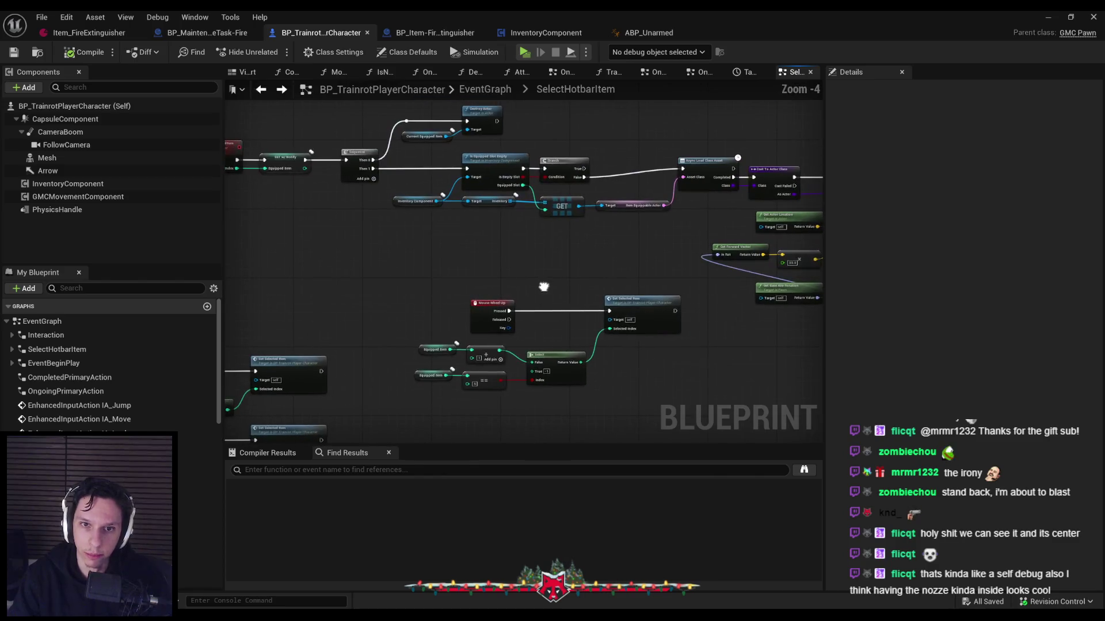
{"action": "left_click_drag", "start_coordinate": [542, 289], "coordinate": [271, 313]}
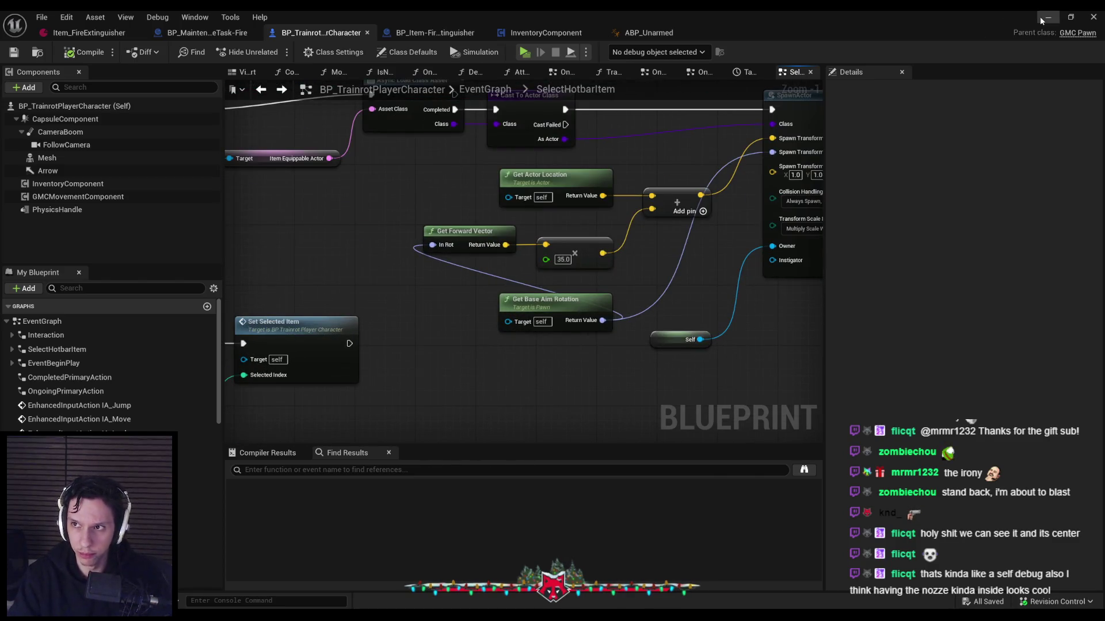
Launch a multiplayer play session and, on the server, pick up and equip the fire extinguisher from slot 1
{"action": "left_click", "coordinate": [1046, 17]}
{"action": "left_click", "coordinate": [272, 57]}
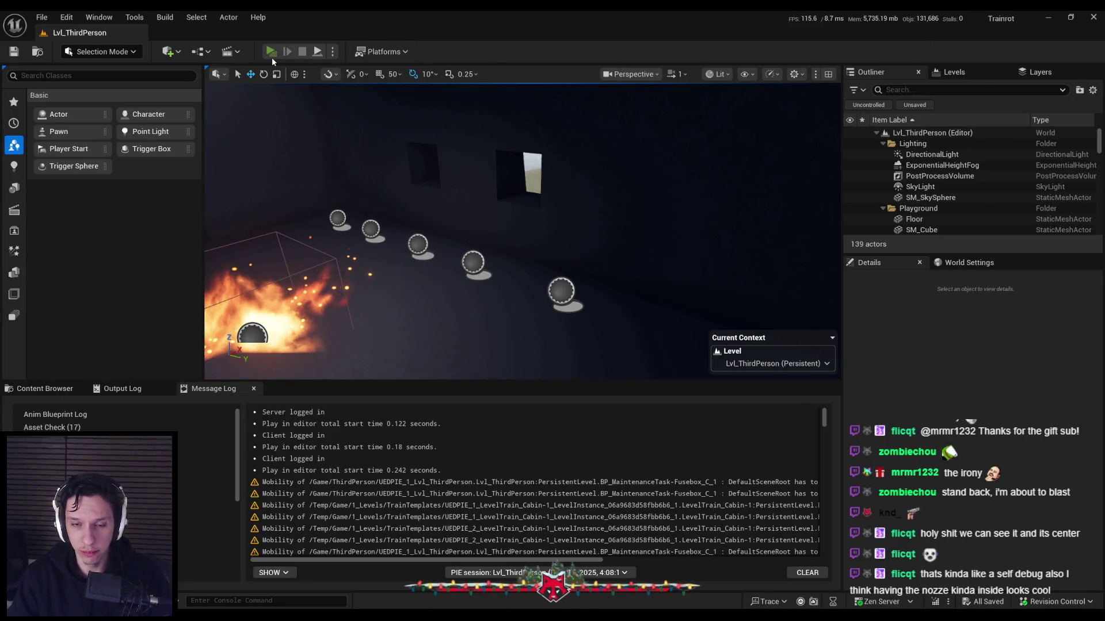
{"action": "left_click", "coordinate": [438, 250]}
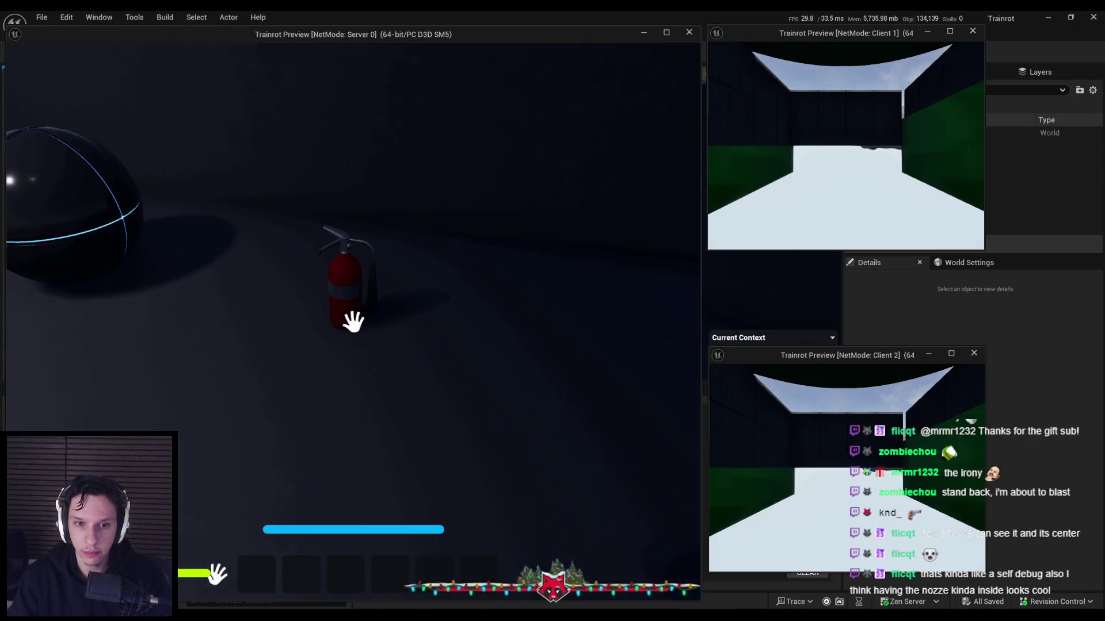
{"action": "key", "text": "e"}
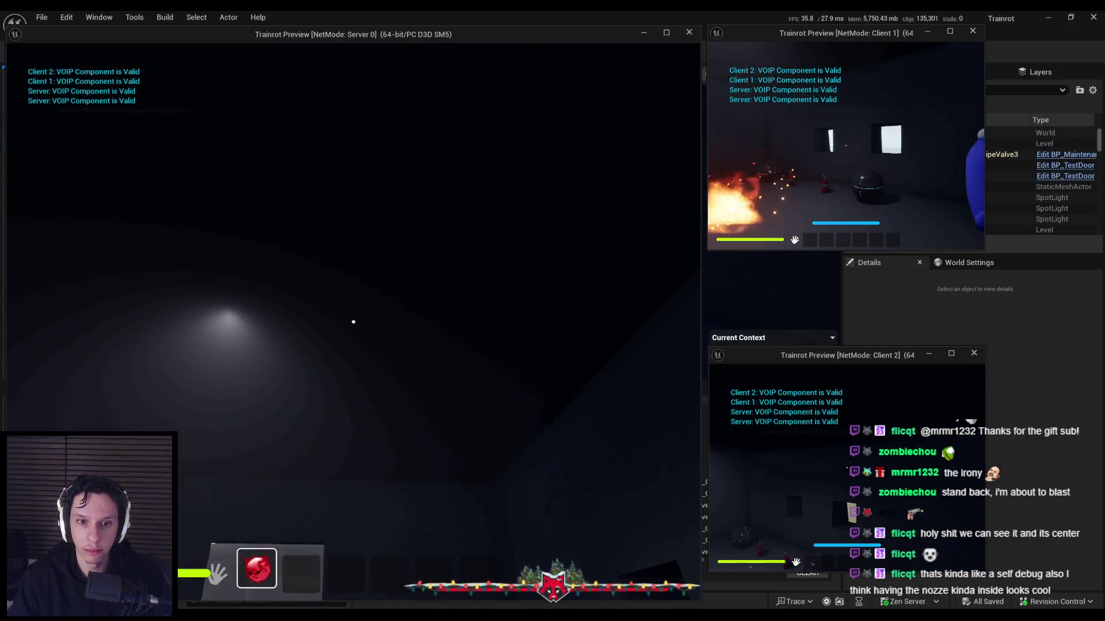
{"action": "key", "text": "1"}
{"action": "mouse_move", "coordinate": [353, 322]}
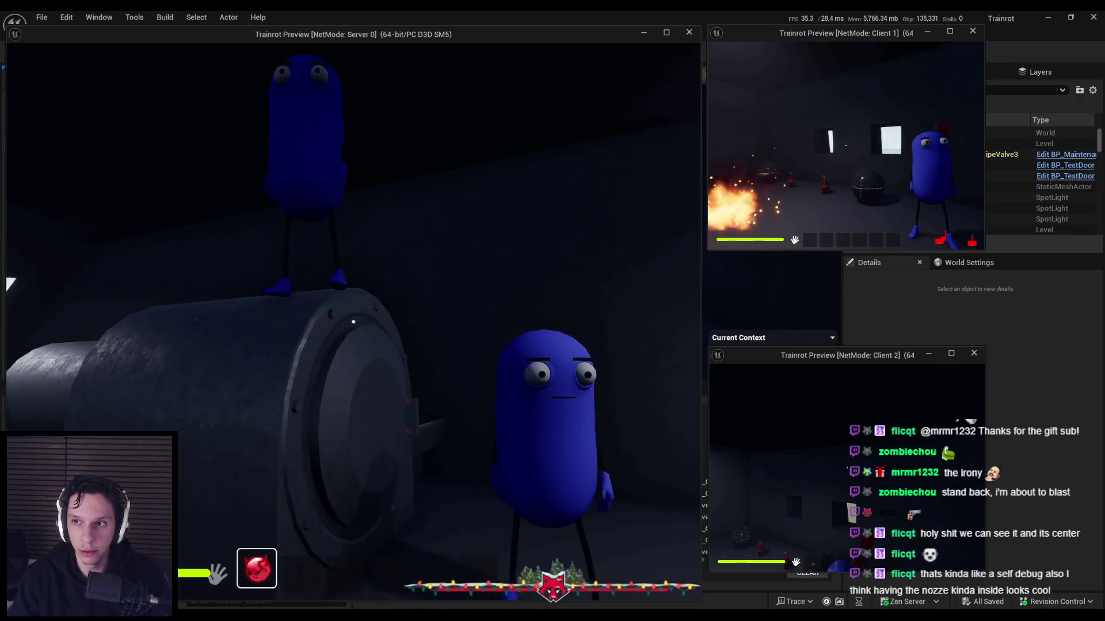
{"action": "key", "text": "1"}
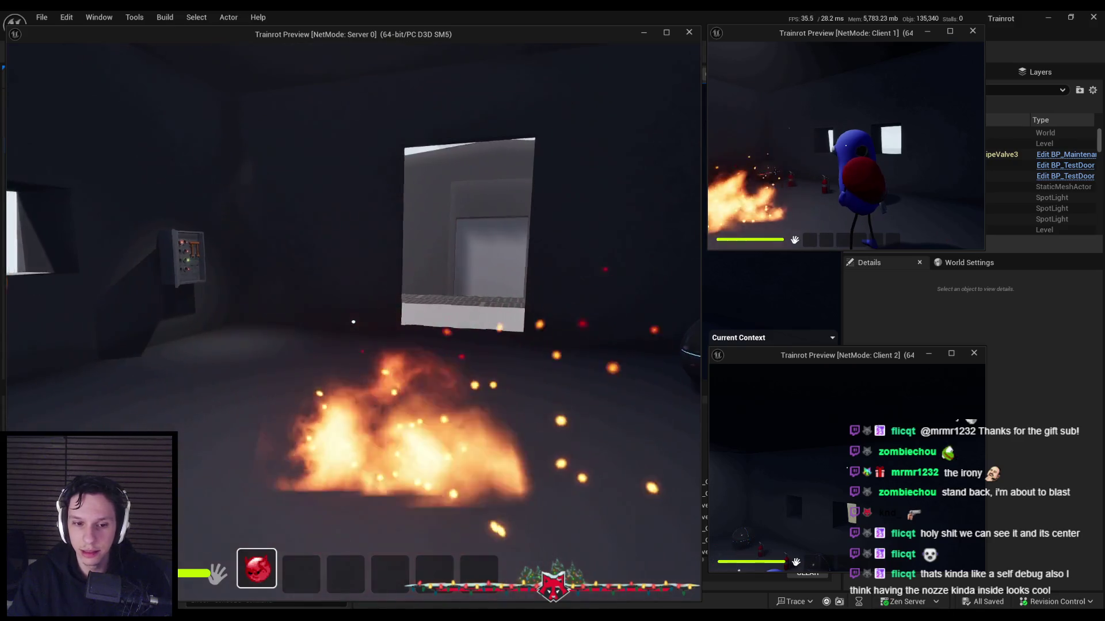
Move the Client 1 player and toggle its equipped extinguisher, then stop the session
{"action": "left_click", "coordinate": [839, 187]}
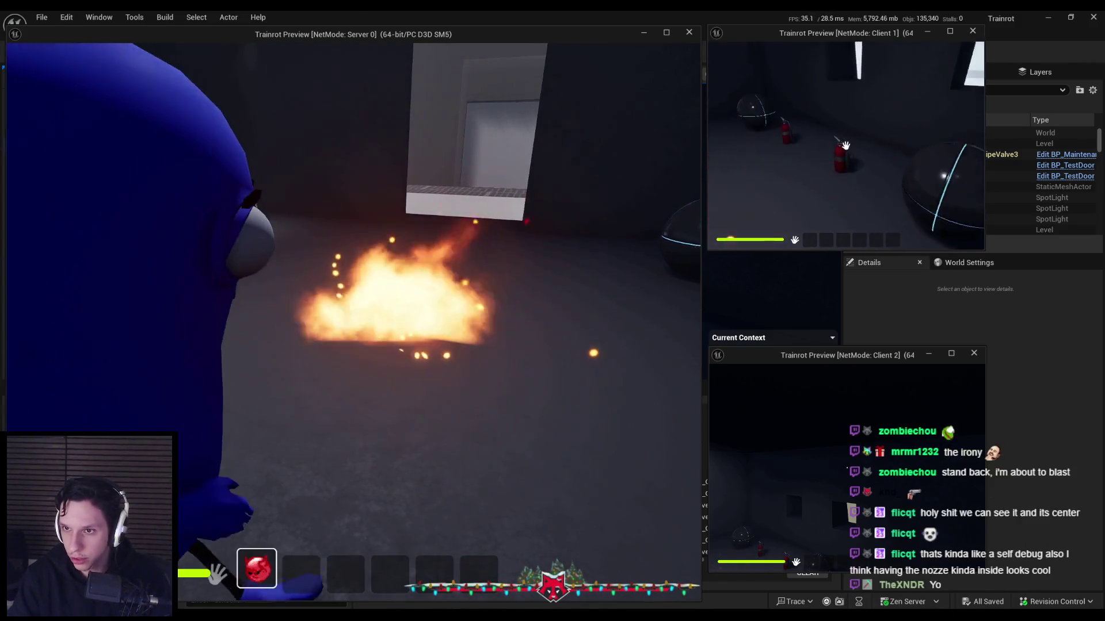
{"action": "key", "text": "w"}
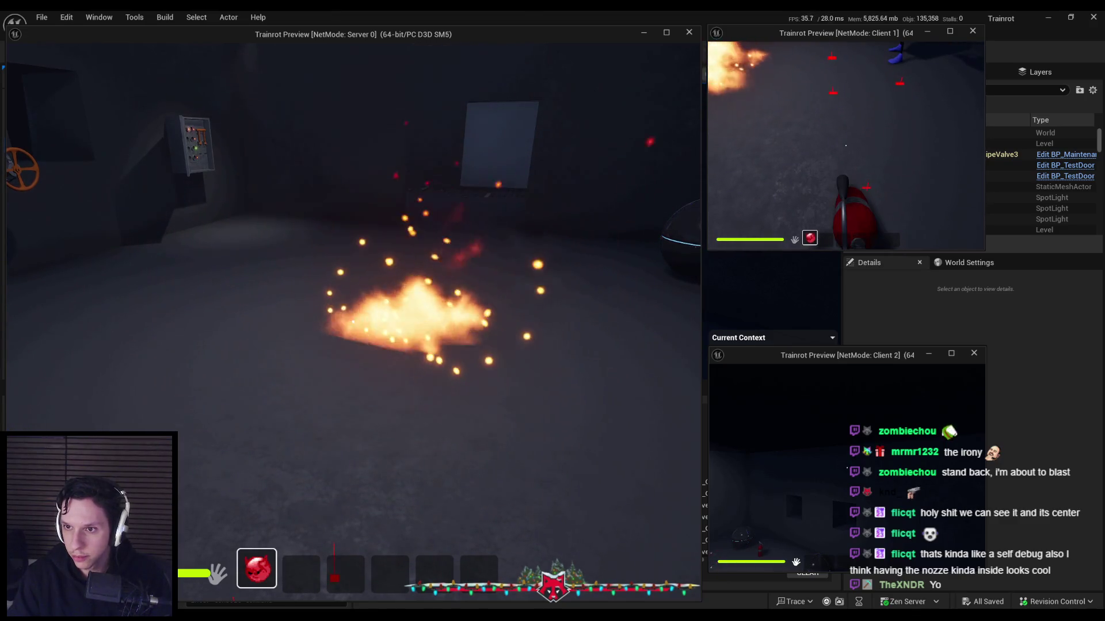
{"action": "key", "text": "1"}
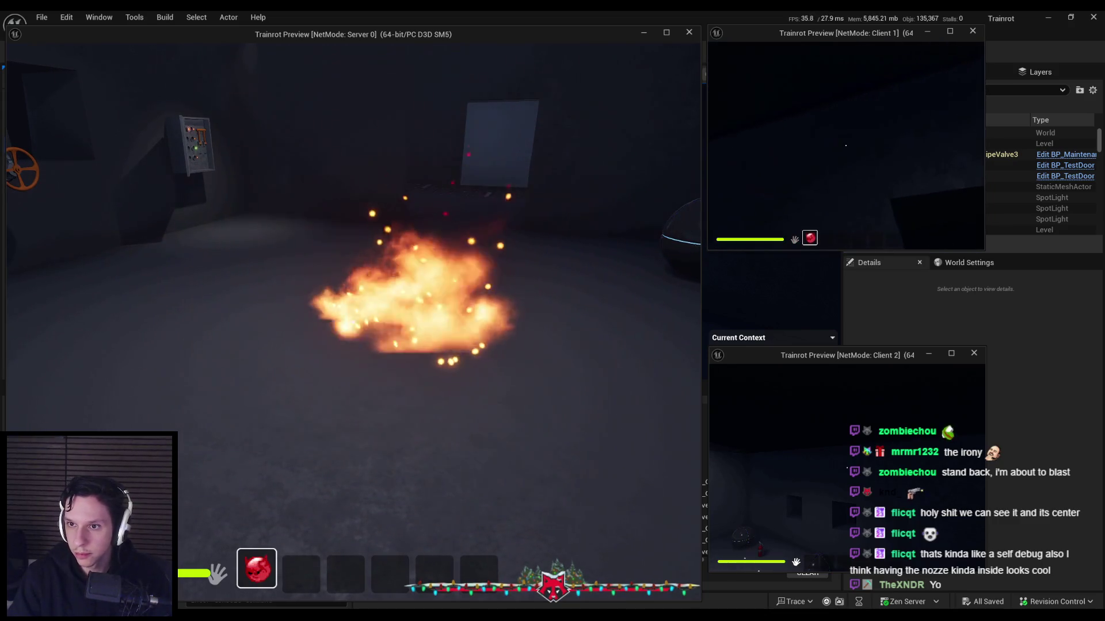
{"action": "key", "text": "Escape"}
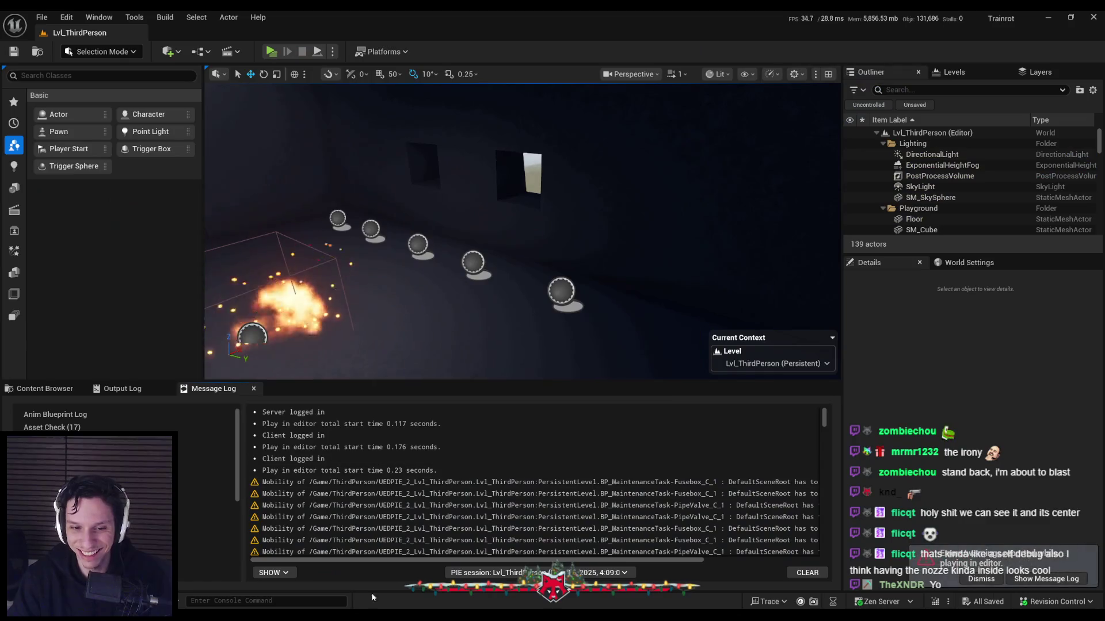
In BP_TrainrotPlayerCharacter's graph, box-select the Mouse Wheel Up nodes and drag them slightly lower
{"action": "left_click", "coordinate": [381, 586]}
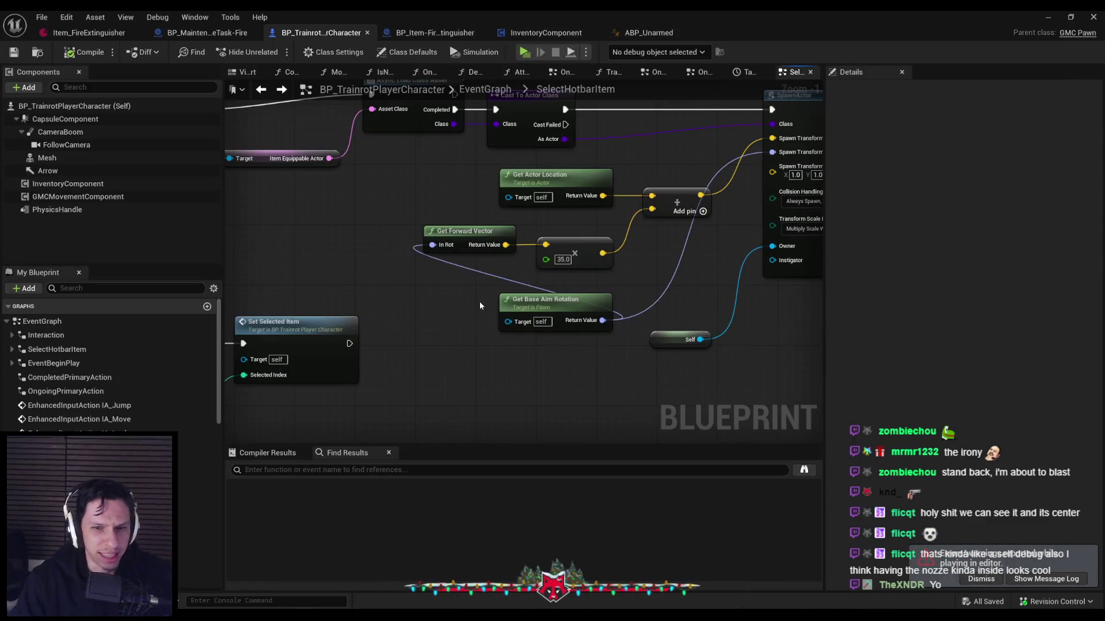
{"action": "scroll", "coordinate": [425, 311], "scroll_direction": "down", "scroll_amount": 1}
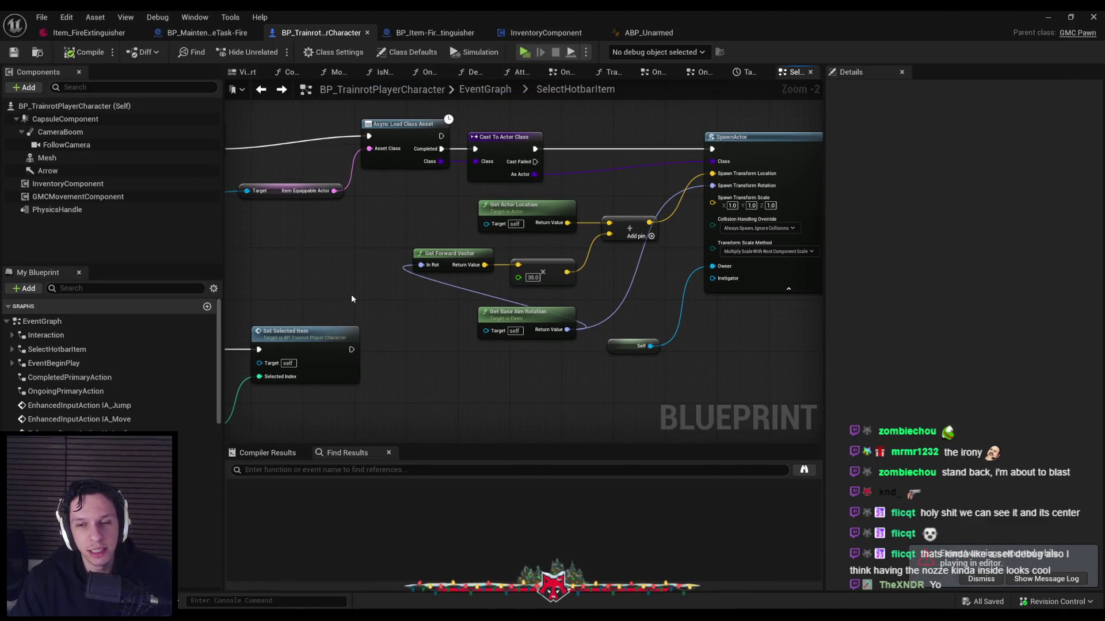
{"action": "scroll", "coordinate": [351, 298], "scroll_direction": "up", "scroll_amount": 1}
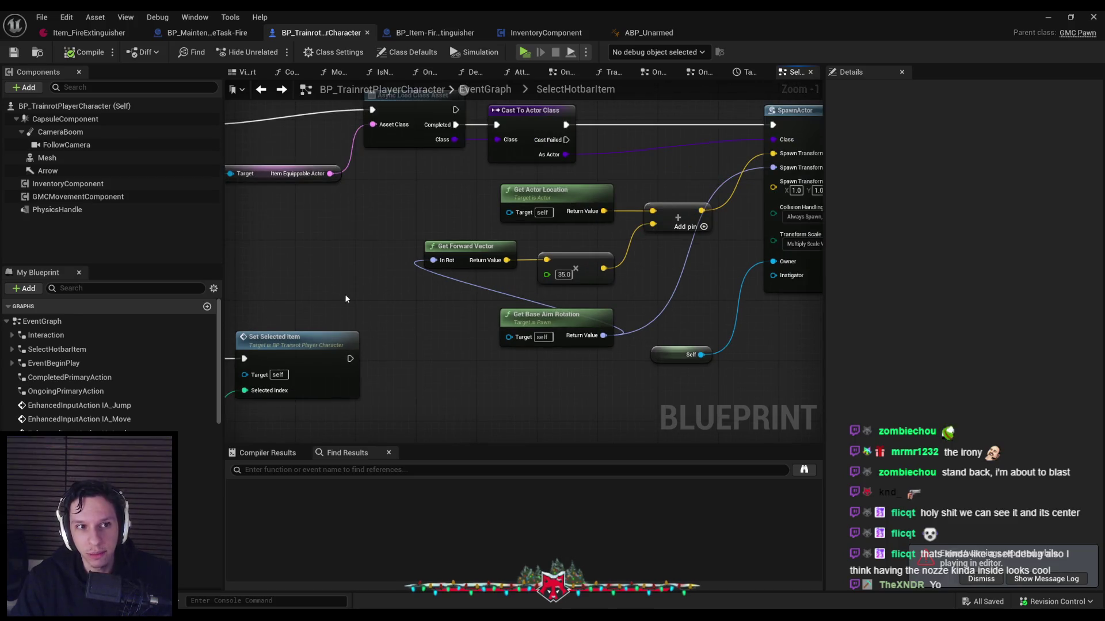
{"action": "scroll", "coordinate": [344, 294], "scroll_direction": "down", "scroll_amount": 1}
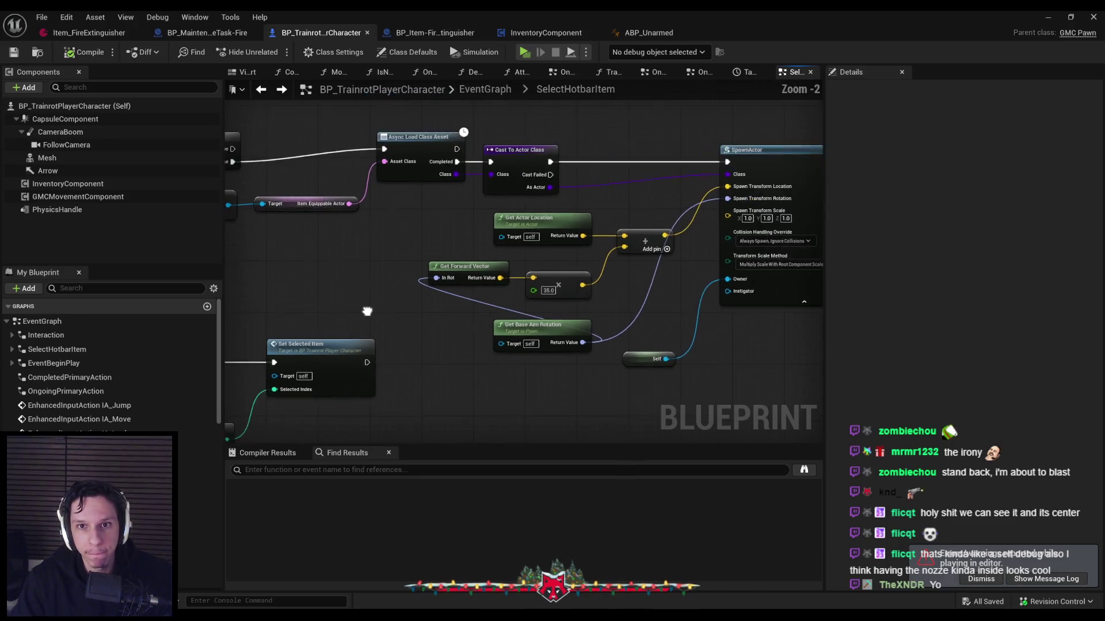
{"action": "scroll", "coordinate": [456, 219], "scroll_direction": "down", "scroll_amount": 3}
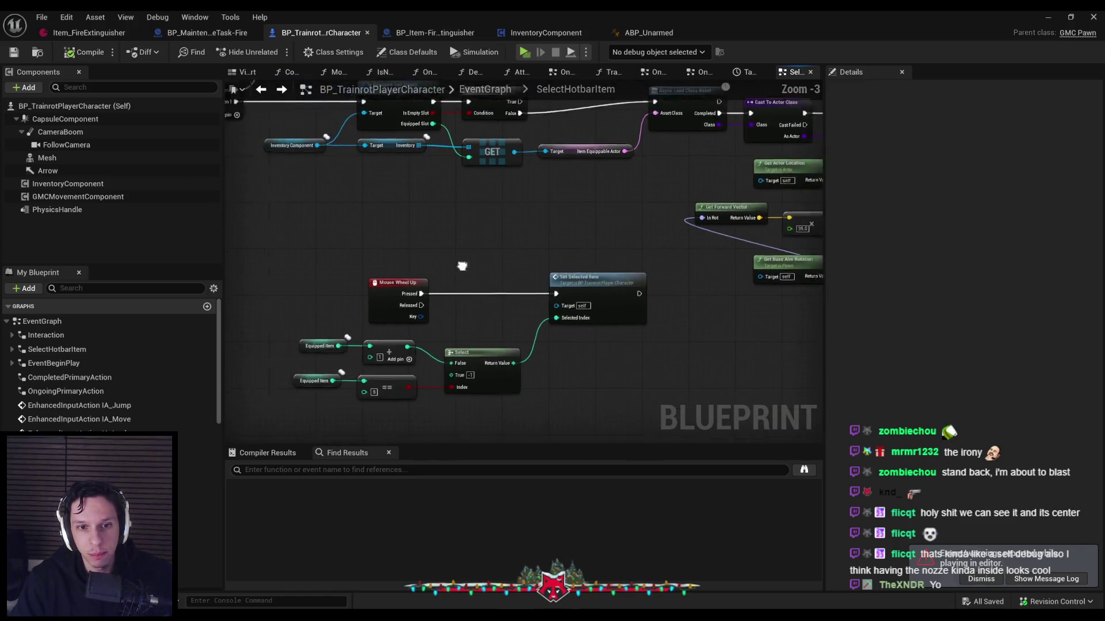
{"action": "left_click_drag", "start_coordinate": [455, 219], "coordinate": [637, 311]}
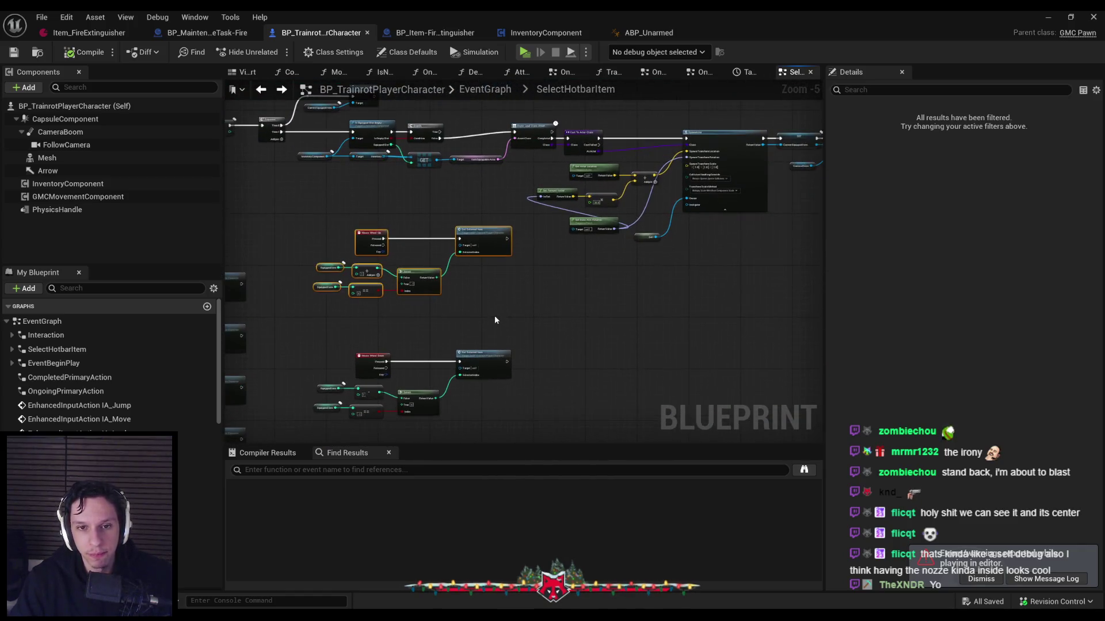
{"action": "left_click_drag", "start_coordinate": [486, 245], "coordinate": [486, 277]}
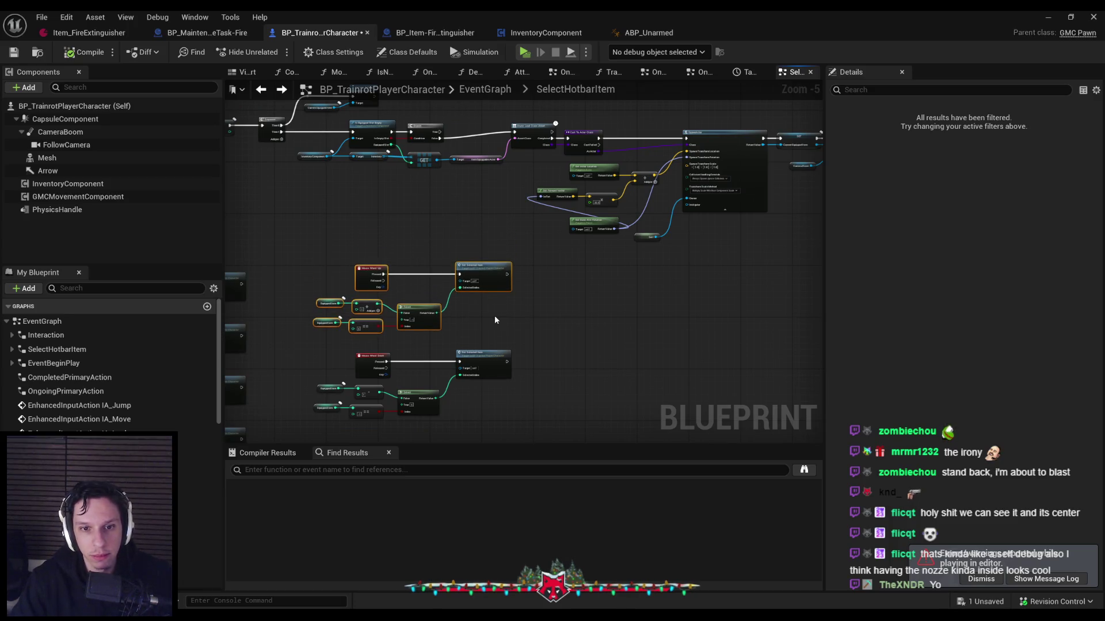
{"action": "left_click", "coordinate": [509, 242]}
{"action": "scroll", "coordinate": [509, 242], "scroll_direction": "up", "scroll_amount": 6}
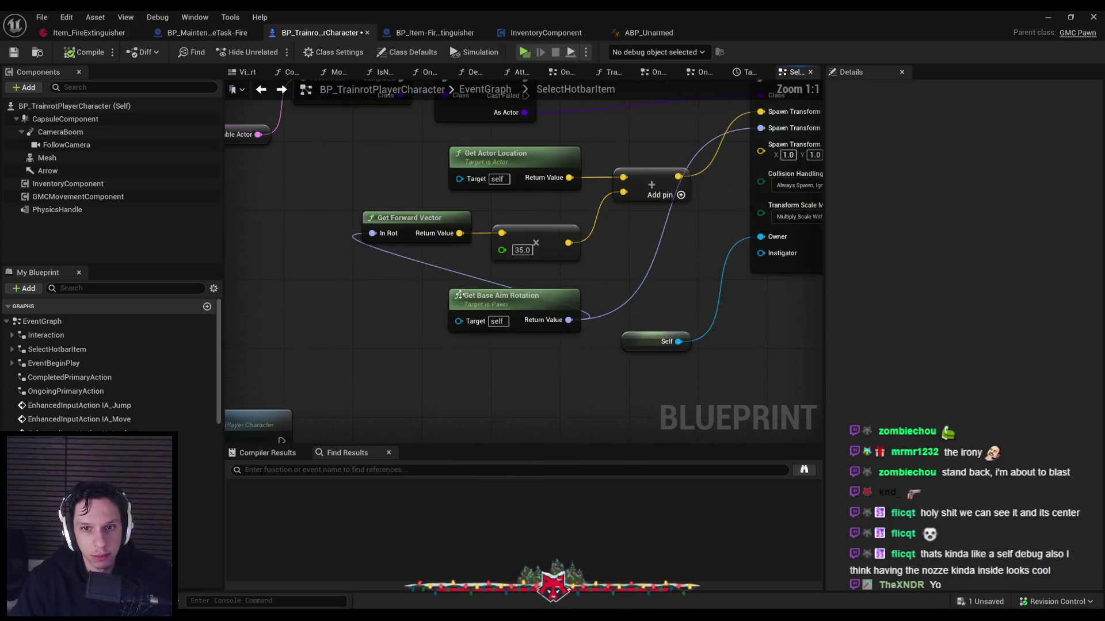